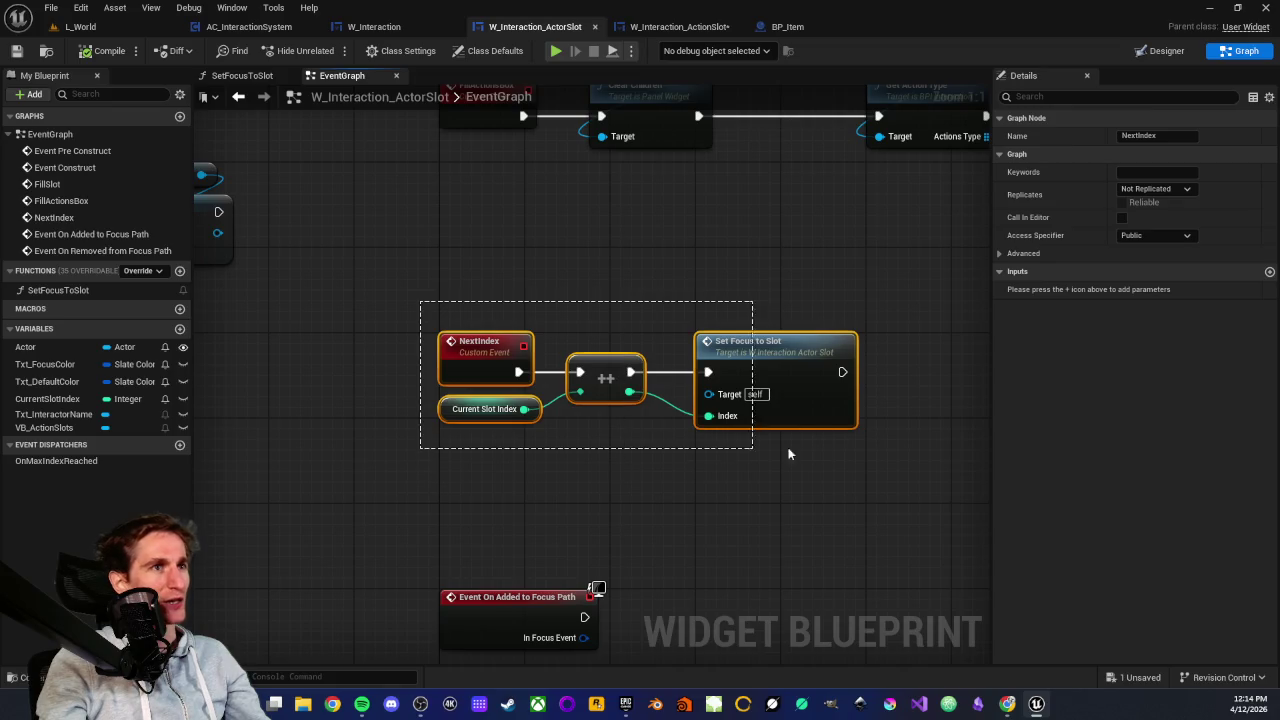
Save the W_Interaction_ActorSlot blueprint and switch to the L_World level
scroll(687, 468, "down", 3)
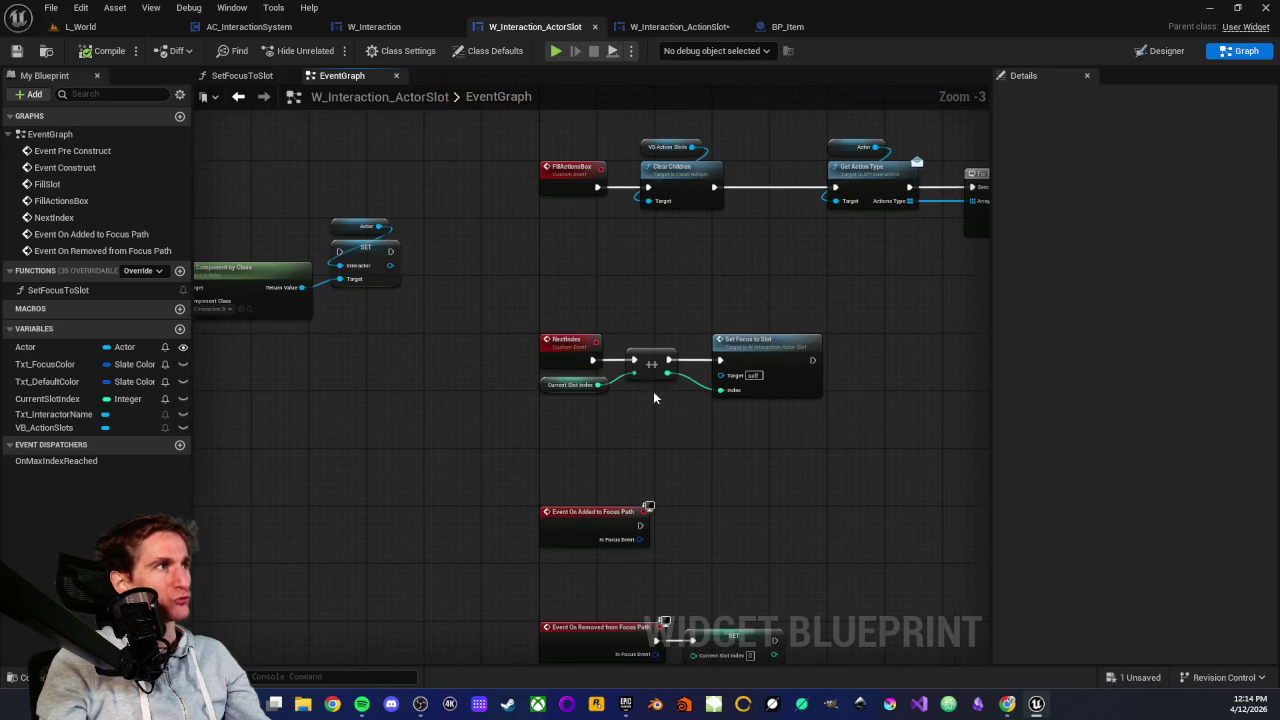
scroll(654, 398, "up", 2)
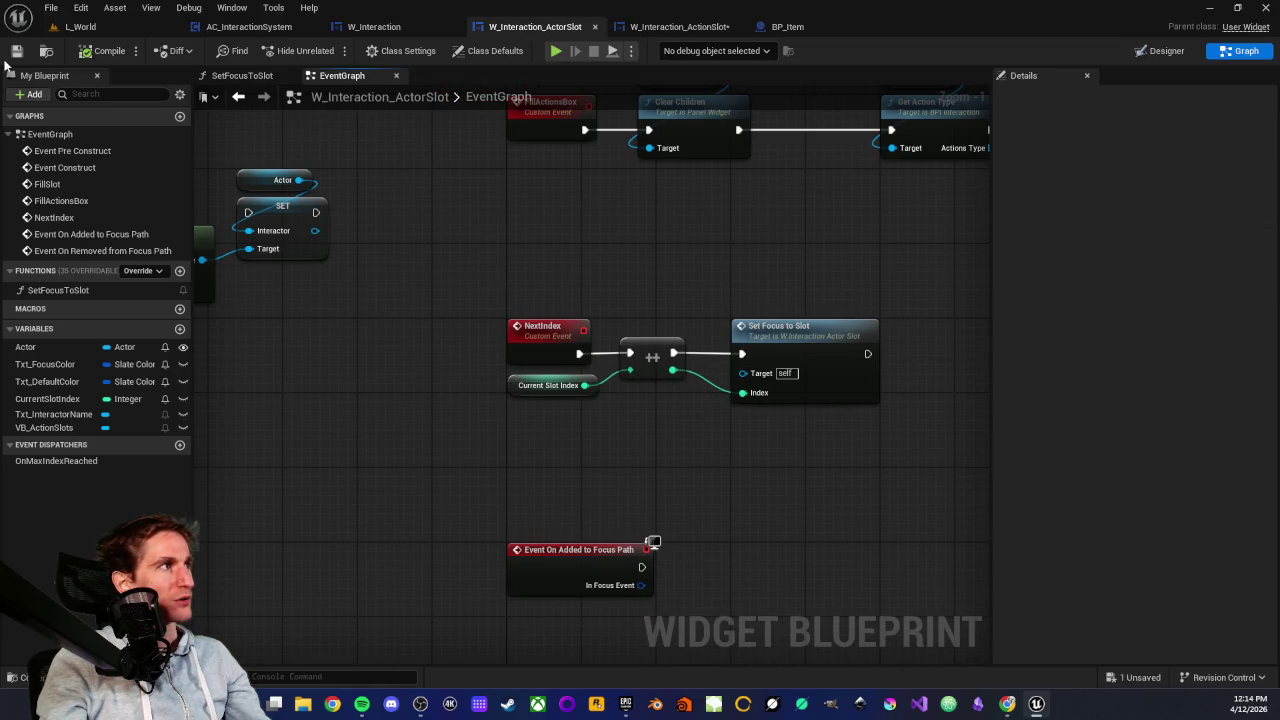
left_click(650, 27)
left_click(16, 51)
left_click(90, 28)
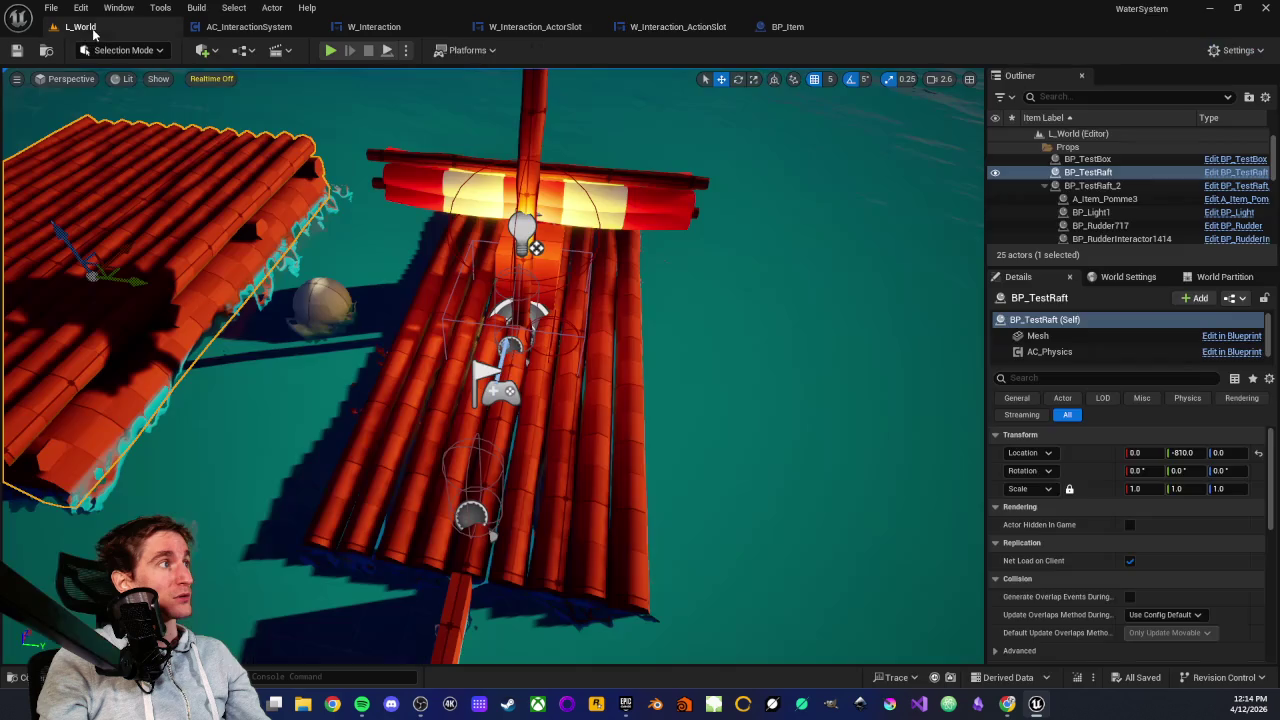
Play-test the raft's Action, Pick up and Eat prompts, then go to AC_InteractionSystem's event graph
left_click(331, 51)
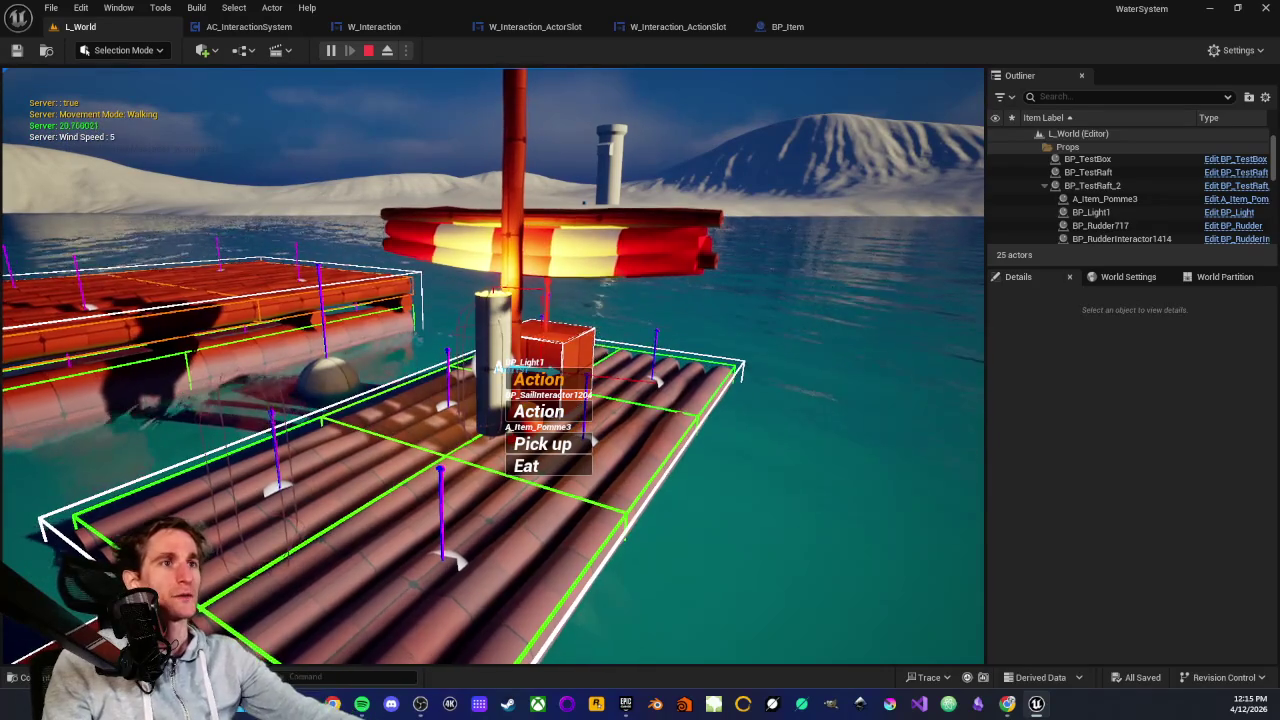
key("Escape")
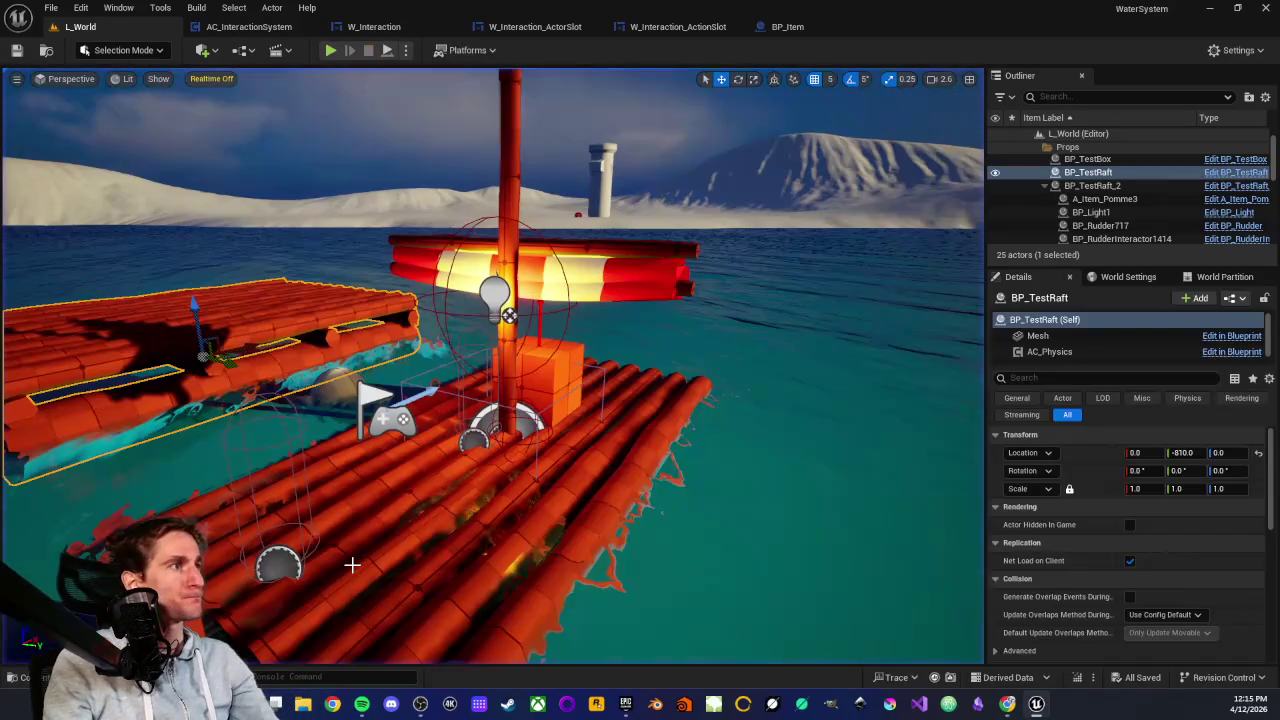
left_click(297, 27)
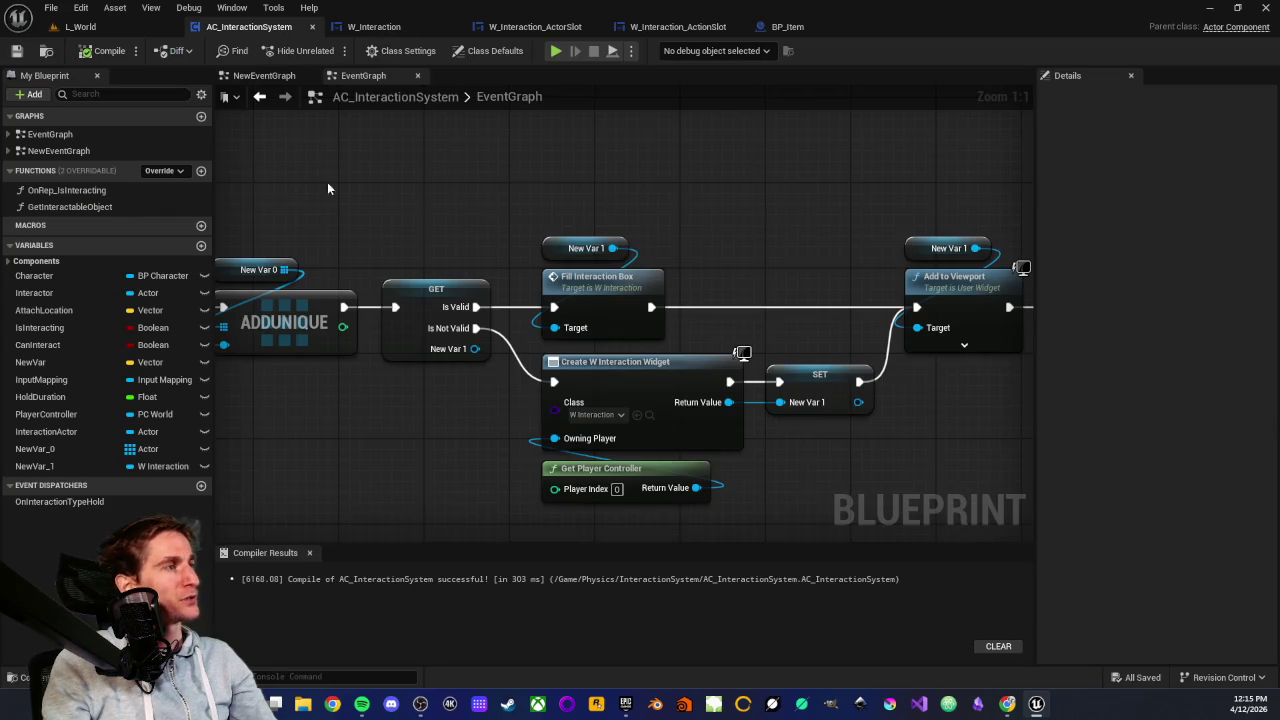
Inspect the Next Index call, then bring W_Interaction's NextIndex event nodes into view
scroll(677, 309, "down", 3)
scroll(546, 342, "up", 3)
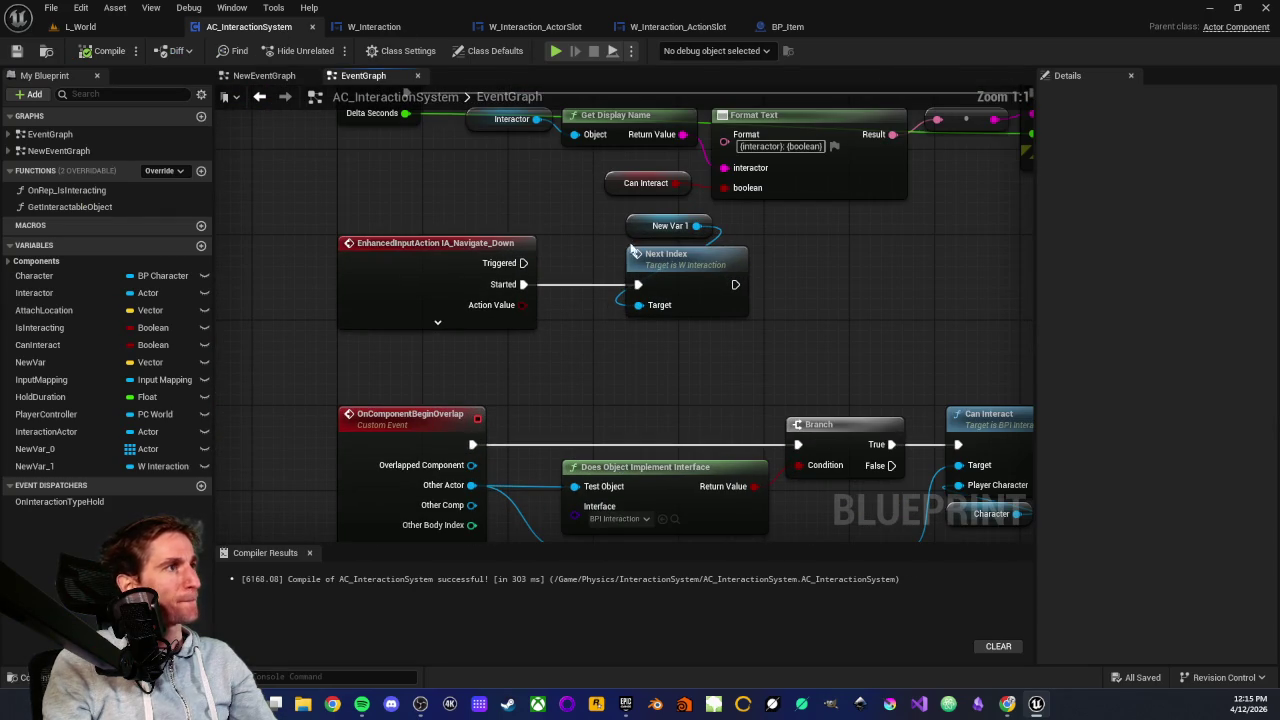
left_click_drag(606, 212, 778, 343)
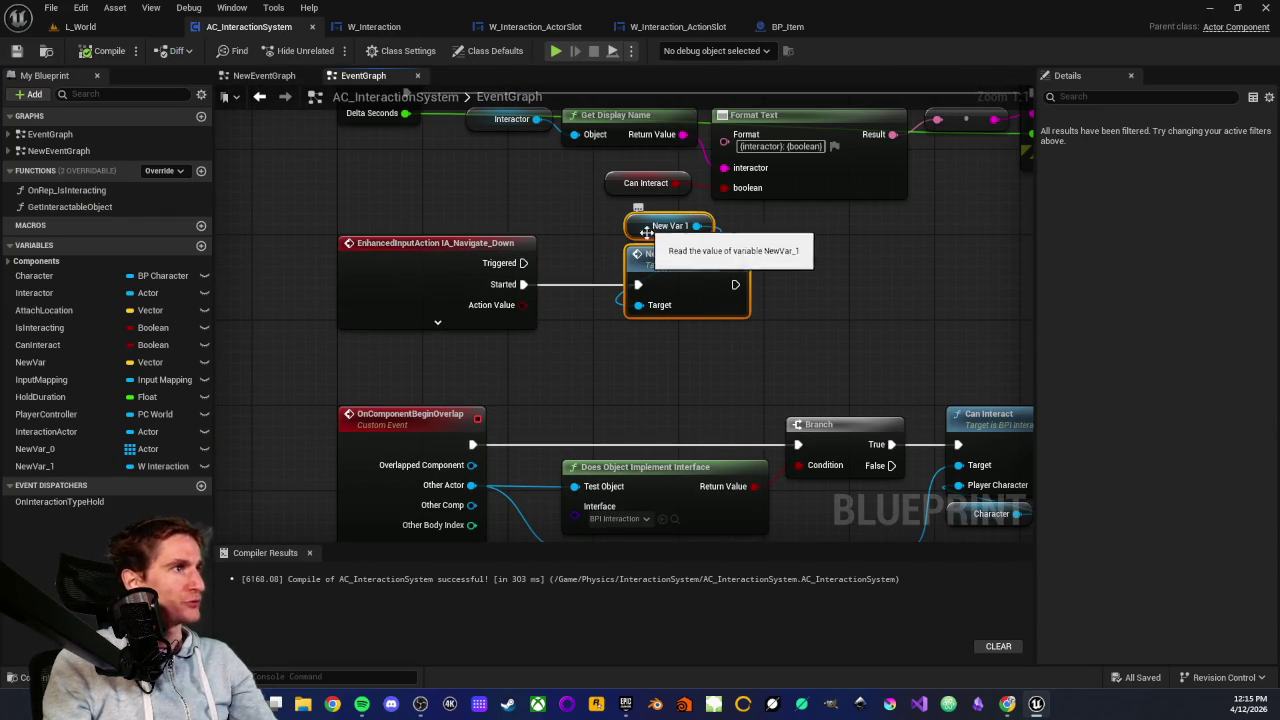
left_click(374, 27)
mouse_move(226, 358)
left_mouse_down()
mouse_move(356, 298)
mouse_move(354, 332)
mouse_move(278, 328)
left_mouse_up()
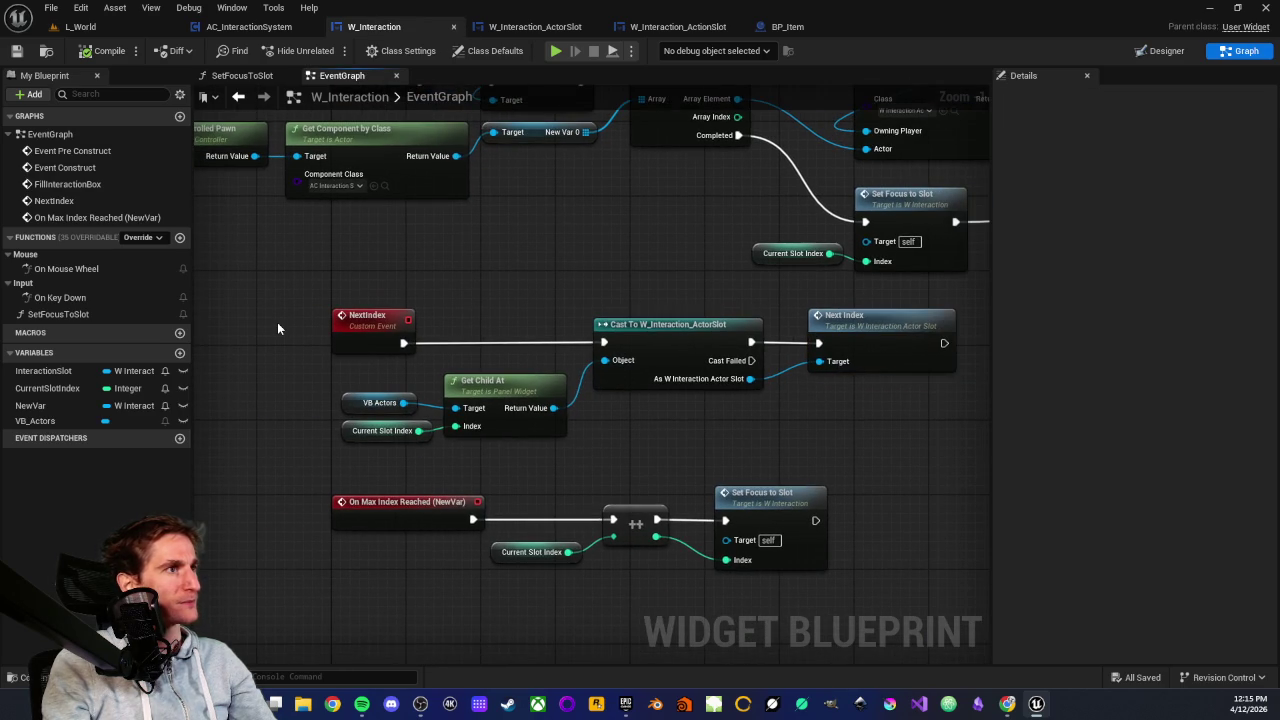
Add a Print String node after Next Index in W_Interaction
scroll(370, 318, "up", 2)
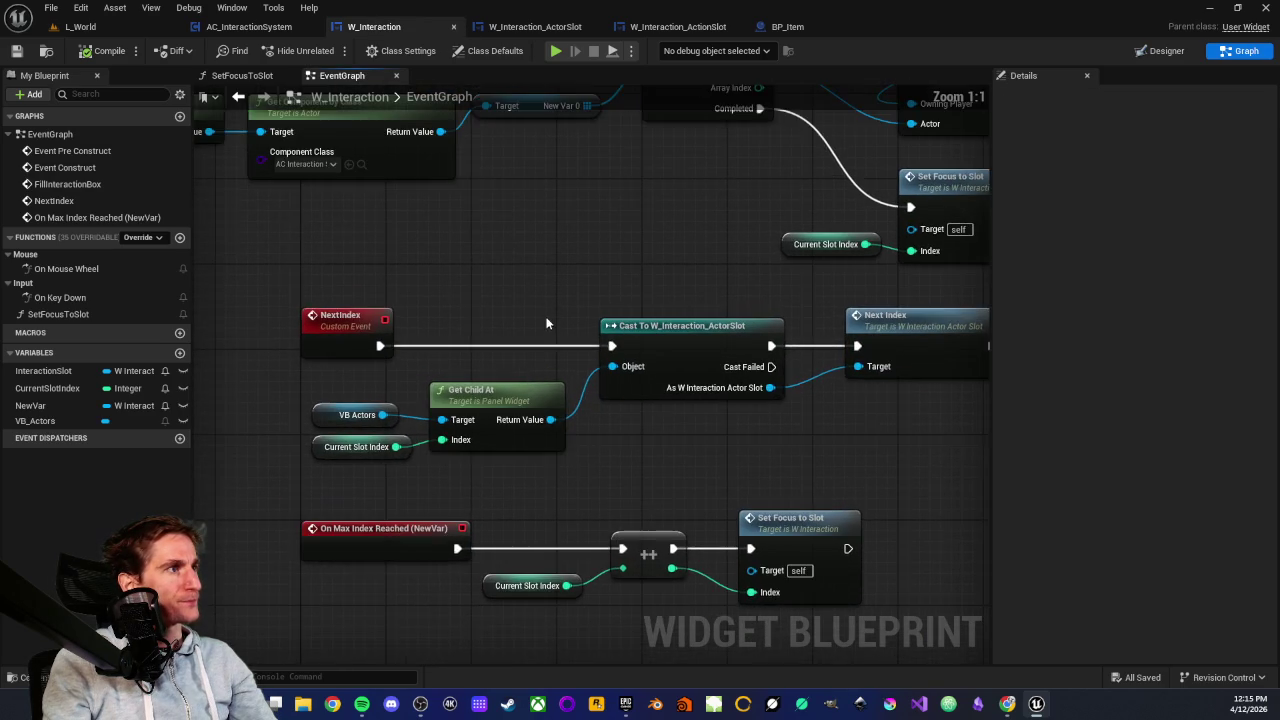
mouse_move(823, 347)
left_mouse_down()
mouse_move(863, 403)
mouse_move(849, 396)
left_mouse_up()
type("print")
key("Return")
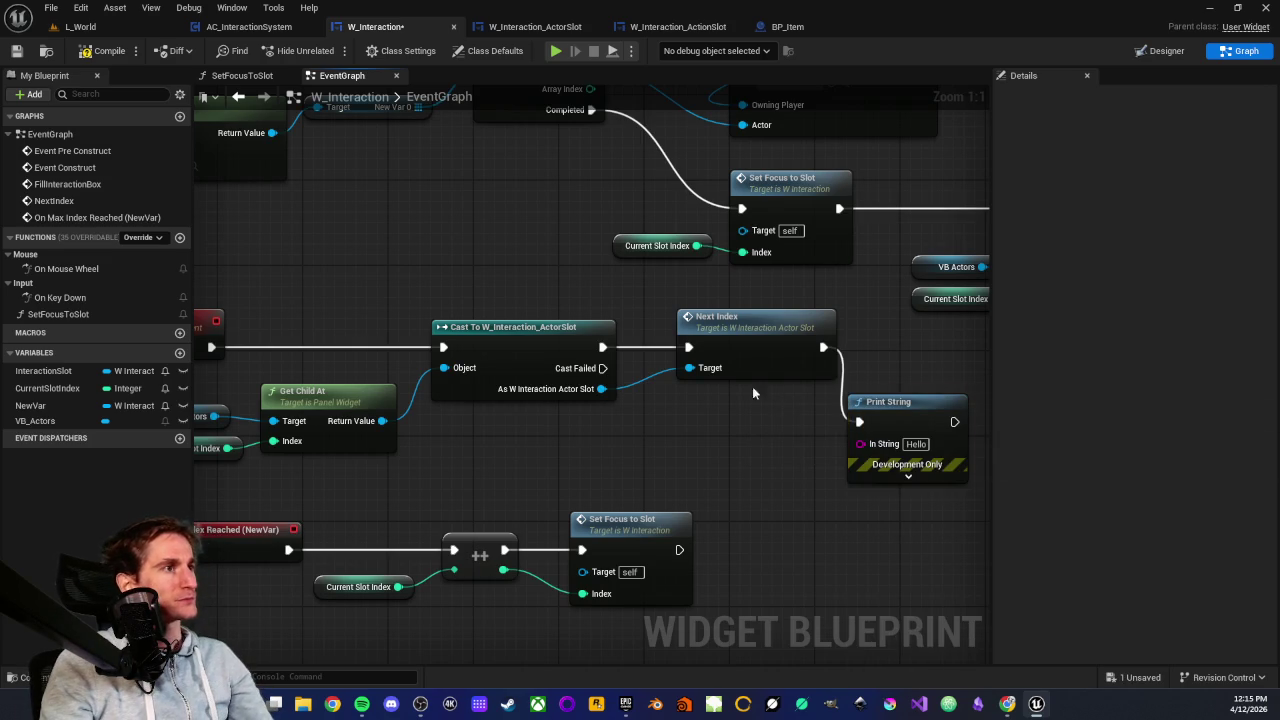
Play-test L_World, cycling interaction slots with E twice to see Hello printed
left_click(80, 26)
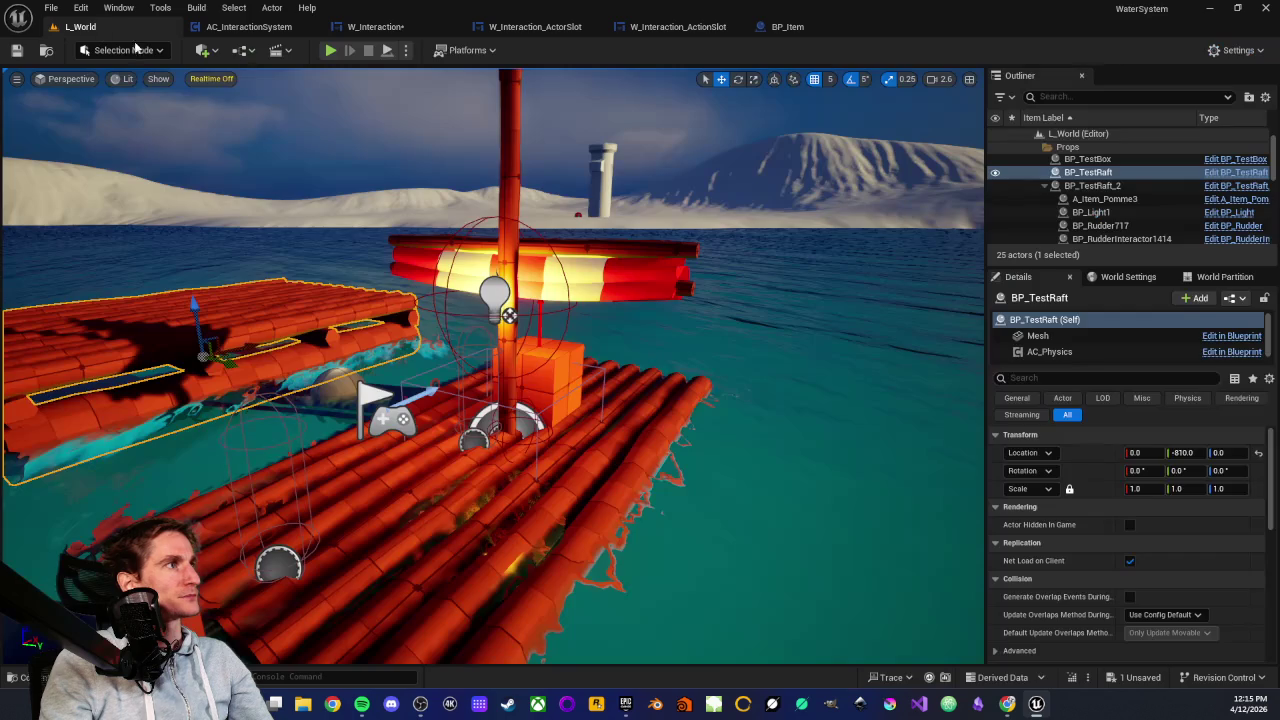
key("alt+p")
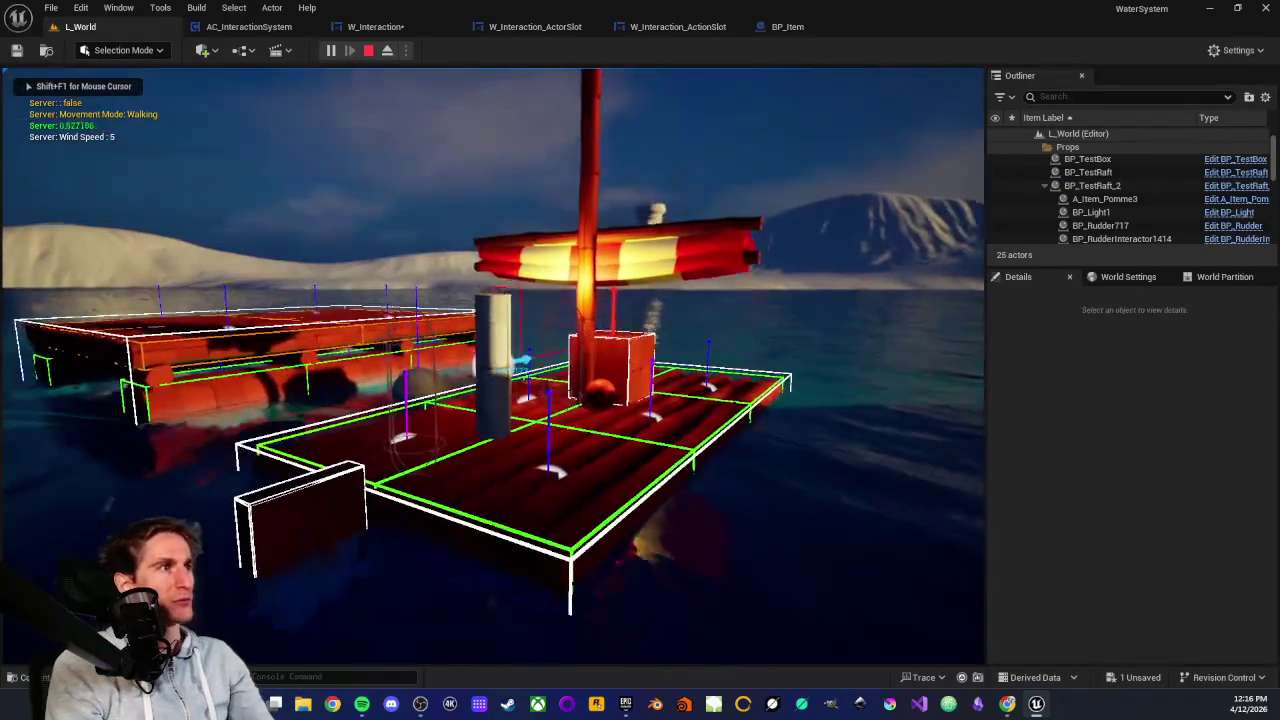
key("e")
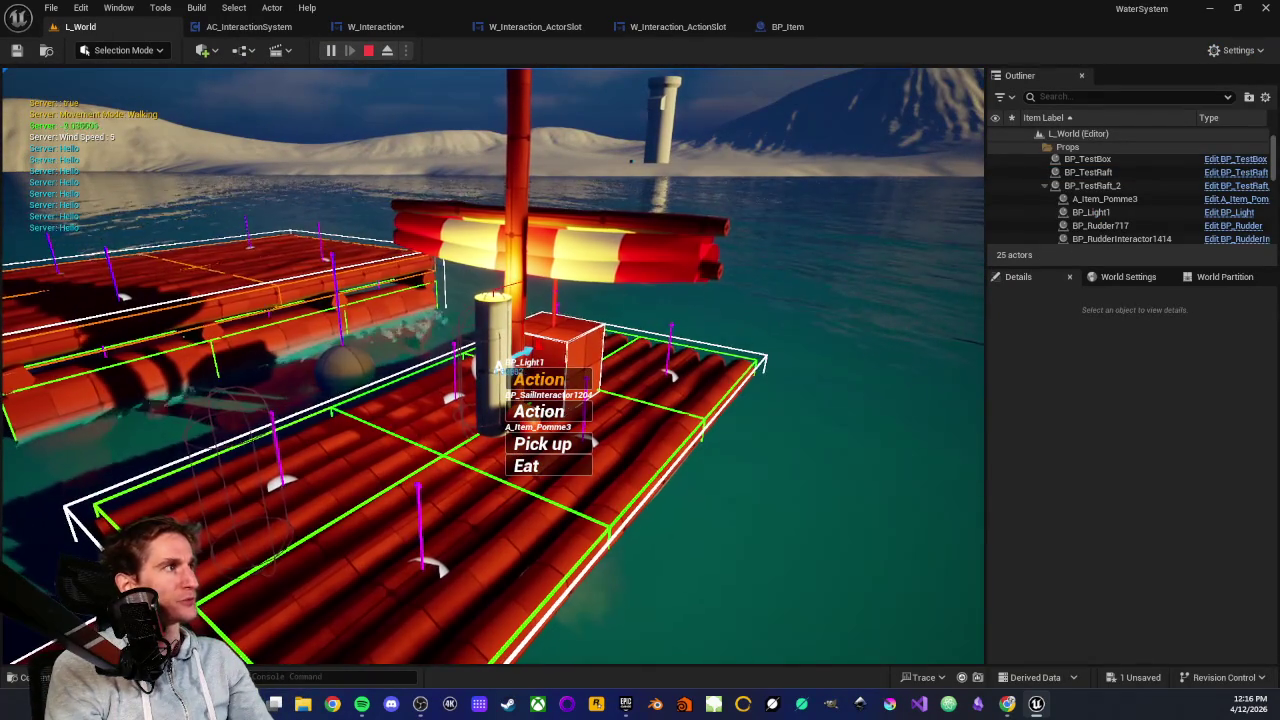
key("e")
key("e")
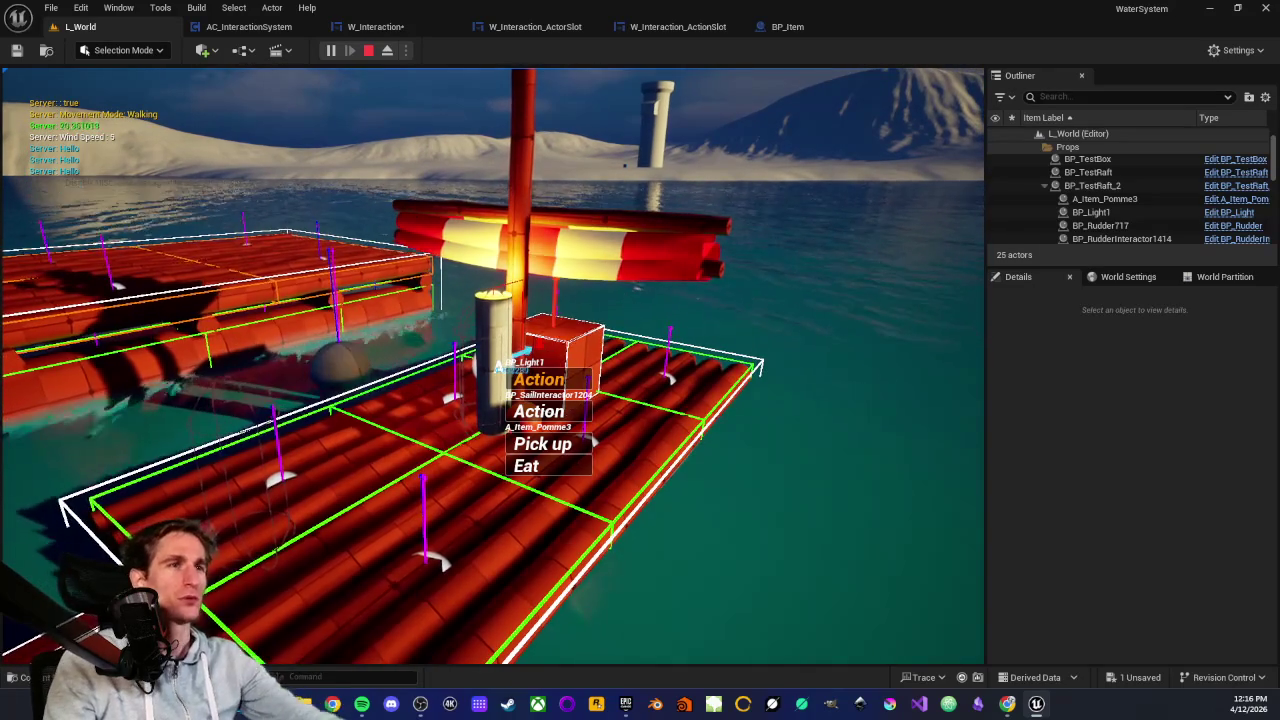
key("Escape")
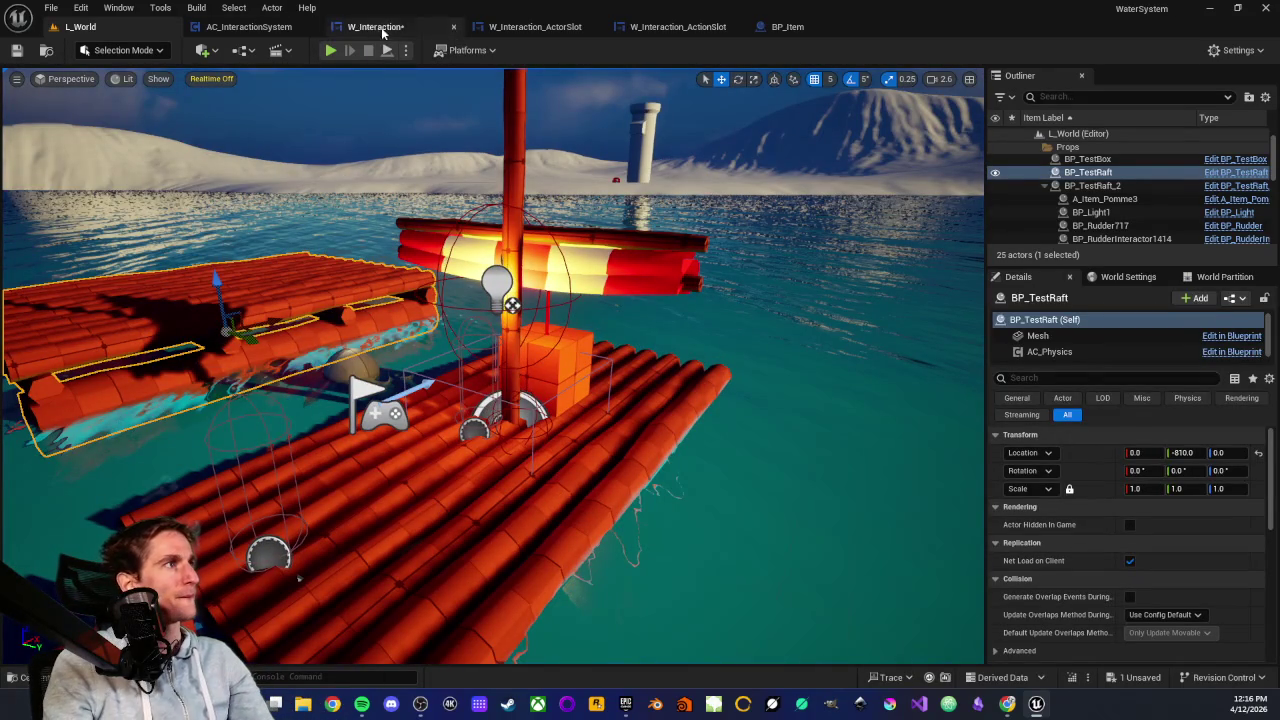
left_click(388, 28)
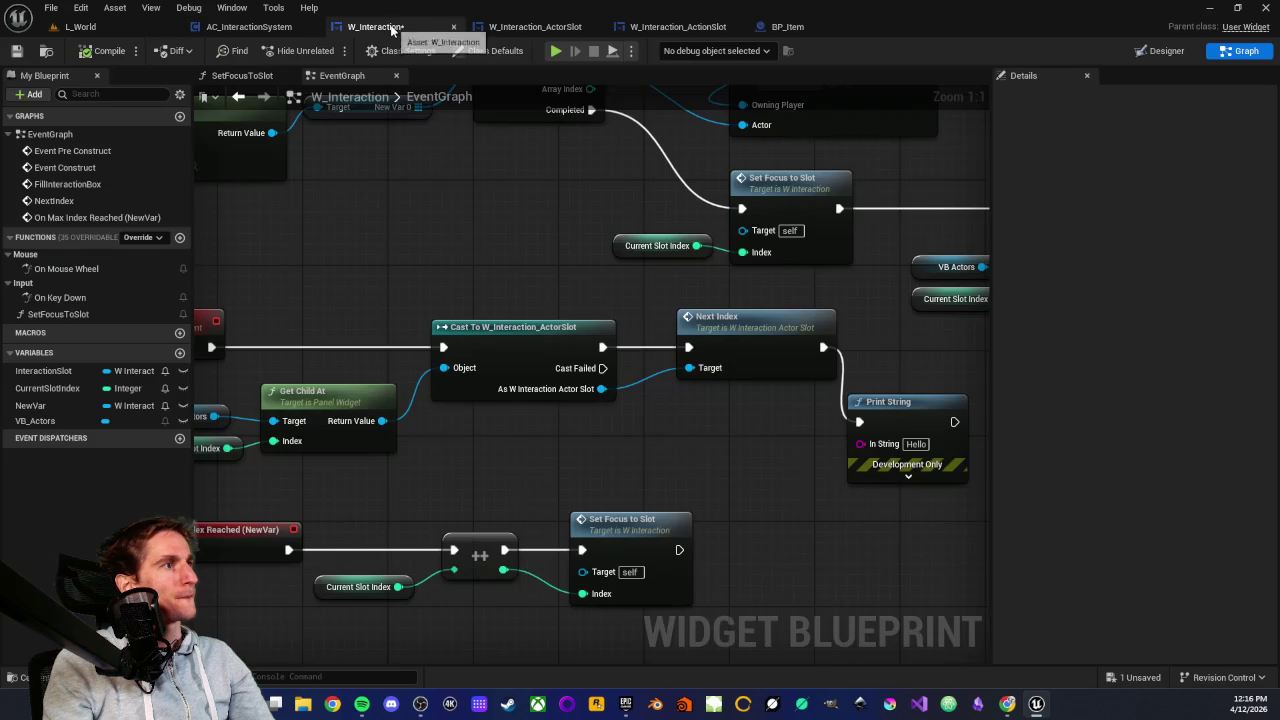
Delete W_Interaction's Print String and jump to the actor slot's NextIndex event
scroll(570, 329, "down", 2)
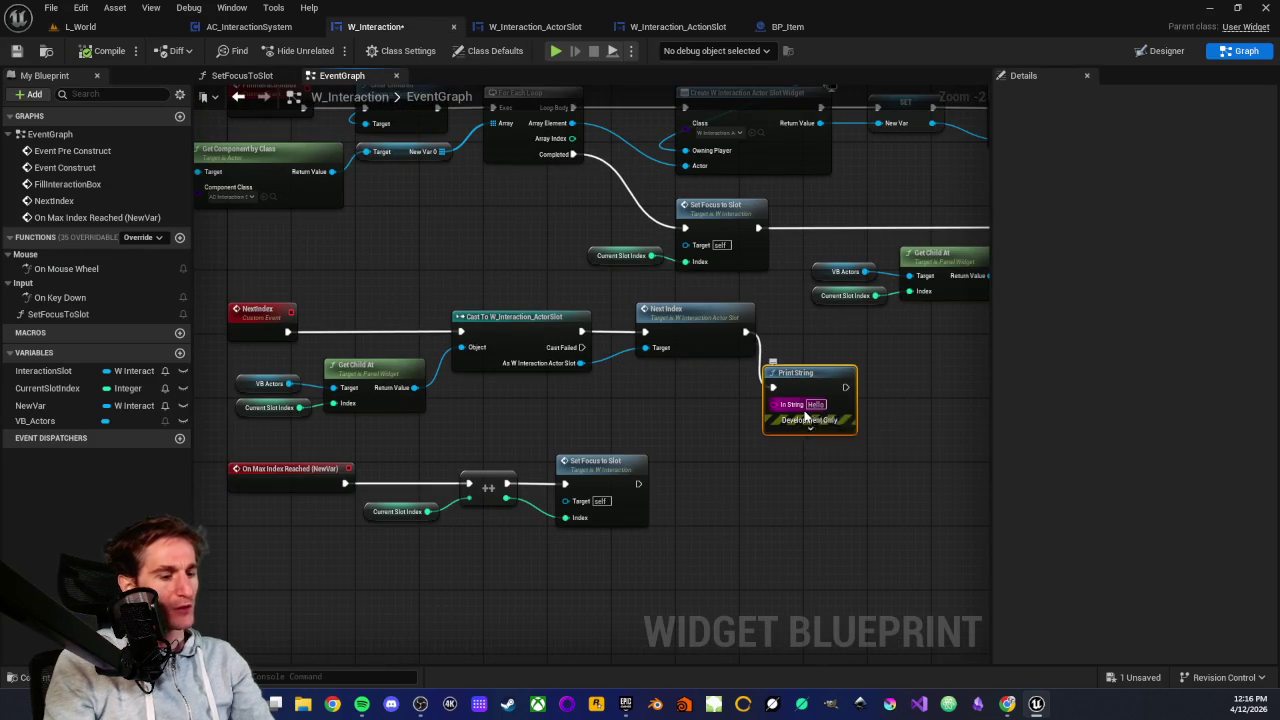
key("Delete")
scroll(713, 352, "up", 2)
double_click(658, 289)
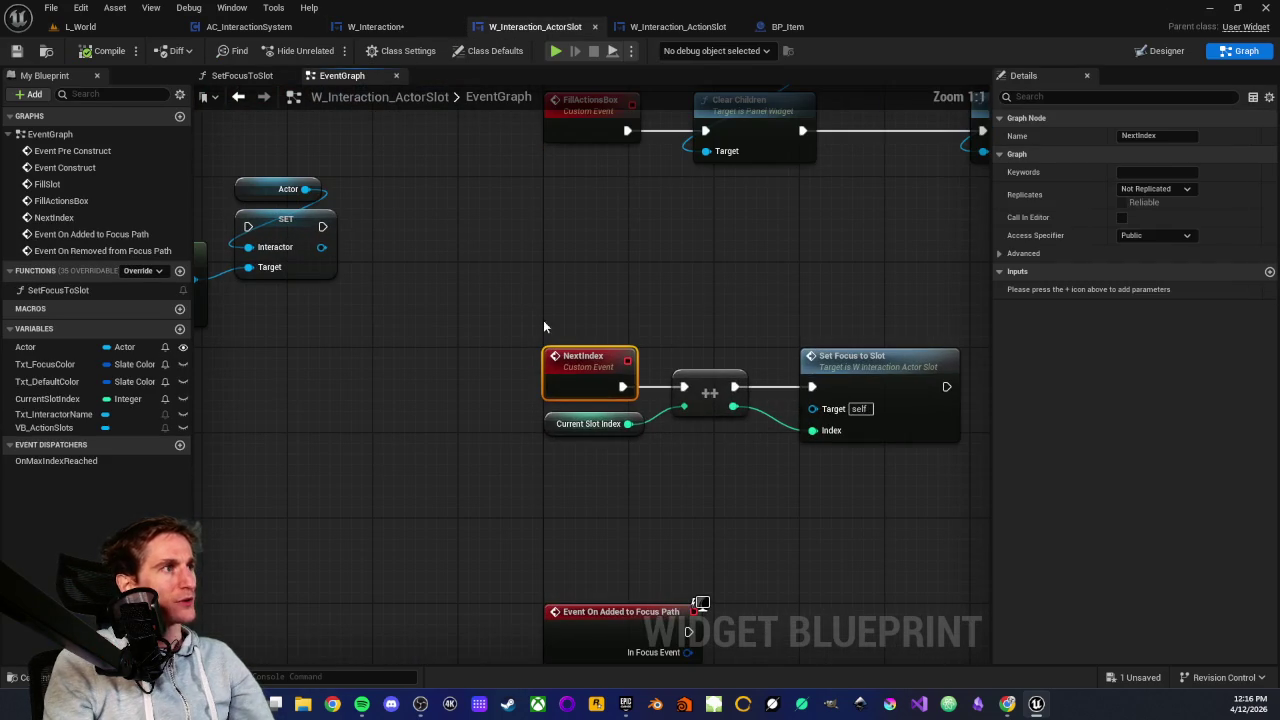
left_click_drag(460, 320, 790, 434)
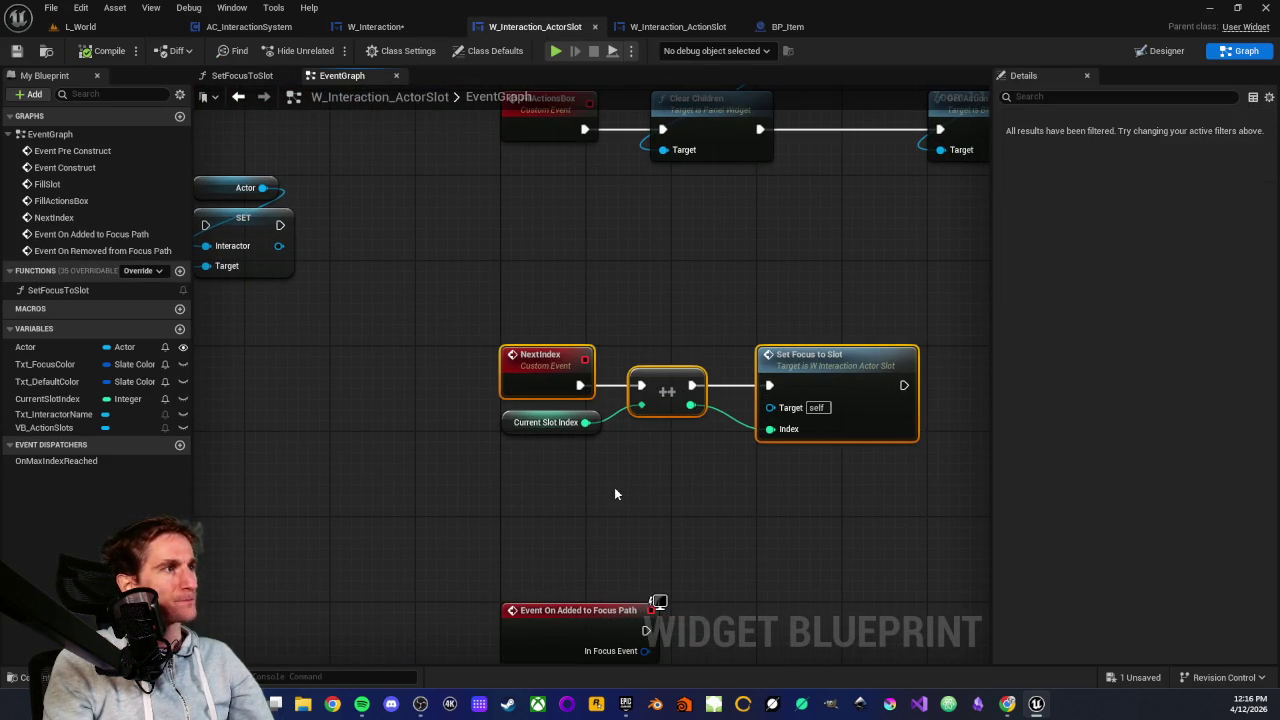
left_click(631, 460)
Add a Print String node after Set Focus to Slot
left_click_drag(631, 462, 474, 378)
left_click_drag(561, 372, 643, 381)
type("prin")
key("Return")
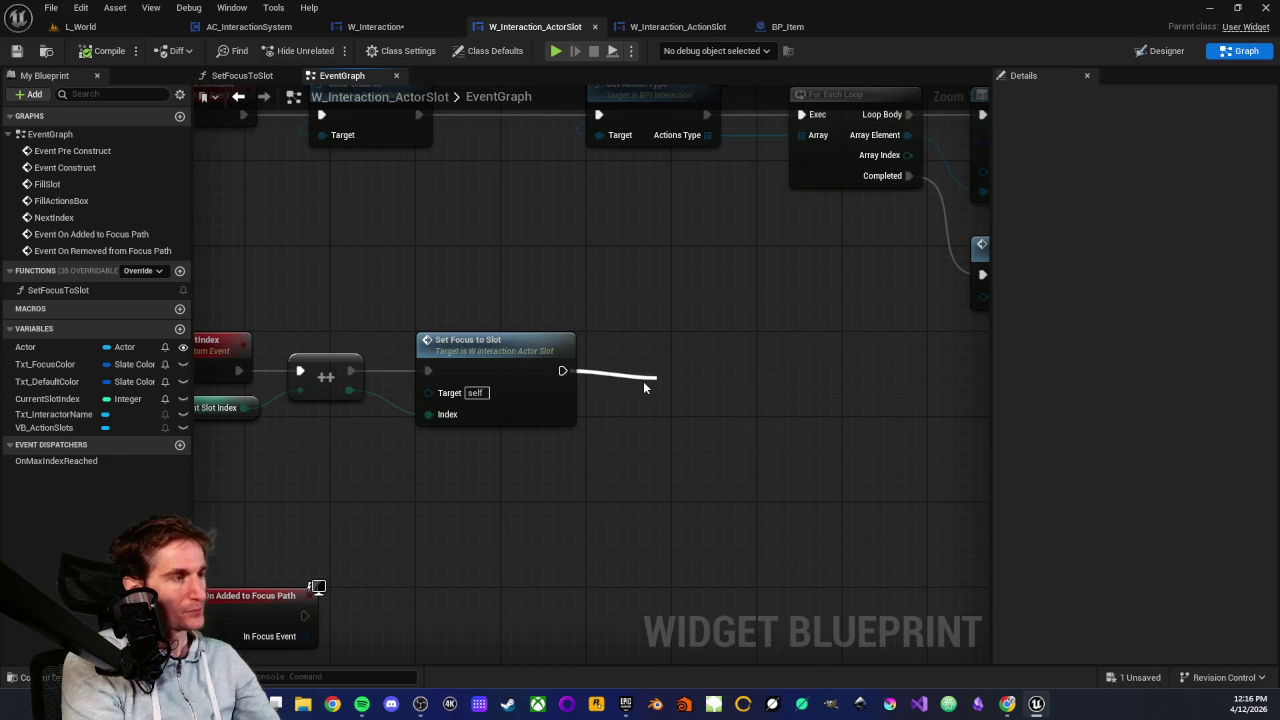
Play-test L_World to check the Hello print, then return to the actor slot blueprint
left_click(80, 26)
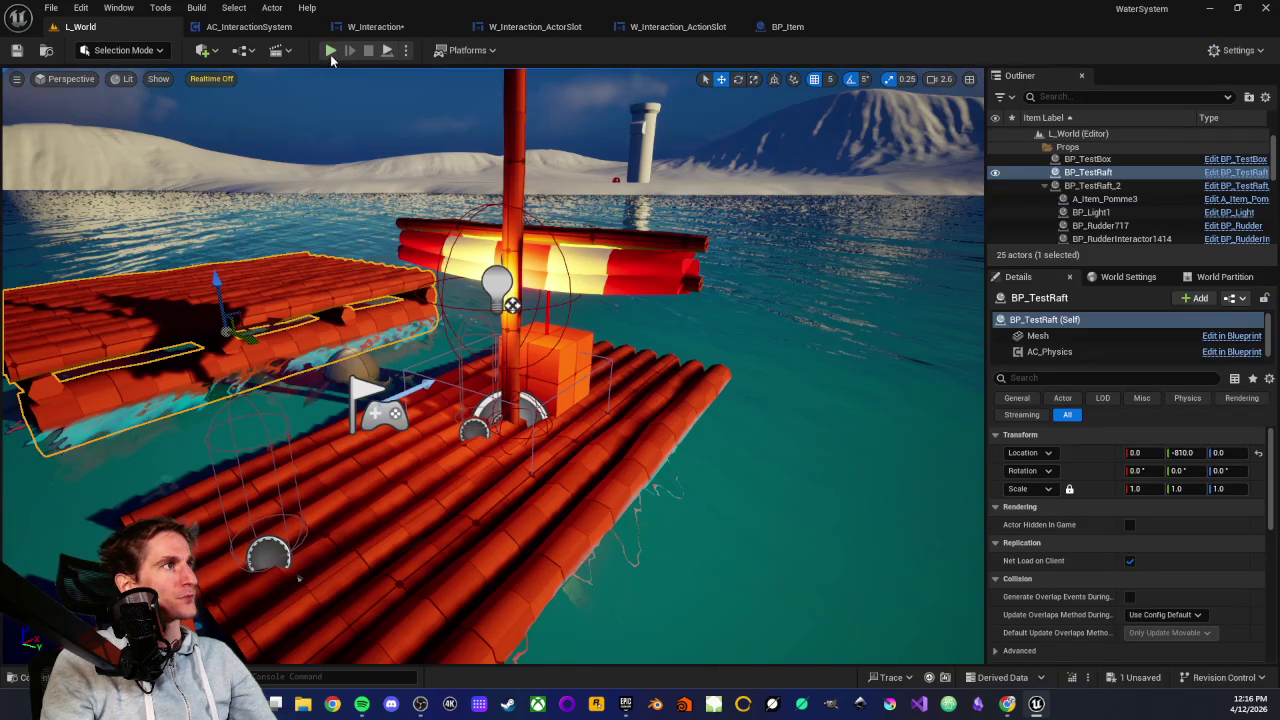
key("alt+p")
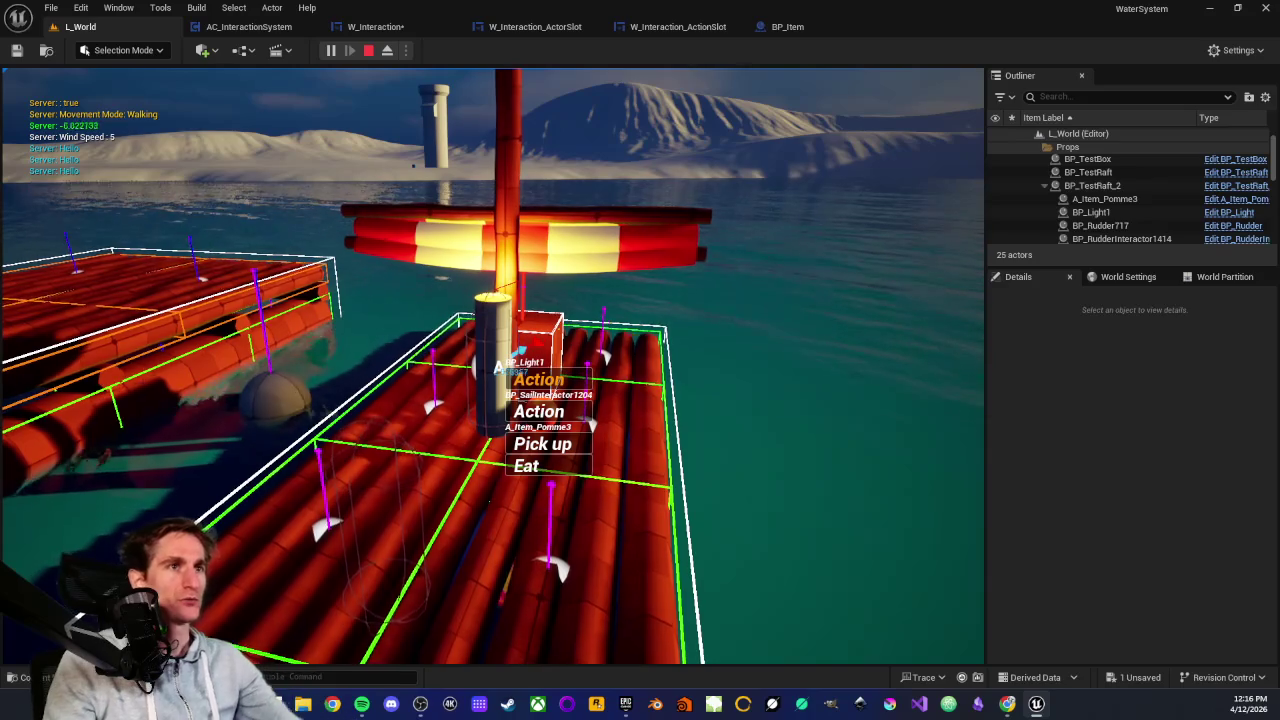
key("Escape")
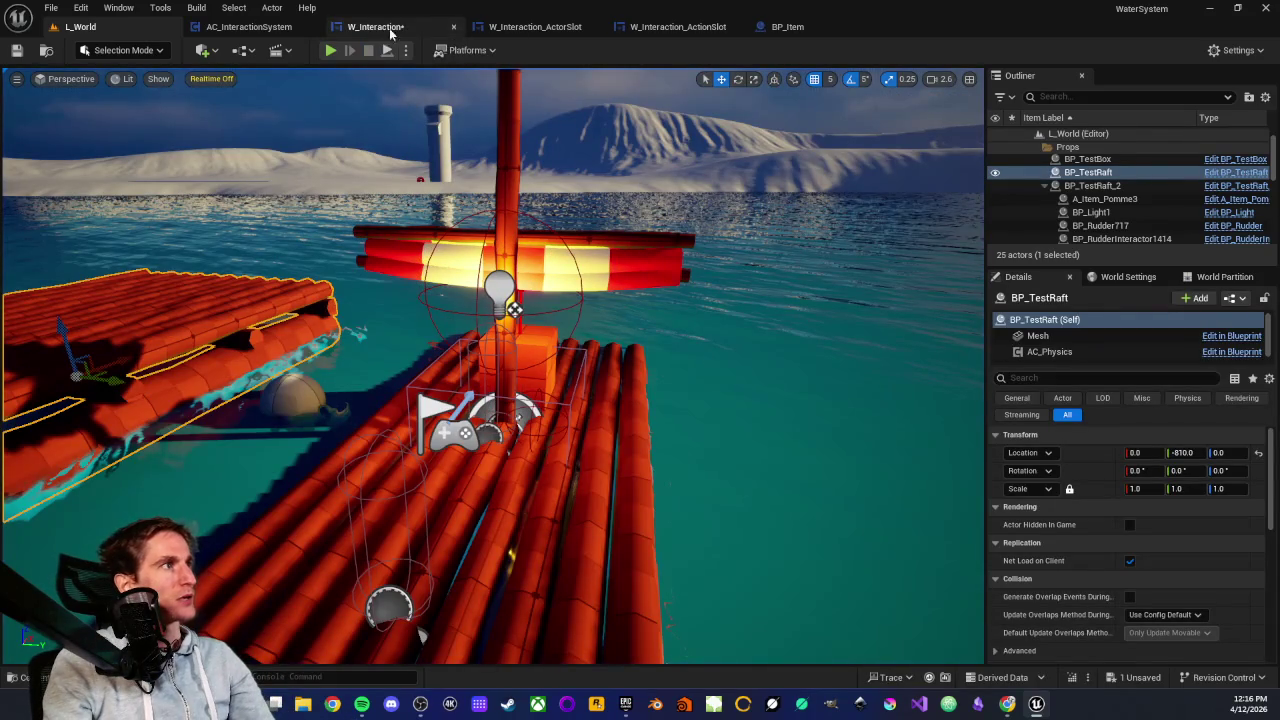
left_click(568, 30)
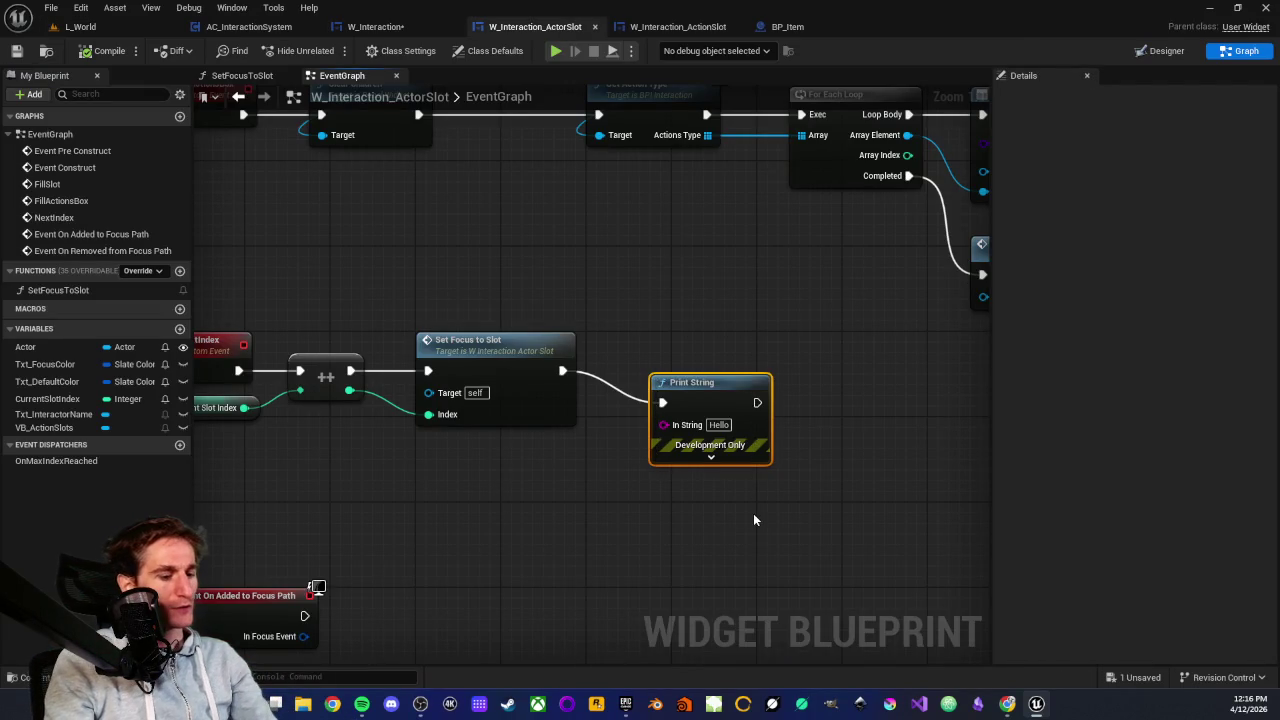
Delete the Hello Print String and inspect the SetFocusToSlot function graph
key("Delete")
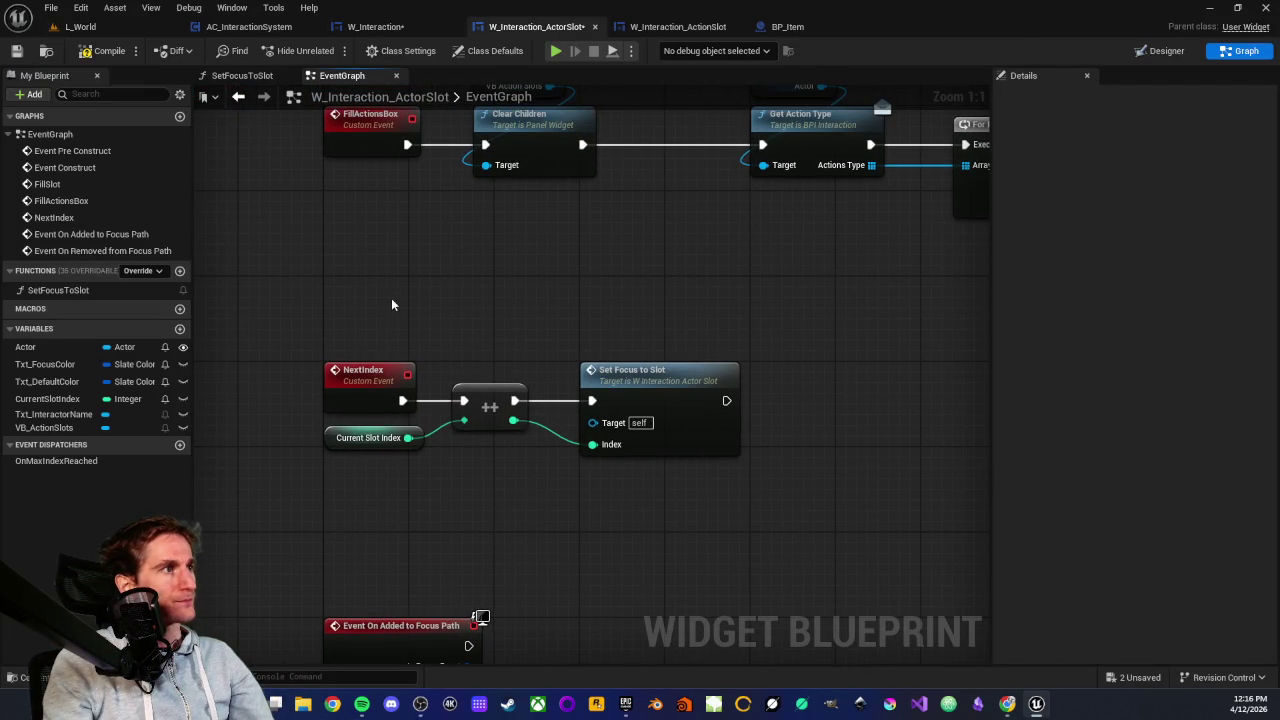
scroll(657, 323, "down", 2)
double_click(654, 364)
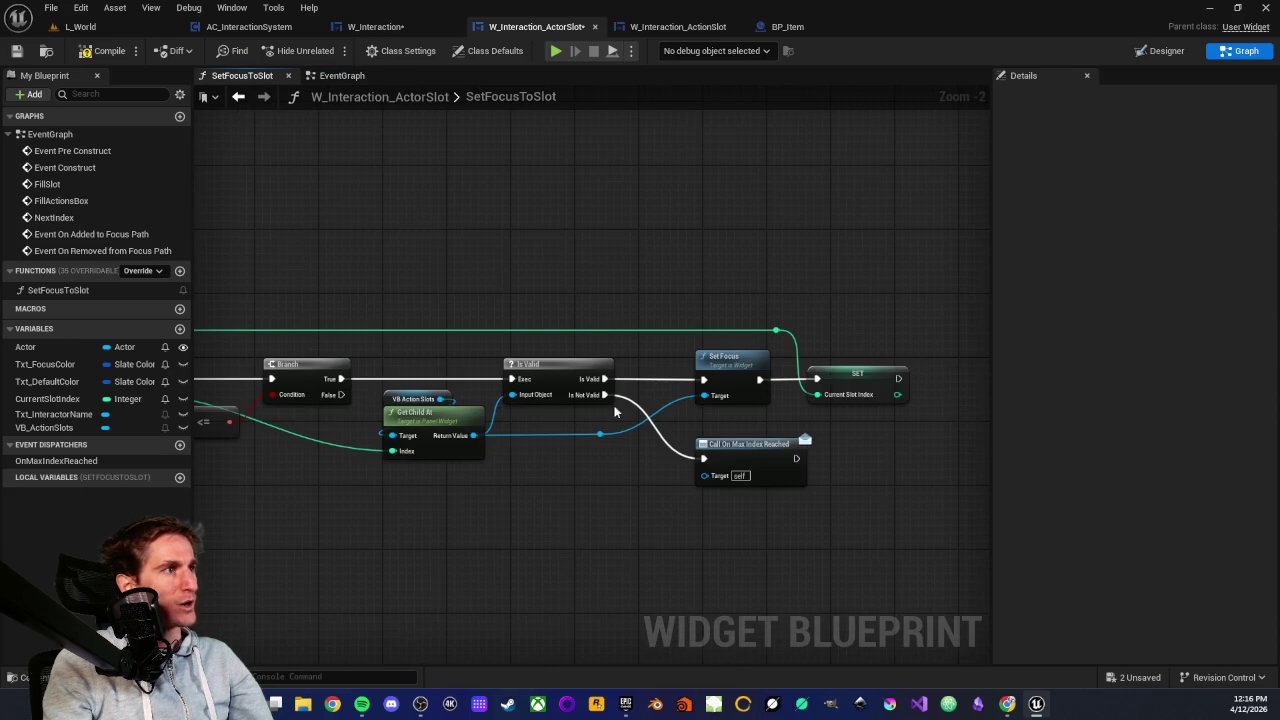
scroll(506, 509, "up", 2)
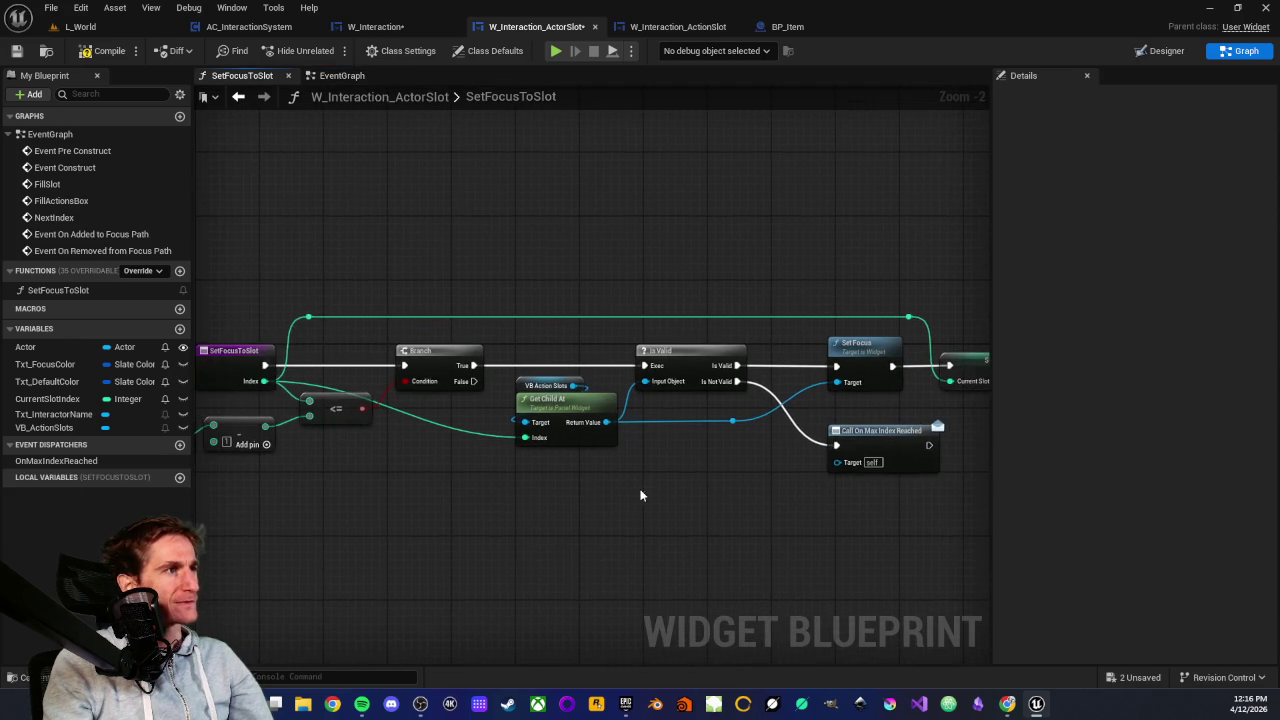
left_click_drag(547, 464, 547, 464)
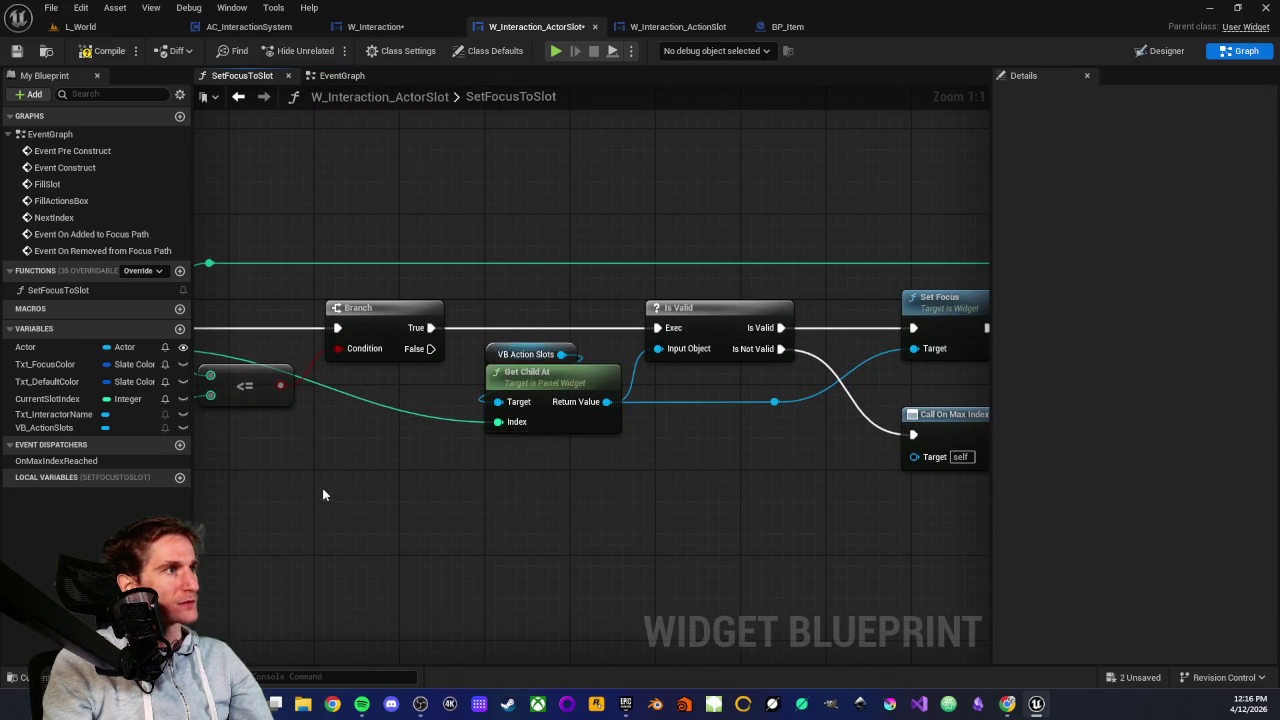
left_click_drag(322, 488, 629, 520)
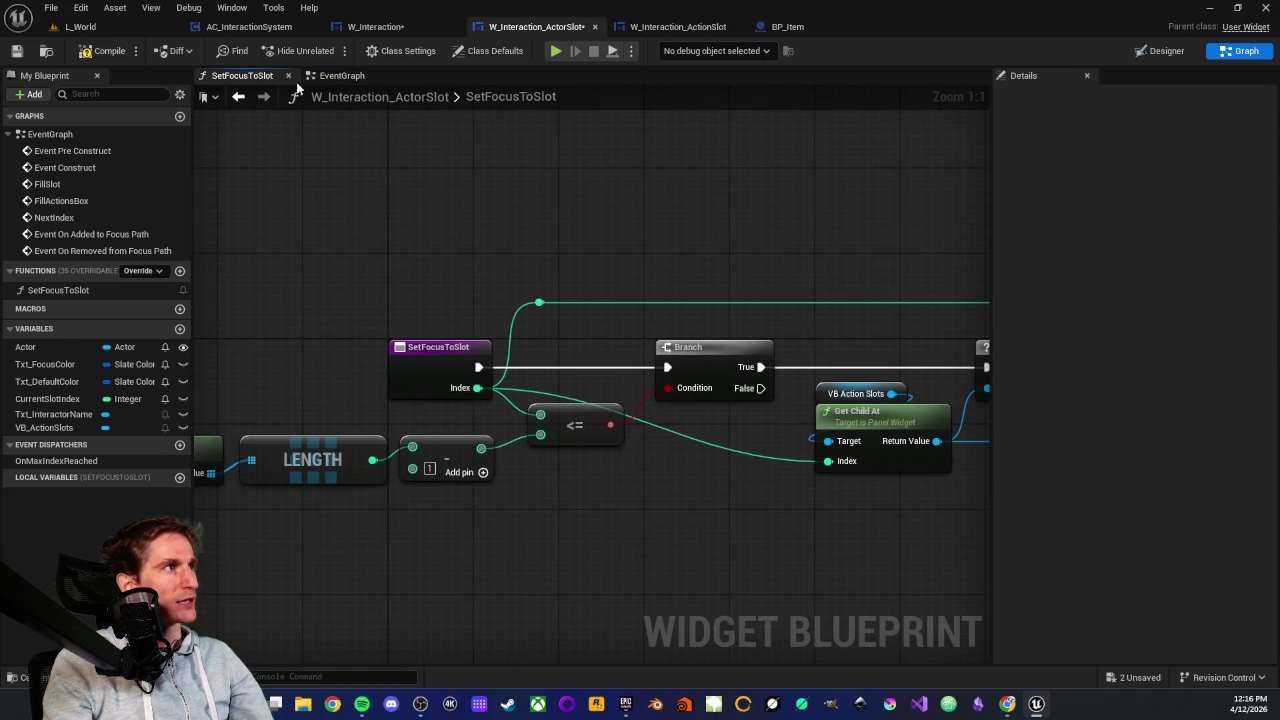
Back in the event graph, select the NextIndex event and Current Slot Index node
left_click(342, 75)
left_click_drag(393, 393, 393, 393)
left_click_drag(289, 423, 430, 489)
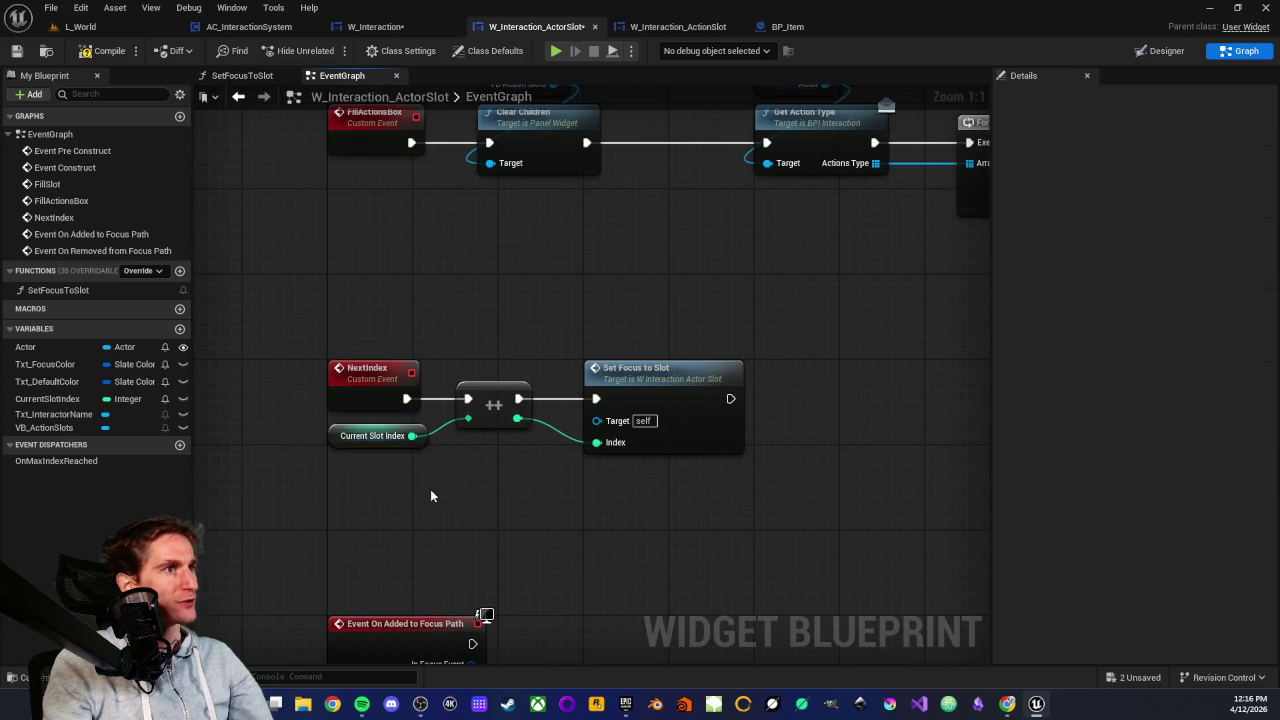
scroll(405, 438, "down", 2)
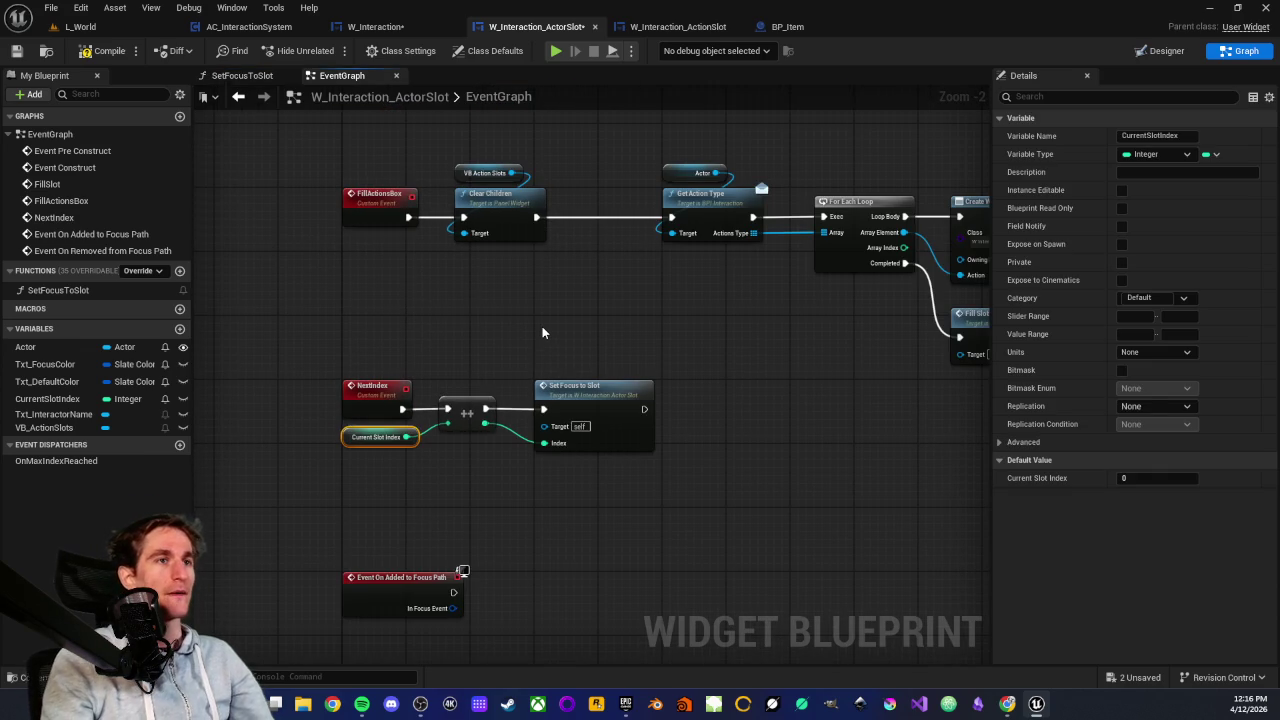
mouse_move(810, 375)
left_mouse_down()
mouse_move(749, 357)
mouse_move(580, 357)
left_mouse_up()
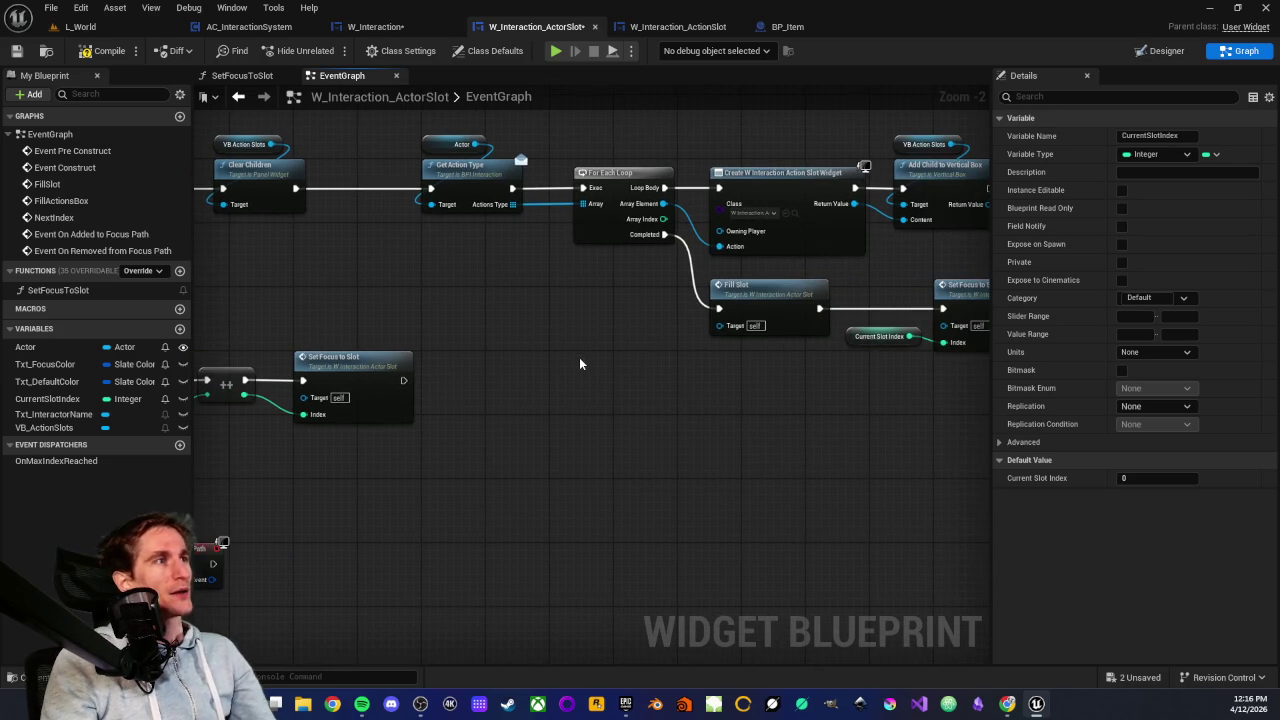
scroll(631, 380, "up", 5)
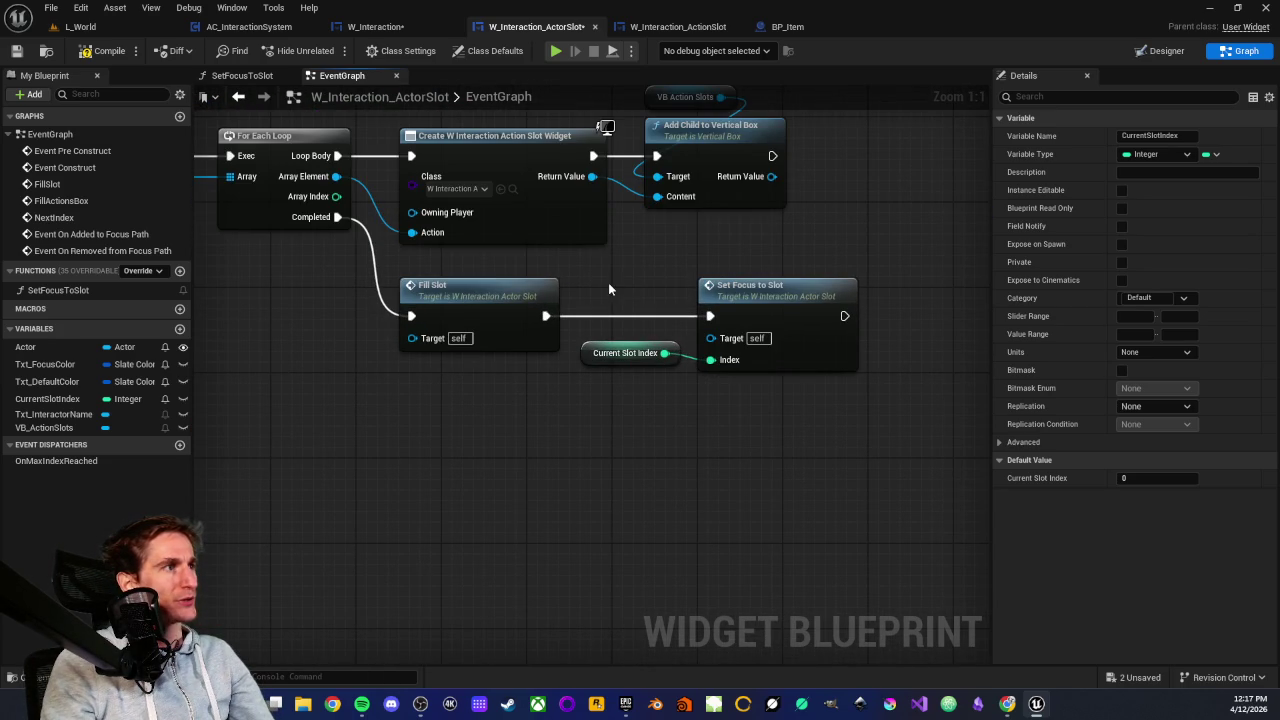
mouse_move(622, 268)
left_mouse_down()
mouse_move(745, 382)
mouse_move(784, 398)
left_mouse_up()
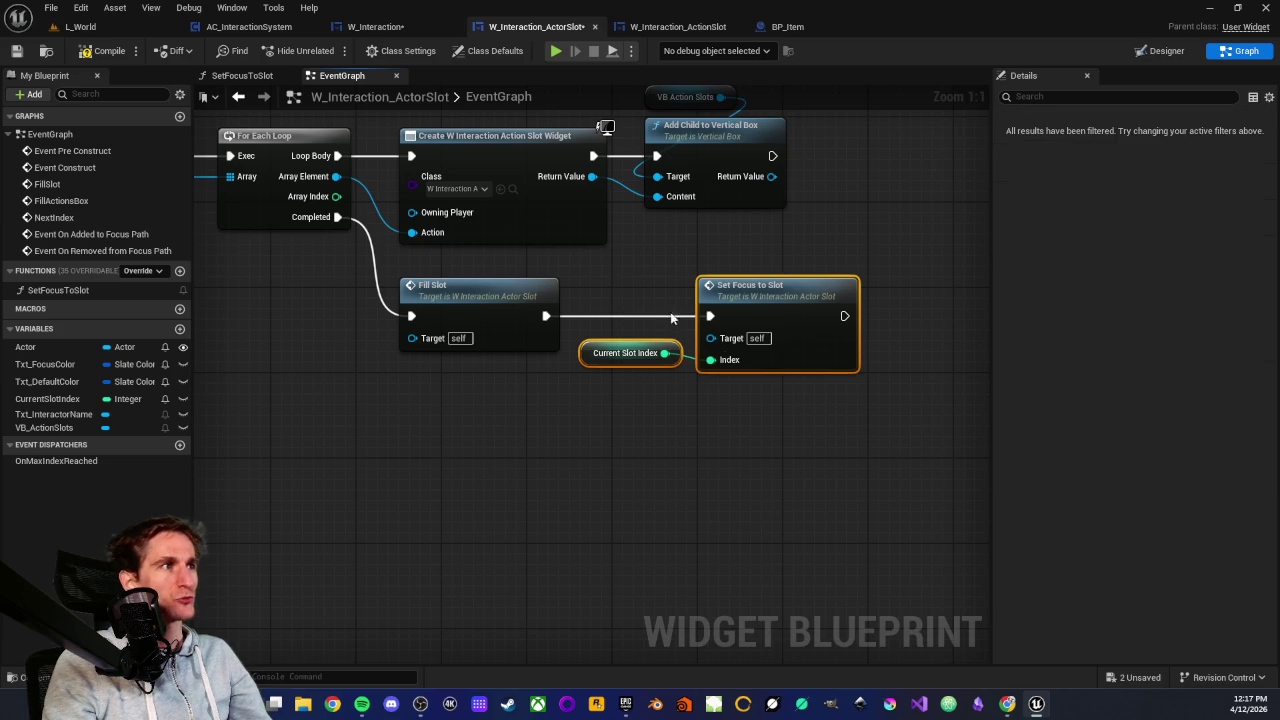
left_click_drag(708, 315, 700, 312)
left_click(632, 286)
left_click_drag(628, 285, 776, 402)
left_click(749, 439)
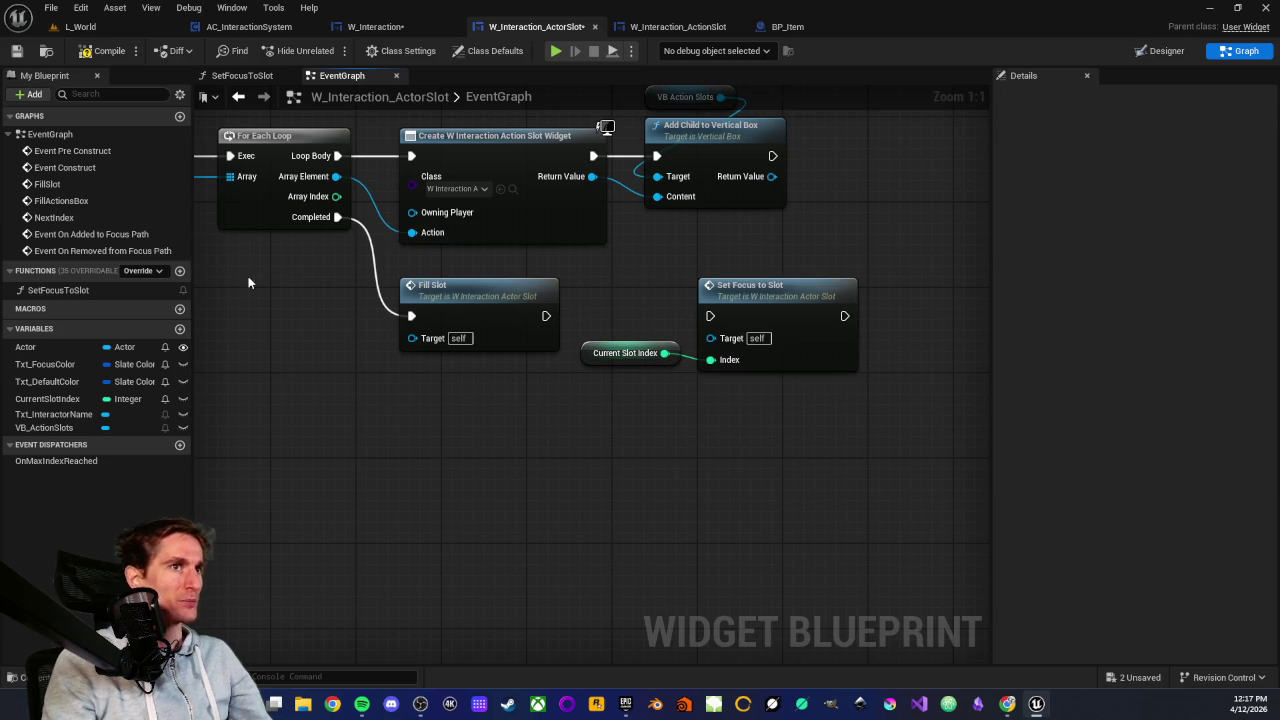
left_click_drag(312, 368, 357, 369)
left_click_drag(672, 318, 734, 408)
left_click(734, 408)
mouse_move(660, 443)
left_mouse_down()
mouse_move(729, 423)
mouse_move(600, 429)
mouse_move(586, 410)
mouse_move(568, 483)
left_mouse_up()
scroll(729, 423, "down", 1)
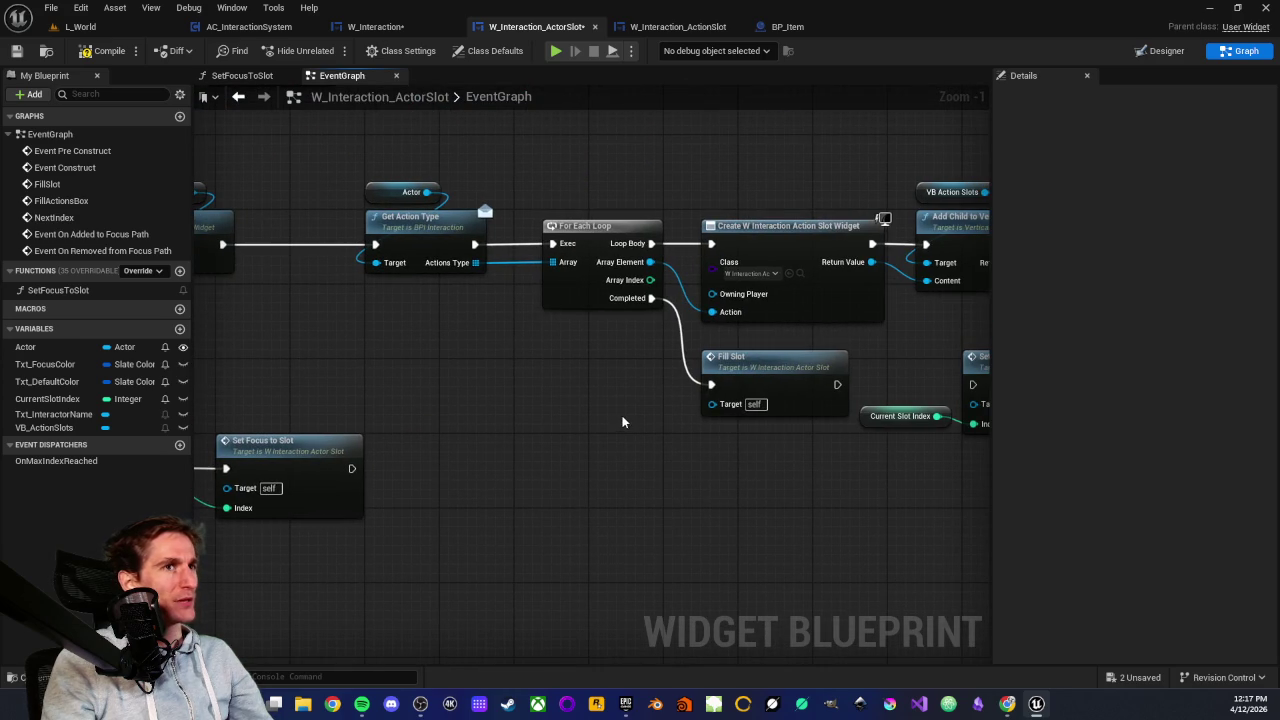
left_click_drag(639, 406, 586, 399)
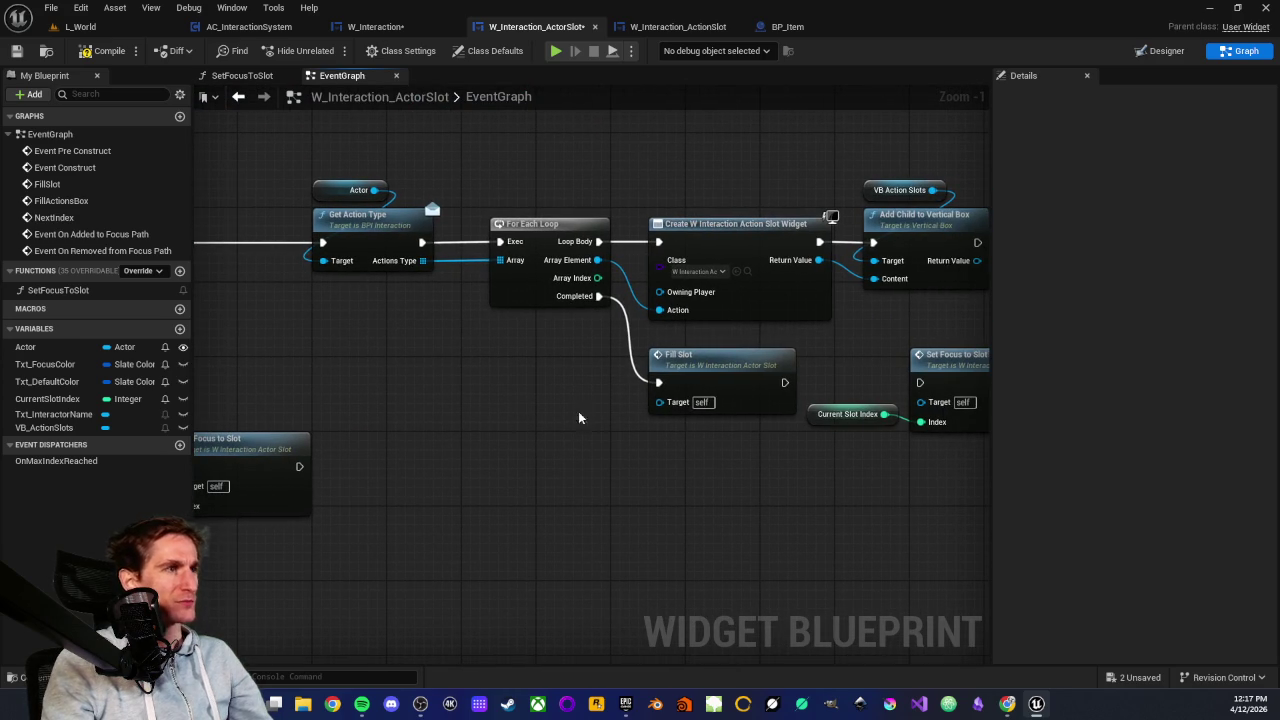
left_click_drag(786, 459, 592, 452)
left_click_drag(650, 357, 780, 447)
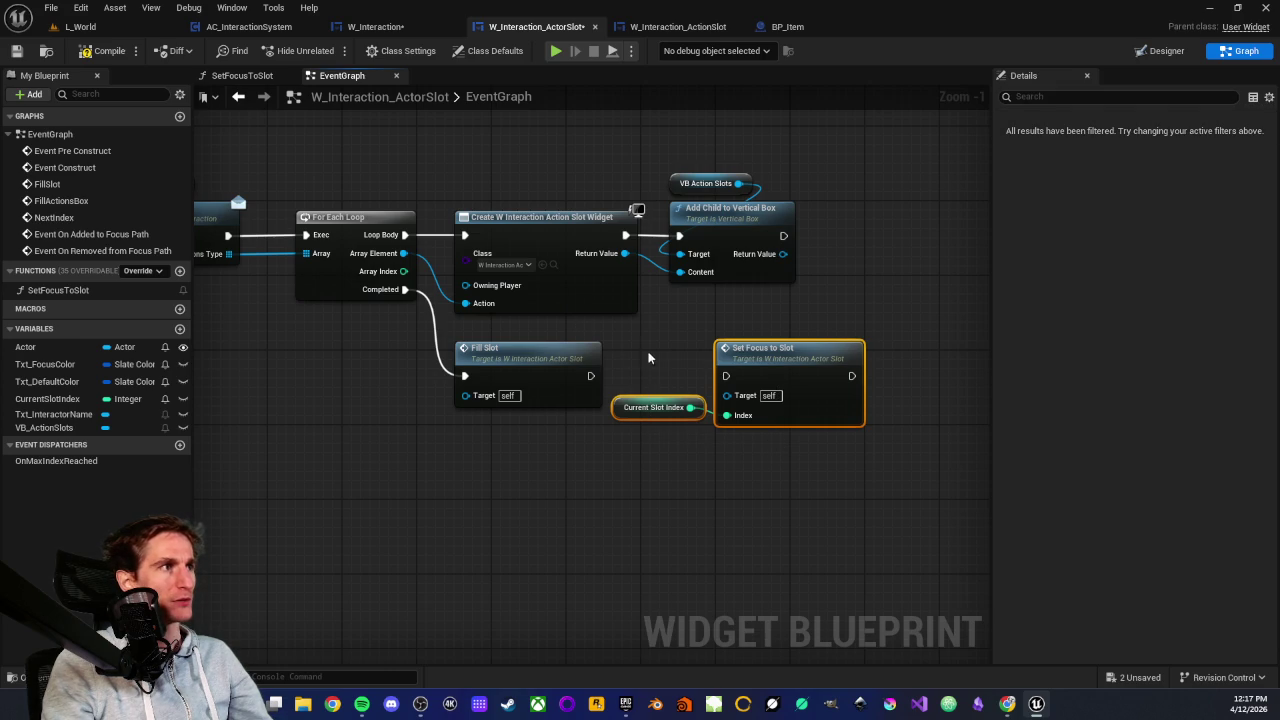
left_click(800, 451)
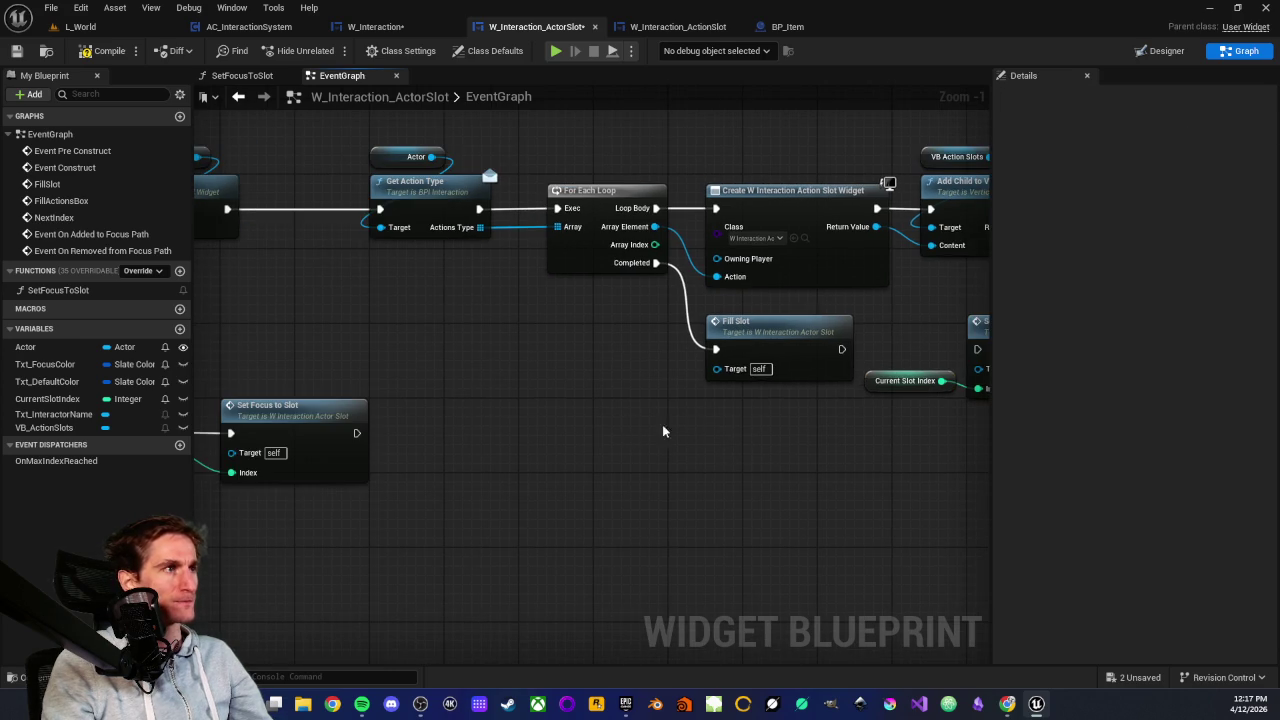
mouse_move(620, 395)
left_mouse_down()
mouse_move(728, 398)
mouse_move(703, 429)
mouse_move(757, 432)
mouse_move(763, 417)
mouse_move(715, 381)
mouse_move(757, 397)
left_mouse_up()
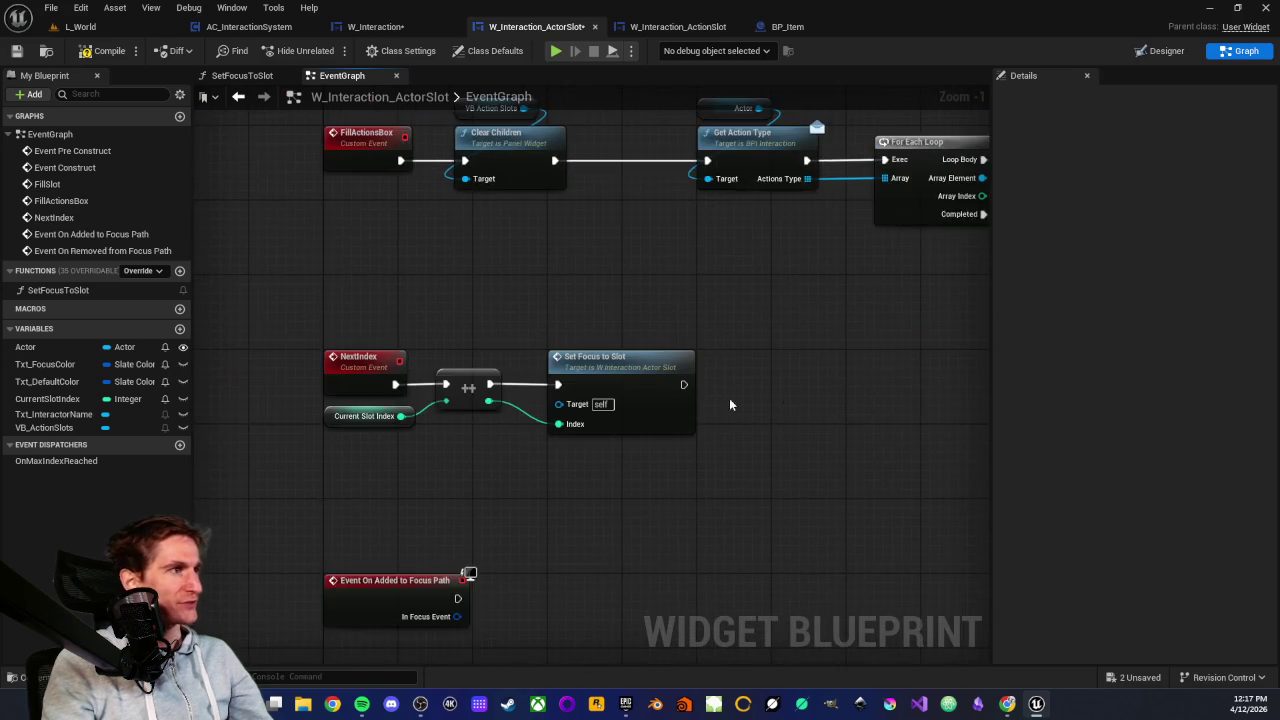
scroll(729, 398, "up", 2)
left_click(311, 352)
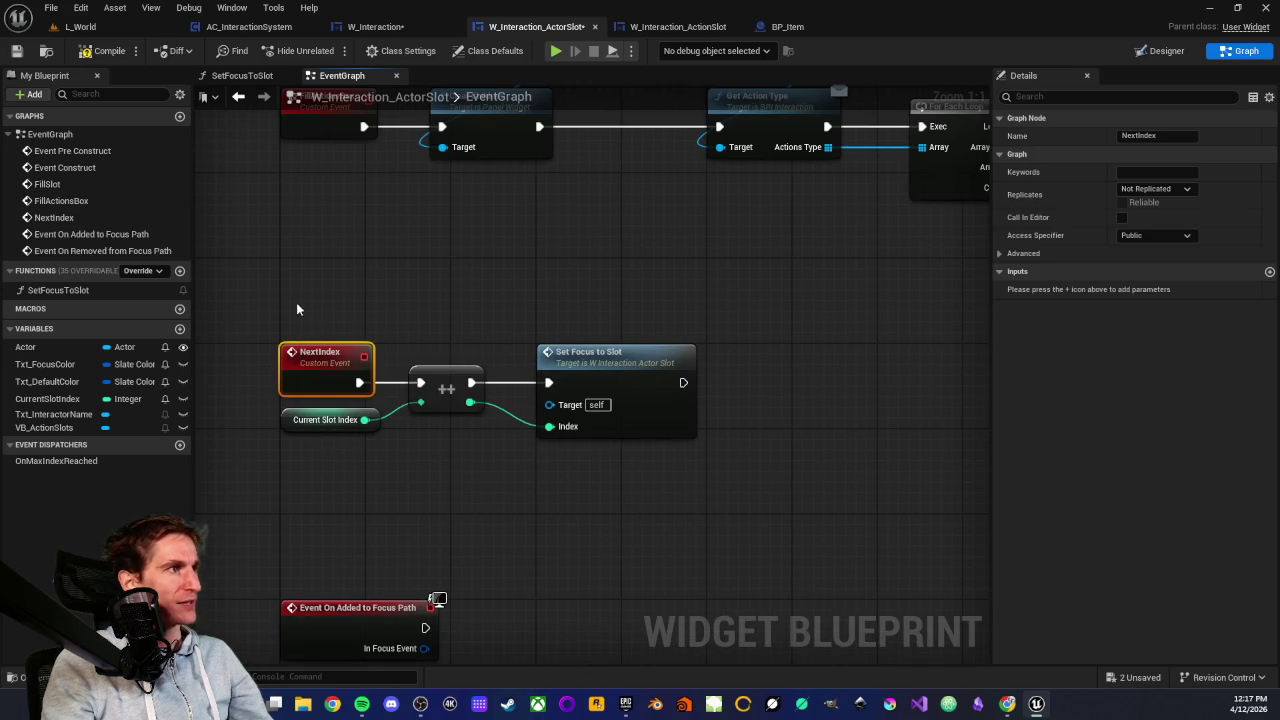
double_click(620, 357)
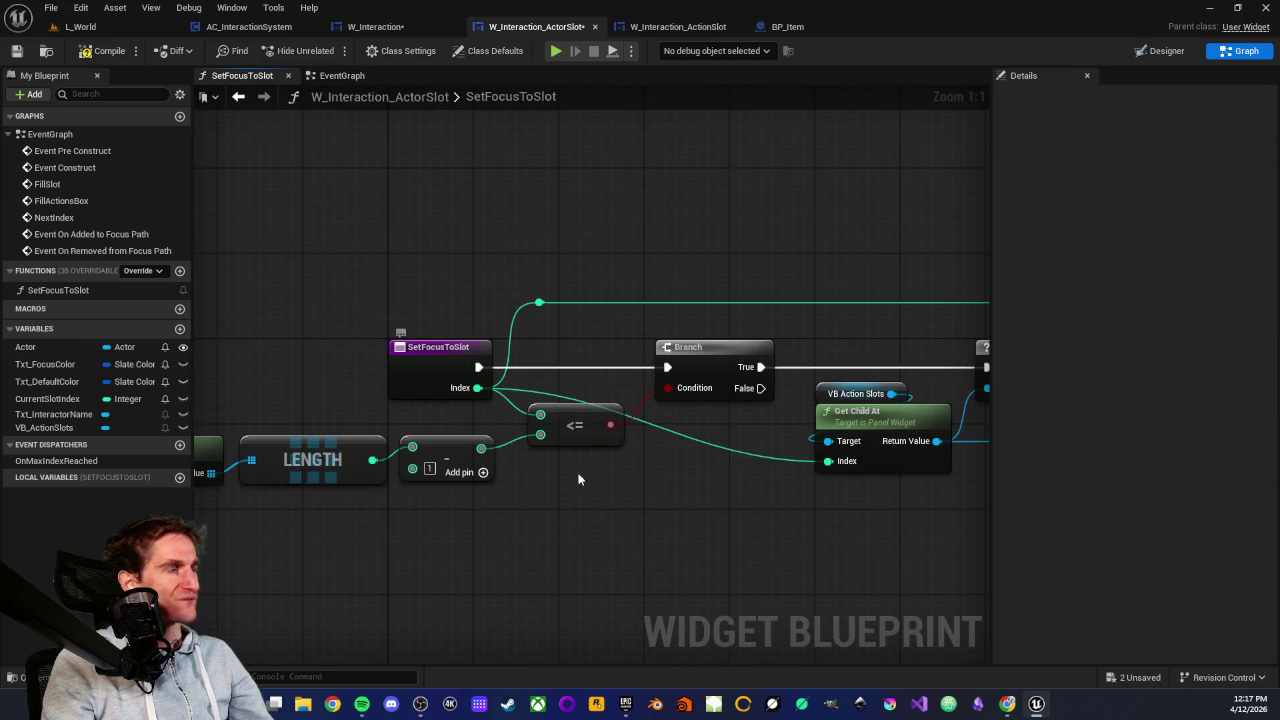
Inspect SetFocusToSlot's Is Valid, Branch and the VB Action Slots/Get All Children/LENGTH last-index chain
left_click_drag(541, 417, 478, 402)
scroll(640, 470, "down", 2)
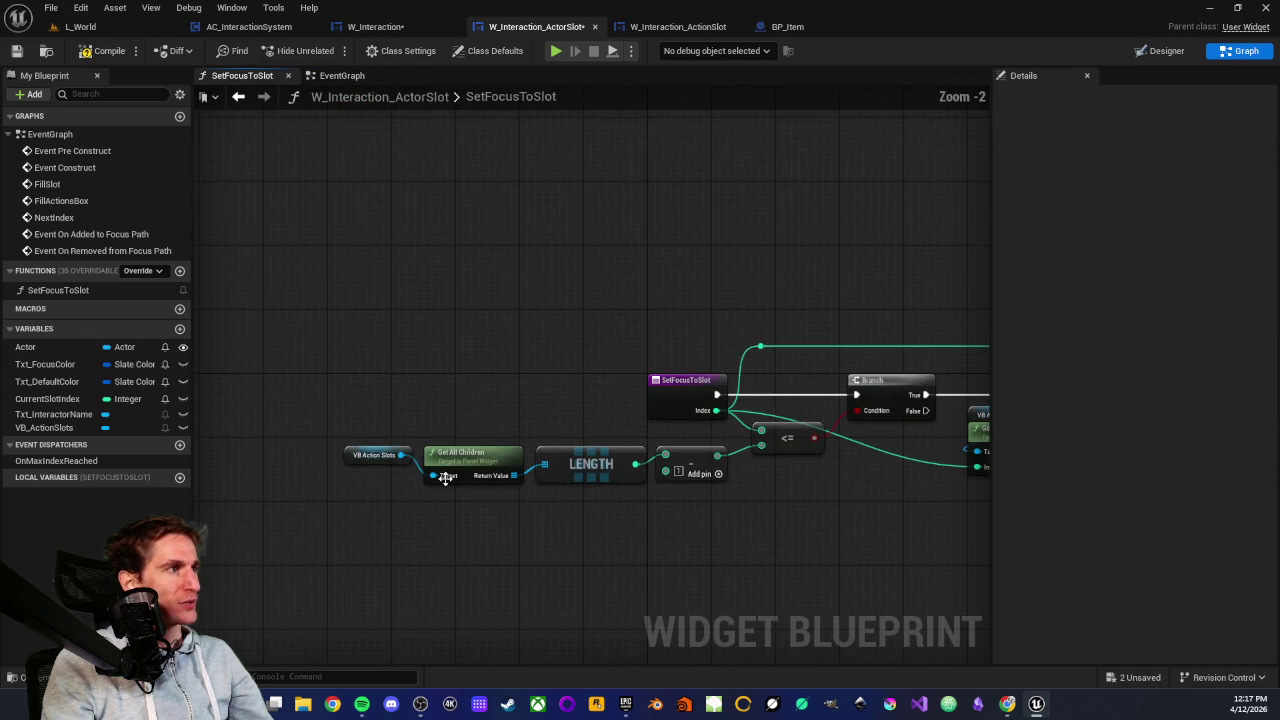
left_click_drag(723, 536, 574, 534)
scroll(677, 490, "up", 2)
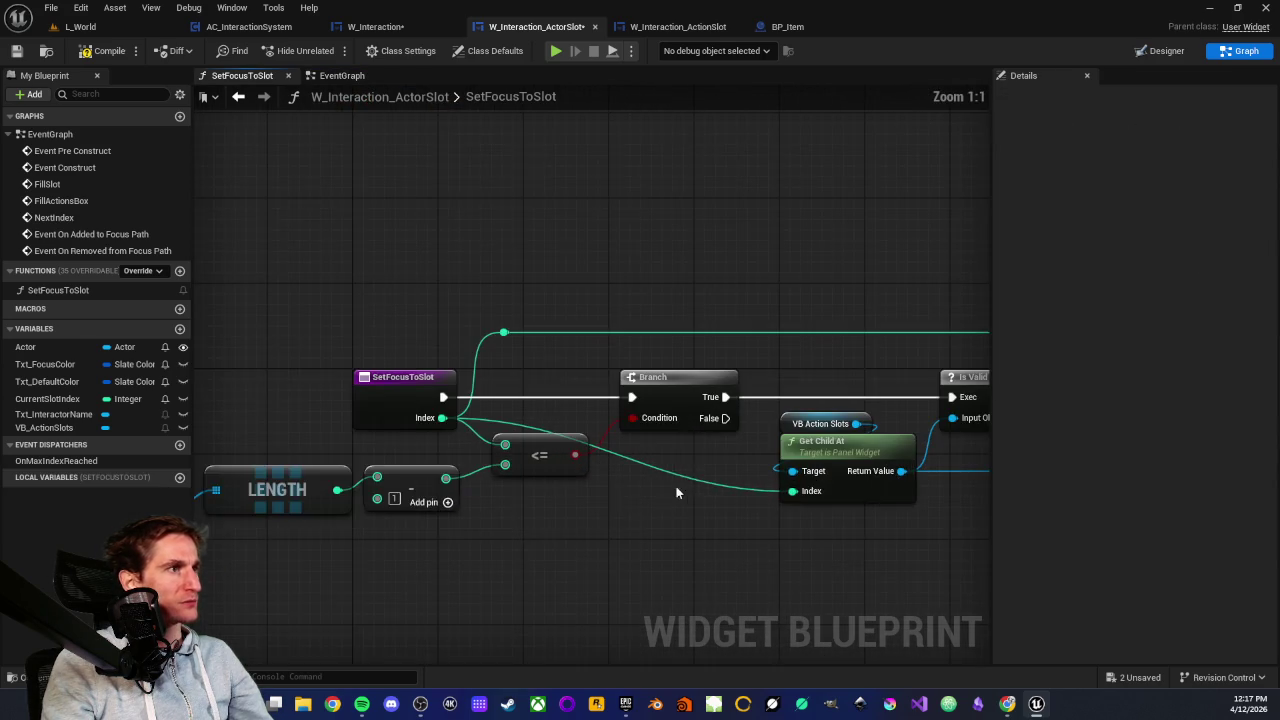
left_click_drag(677, 490, 435, 490)
mouse_move(600, 430)
left_mouse_down()
mouse_move(705, 563)
mouse_move(829, 546)
left_mouse_up()
left_click_drag(690, 539, 731, 522)
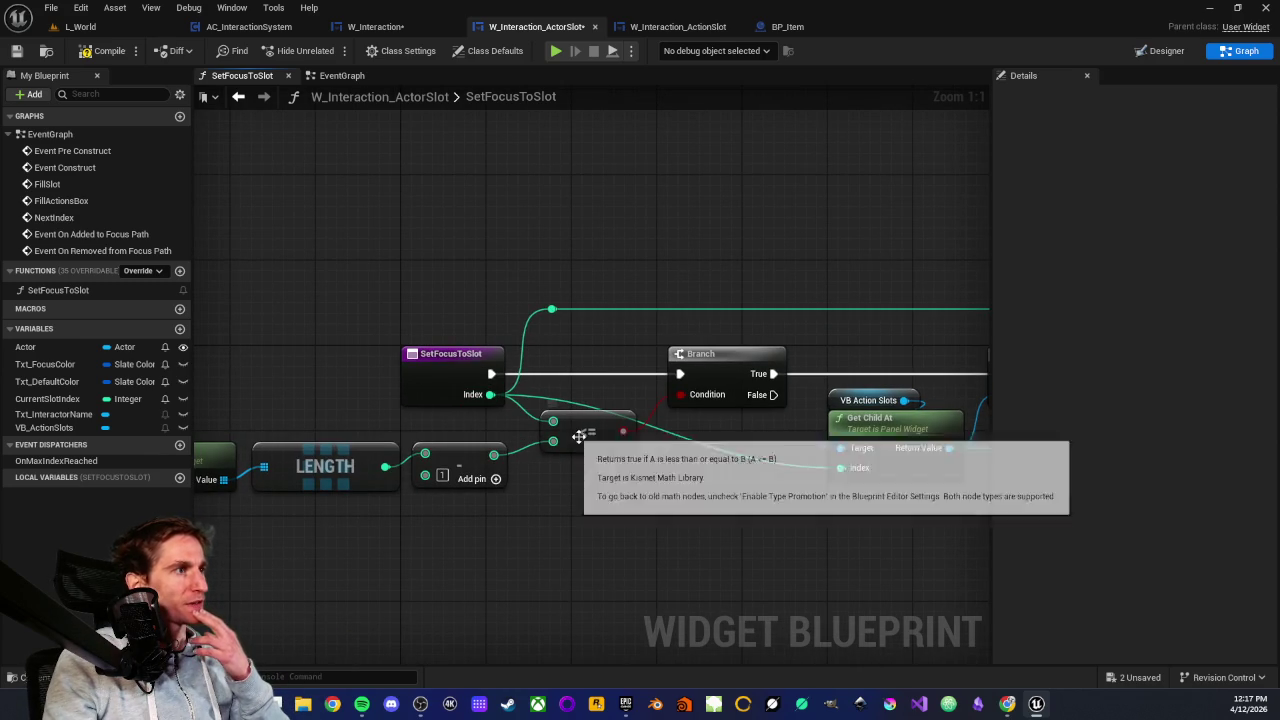
left_click_drag(546, 495, 733, 442)
mouse_move(222, 368)
left_mouse_down()
mouse_move(651, 472)
mouse_move(720, 470)
left_mouse_up()
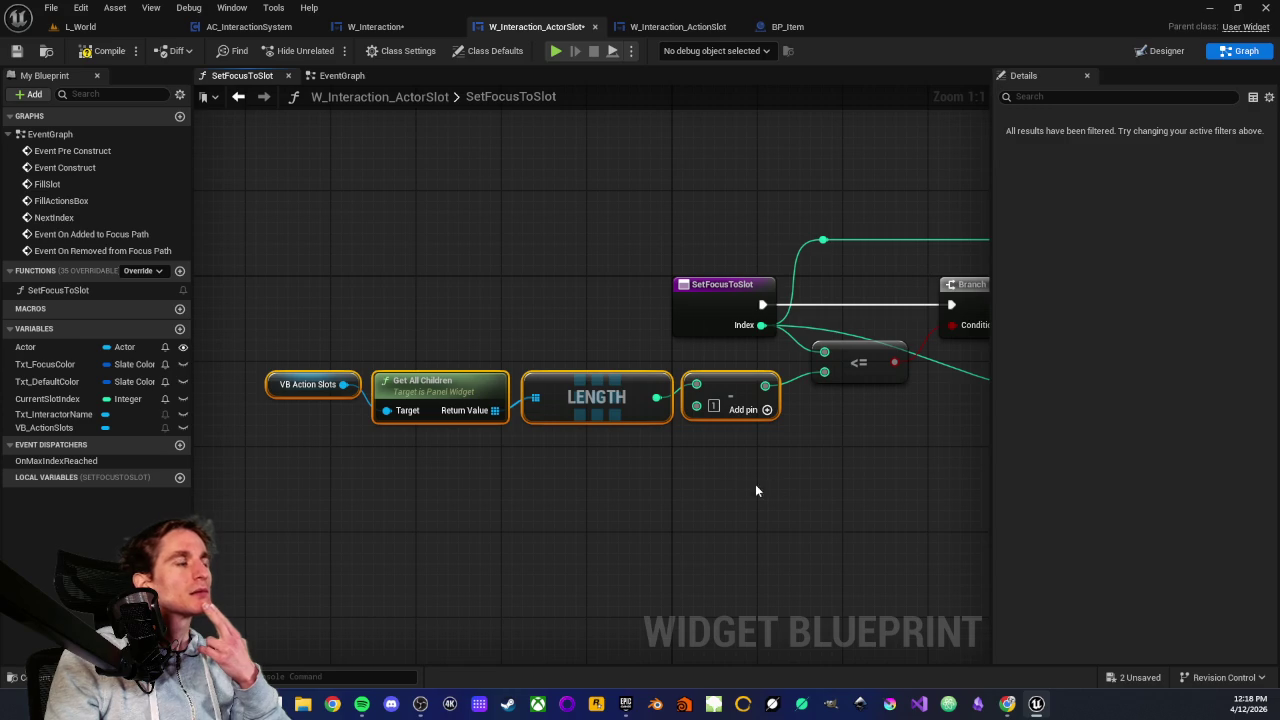
left_click(651, 482)
mouse_move(228, 369)
left_mouse_down()
mouse_move(583, 480)
mouse_move(694, 482)
left_mouse_up()
left_click(712, 438)
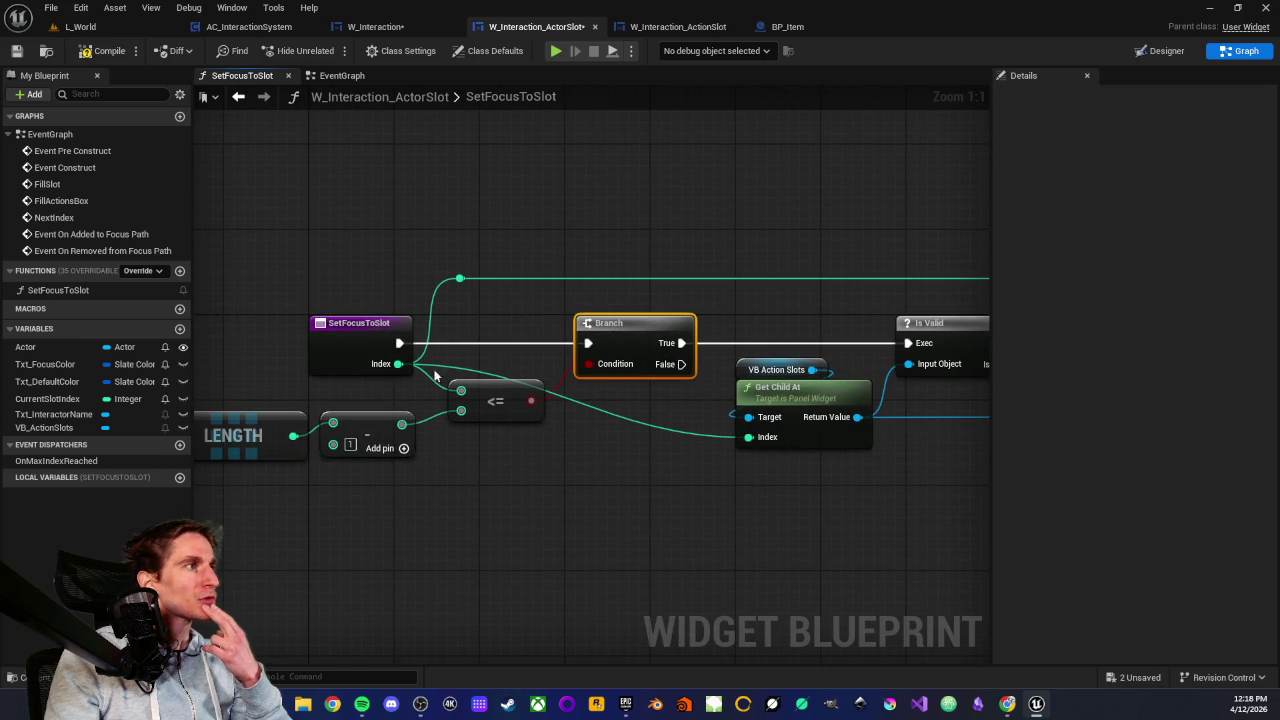
Inspect Get Child At, Is Valid, Set Focus and Call On Max Index Reached nodes
left_click_drag(655, 418, 384, 418)
left_click_drag(512, 322, 553, 455)
left_click_drag(239, 376, 487, 360)
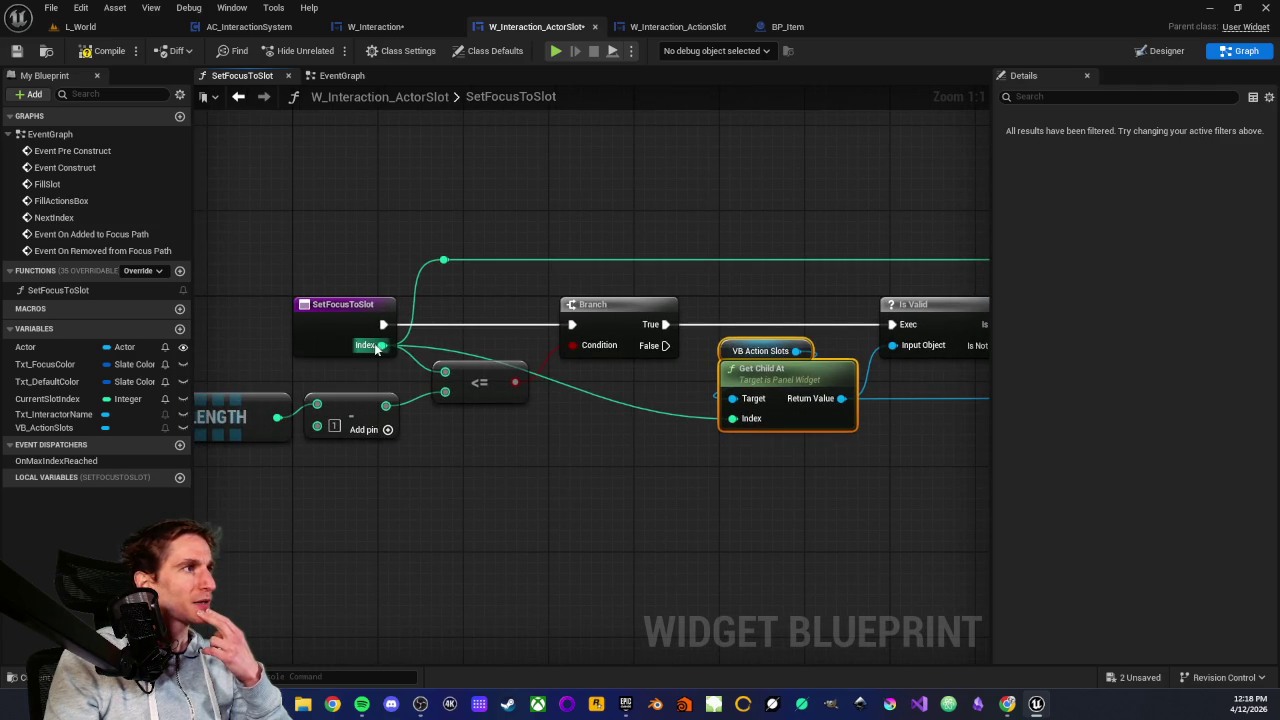
left_click_drag(697, 432, 543, 470)
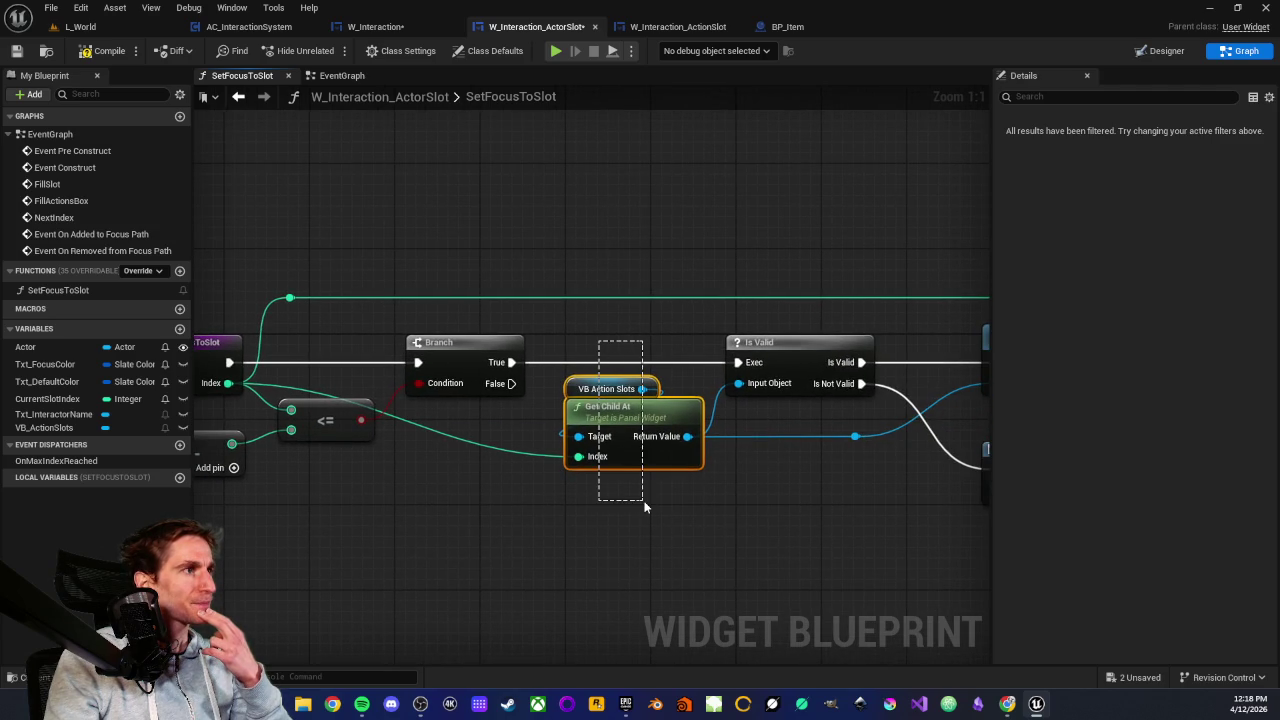
left_click(648, 503)
left_click_drag(652, 499, 474, 496)
left_click(540, 345)
left_click(624, 515)
left_click_drag(677, 327, 602, 326)
left_click_drag(748, 391, 748, 391)
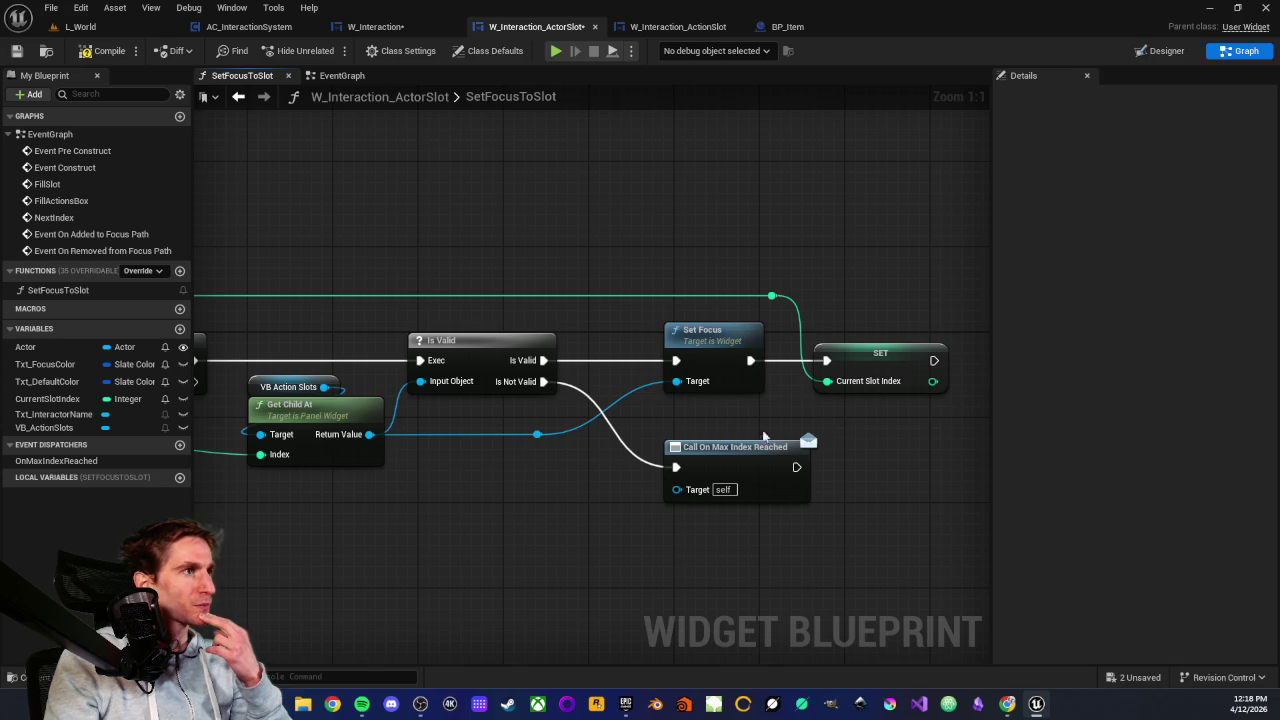
Compile and save the actor slot widget blueprint
left_click(101, 54)
left_click(16, 51)
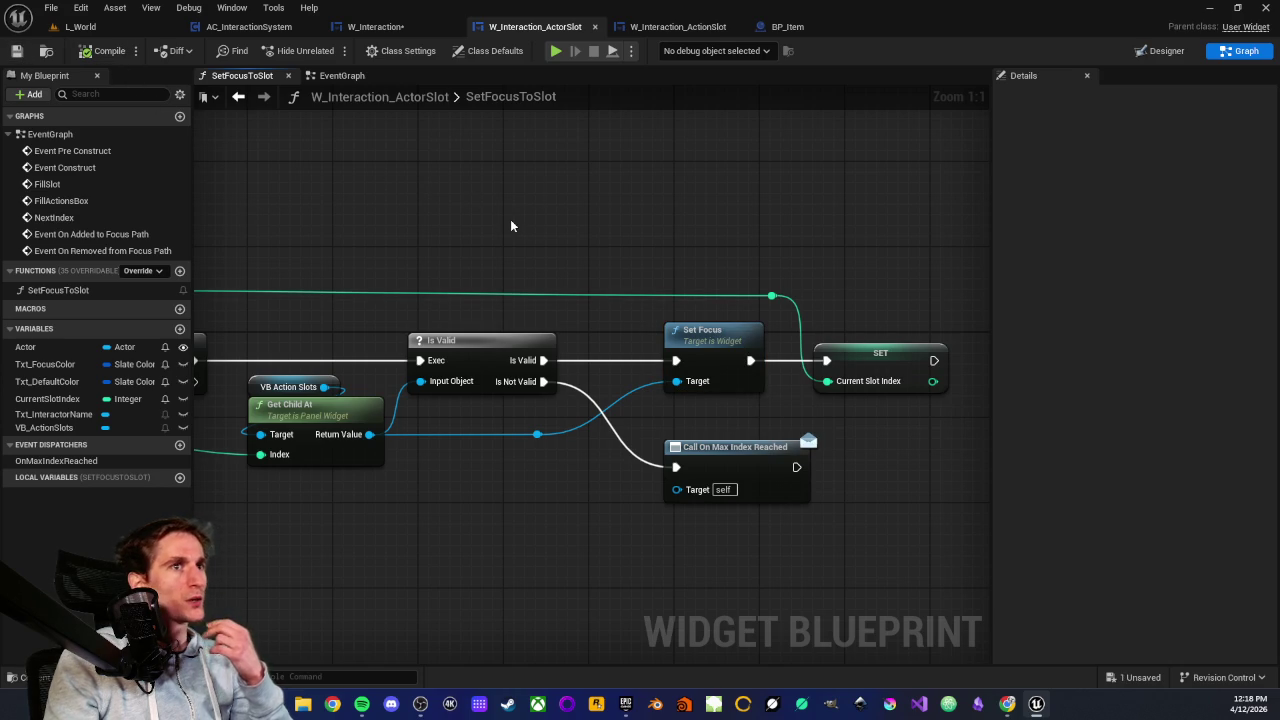
left_click_drag(678, 414, 729, 468)
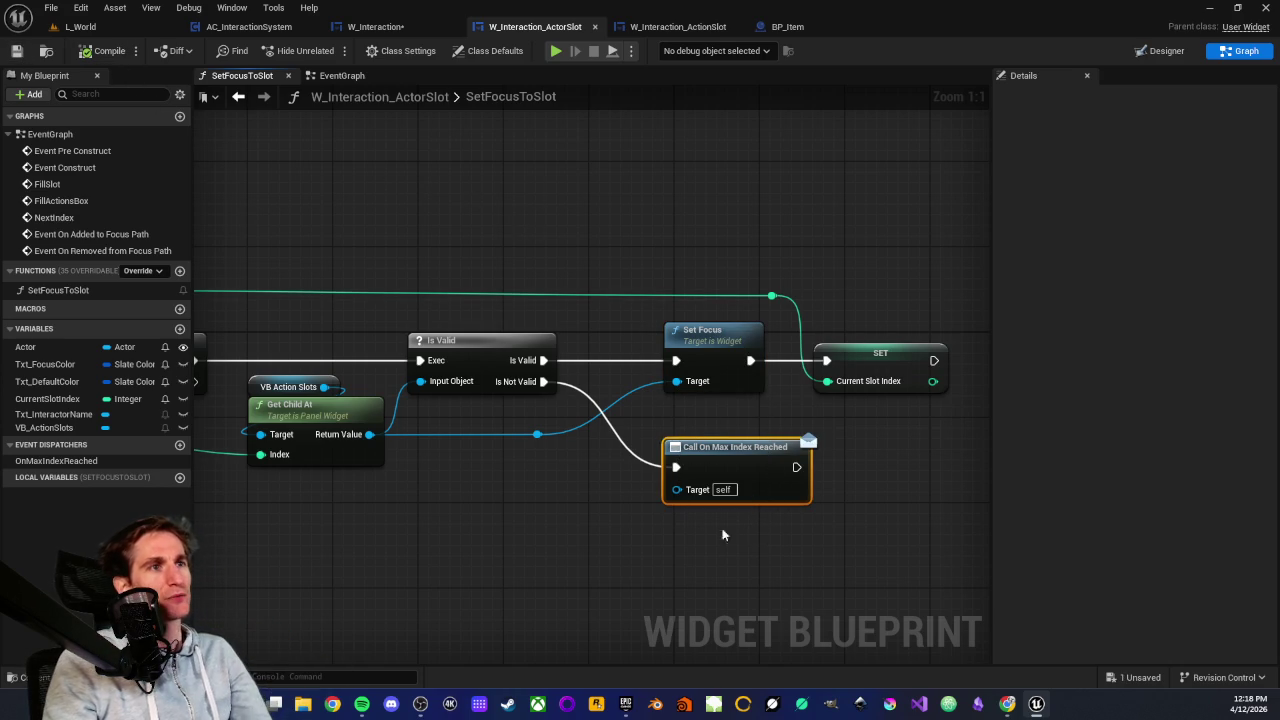
left_click_drag(553, 573, 531, 497)
Add a Hello Print String node after Call On Max Index Reached
left_click(709, 477)
left_click_drag(709, 477, 592, 503)
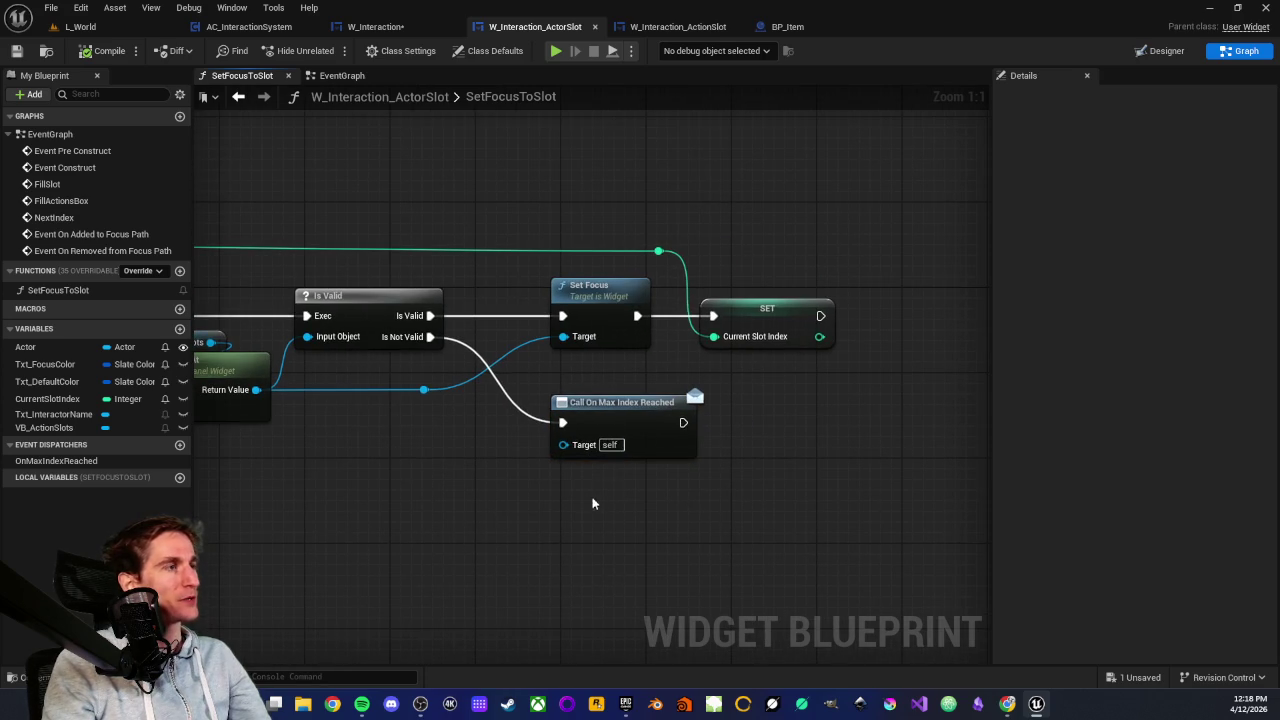
left_click_drag(683, 423, 784, 446)
type("print")
key("Return")
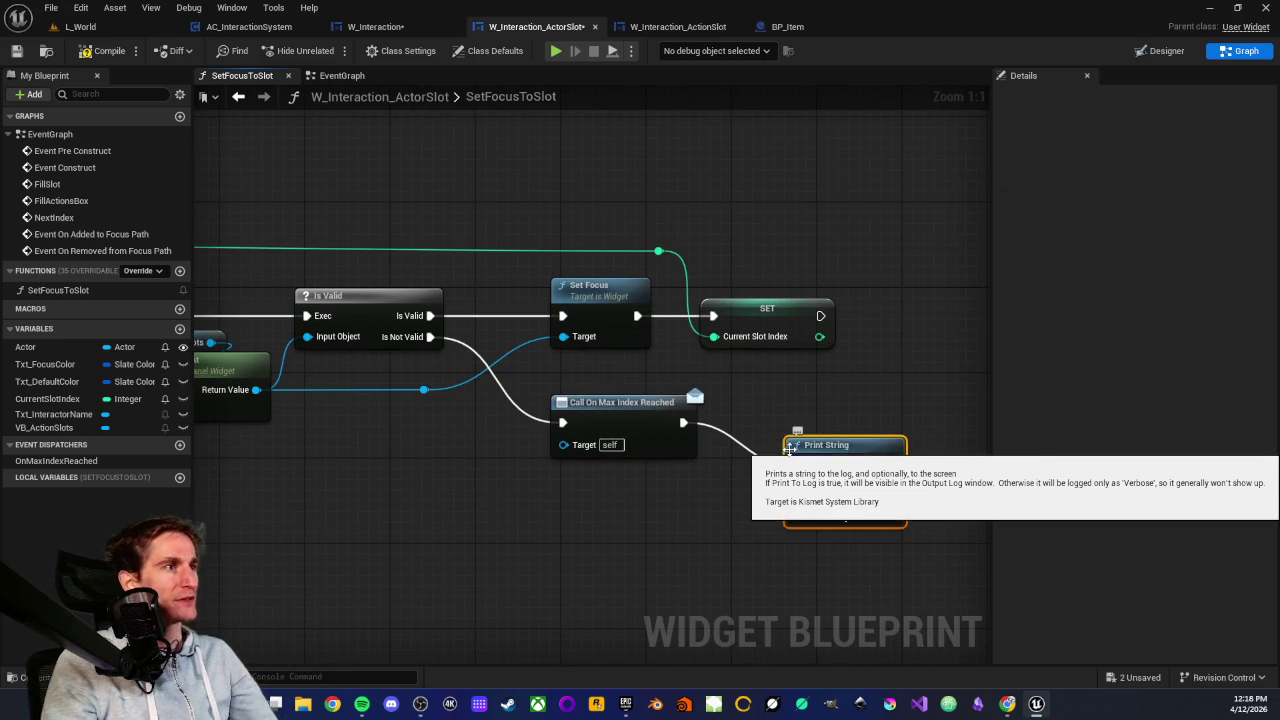
left_click_drag(813, 449, 771, 406)
left_click(680, 463)
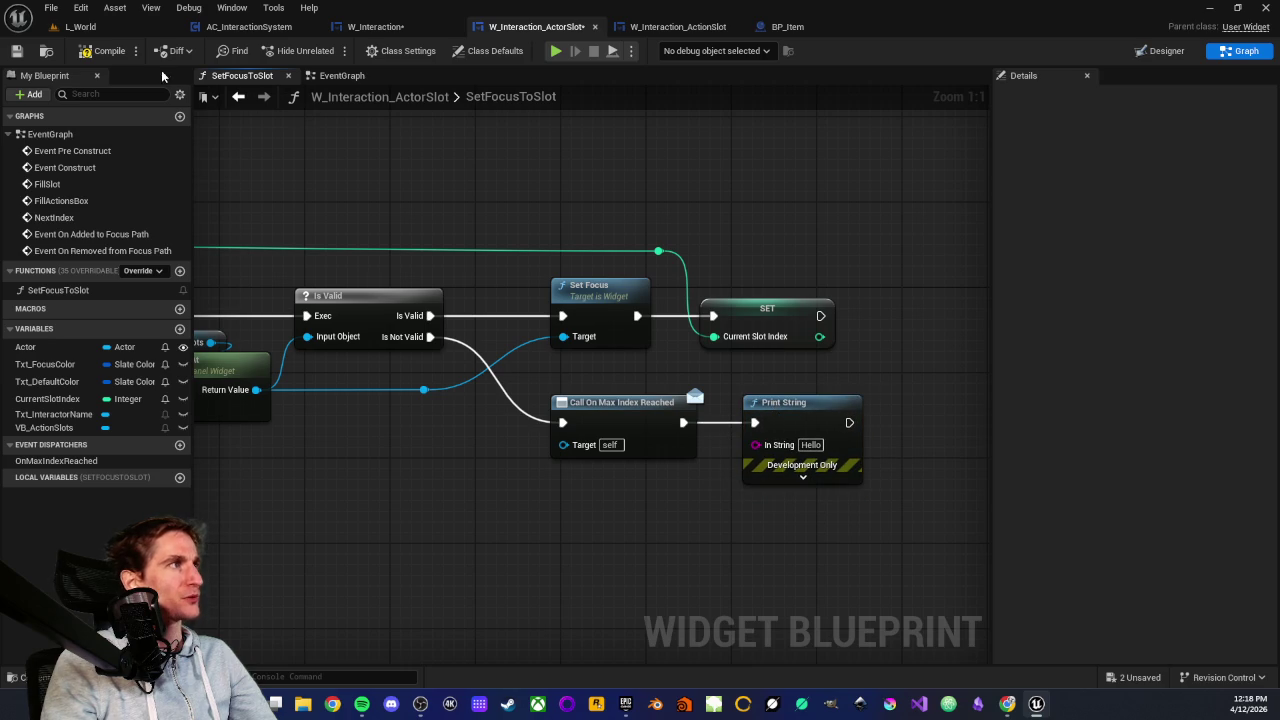
Play-test L_World by walking onto the raft, then return to the actor slot blueprint
left_click(113, 28)
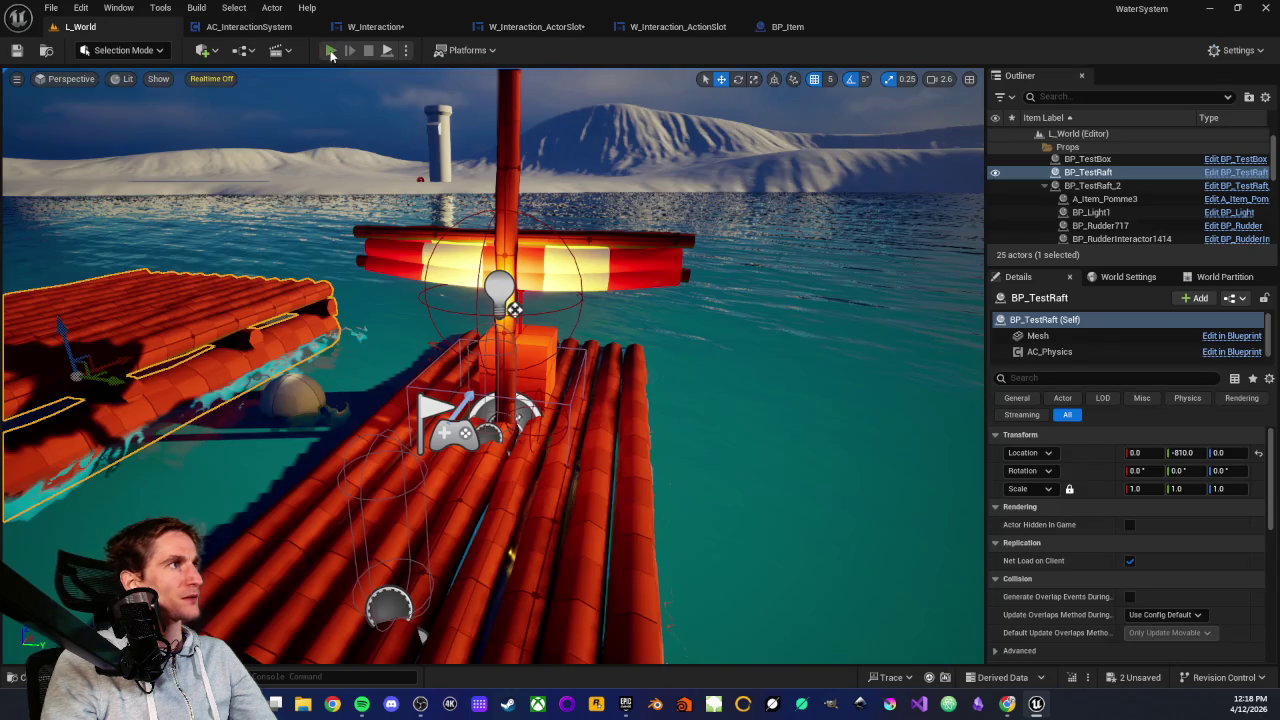
left_click(331, 51)
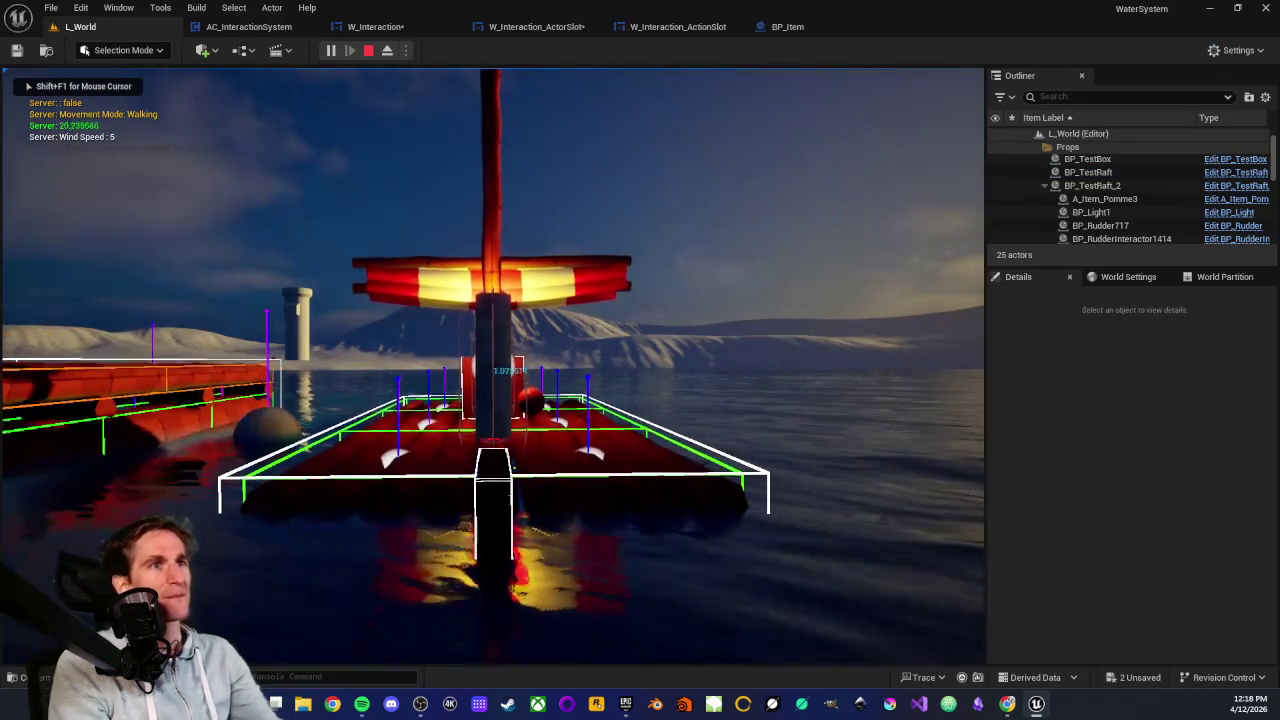
key("w")
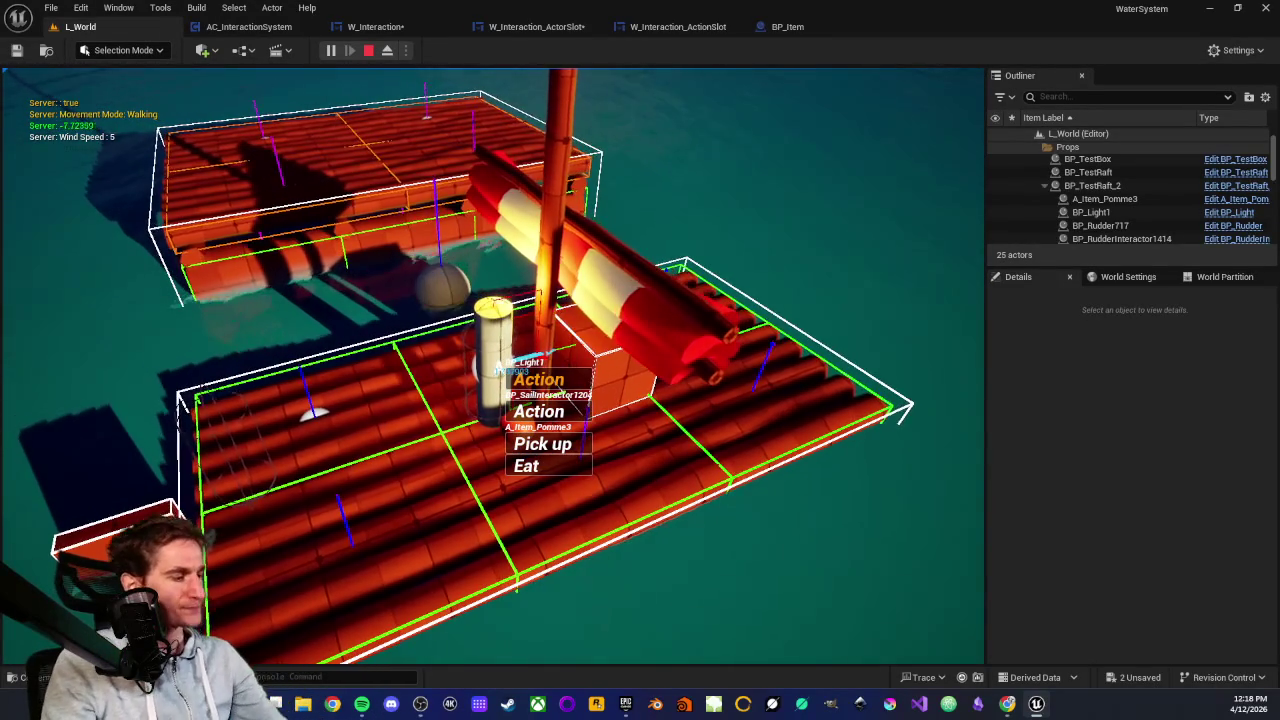
key("Escape")
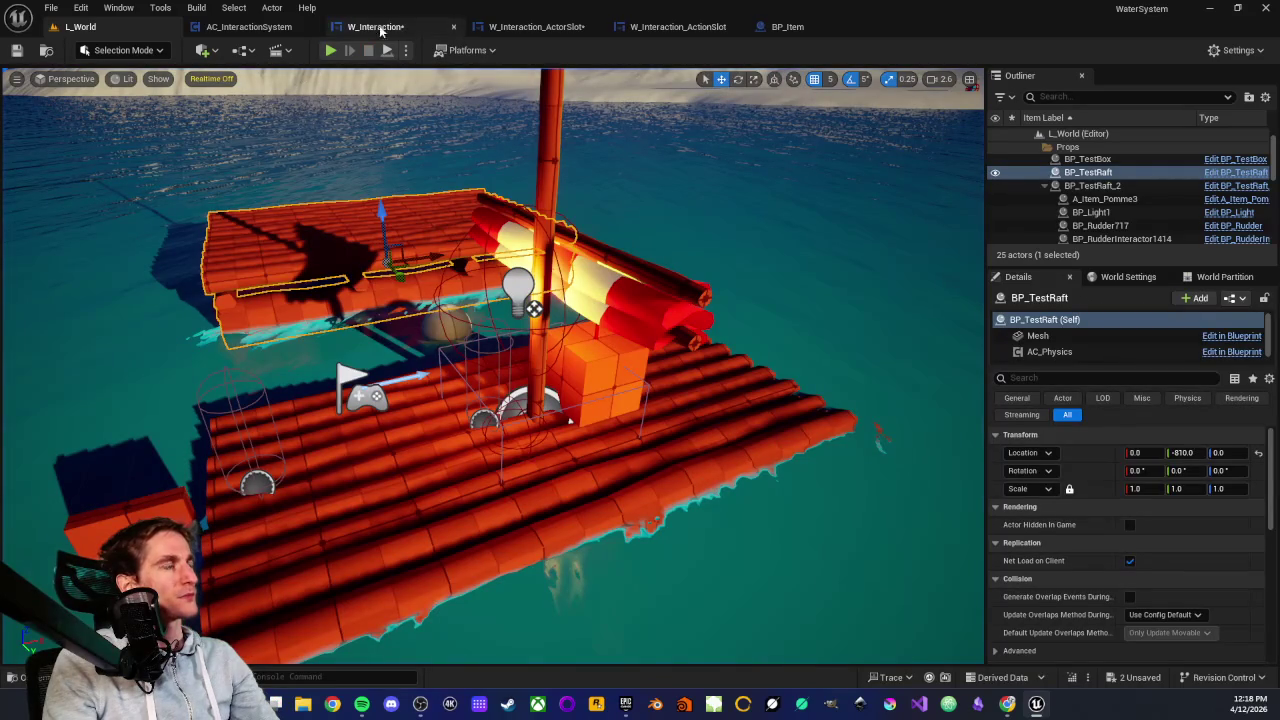
left_click(520, 30)
Move the Print String up-left and place Call On Max Index Reached below Get Child At
scroll(532, 468, "down", 1)
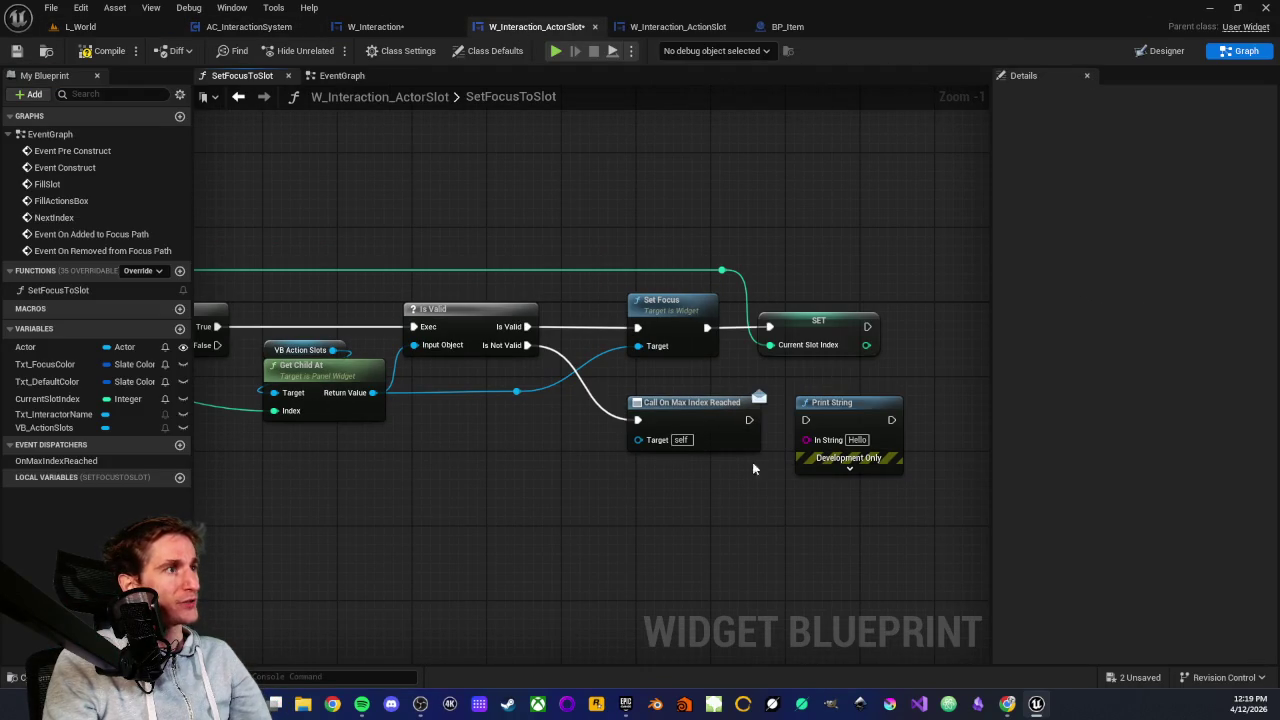
left_click_drag(862, 406, 341, 203)
scroll(401, 484, "up", 2)
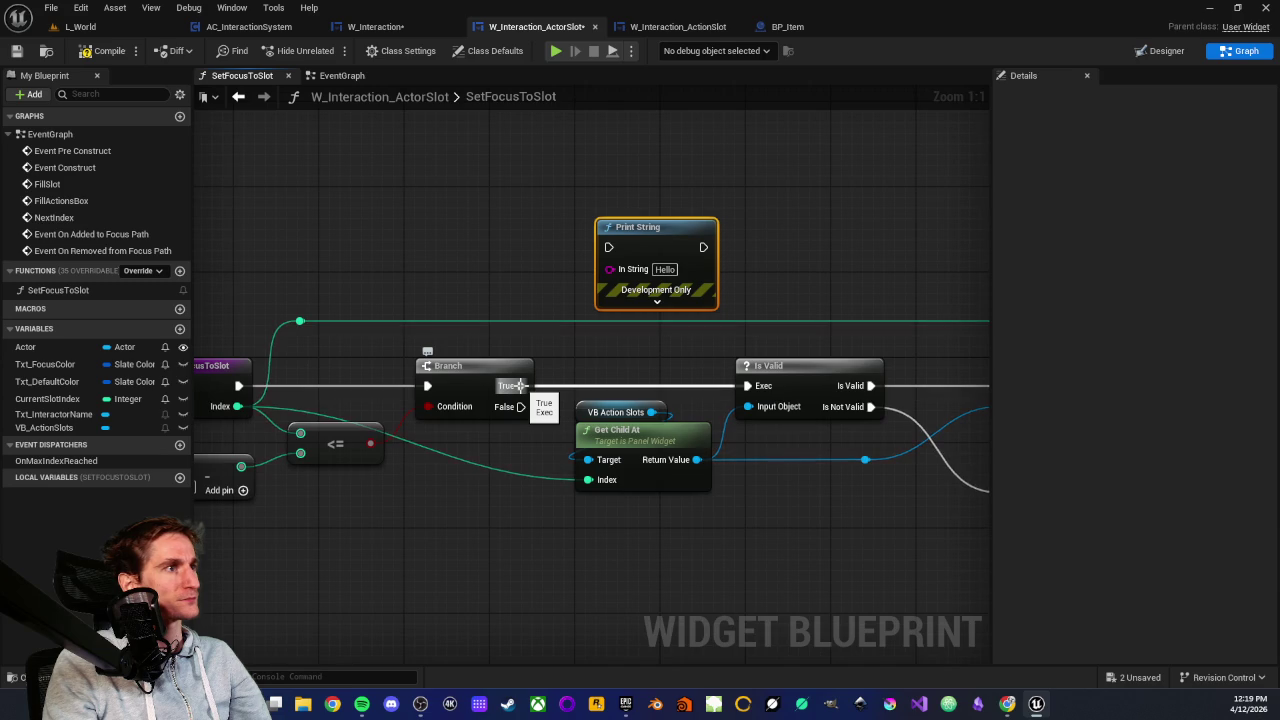
mouse_move(832, 438)
left_mouse_down()
mouse_move(572, 368)
mouse_move(600, 491)
mouse_move(260, 336)
left_mouse_up()
mouse_move(779, 410)
left_mouse_down()
mouse_move(342, 502)
mouse_move(342, 482)
mouse_move(361, 474)
mouse_move(534, 443)
mouse_move(371, 454)
mouse_move(521, 449)
mouse_move(382, 431)
left_mouse_up()
left_click(351, 434)
Review the Call On Max Index Reached, Is Valid and Get Child At nodes in SetFocusToSlot
scroll(484, 426, "down", 1)
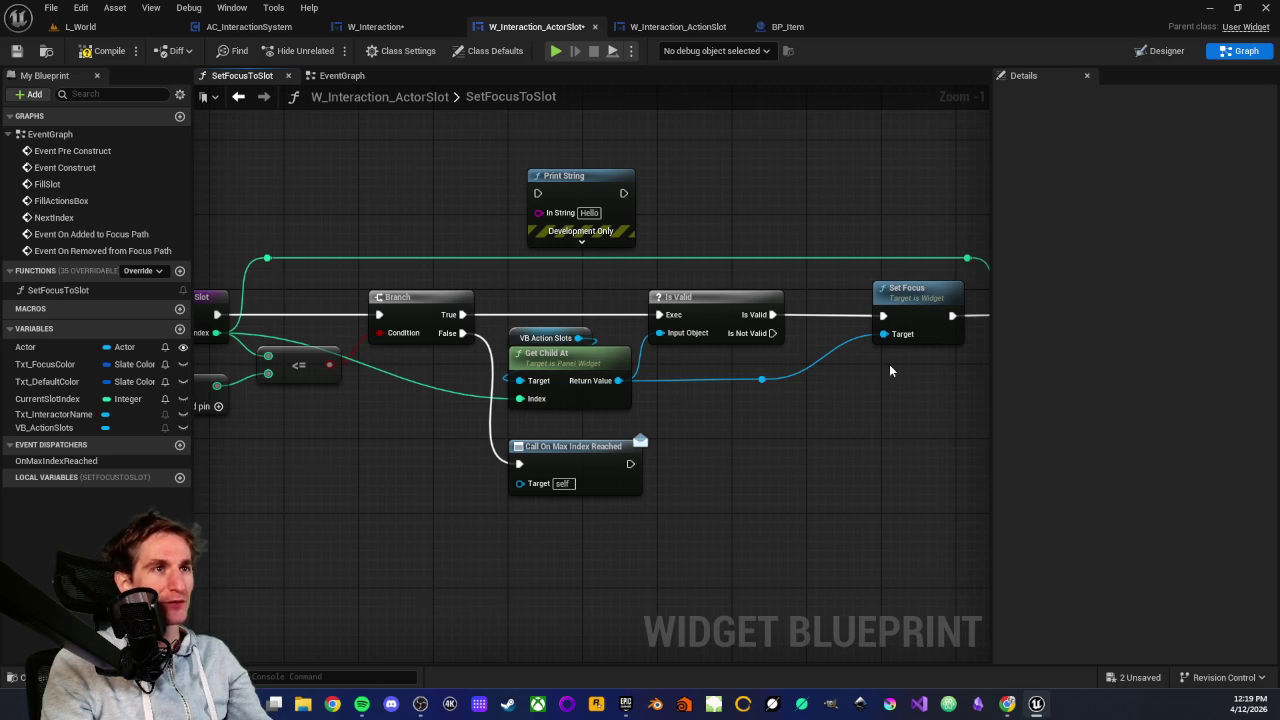
scroll(699, 455, "up", 1)
scroll(497, 208, "down", 1)
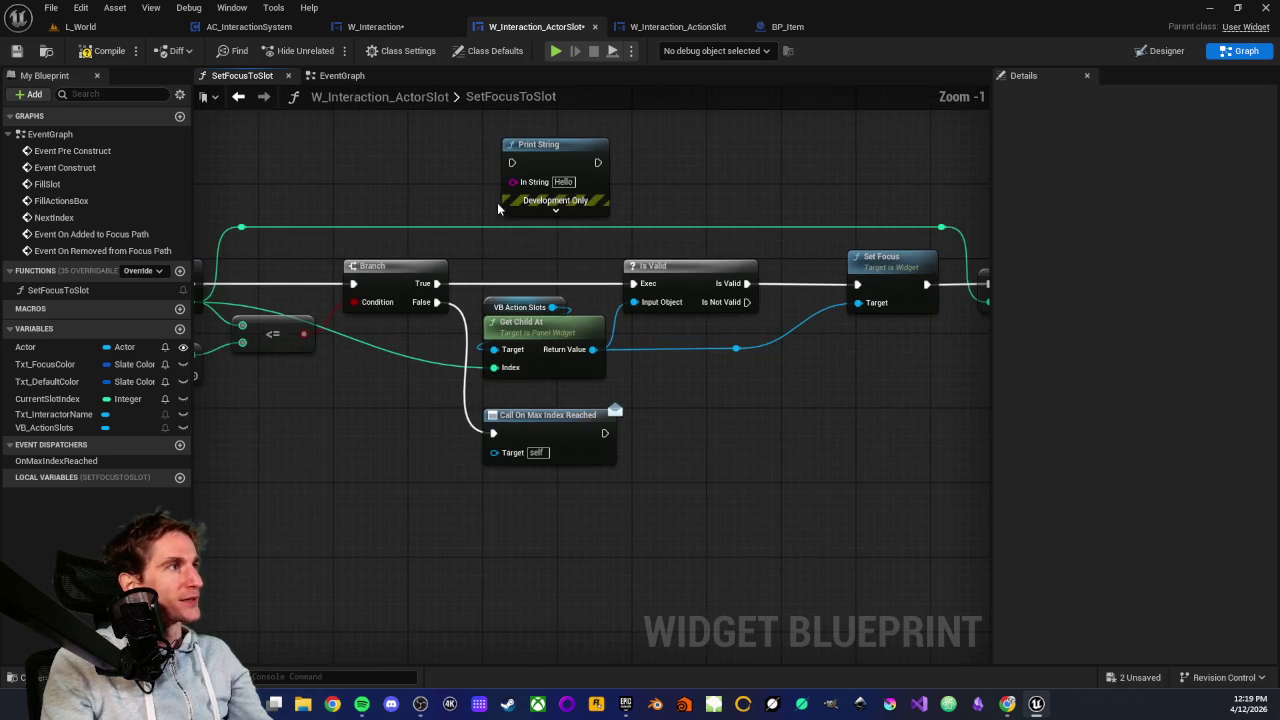
mouse_move(460, 130)
left_mouse_down()
mouse_move(465, 243)
mouse_move(517, 169)
left_mouse_up()
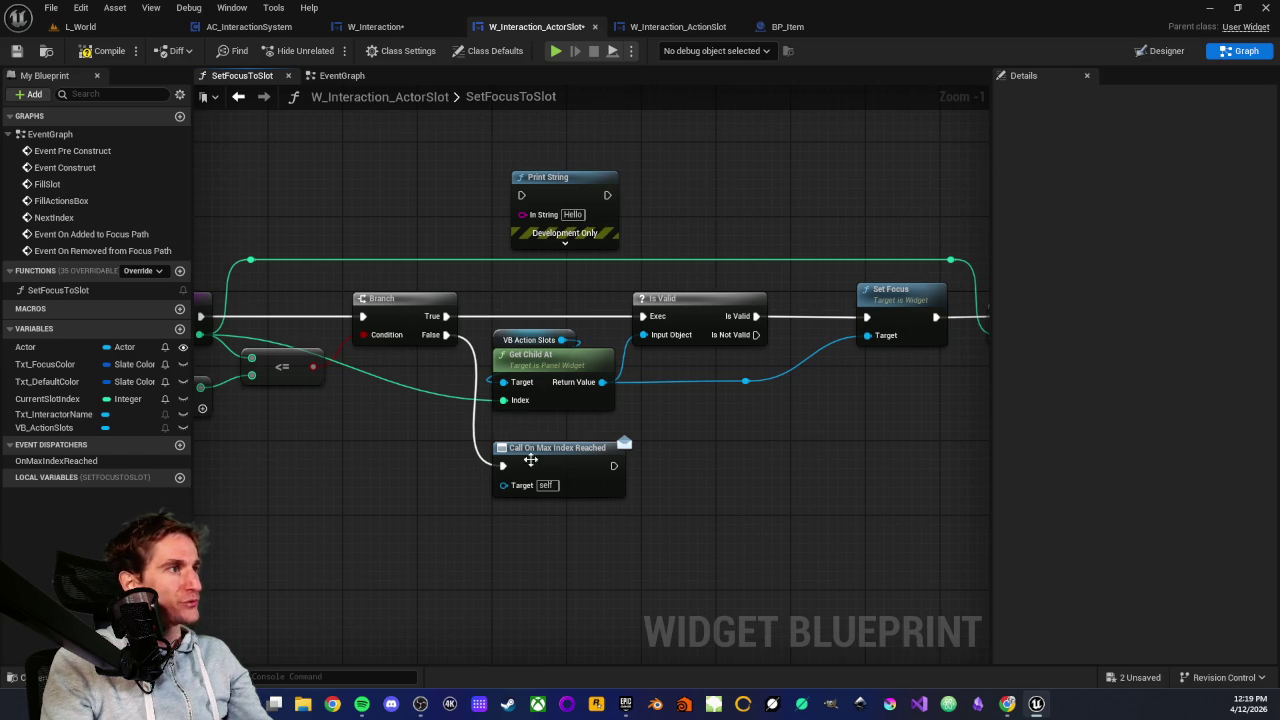
left_click_drag(595, 522, 595, 522)
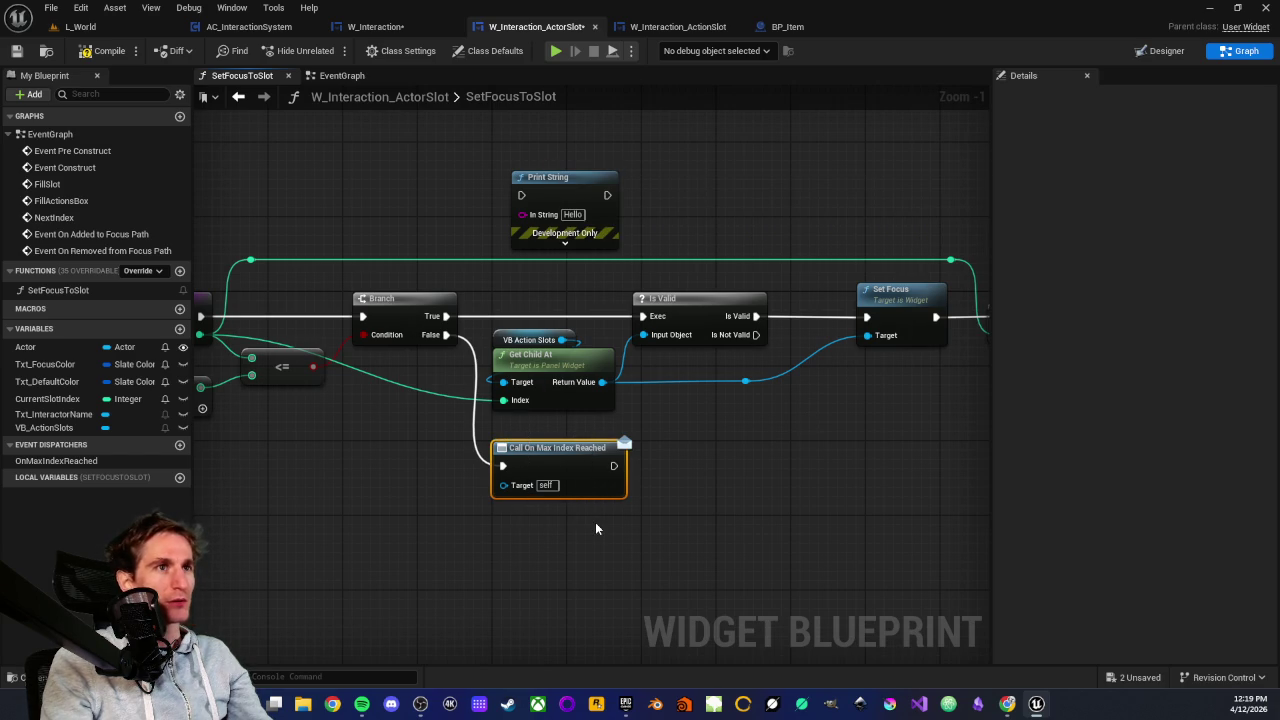
left_click_drag(676, 284, 727, 372)
mouse_move(525, 302)
left_mouse_down()
mouse_move(607, 447)
mouse_move(603, 414)
mouse_move(619, 419)
left_mouse_up()
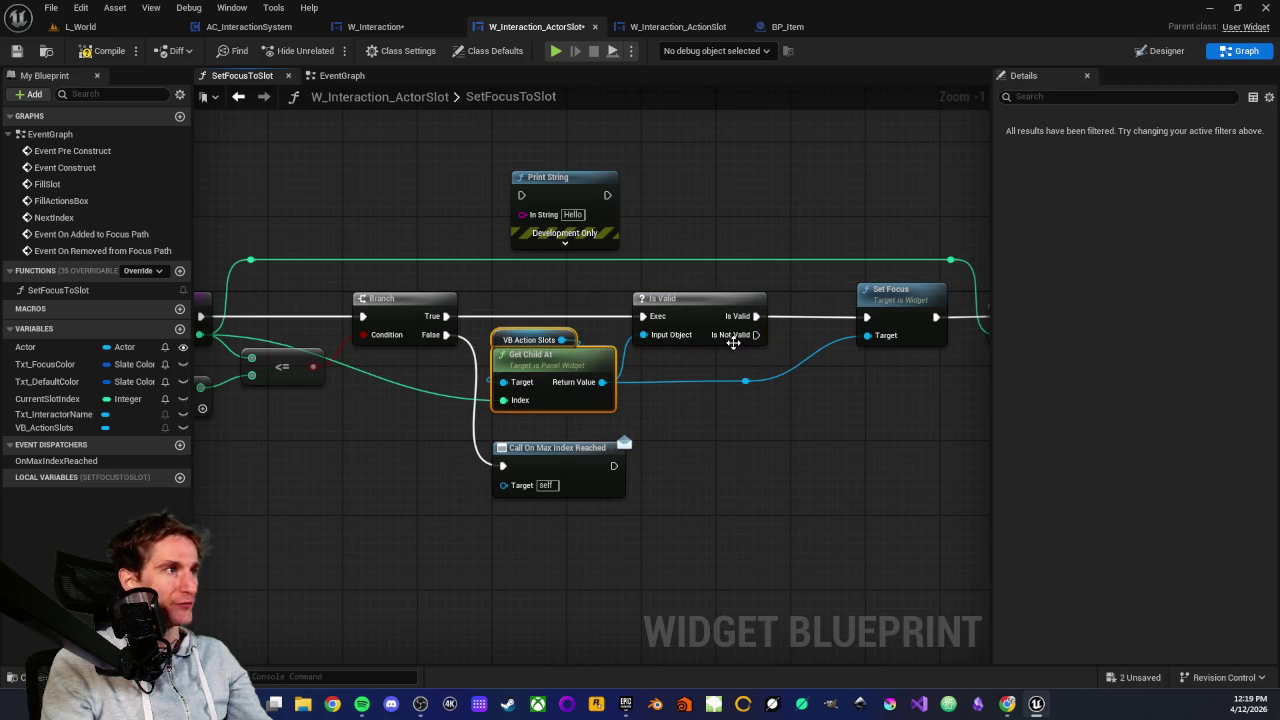
left_click(565, 388, "ctrl")
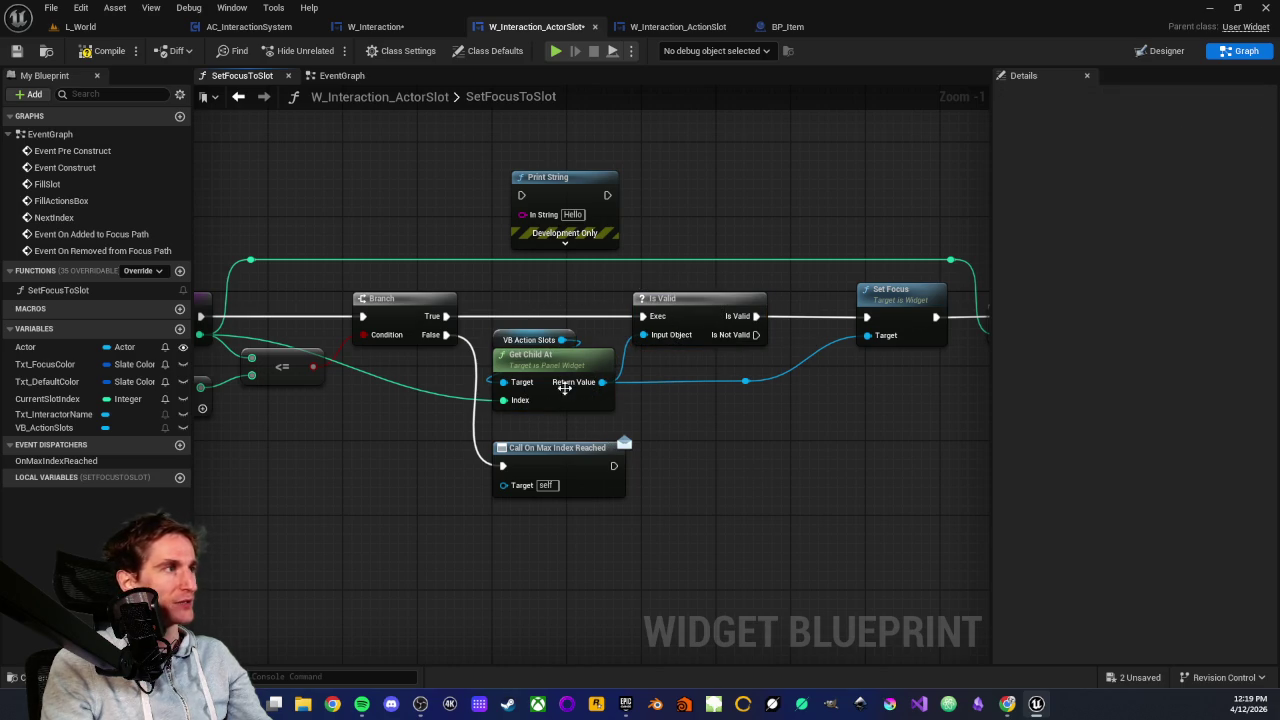
Compile W_Interaction_ActorSlot and play-test the raft prompt showing Action, Pick up and Eat
left_click(84, 56)
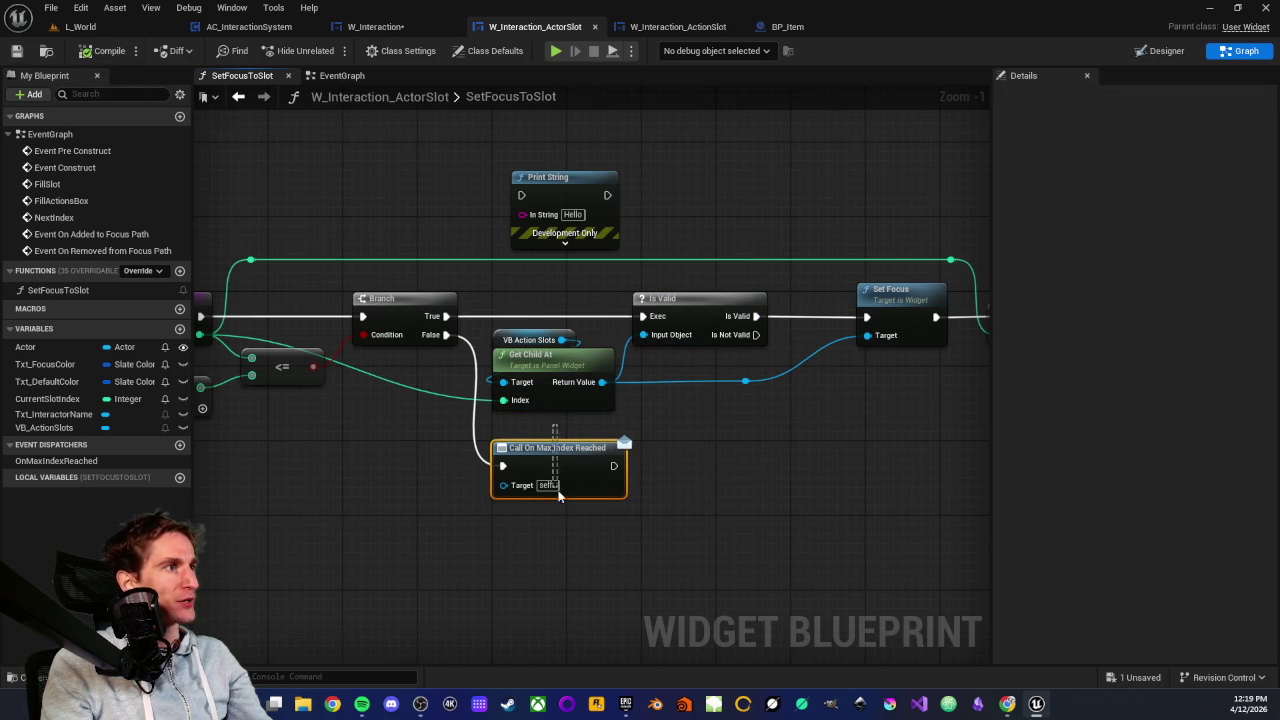
left_click(126, 30)
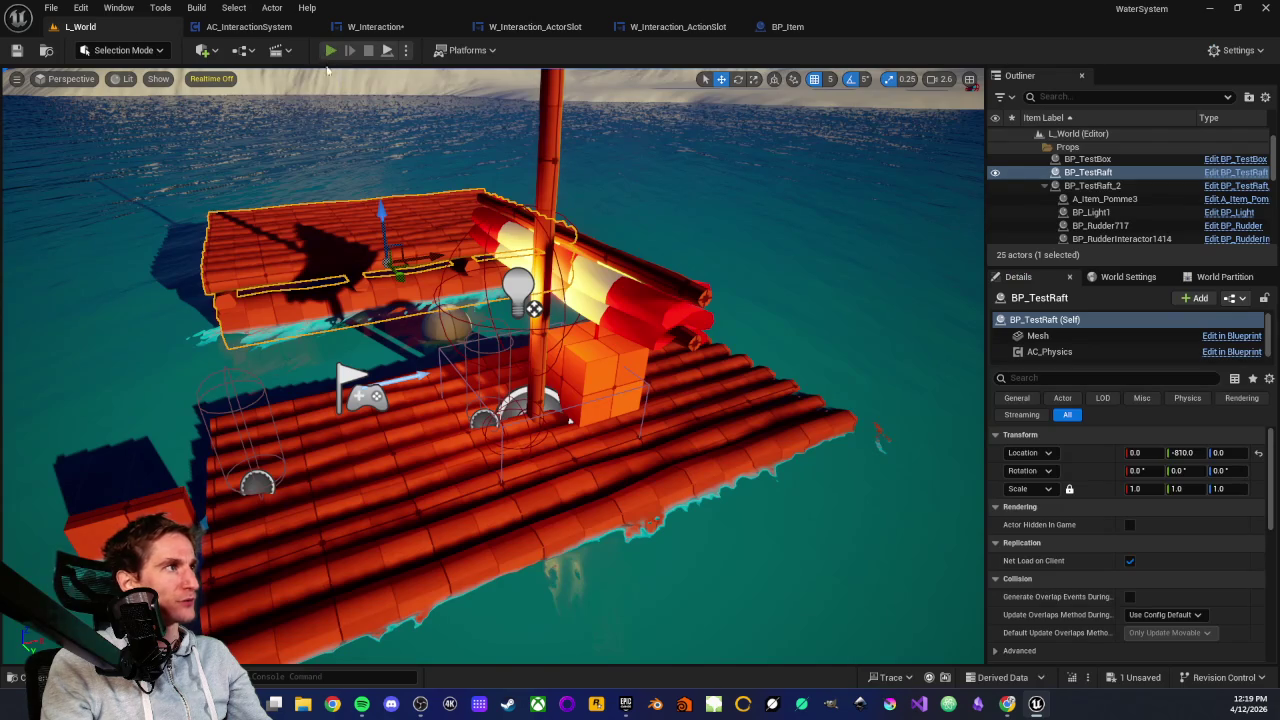
left_click(330, 50)
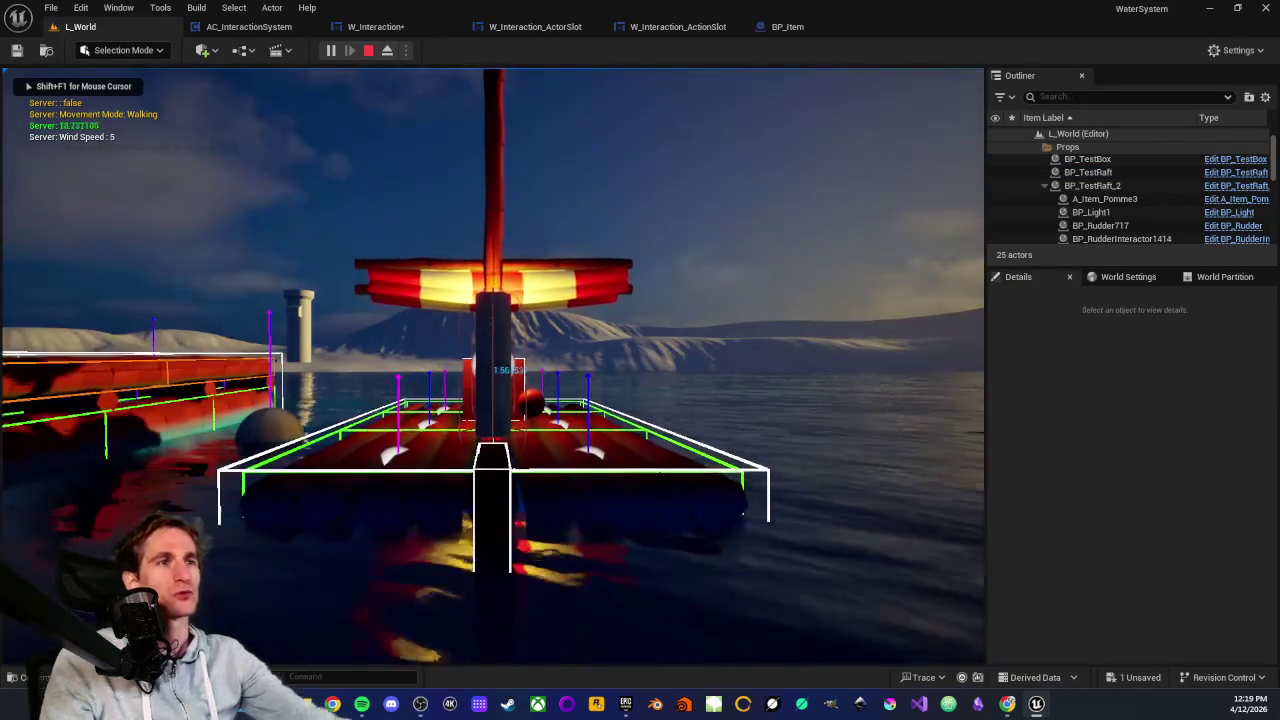
key("w")
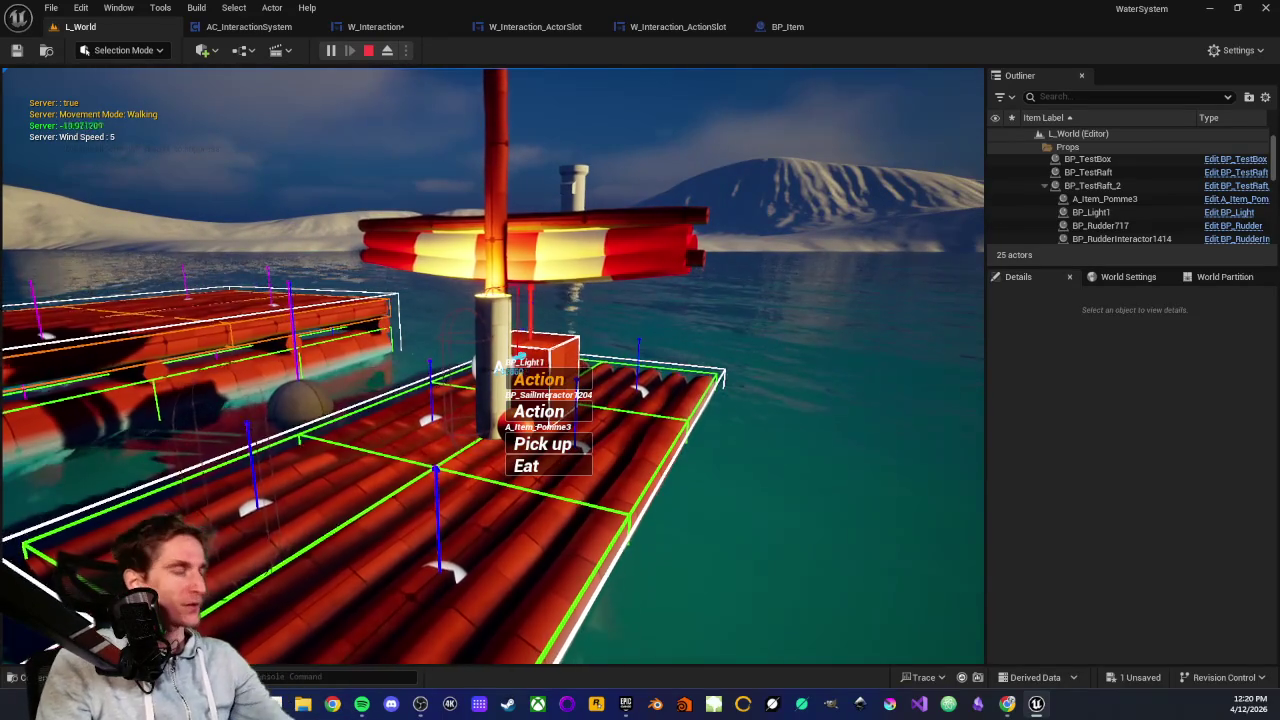
key("Escape")
left_click(535, 26)
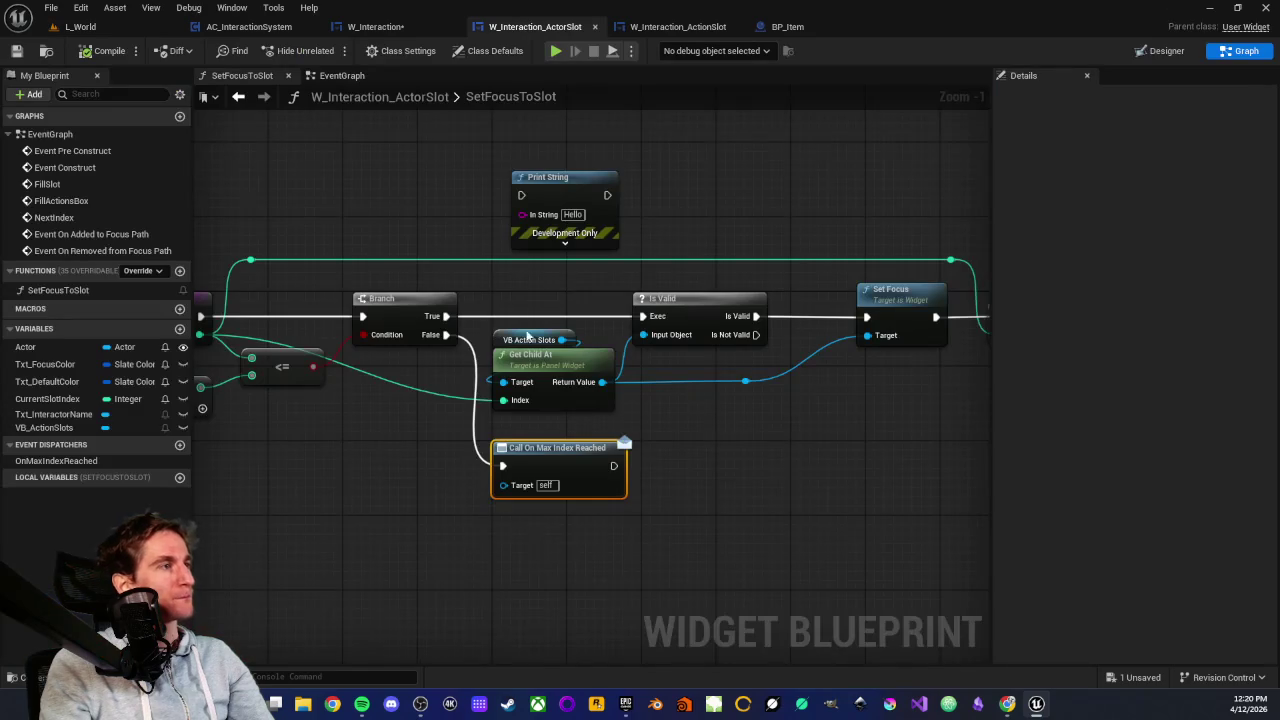
Wire a Print String after Call On Max Index Reached in SetFocusToSlot and save
mouse_move(527, 178)
left_mouse_down()
mouse_move(693, 448)
mouse_move(757, 491)
mouse_move(694, 466)
left_mouse_up()
key("Escape")
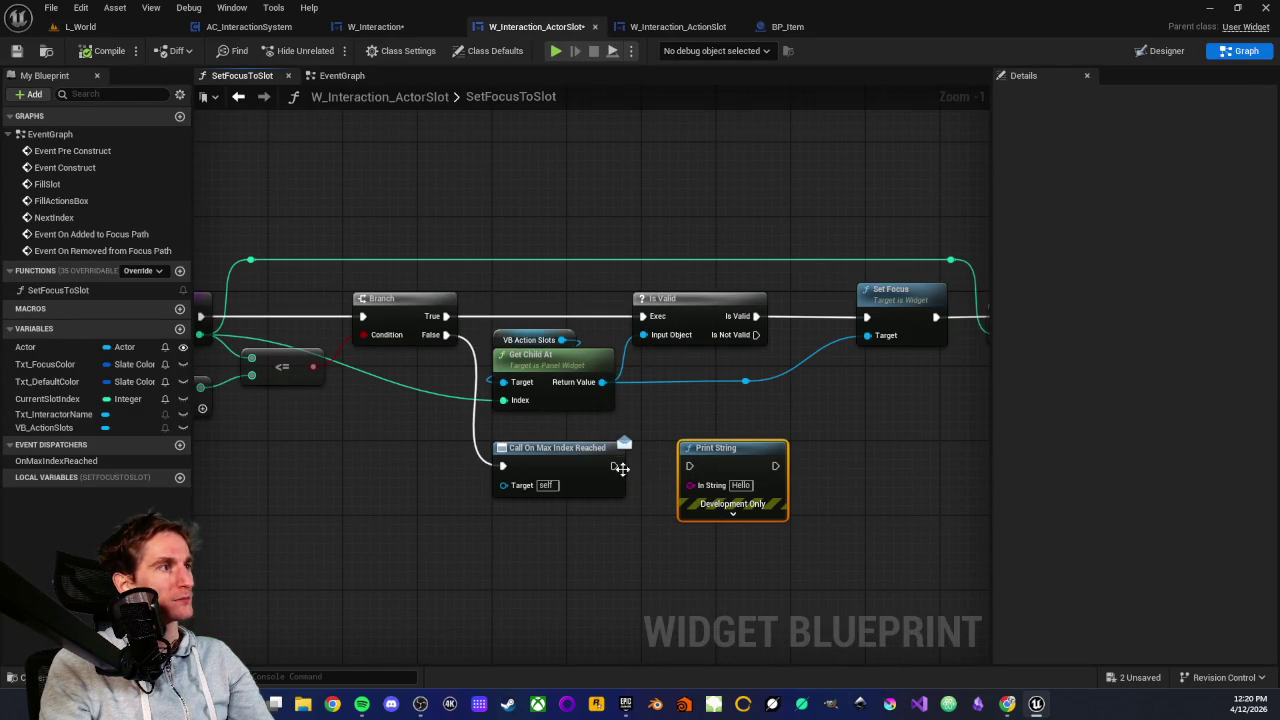
mouse_move(615, 464)
left_mouse_down()
mouse_move(714, 480)
mouse_move(689, 466)
left_mouse_up()
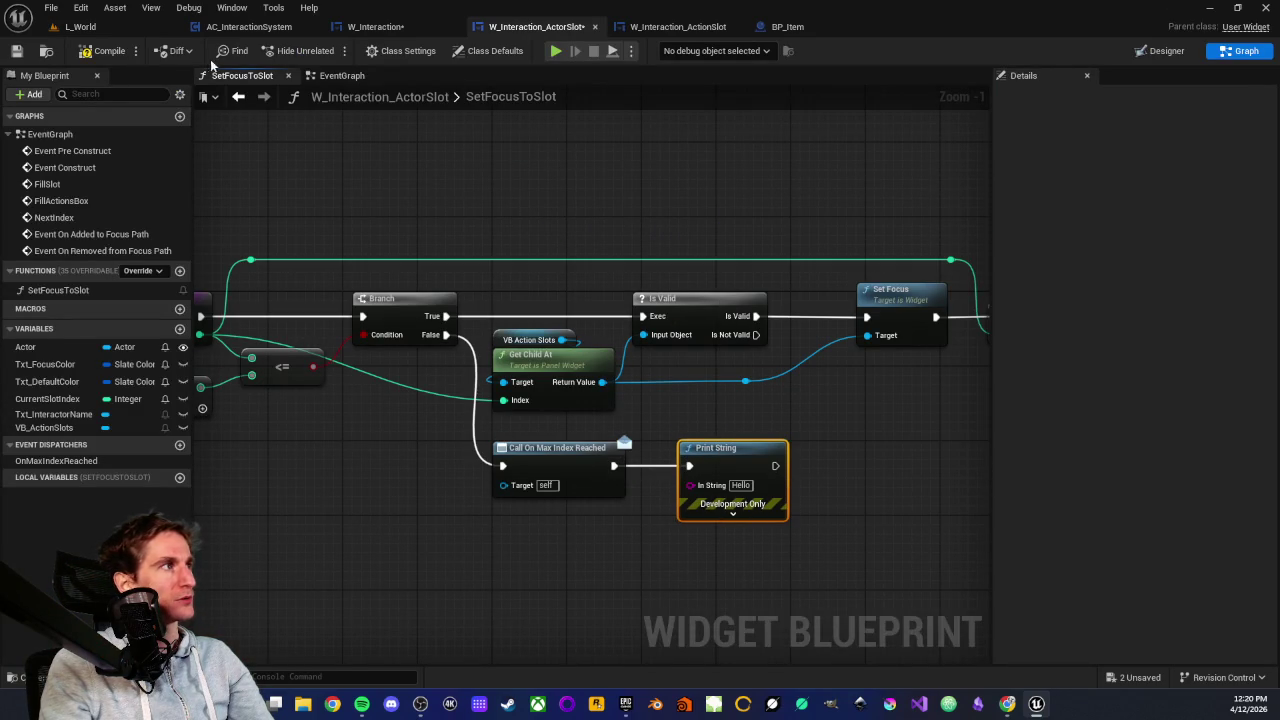
left_click(16, 50)
Play-test L_World, walking onto the raft to trigger the Hello print, then stop
left_click(80, 26)
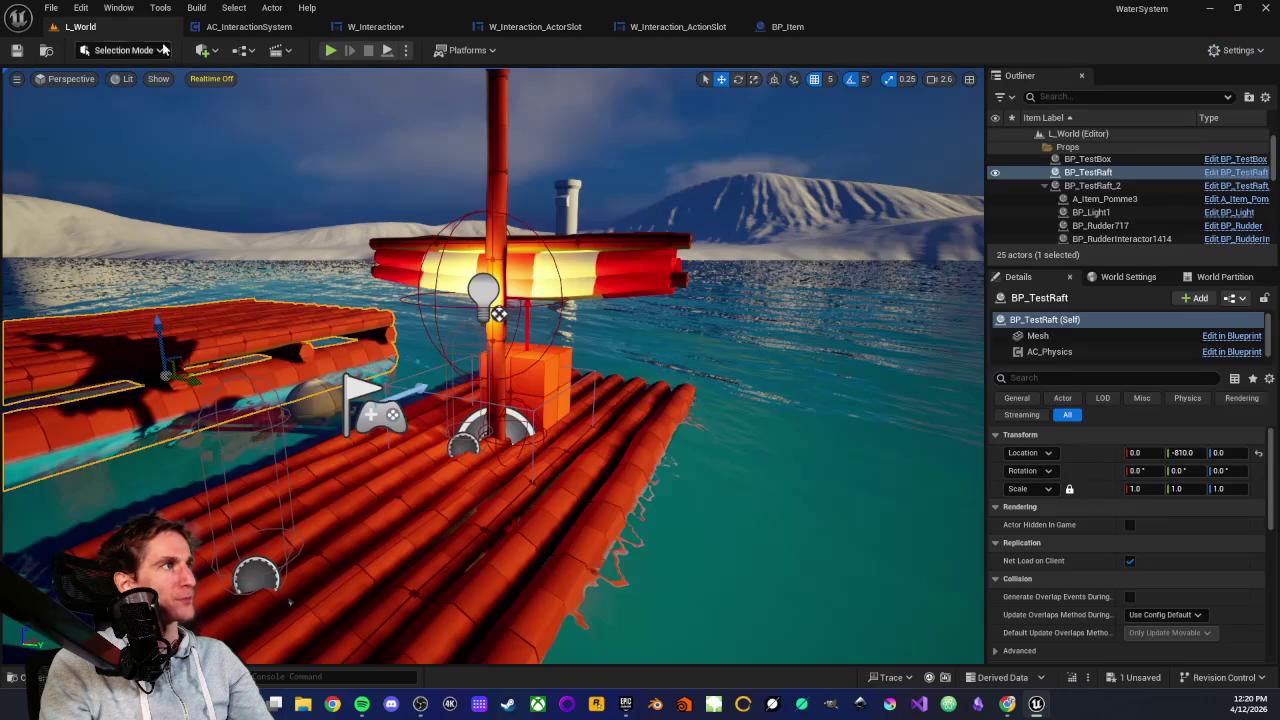
left_click(330, 51)
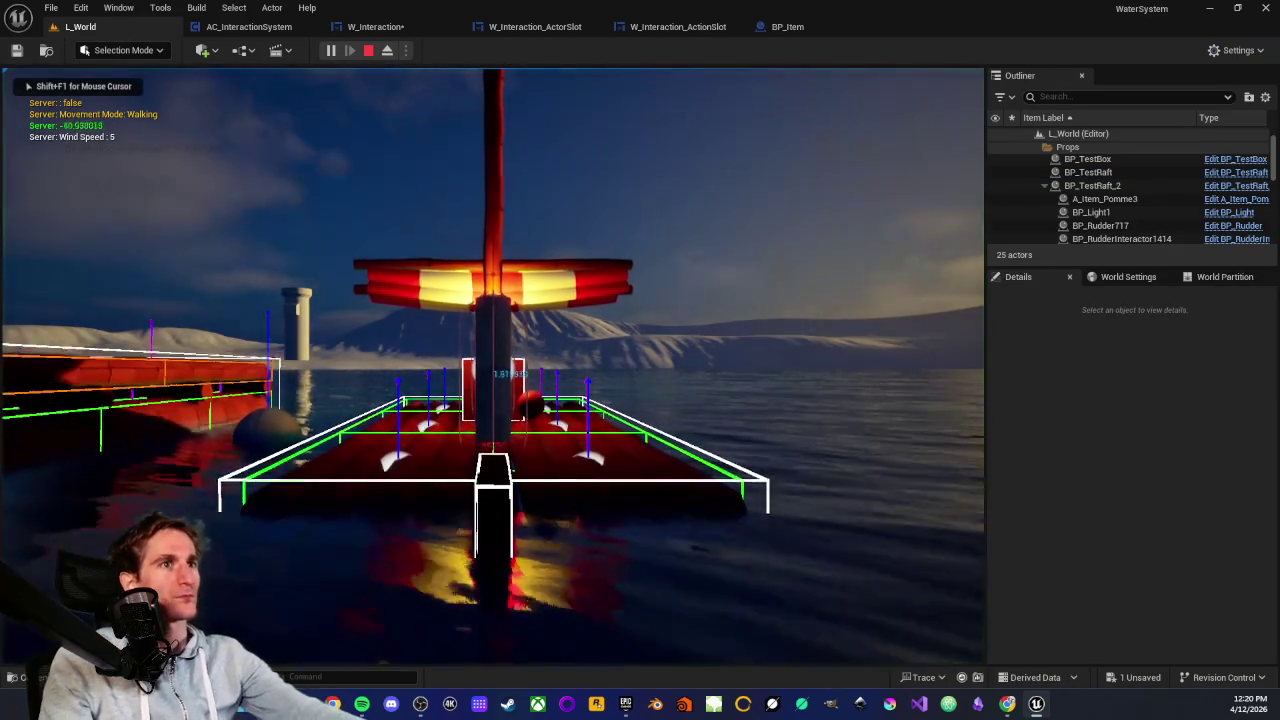
key("w")
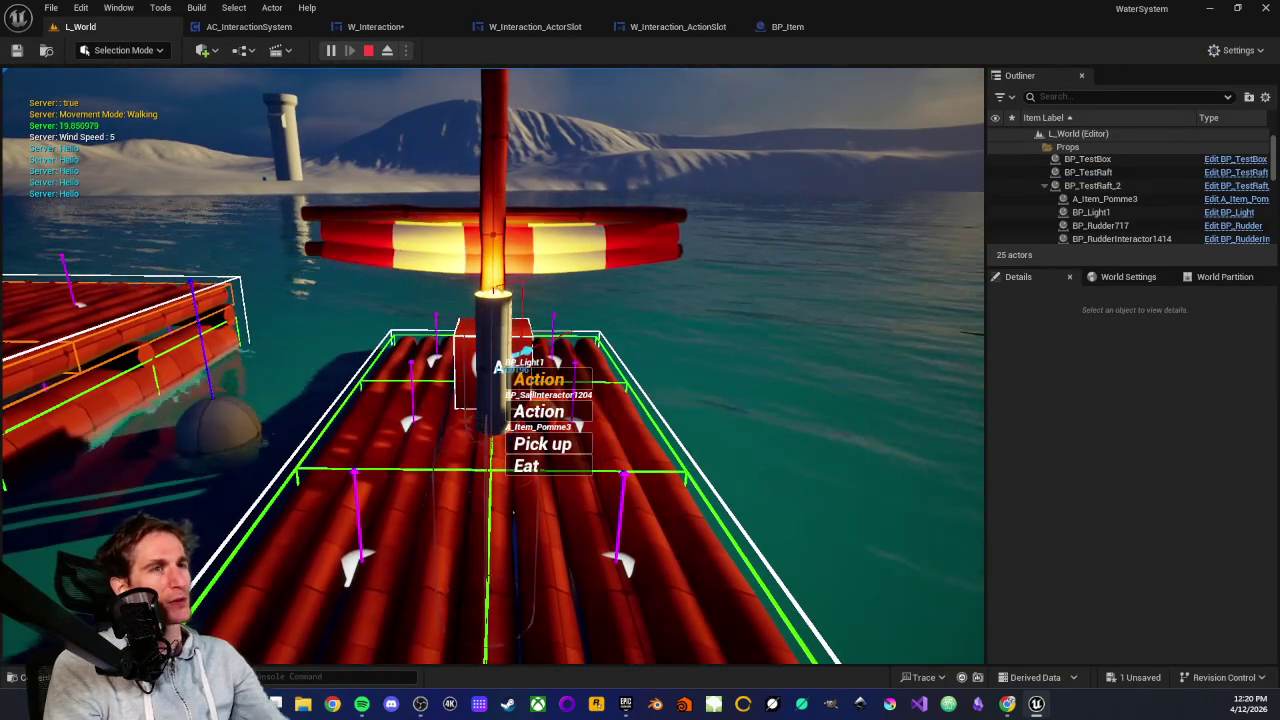
key("Escape")
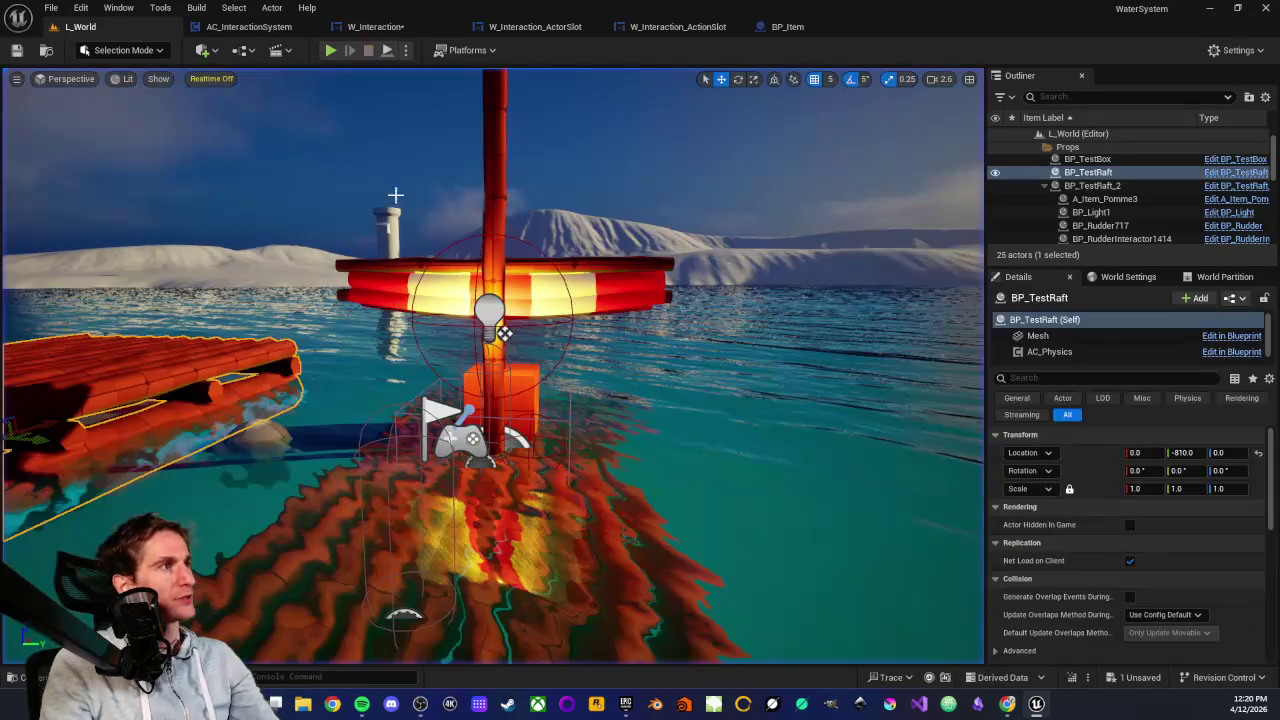
Delete the test Print String from SetFocusToSlot and go back to W_Interaction
left_click(535, 27)
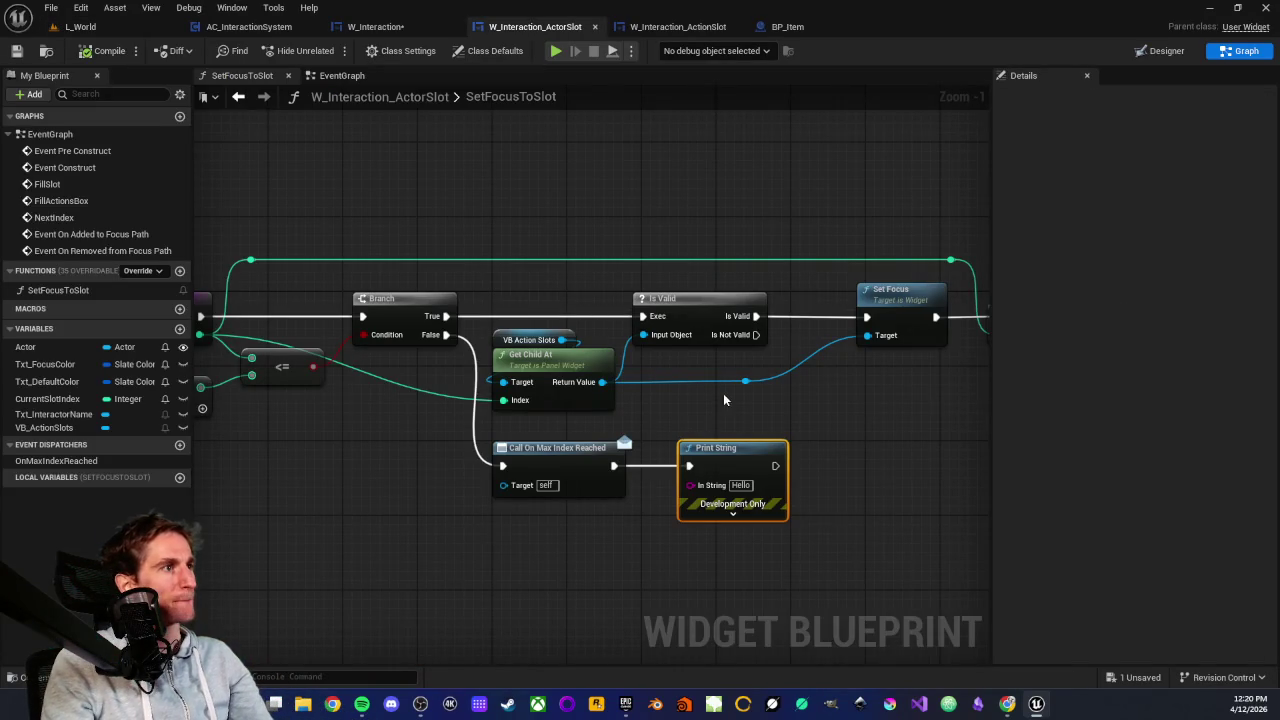
key("Delete")
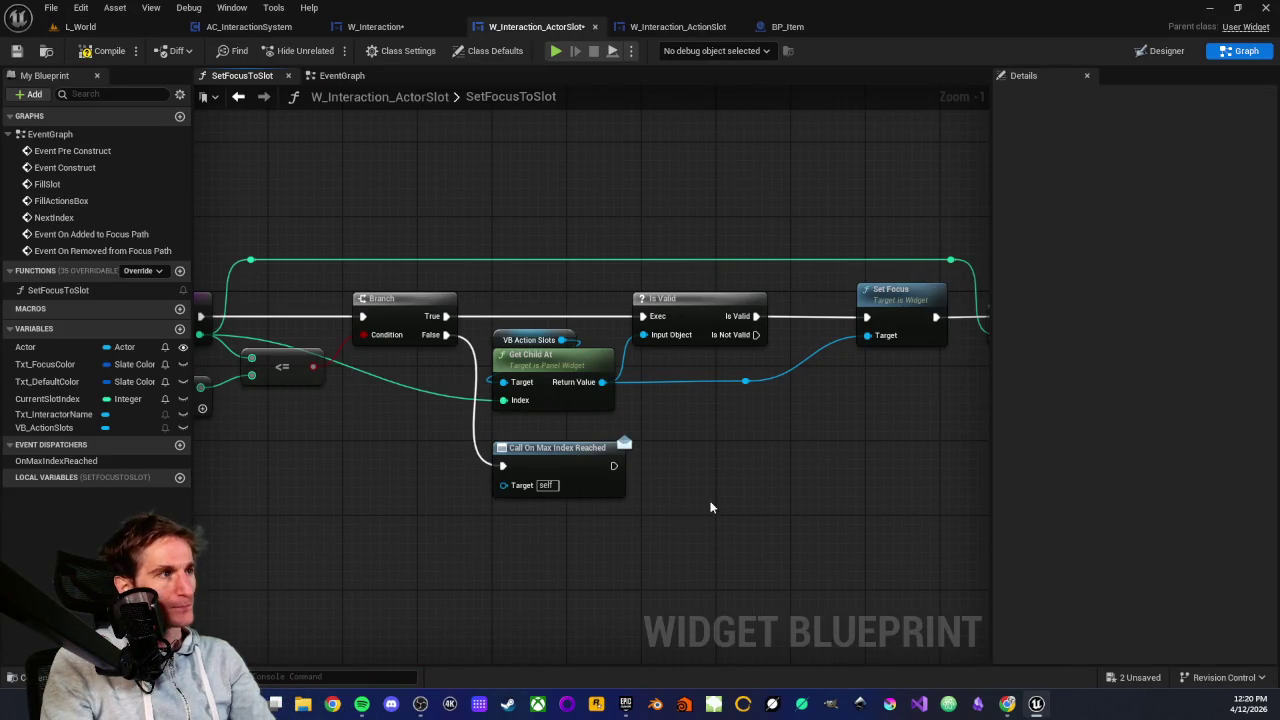
left_click(551, 450)
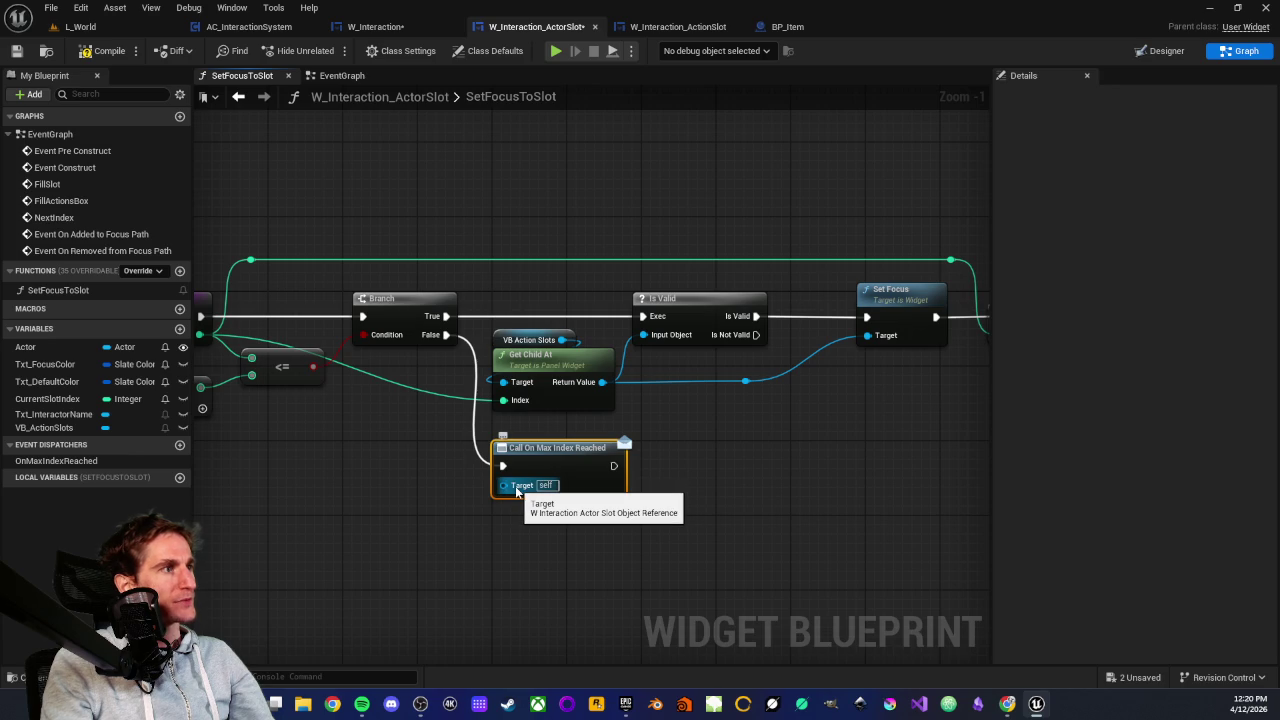
left_click(434, 517)
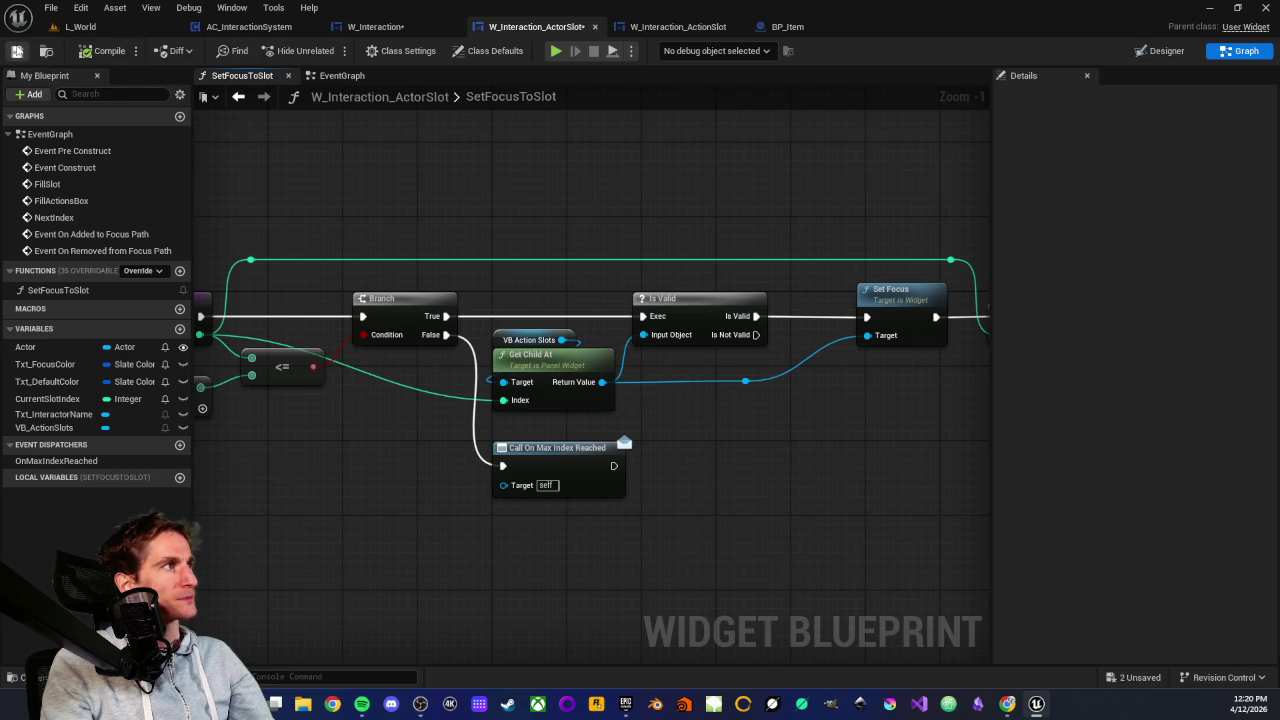
left_click(380, 26)
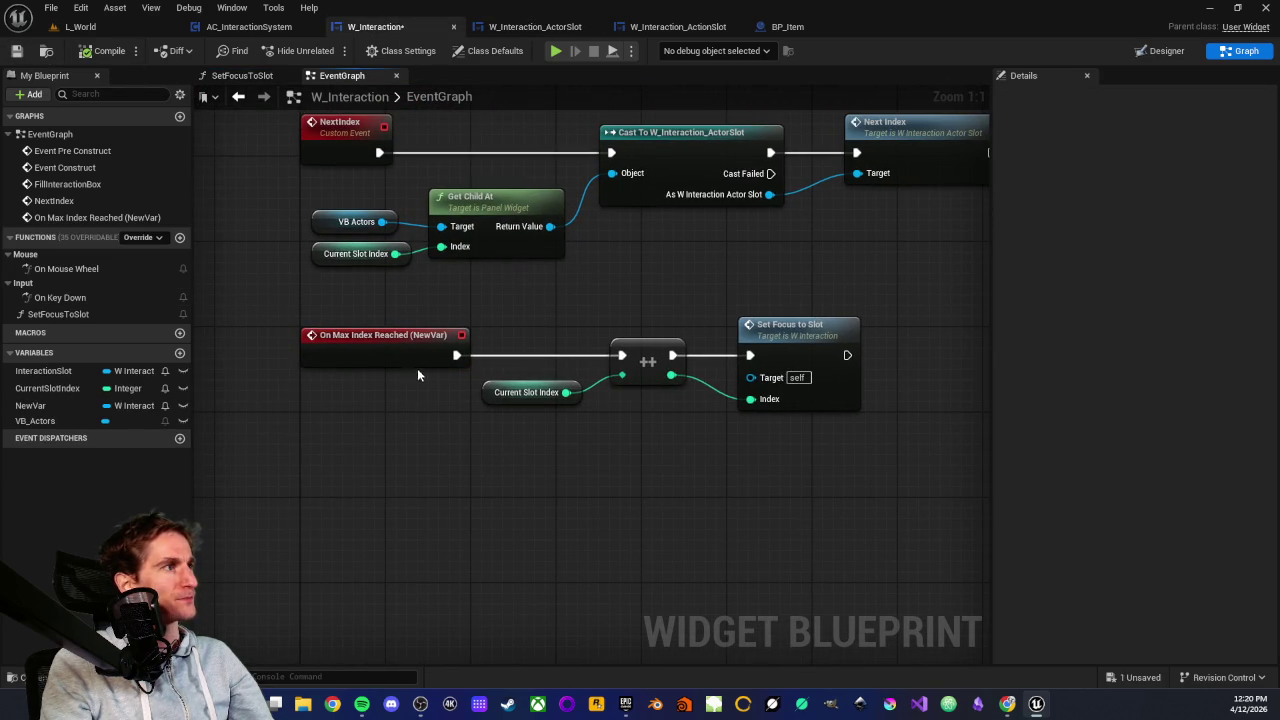
Pan W_Interaction's EventGraph to the Set Focus to Slot and Next Index nodes
left_click_drag(549, 301, 498, 364)
left_click_drag(636, 385, 663, 538)
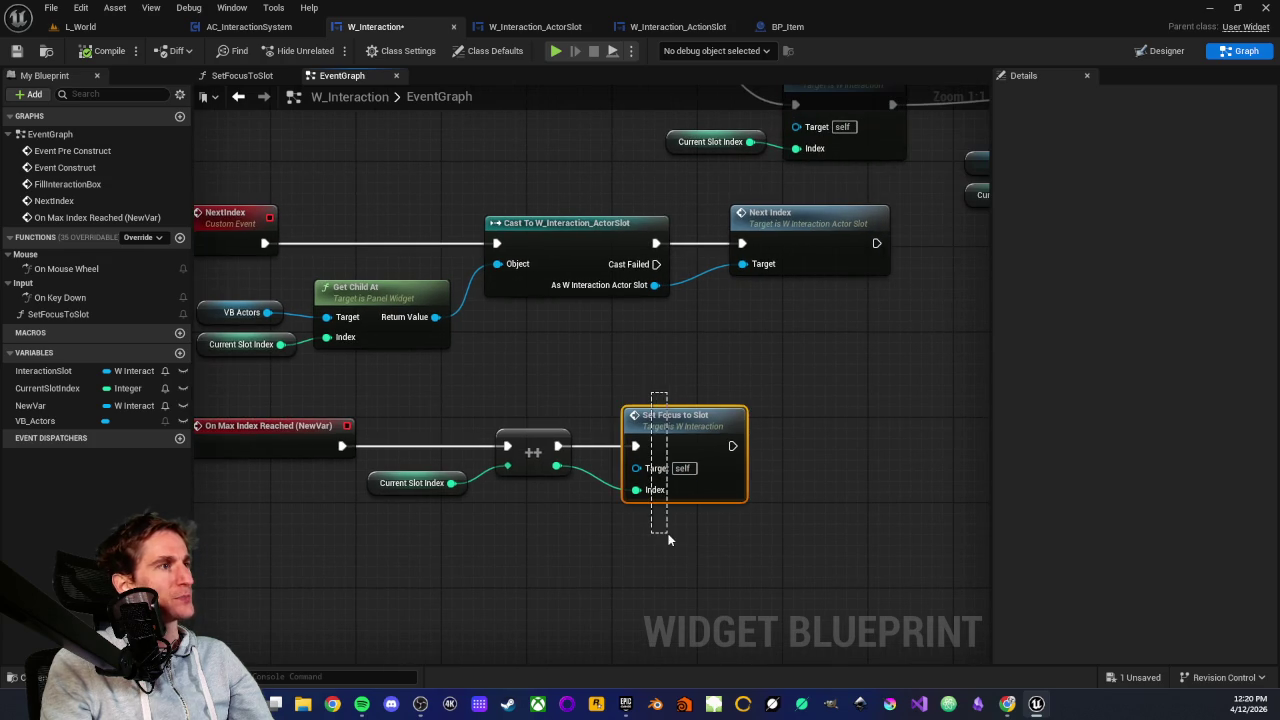
left_click_drag(528, 543, 710, 455)
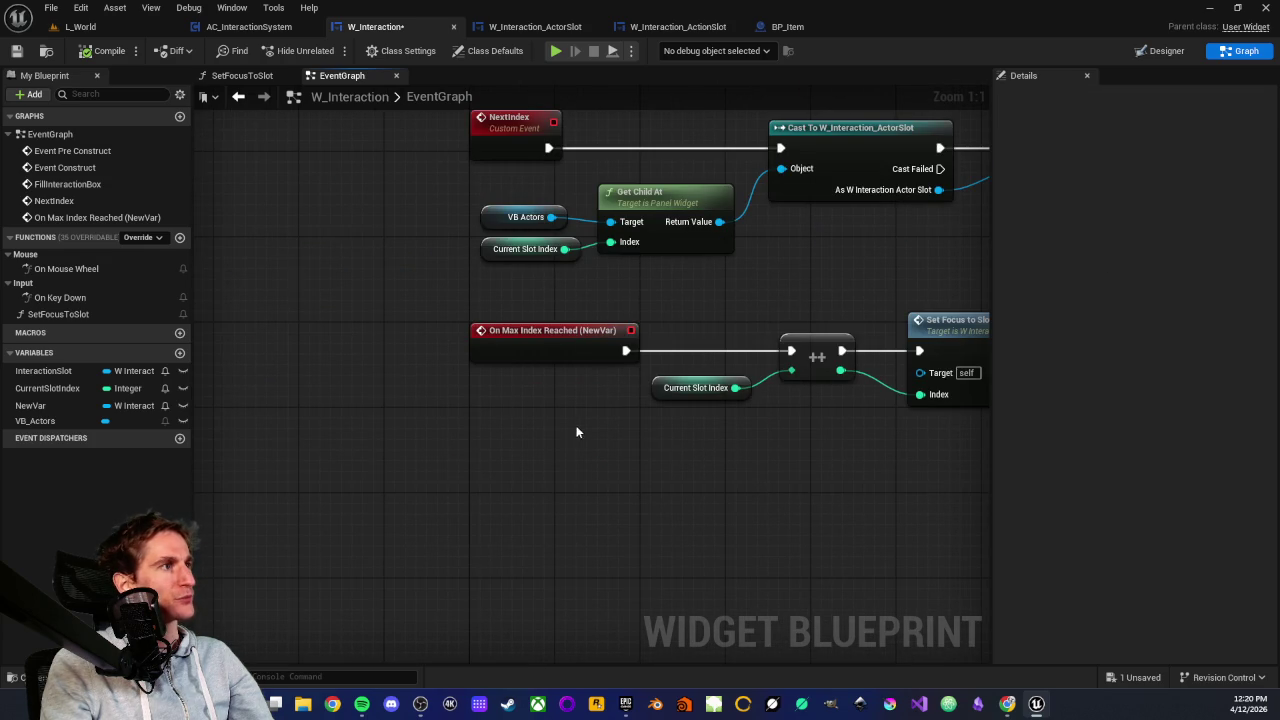
left_click_drag(576, 432, 334, 462)
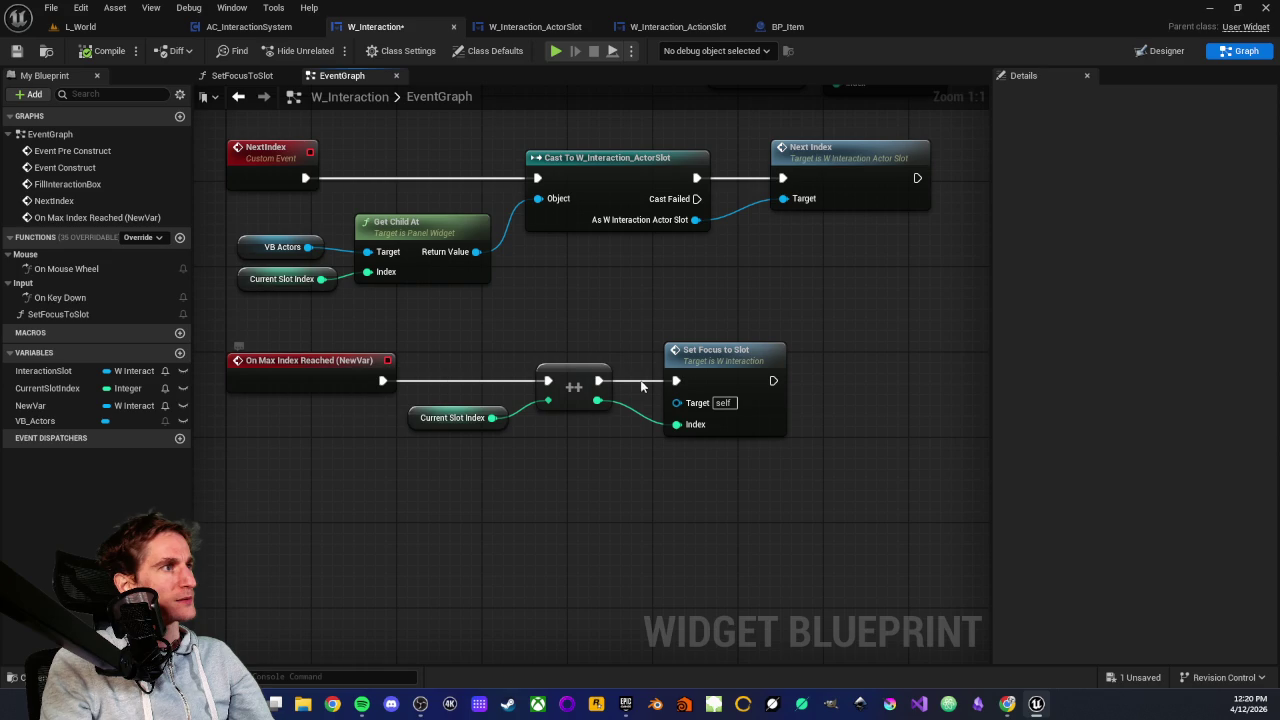
mouse_move(745, 312)
left_mouse_down()
mouse_move(665, 440)
mouse_move(740, 470)
left_mouse_up()
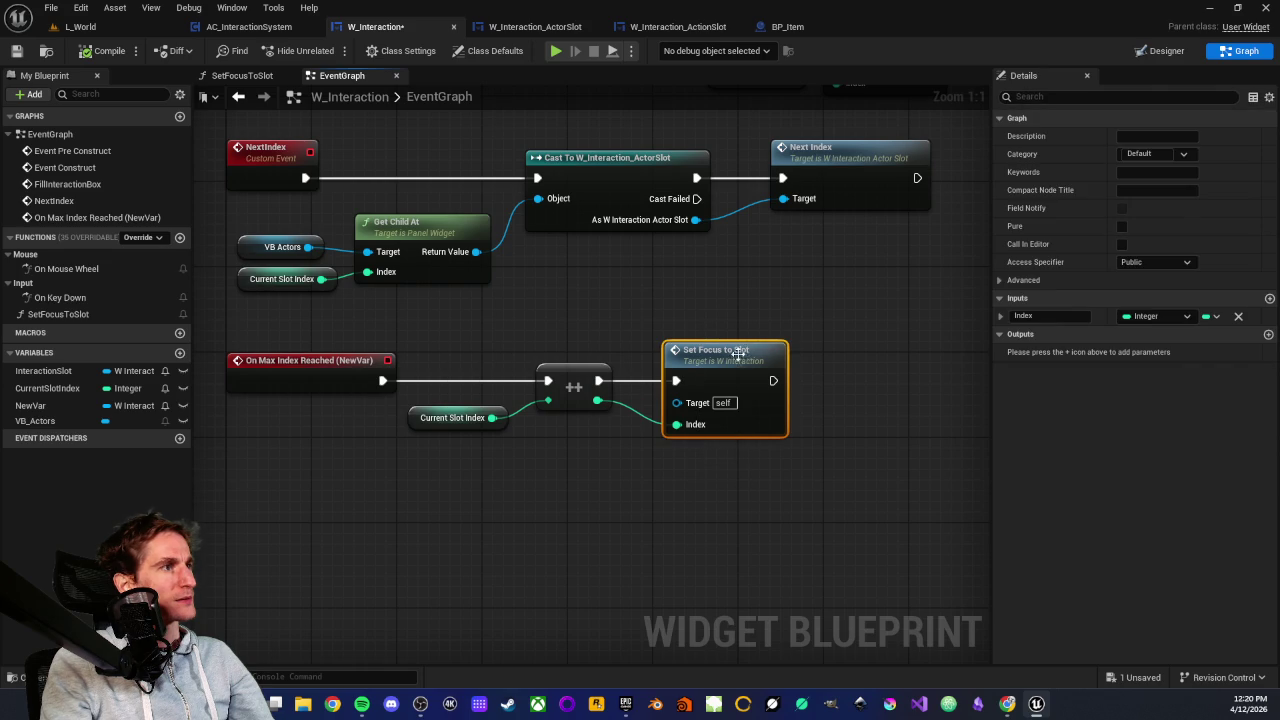
Inspect the SetFocusToSlot function graph from its start node to Set Focus
double_click(715, 369)
mouse_move(704, 363)
left_mouse_down()
mouse_move(326, 346)
mouse_move(585, 380)
left_mouse_up()
mouse_move(637, 322)
left_mouse_down()
mouse_move(346, 266)
mouse_move(529, 288)
left_mouse_up()
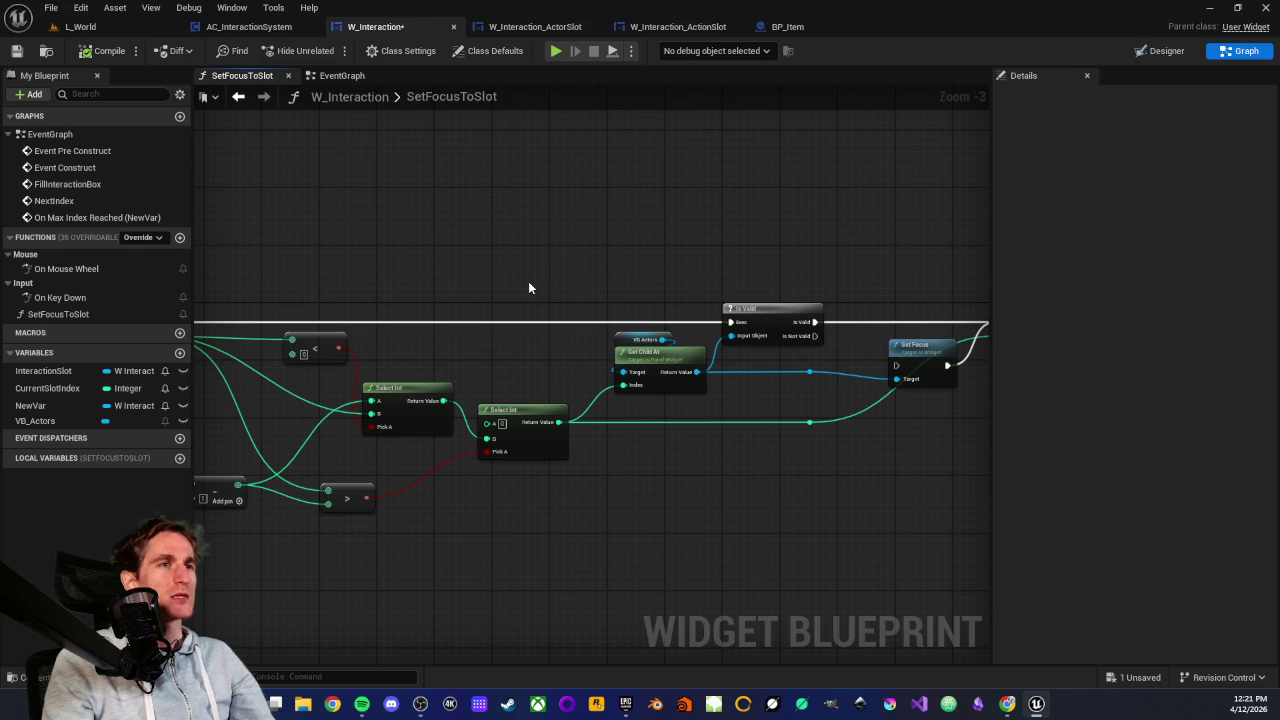
left_click_drag(437, 270, 541, 285)
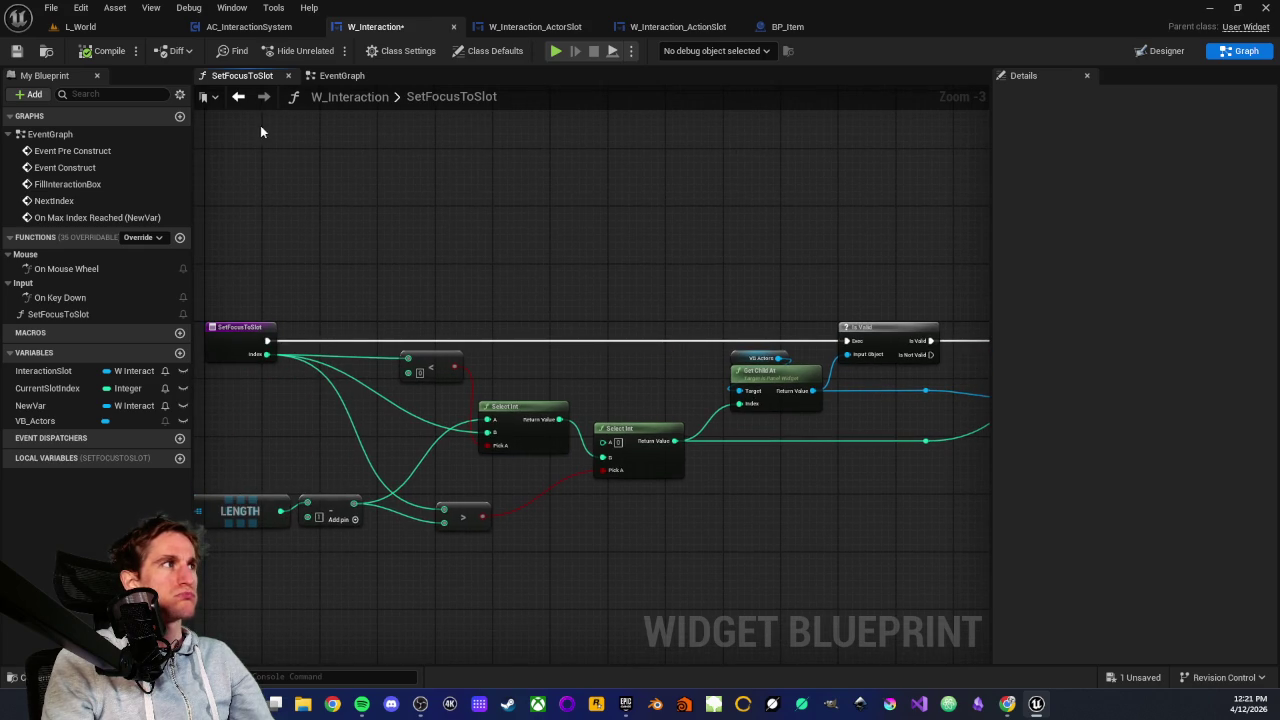
left_click(341, 76)
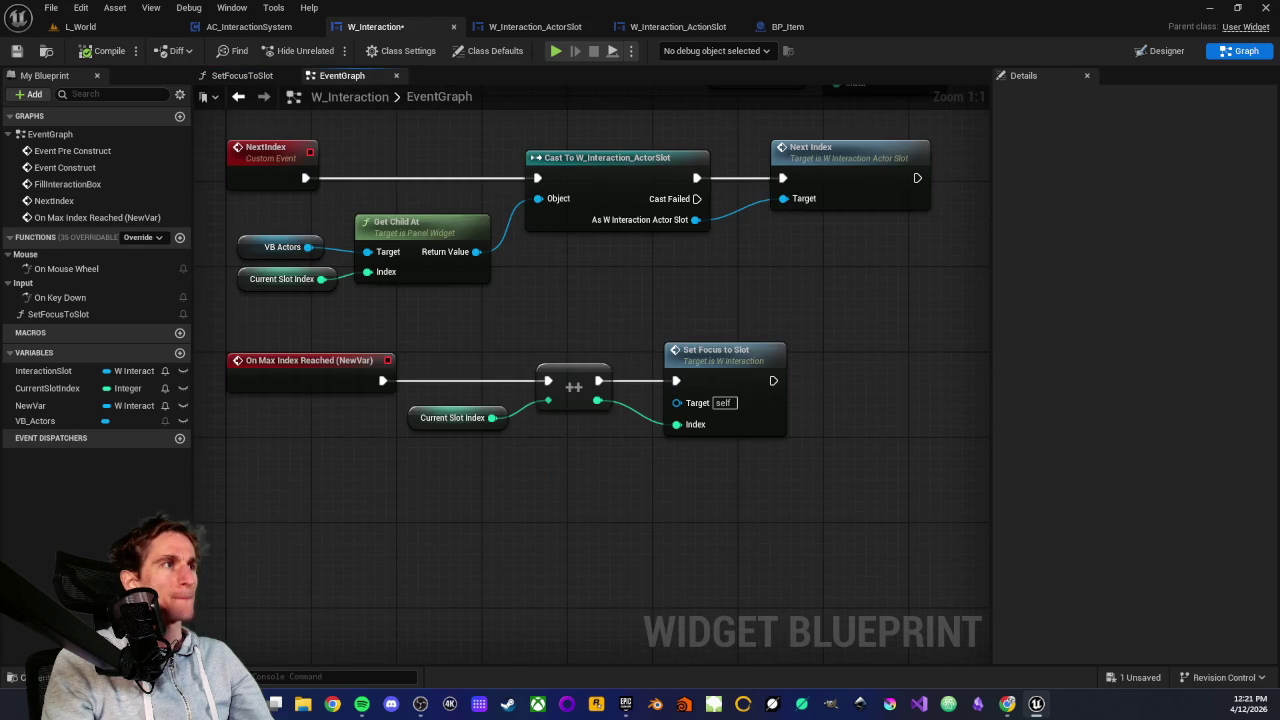
Paste a copy of the Cast To / Get Child At / VB Actors group and wire Set Focus to Slot into it
left_click_drag(601, 303, 611, 352)
left_click_drag(511, 420, 709, 523)
left_click(715, 525)
scroll(680, 367, "down", 5)
scroll(465, 440, "up", 2)
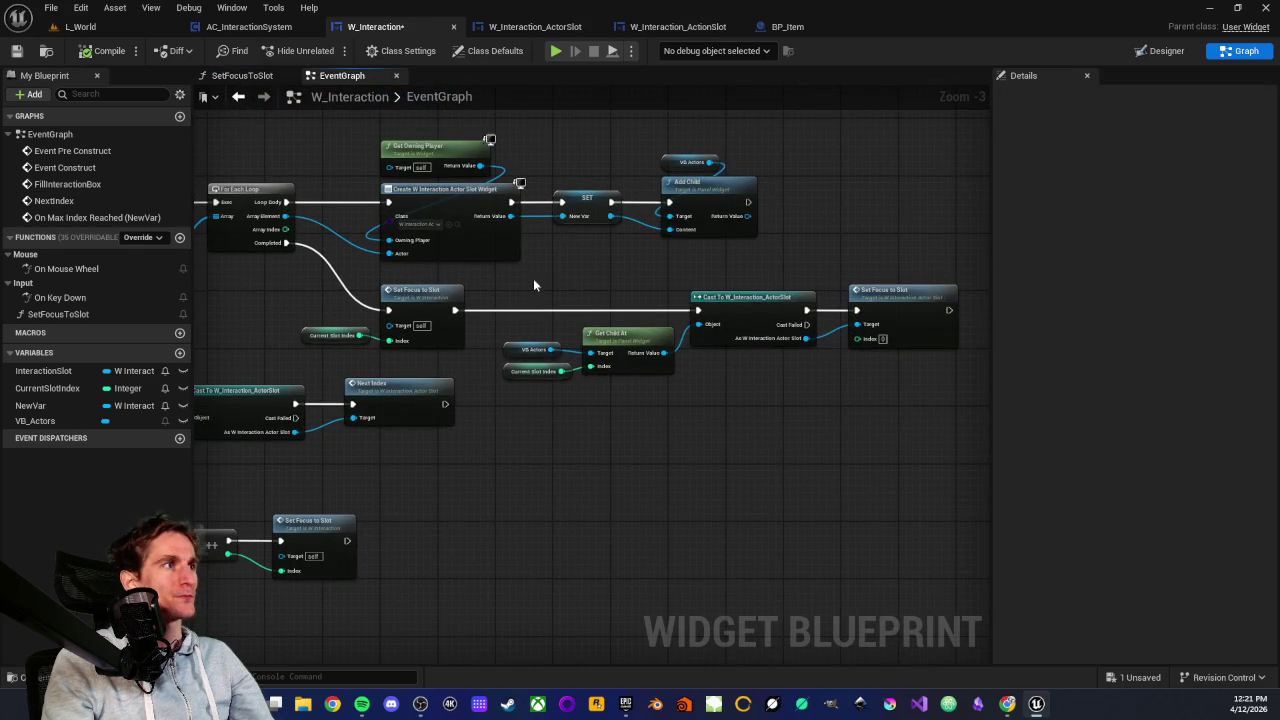
left_click_drag(533, 285, 756, 448)
mouse_move(538, 566)
left_mouse_down()
mouse_move(723, 456)
mouse_move(624, 444)
left_mouse_up()
key("ctrl+v")
left_click_drag(720, 395, 625, 410)
mouse_move(378, 417)
left_mouse_down()
mouse_move(557, 438)
mouse_move(598, 417)
left_mouse_up()
left_click(527, 353)
Save W_Interaction, review the NextIndex and On Max Index Reached chains, and start a L_World play test
left_click_drag(371, 165, 558, 176)
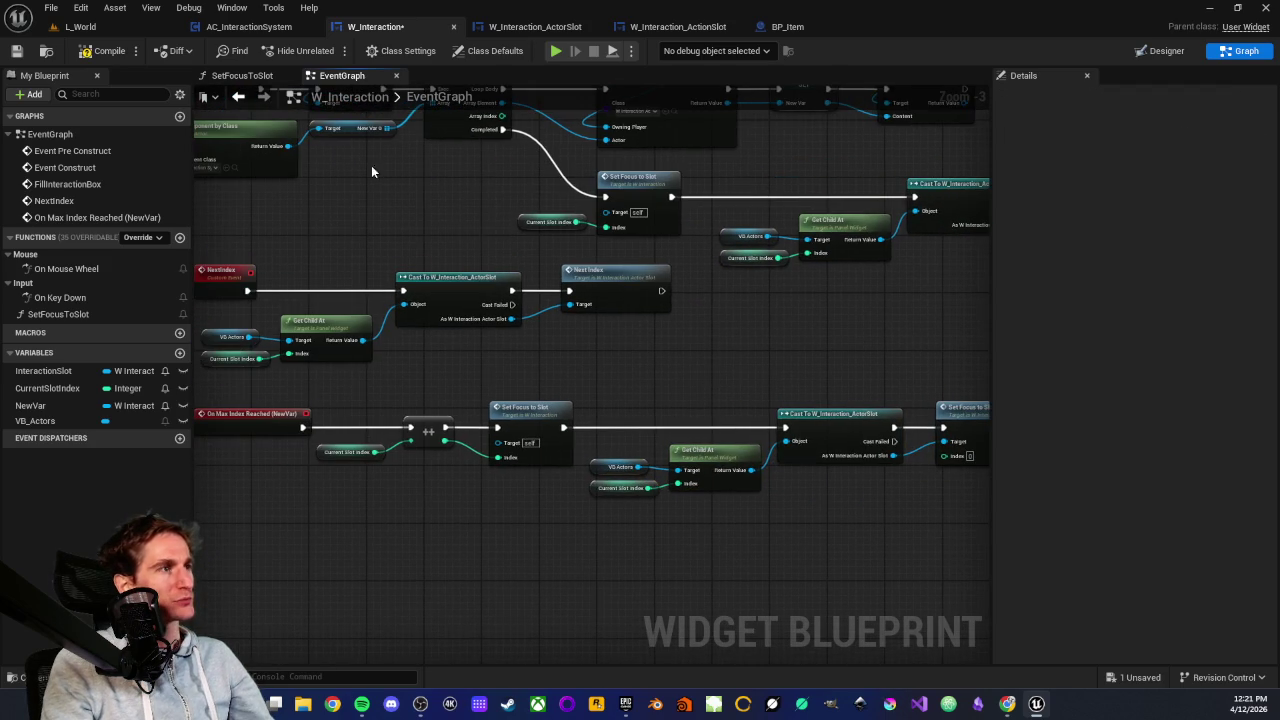
left_click(16, 50)
scroll(640, 366, "up", 1)
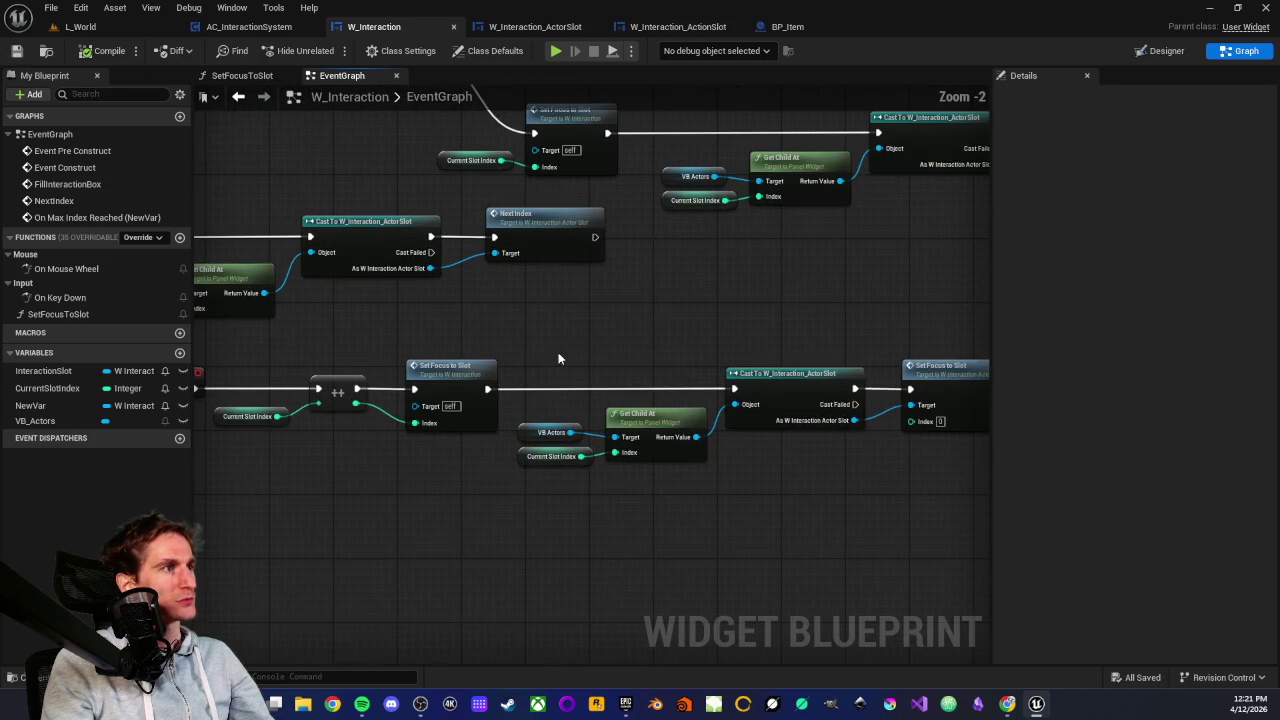
scroll(680, 523, "down", 1)
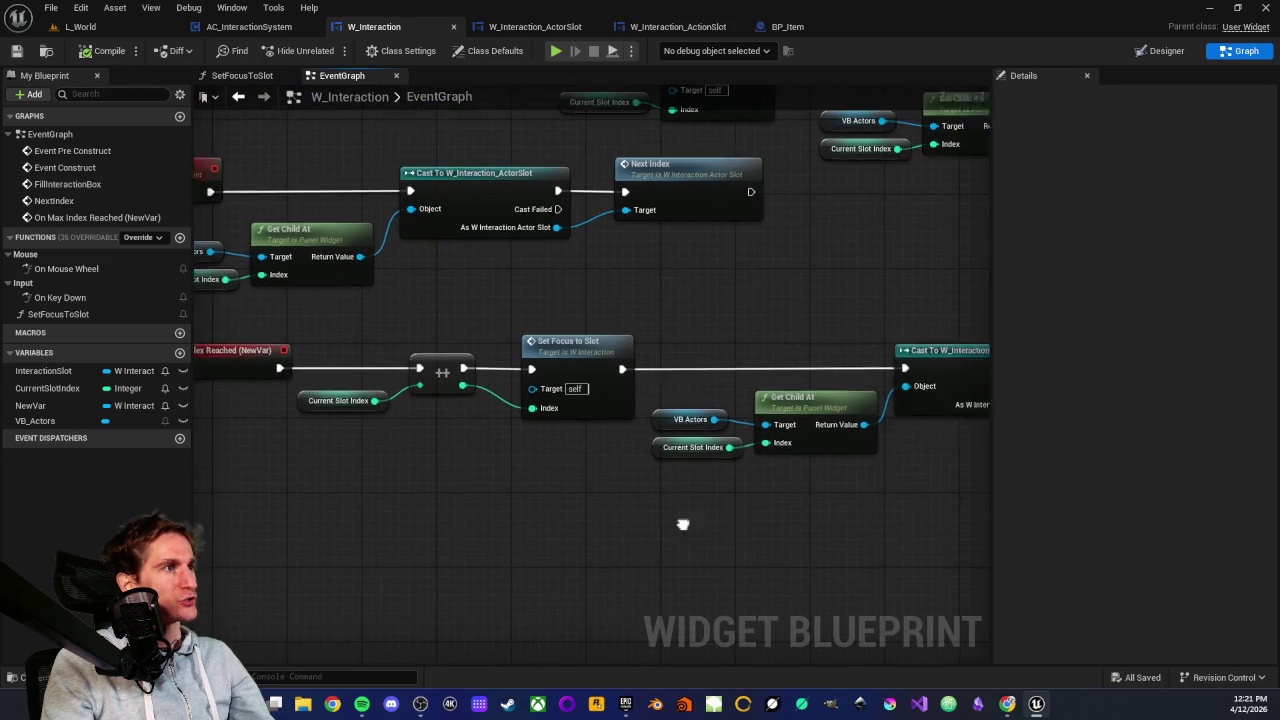
mouse_move(556, 424)
left_mouse_down()
mouse_move(571, 423)
mouse_move(555, 509)
left_mouse_up()
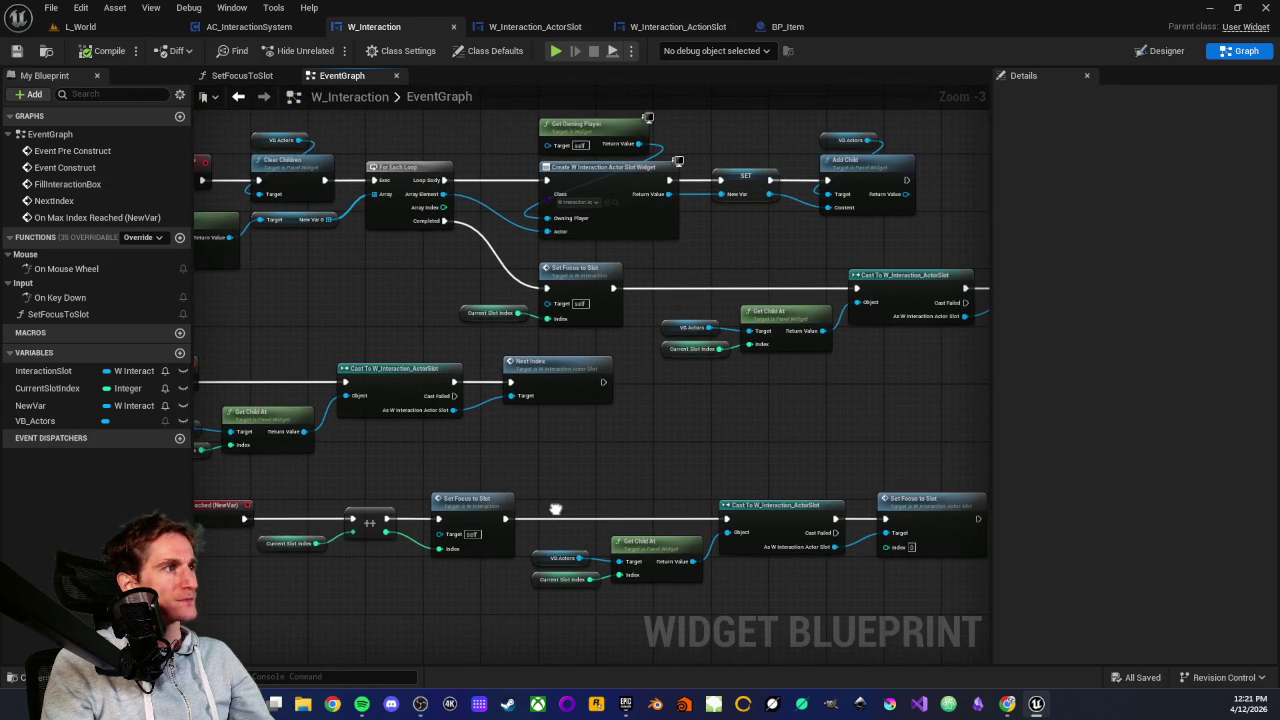
left_click_drag(435, 282, 560, 322)
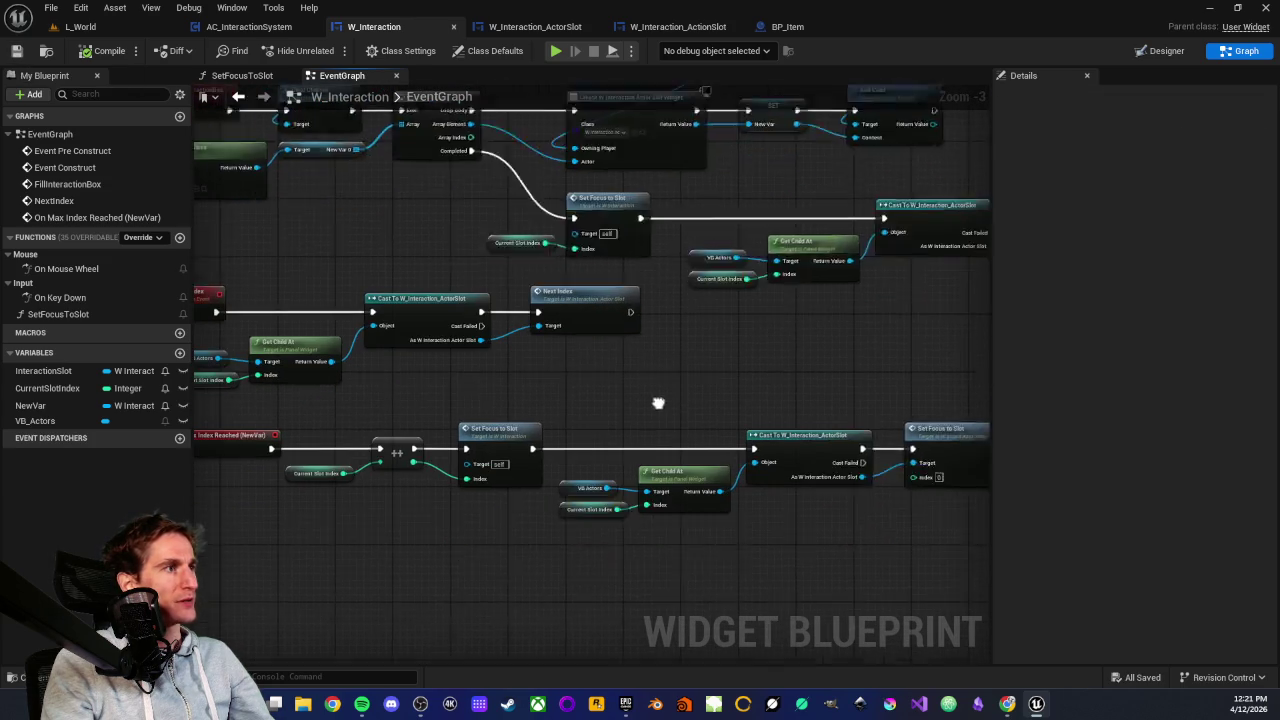
left_click_drag(349, 371, 838, 537)
mouse_move(686, 503)
left_mouse_down()
mouse_move(726, 513)
mouse_move(526, 508)
left_mouse_up()
left_click_drag(706, 464, 856, 434)
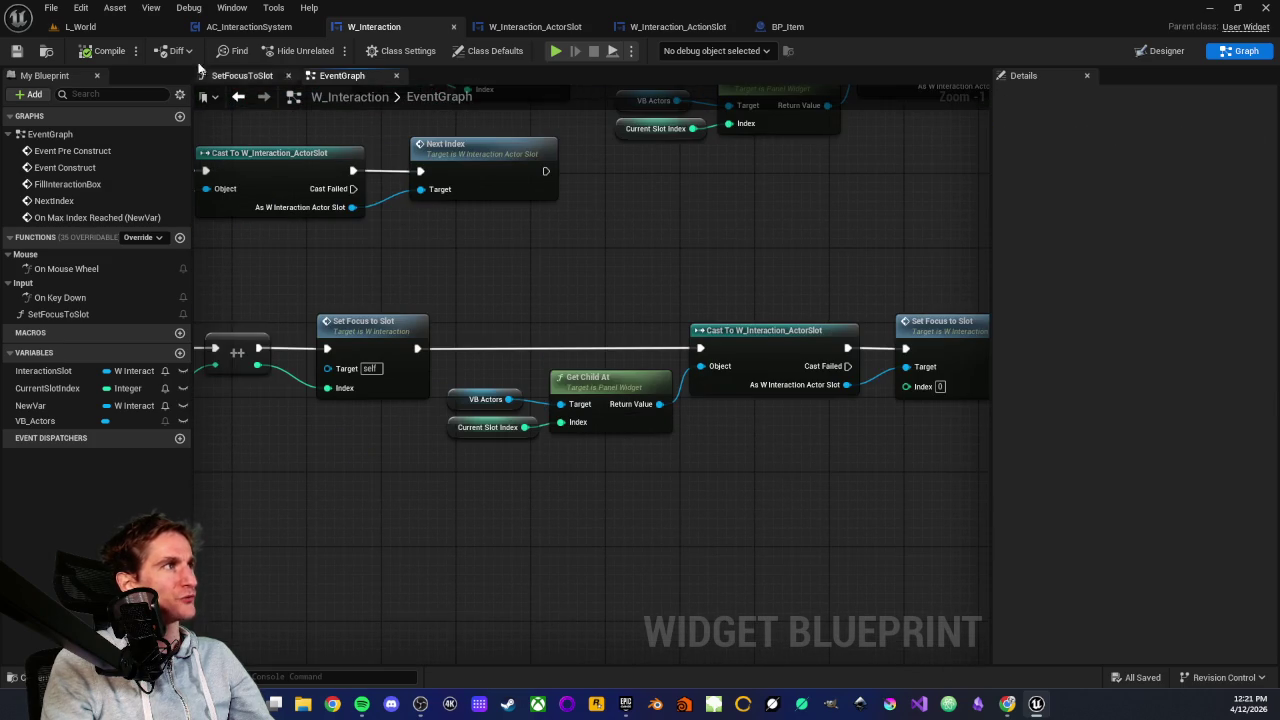
left_click(63, 27)
left_click(329, 50)
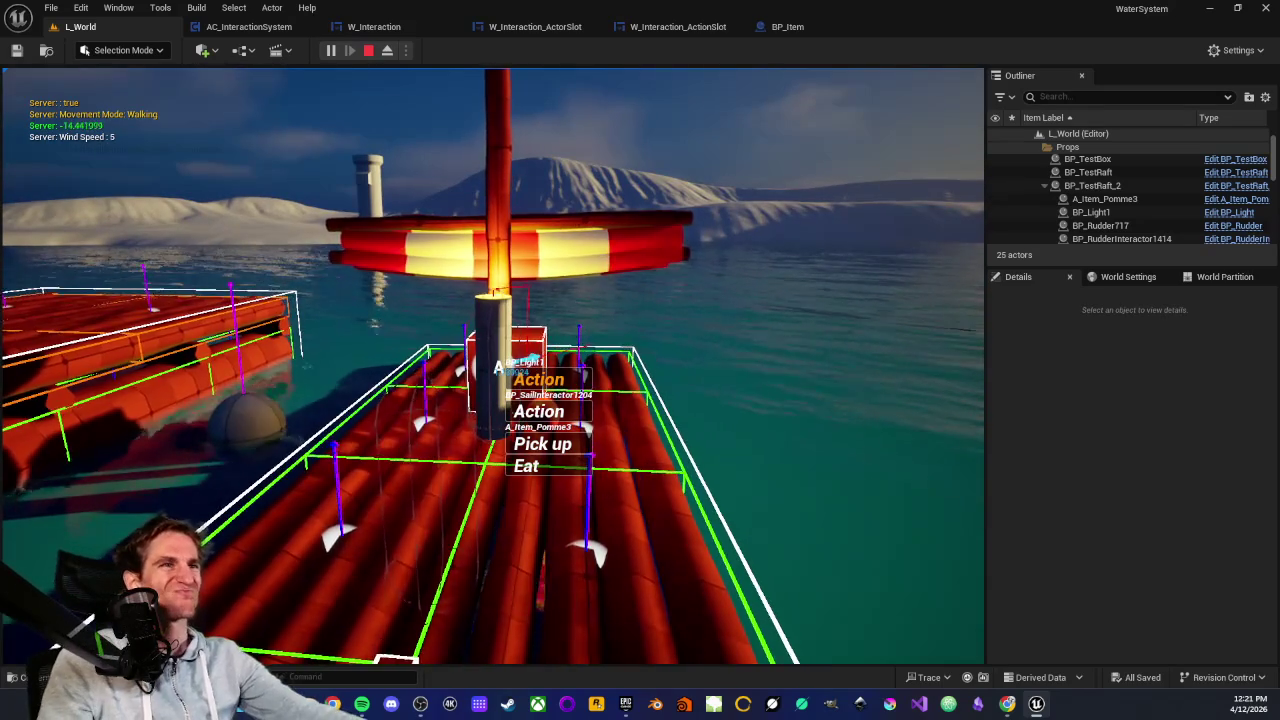
Stop the test, attach a Print String to On Max Index Reached, and save W_Interaction
key("Escape")
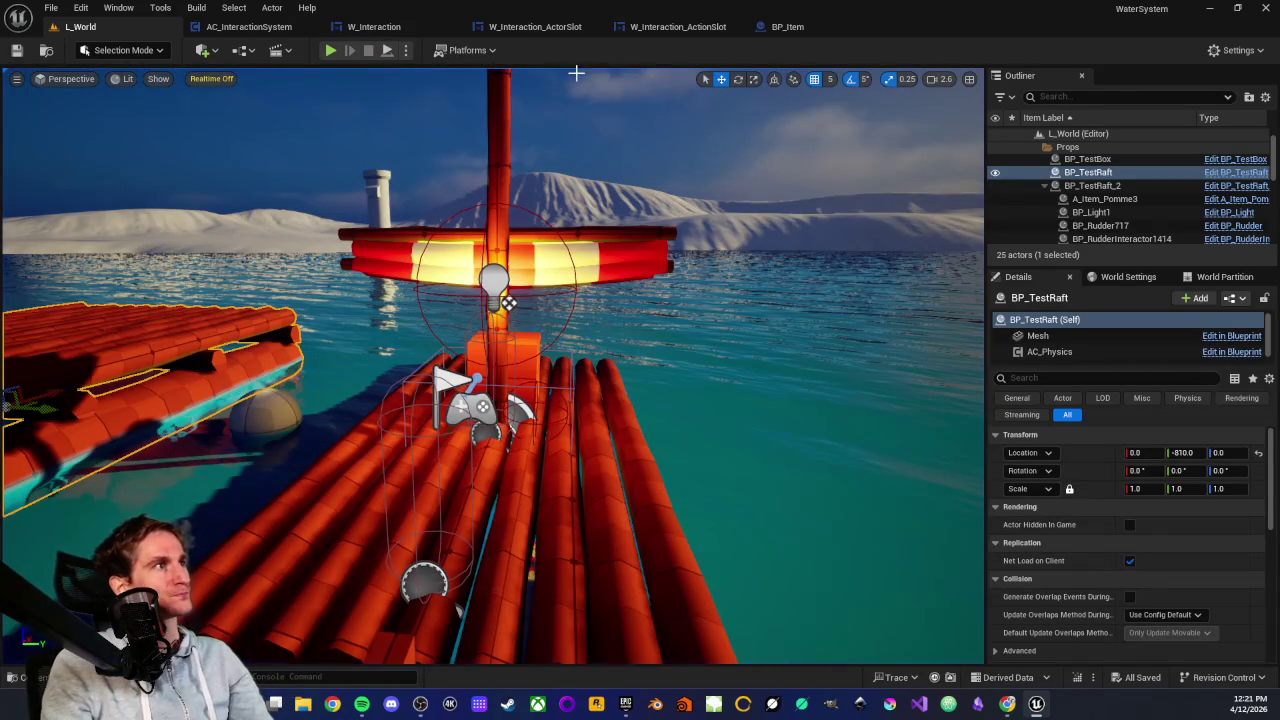
left_click(411, 30)
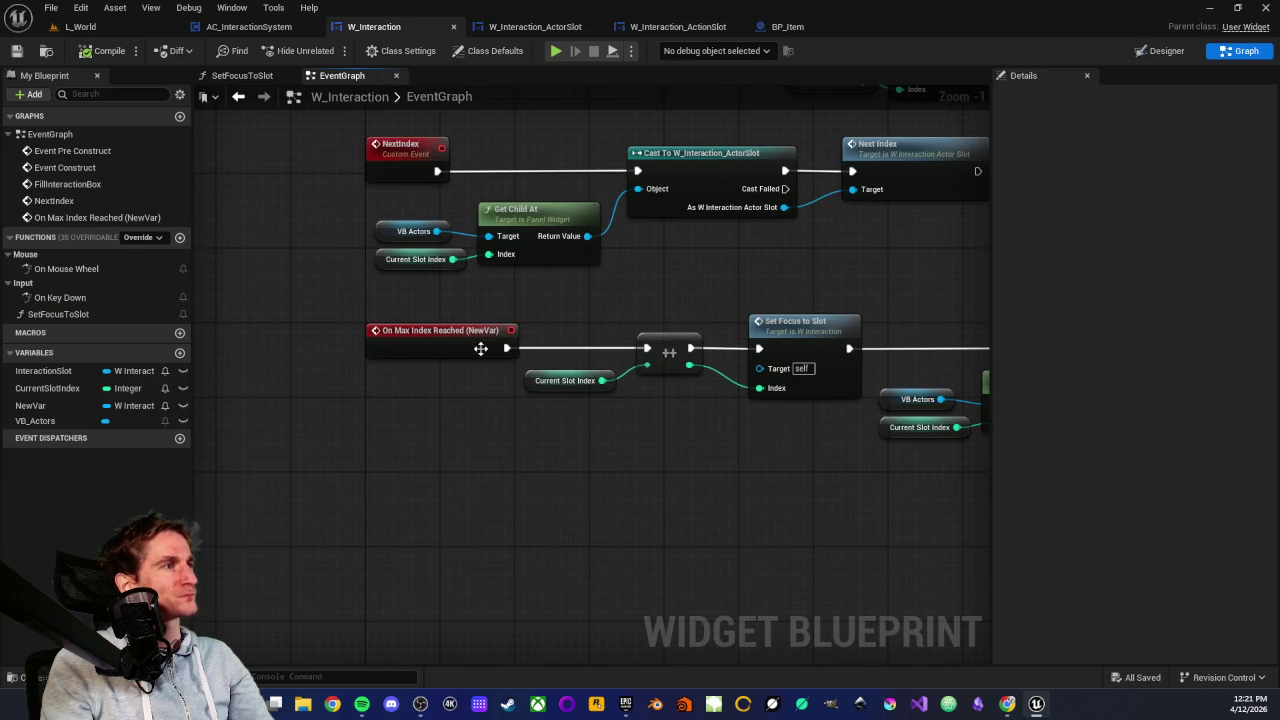
left_click_drag(505, 348, 524, 434)
type("print")
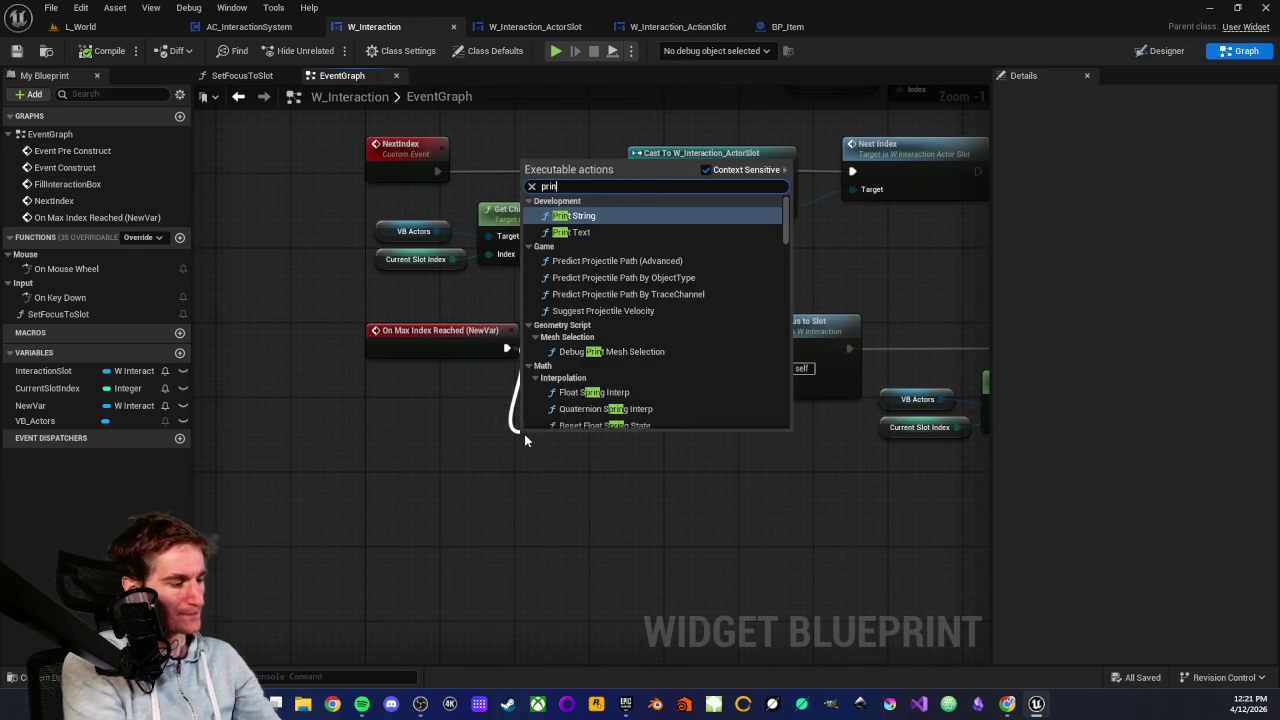
key("Return")
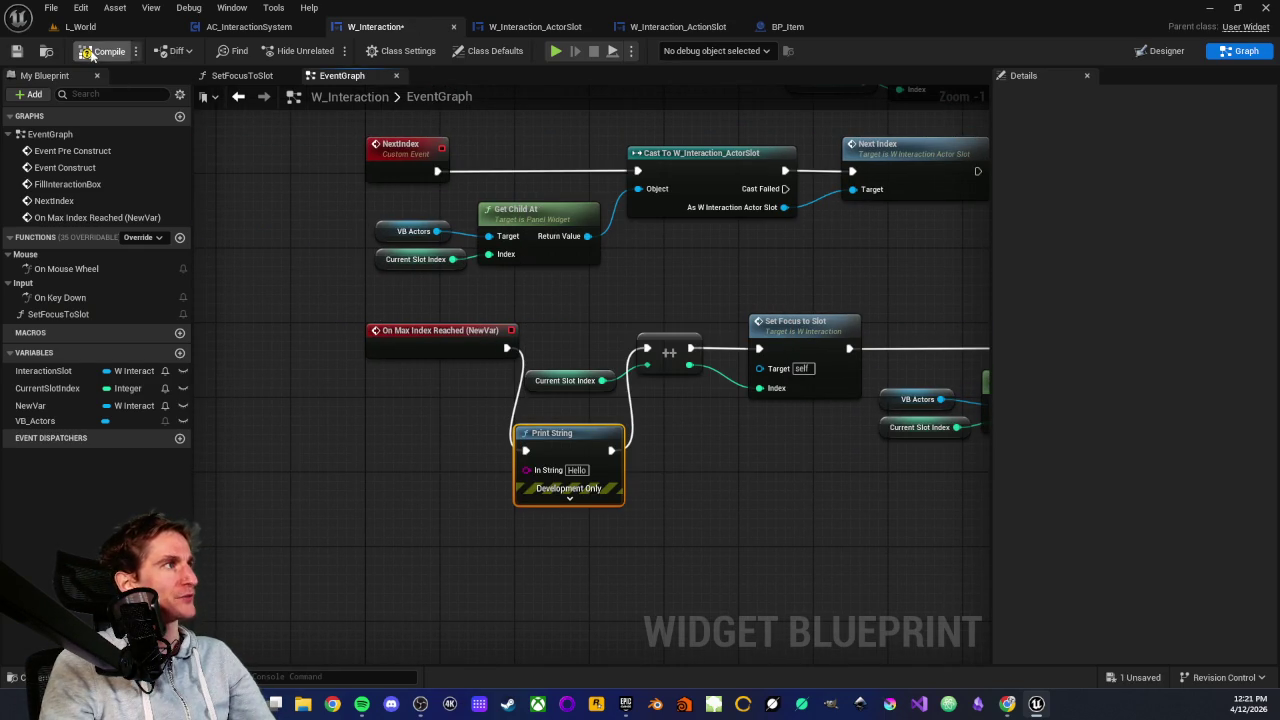
left_click(16, 51)
Play-test L_World again, then stop and select the On Max Index Reached event
left_click(80, 27)
left_click(333, 50)
left_click(500, 400)
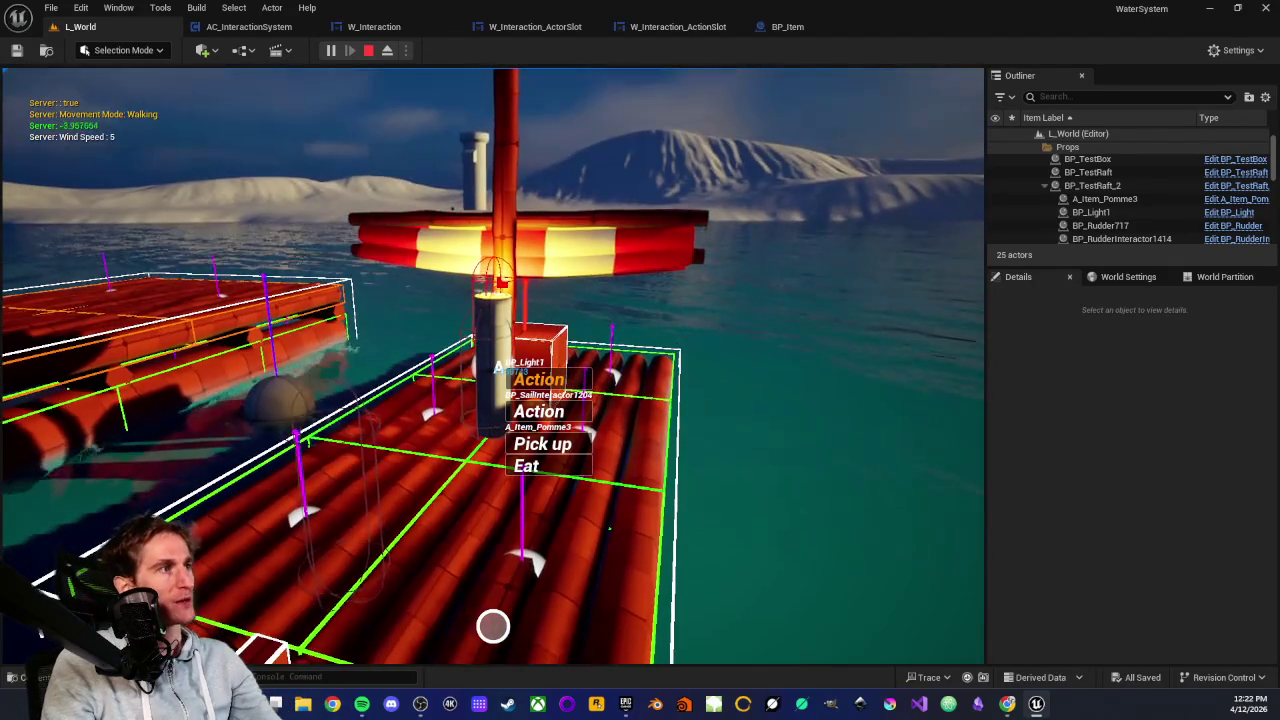
key("Escape")
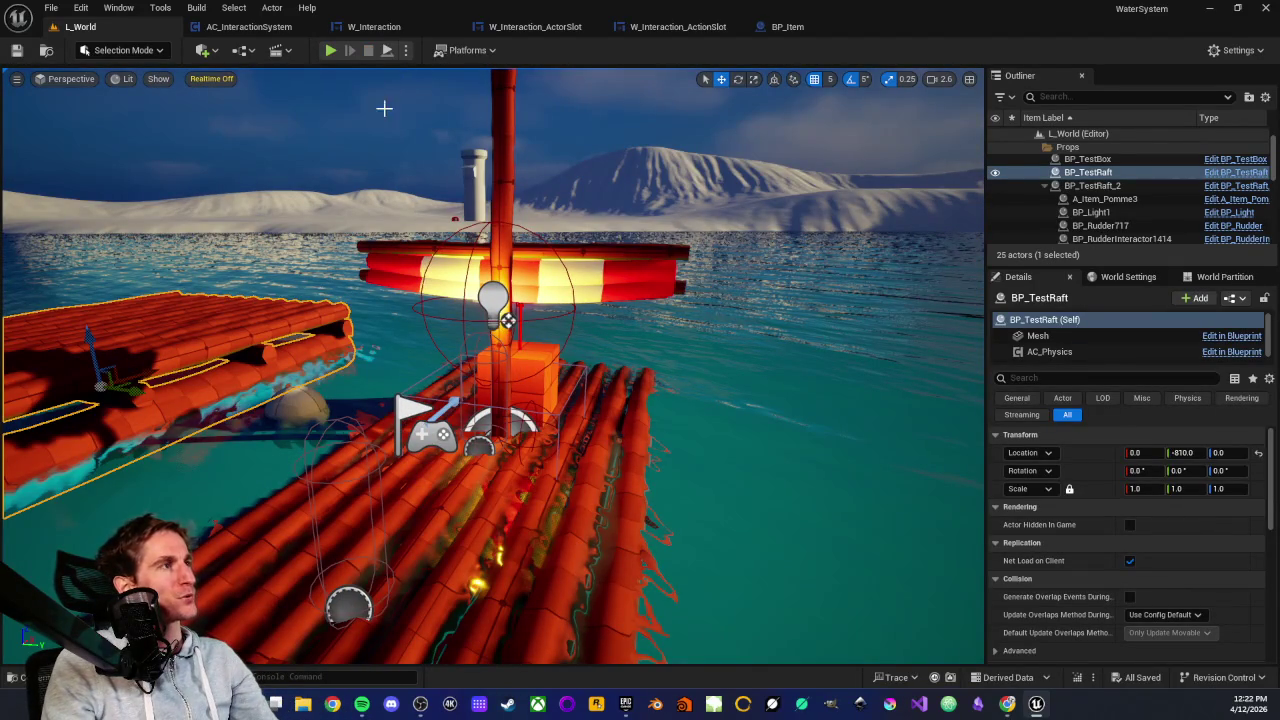
left_click(375, 27)
scroll(365, 331, "up", 1)
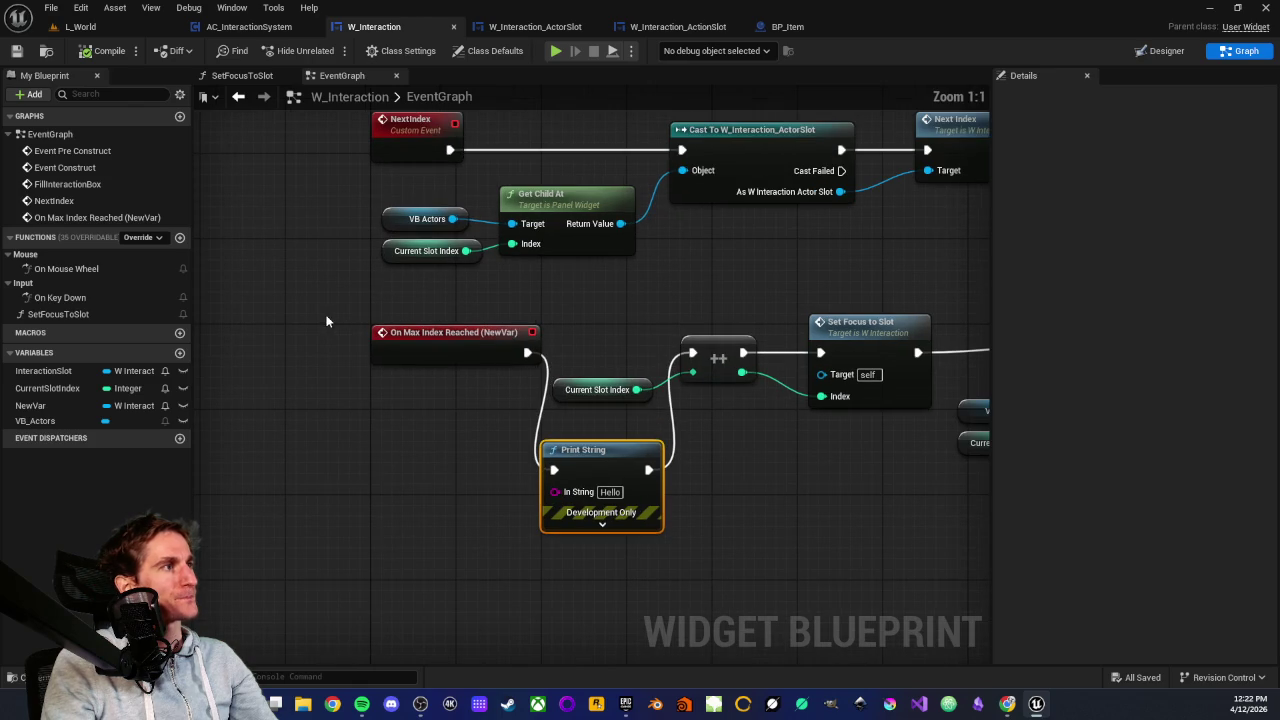
left_click(400, 334)
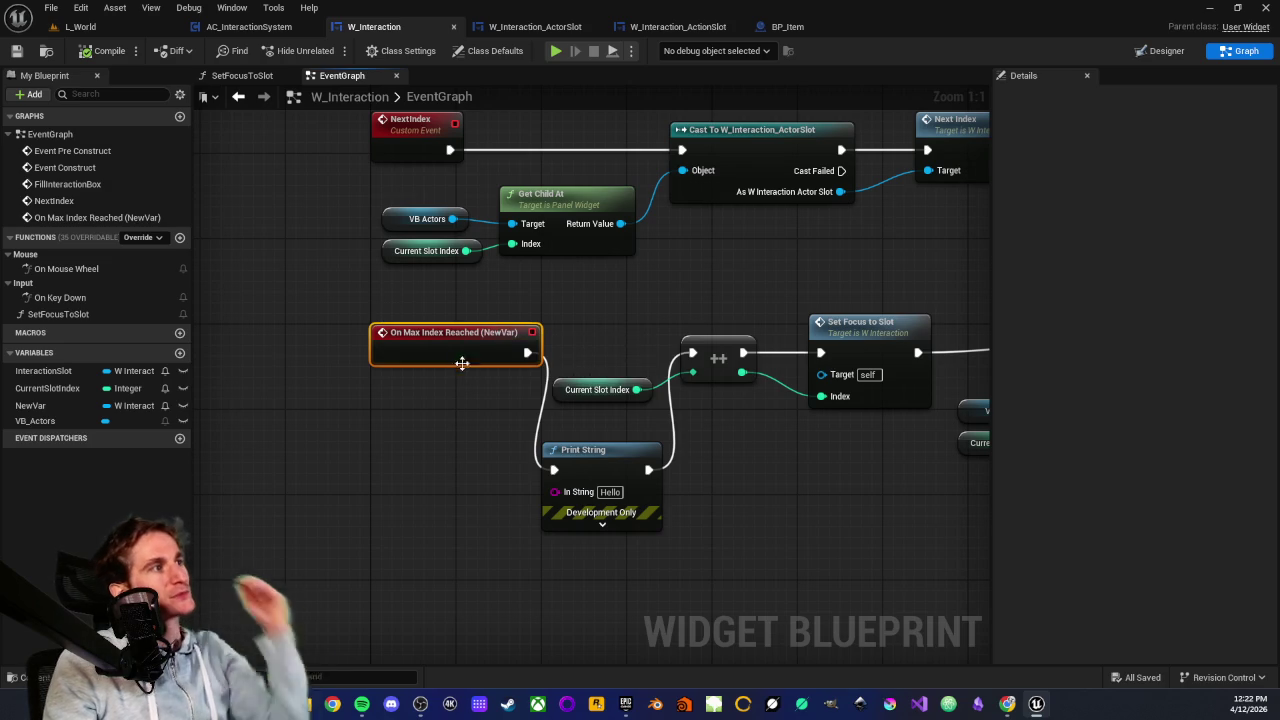
scroll(625, 305, "down", 5)
scroll(632, 305, "up", 5)
left_click_drag(510, 136, 528, 234)
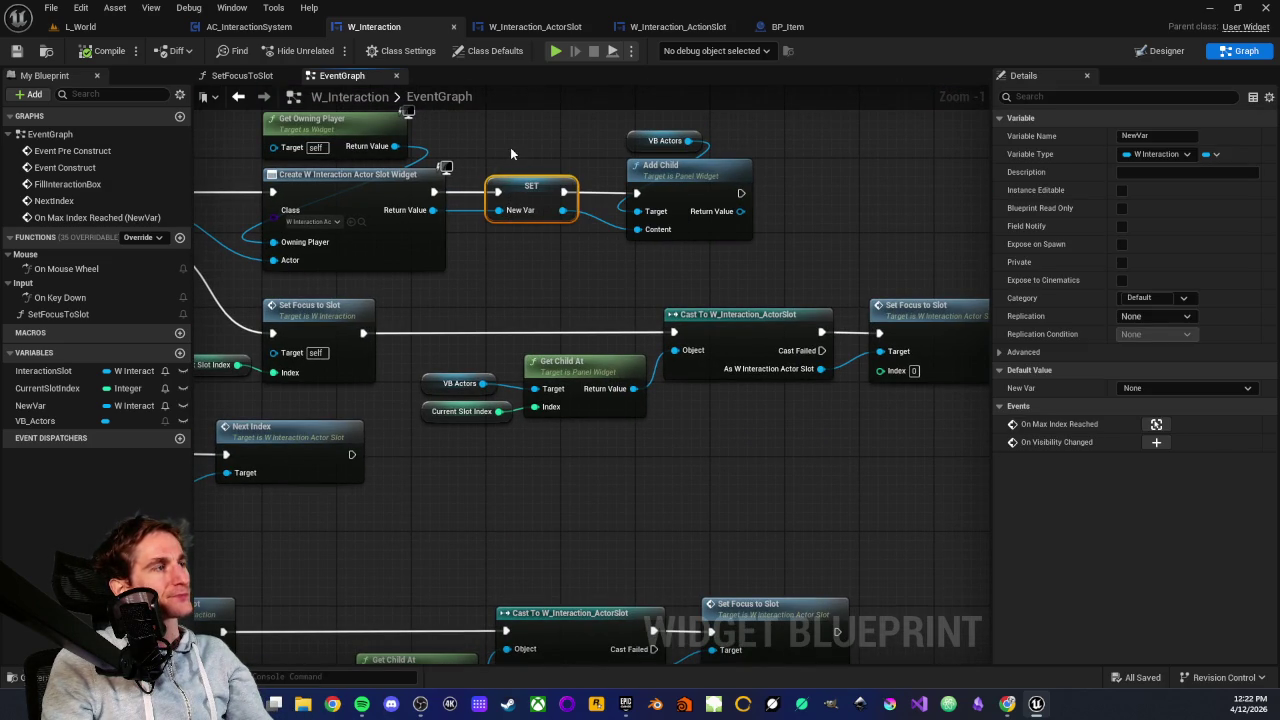
left_click(494, 275)
scroll(494, 275, "down", 5)
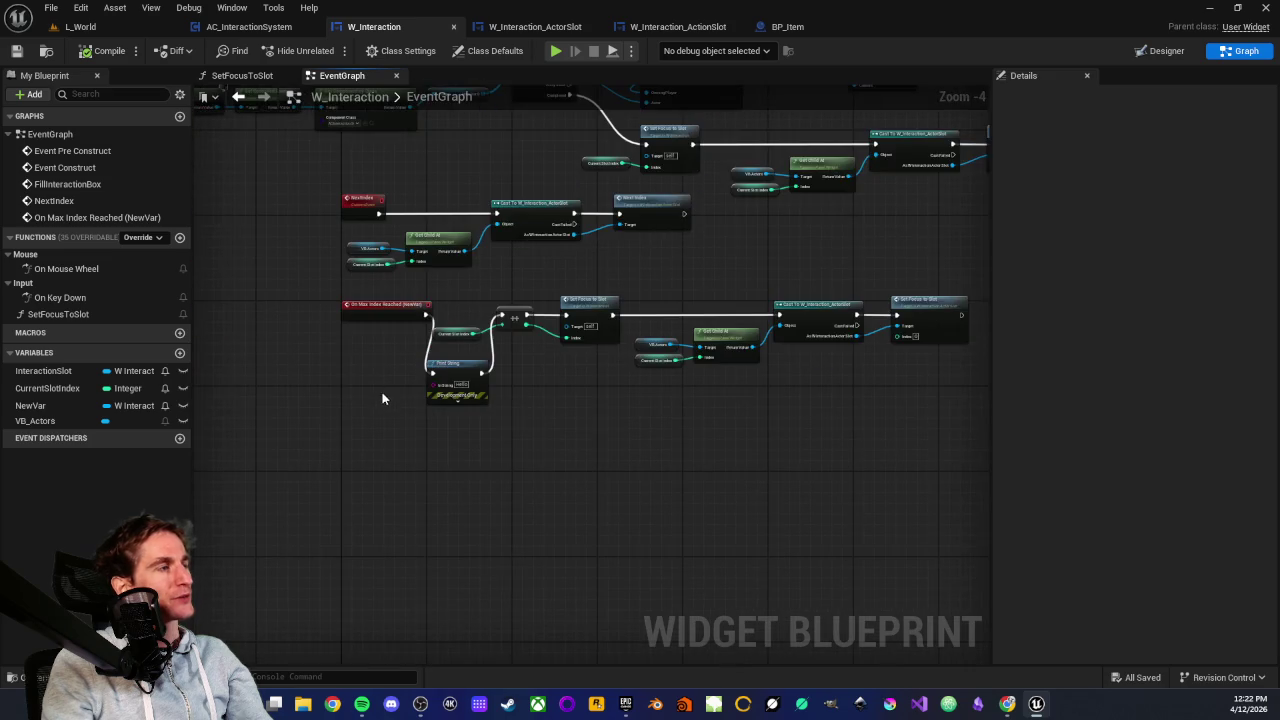
scroll(432, 401, "up", 2)
scroll(432, 401, "up", 1)
mouse_move(352, 297)
left_mouse_down()
mouse_move(500, 370)
mouse_move(443, 434)
left_mouse_up()
left_click(467, 384)
left_click_drag(353, 352, 492, 442)
left_click(462, 417)
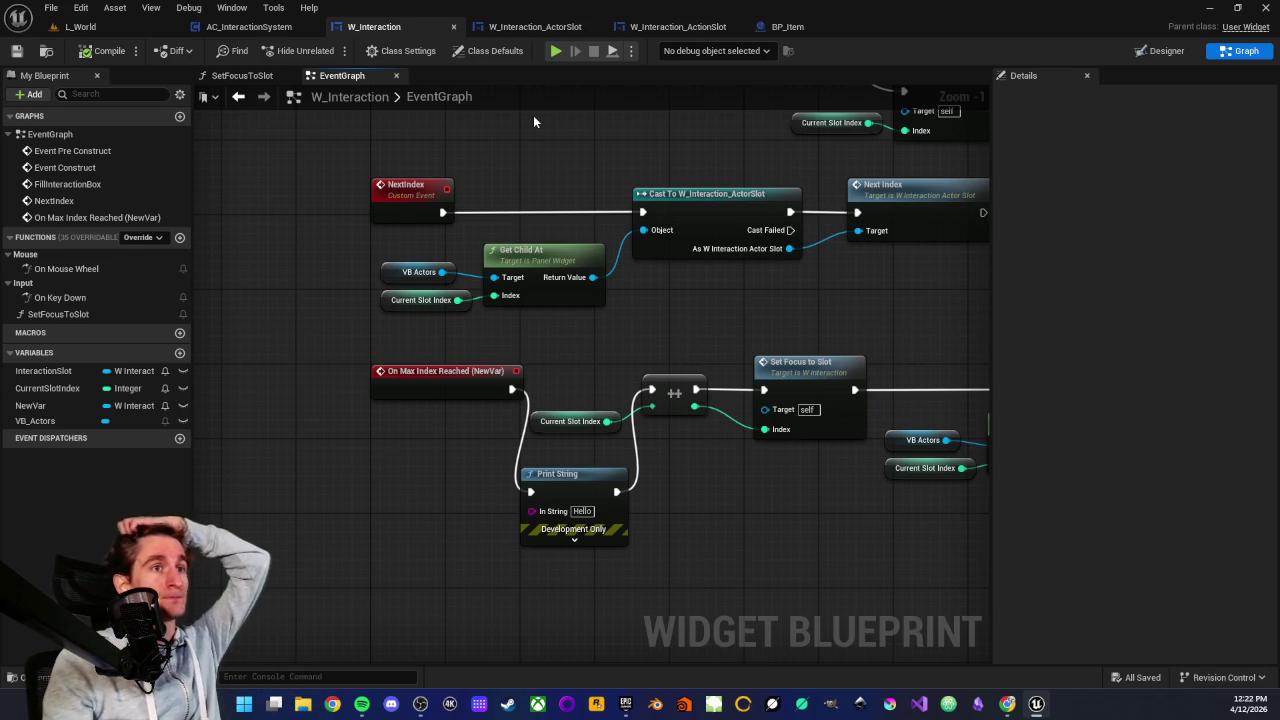
Add a custom event named NextActor and position it under On Max Index Reached
right_click(392, 480)
type("cus")
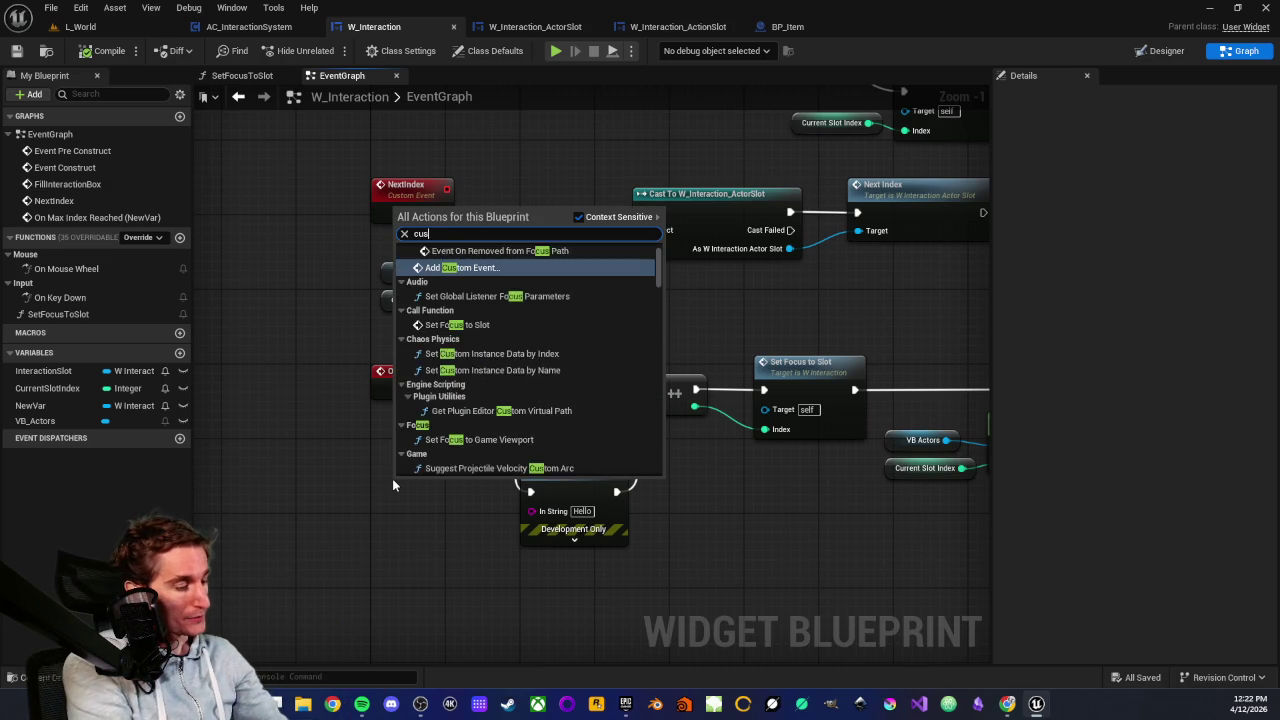
type("tom")
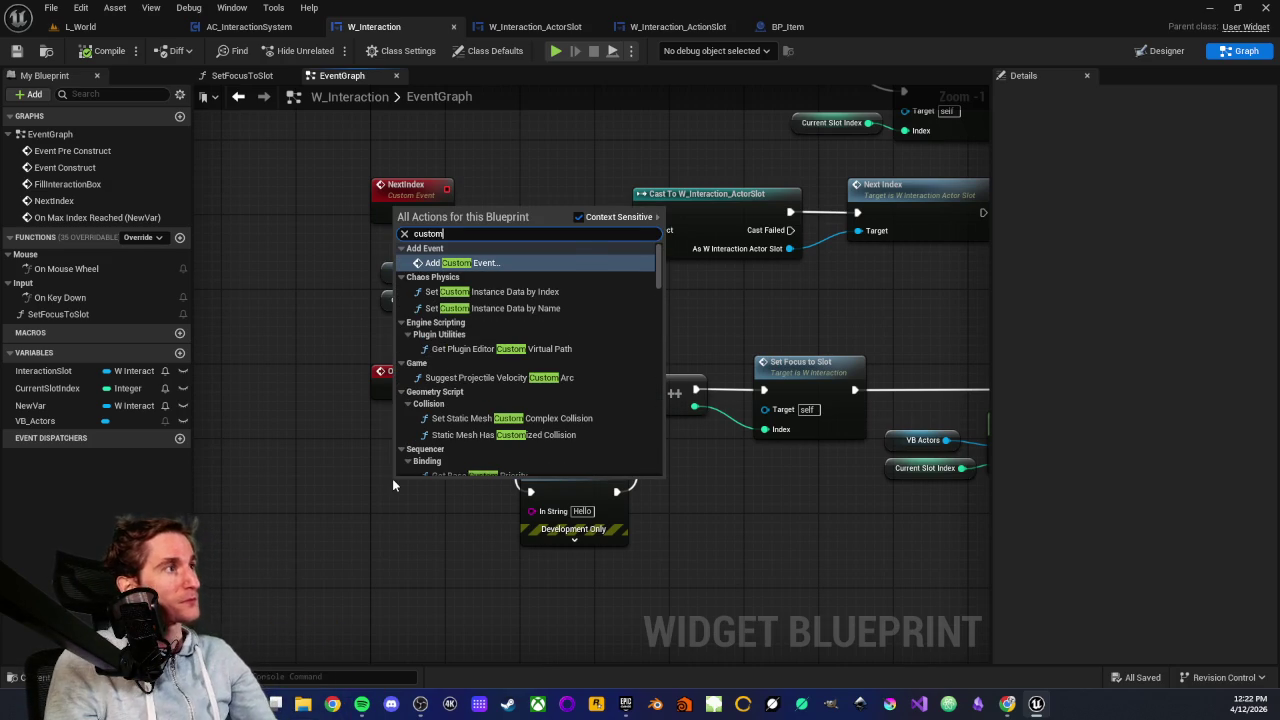
key("Return")
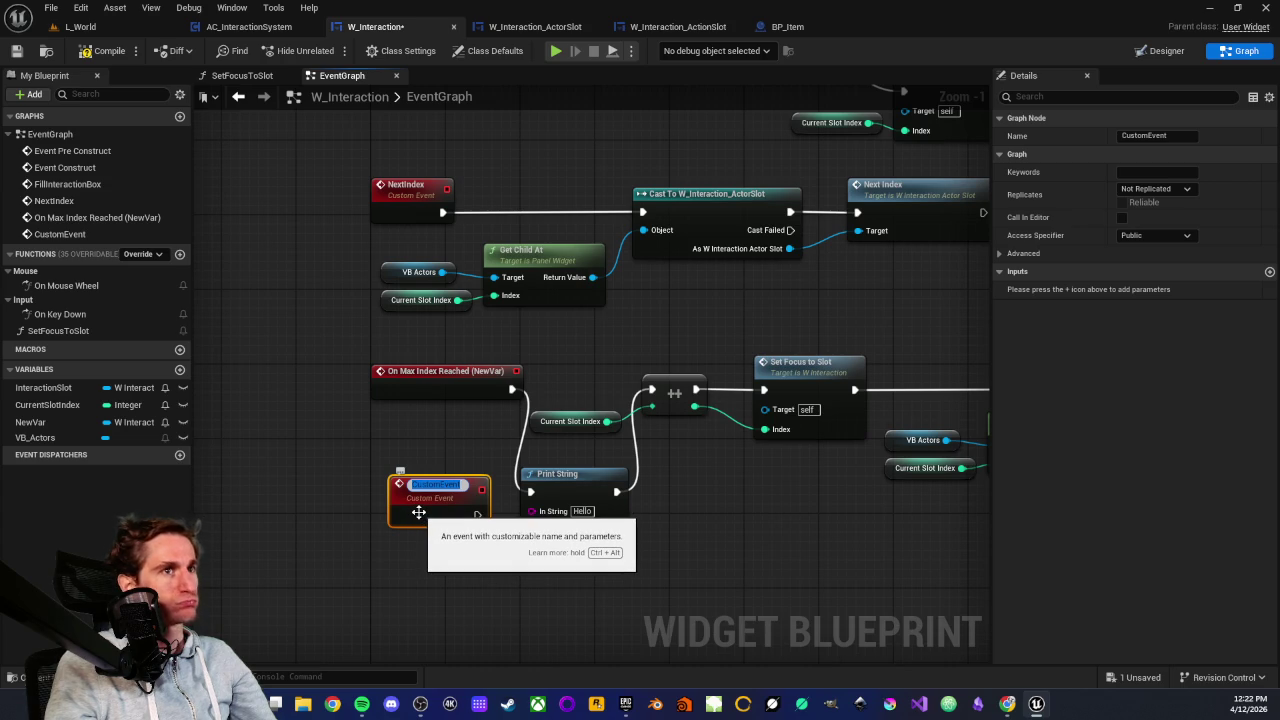
type("Next")
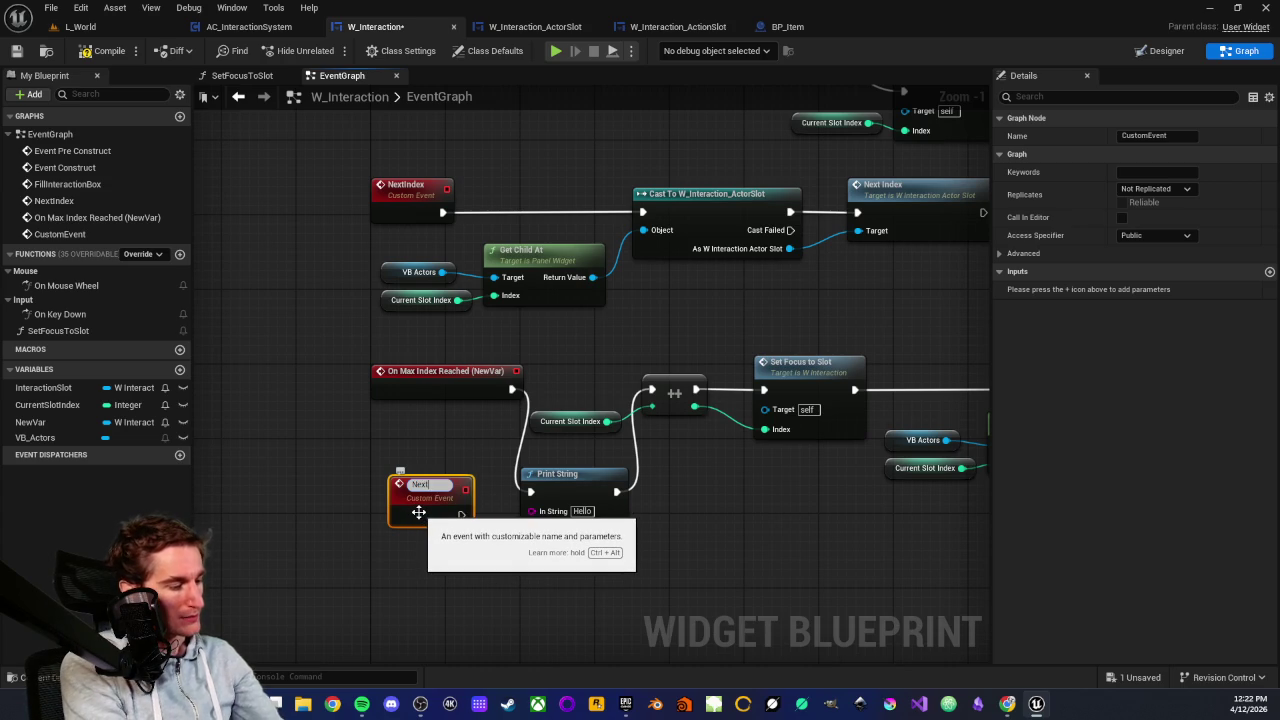
type("Actor")
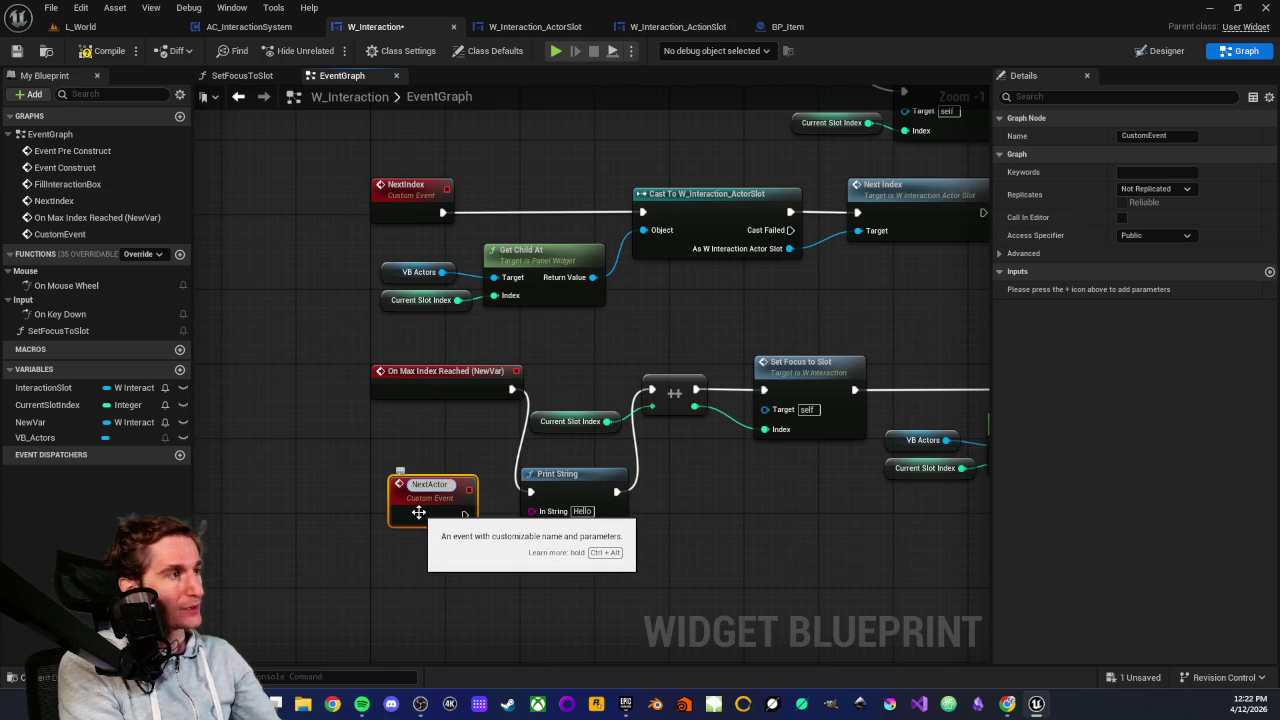
key("Return")
mouse_move(418, 496)
left_mouse_down()
mouse_move(396, 460)
mouse_move(403, 444)
left_mouse_up()
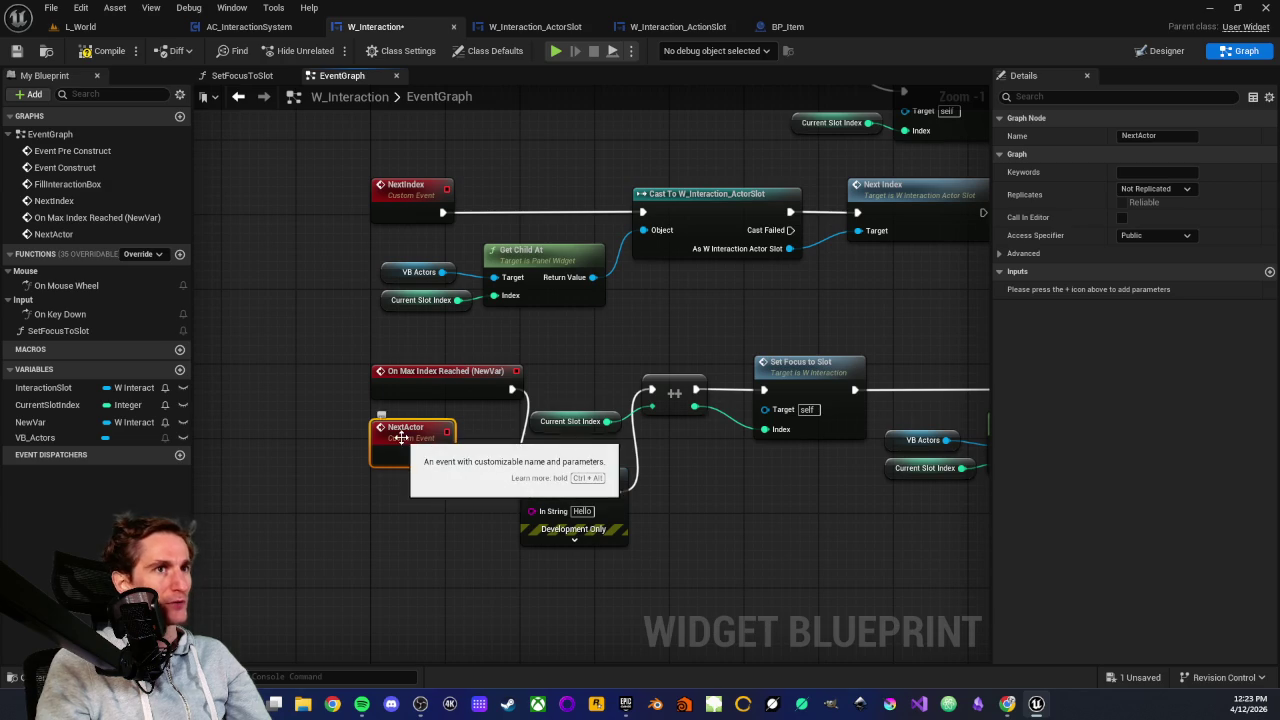
mouse_move(350, 346)
left_mouse_down()
mouse_move(575, 402)
mouse_move(506, 411)
left_mouse_up()
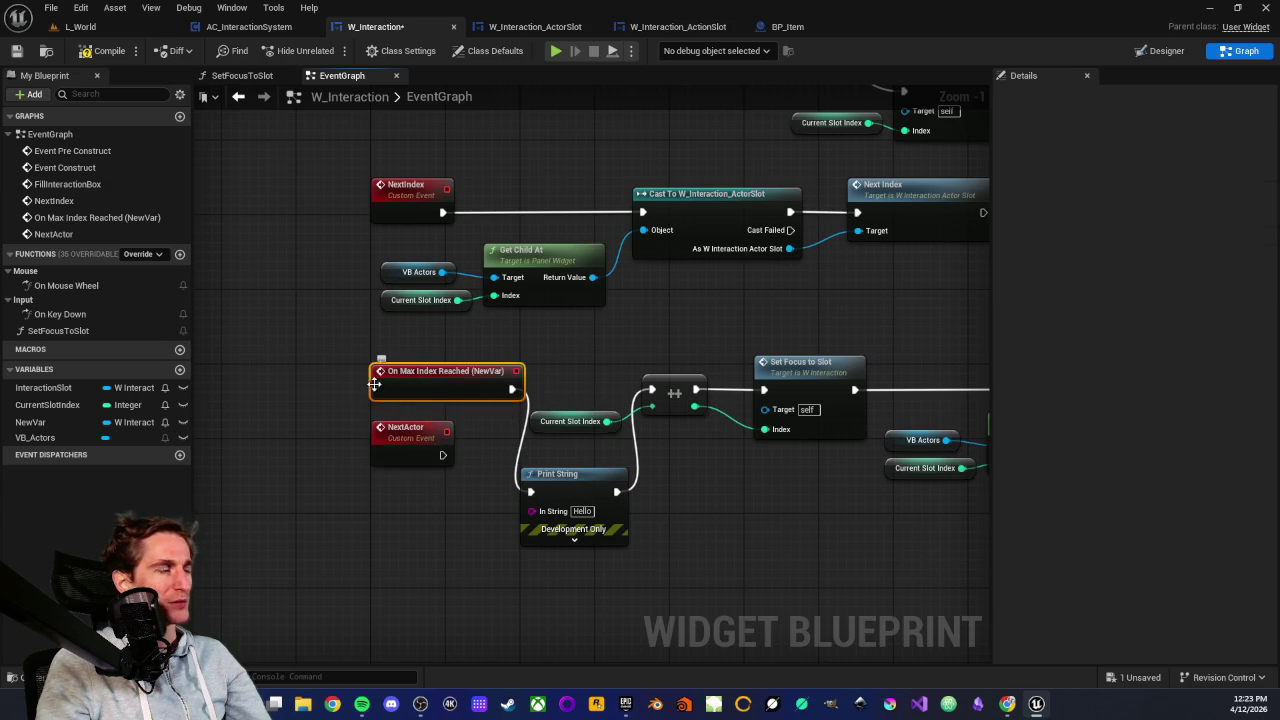
left_click(332, 362)
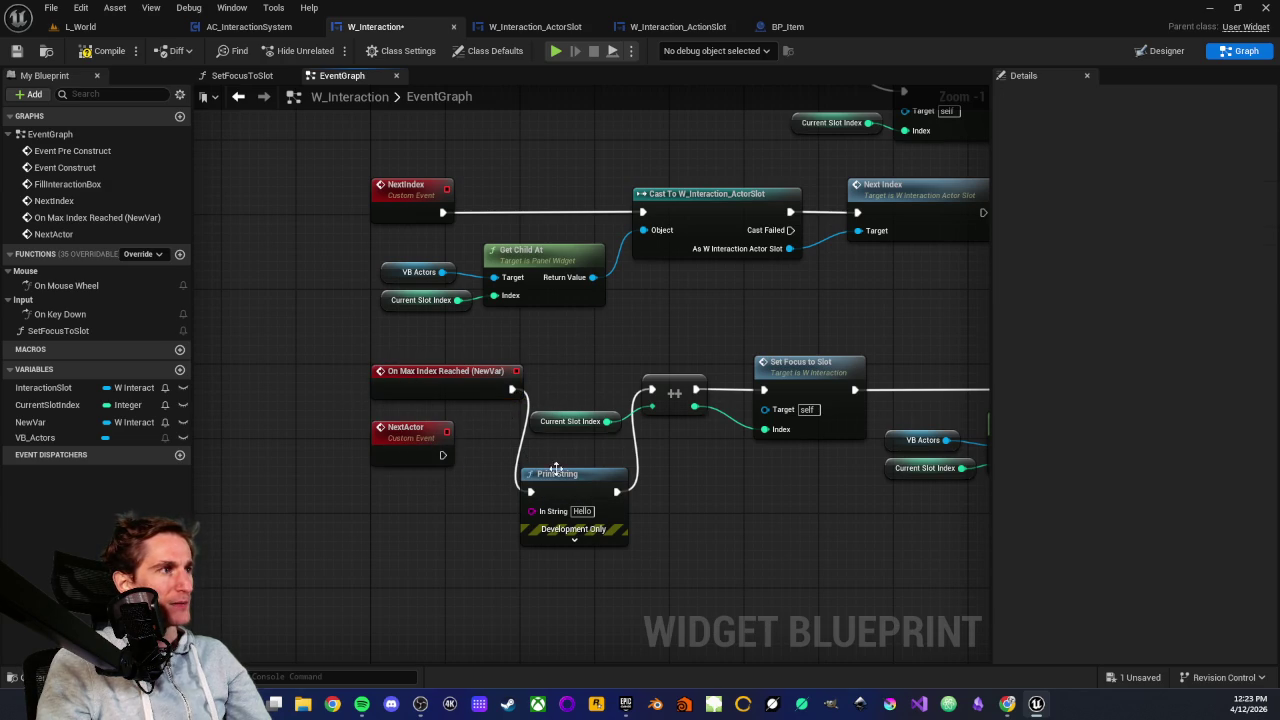
left_click(384, 432)
left_click(334, 400)
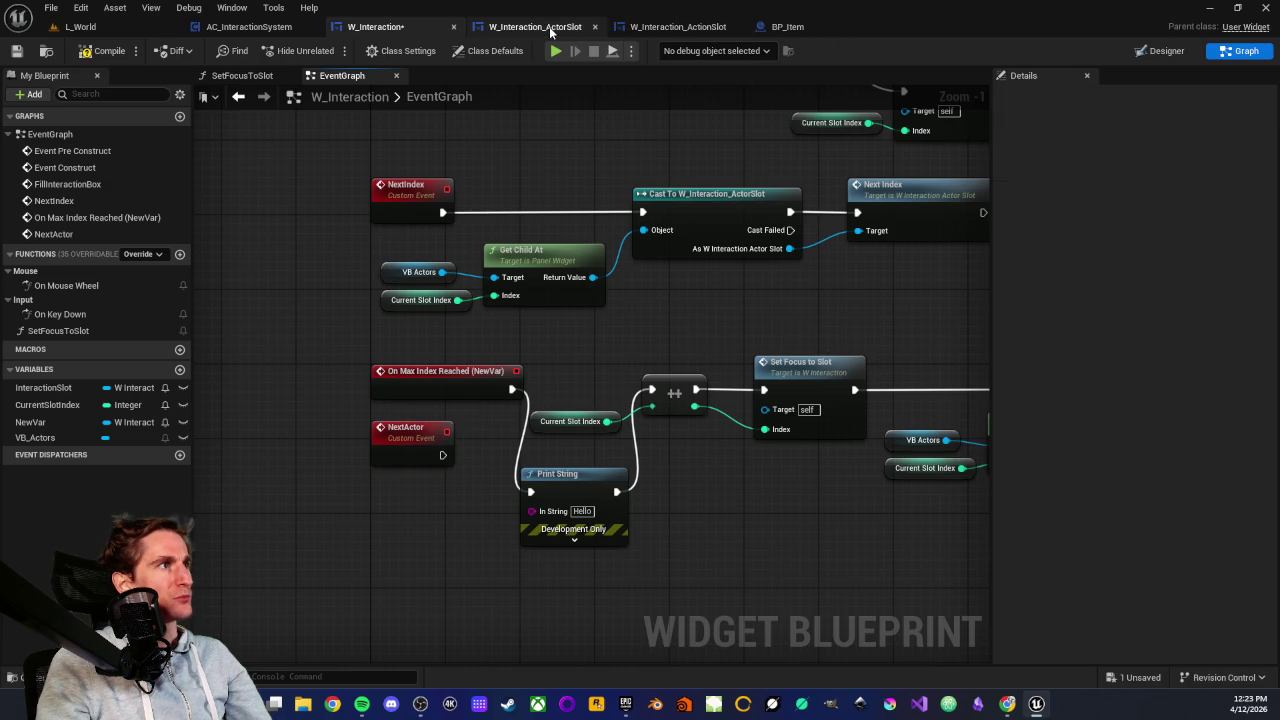
In W_Interaction_ActorSlot's SetFocusToSlot, nudge Call On Max Index Reached right and cancel a 'get' node search
left_click(549, 28)
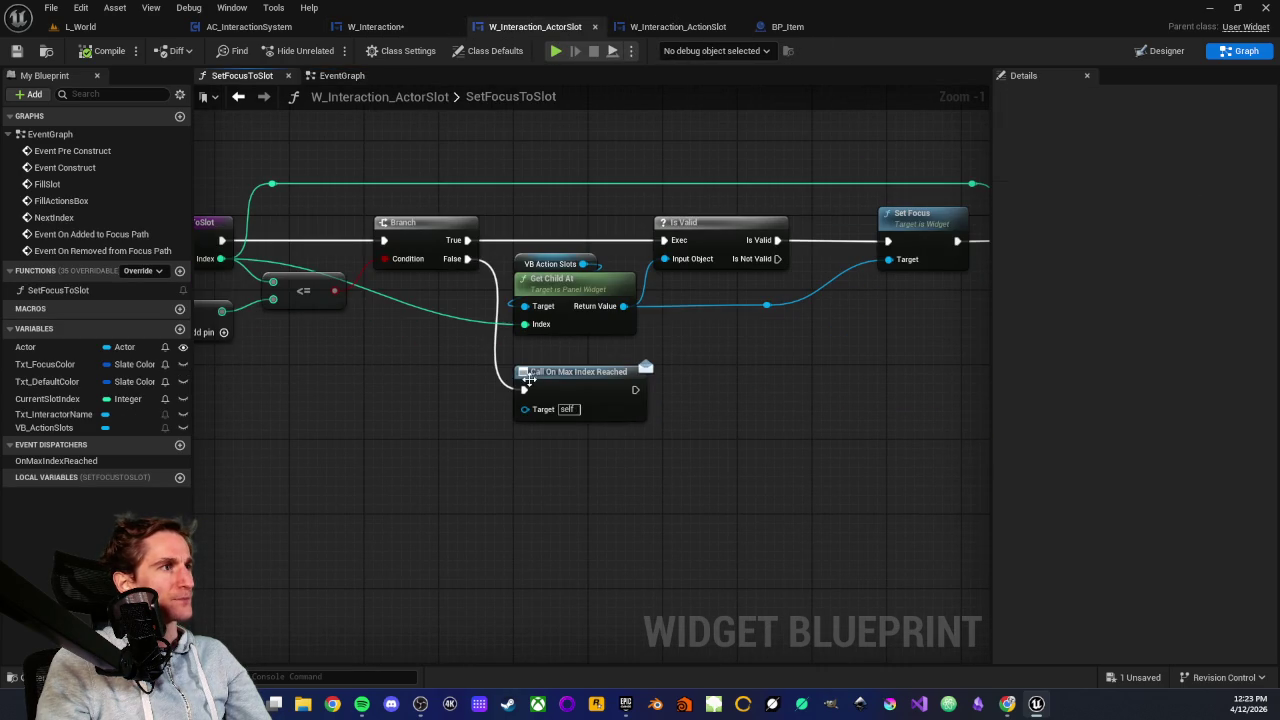
left_click_drag(522, 390, 557, 392)
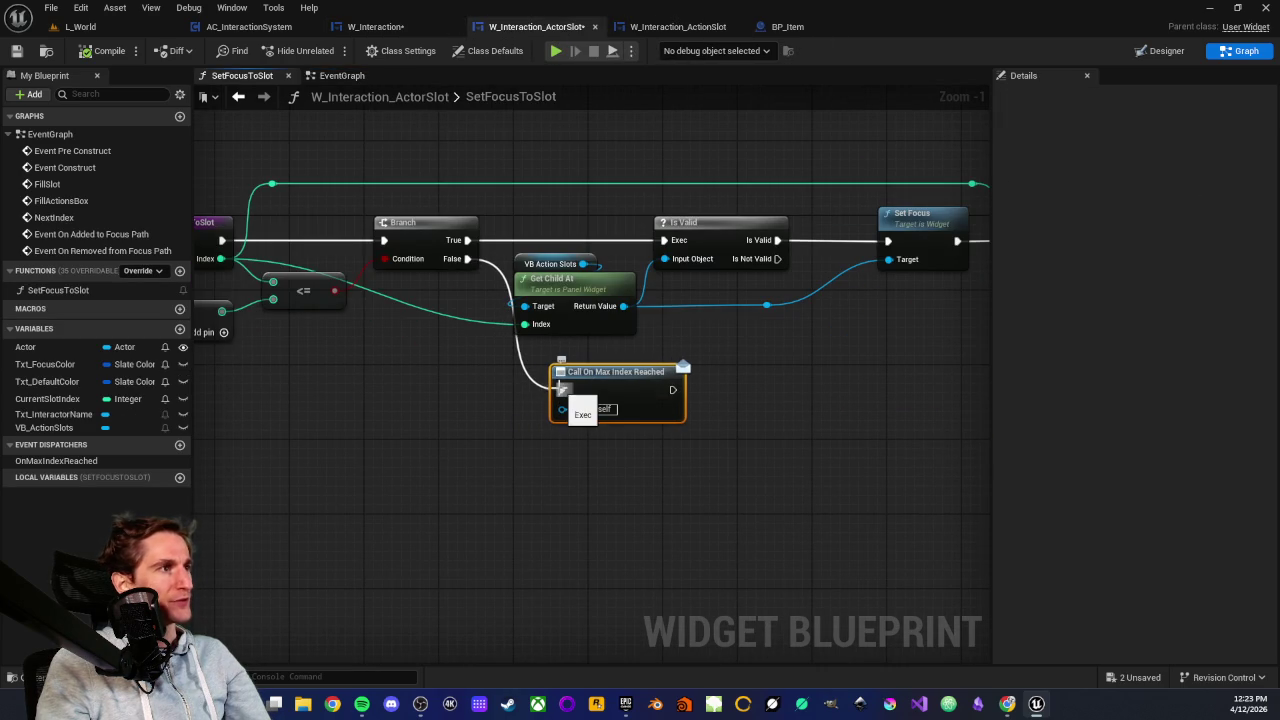
left_click_drag(474, 445, 667, 464)
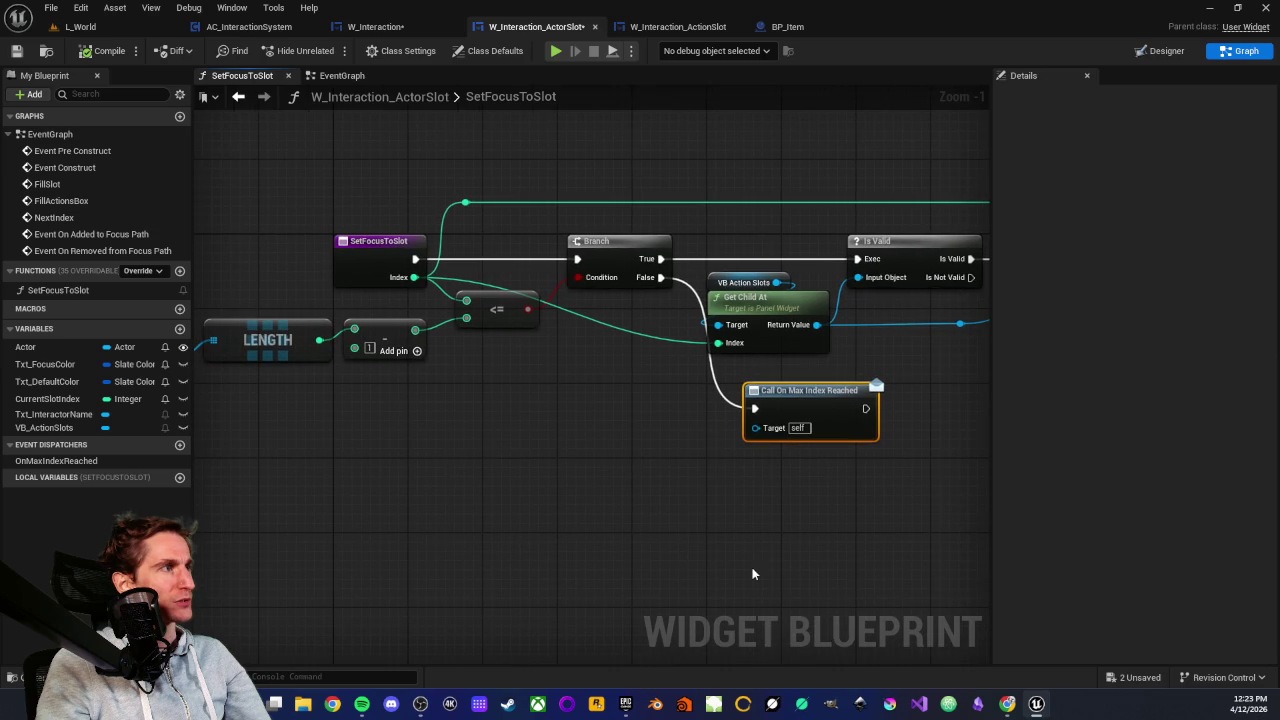
right_click(677, 516)
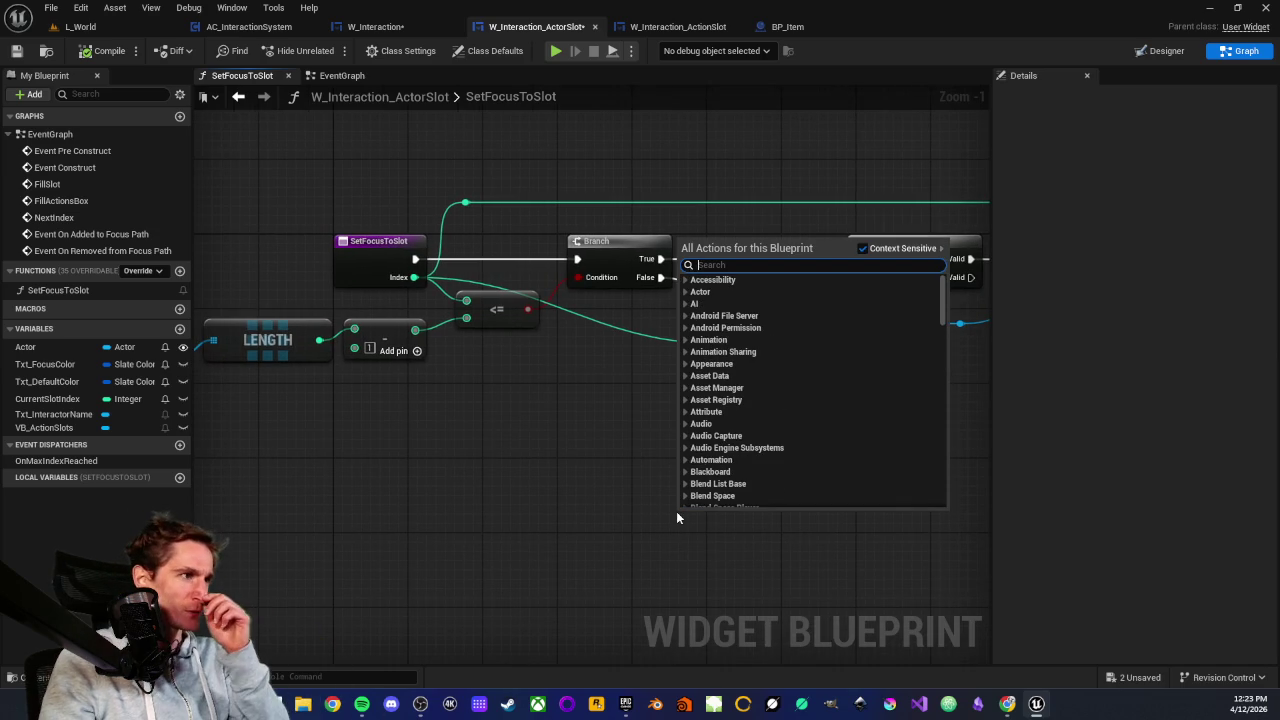
type("get")
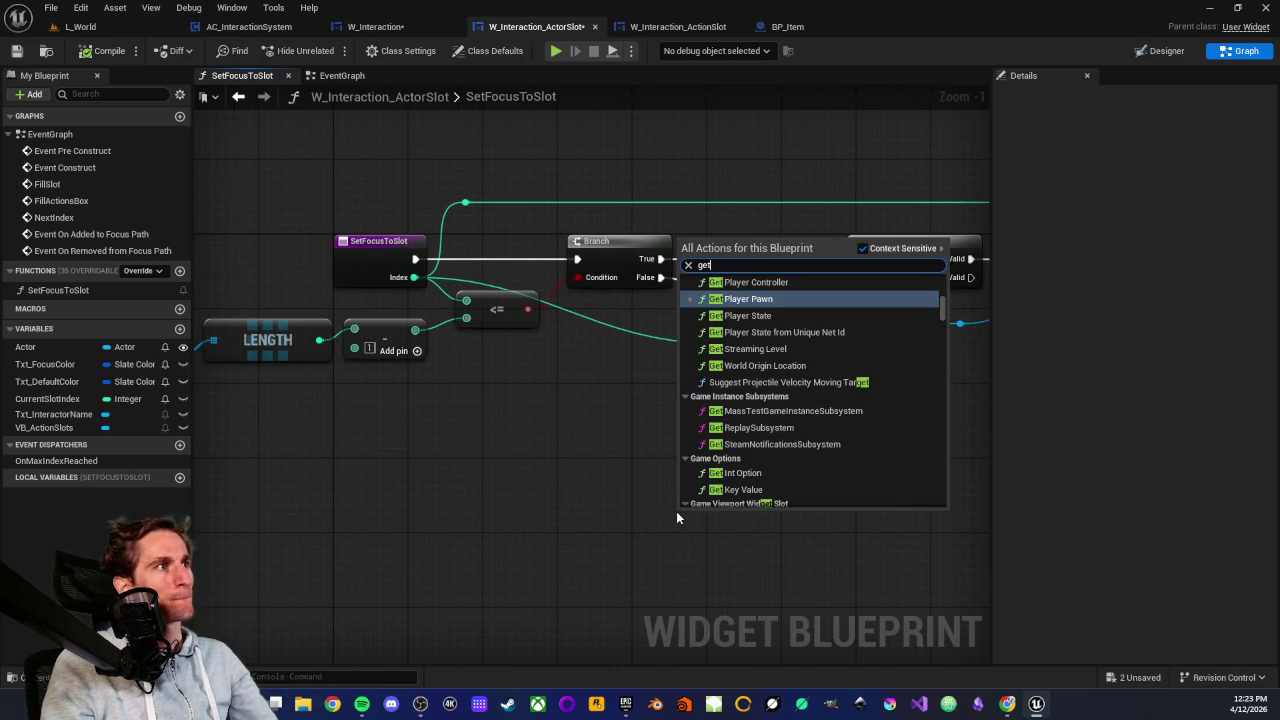
key("Escape")
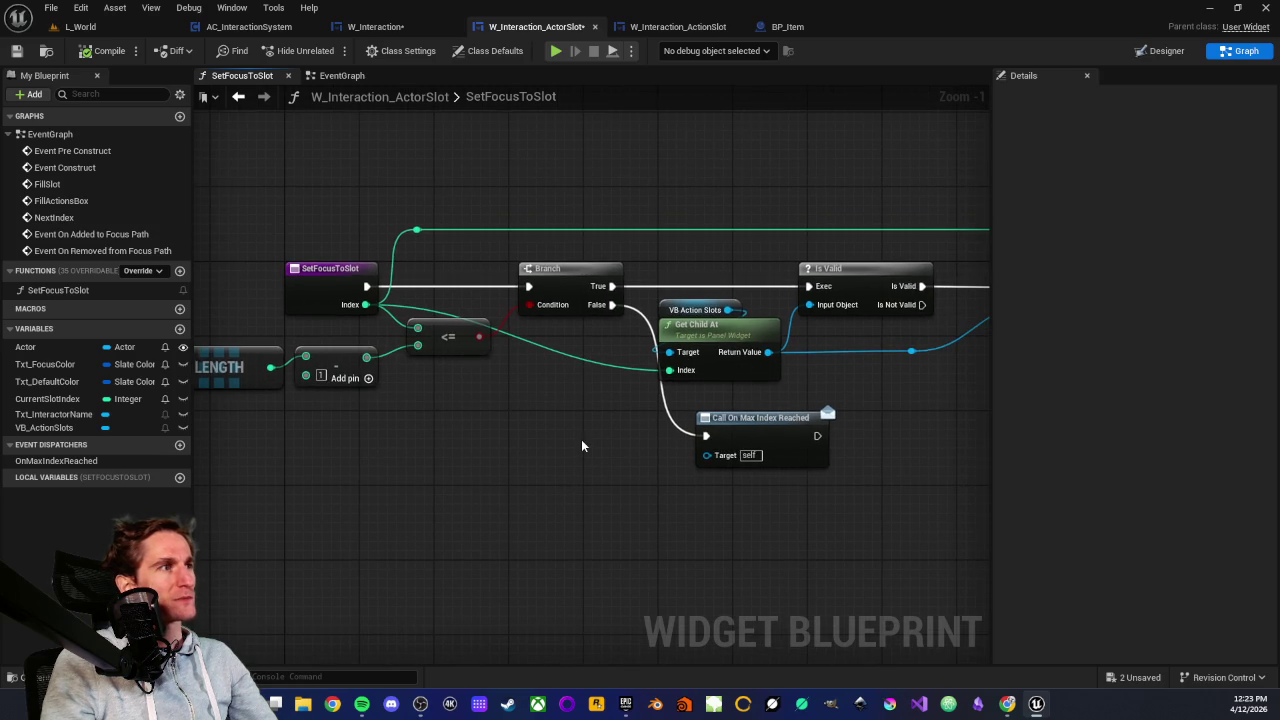
Reposition Call On Max Index Reached beneath the Branch node
scroll(513, 447, "down", 2)
left_click_drag(513, 447, 465, 455)
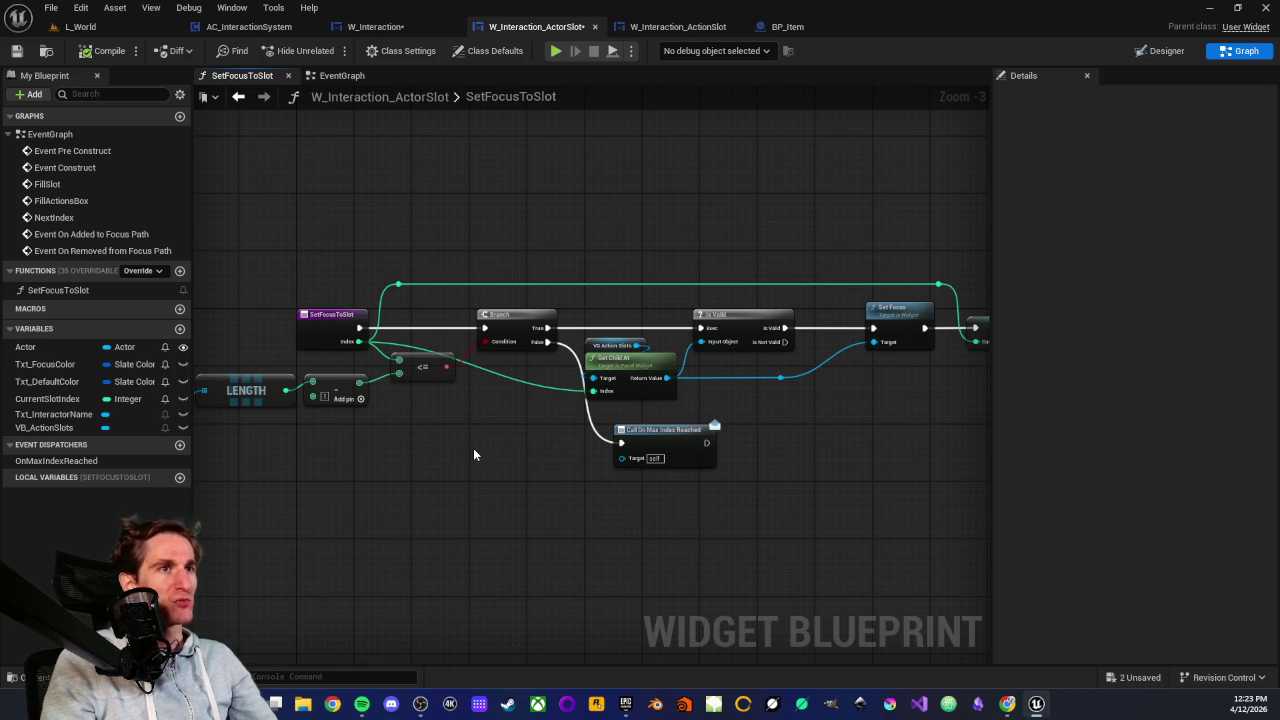
mouse_move(474, 456)
left_mouse_down()
mouse_move(577, 449)
mouse_move(557, 474)
mouse_move(504, 464)
left_mouse_up()
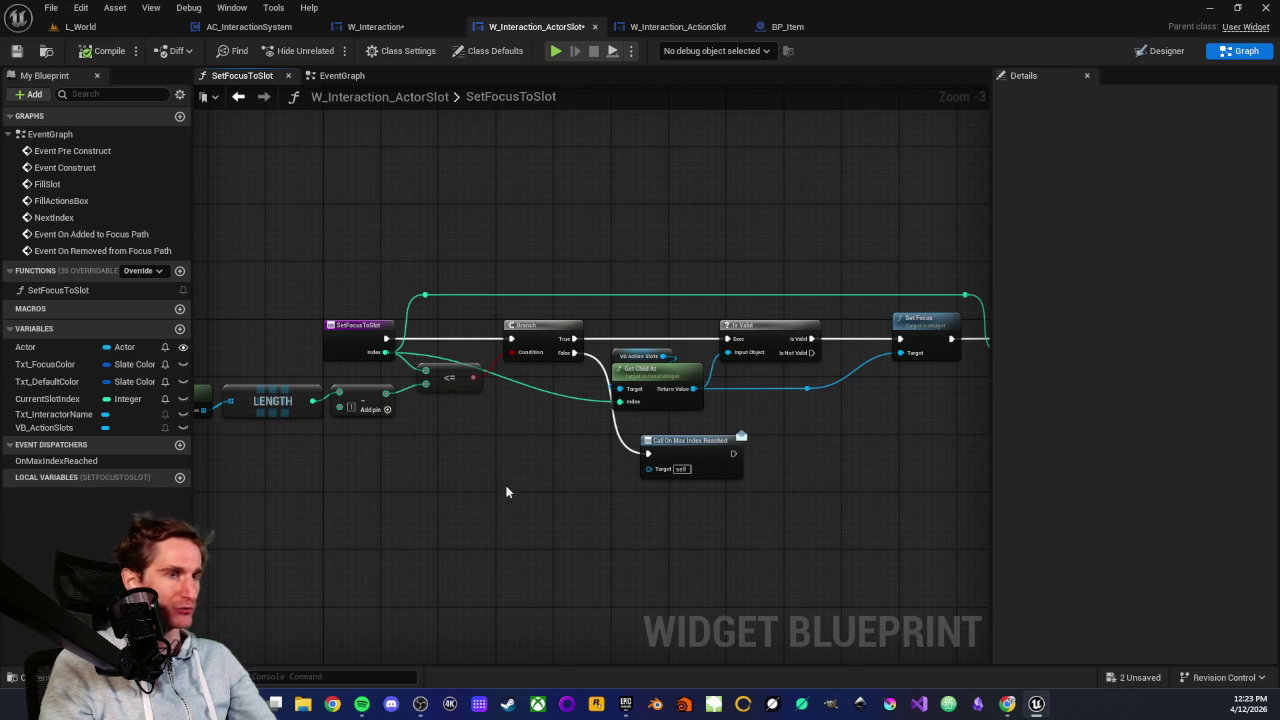
scroll(506, 492, "up", 1)
mouse_move(563, 414)
left_mouse_down()
mouse_move(760, 486)
mouse_move(762, 500)
left_mouse_up()
left_click(656, 512)
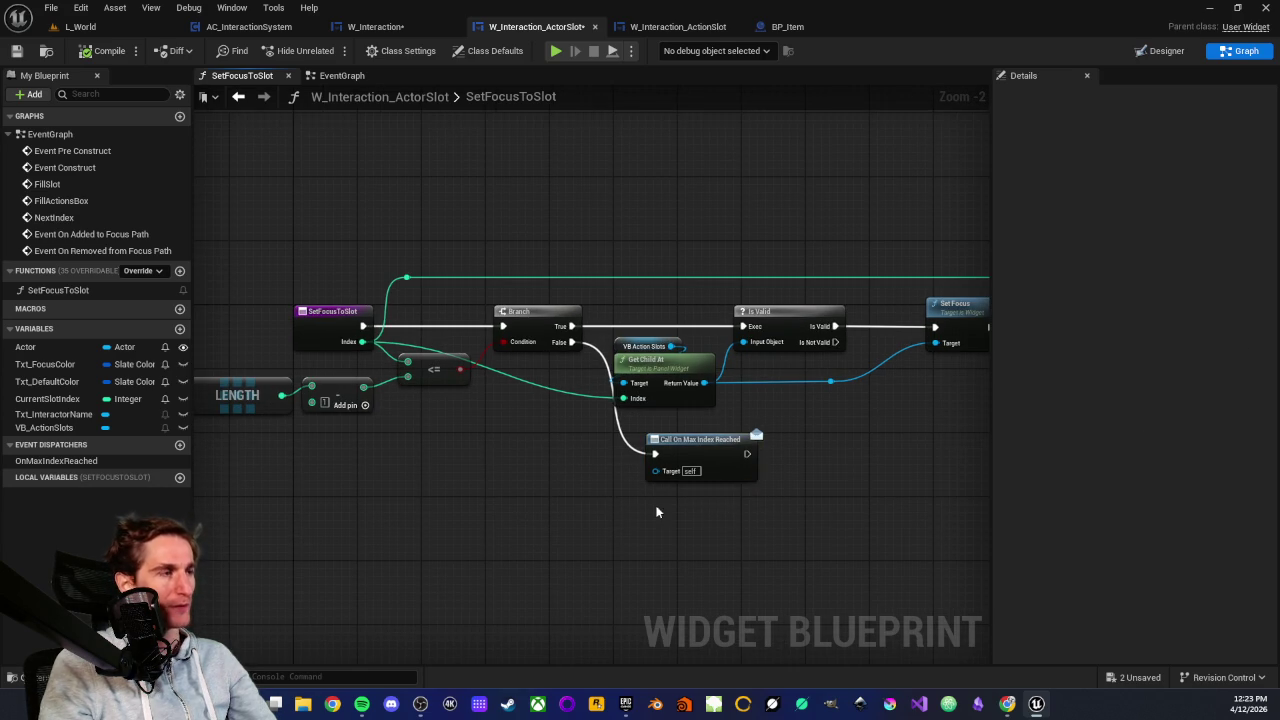
scroll(551, 503, "down", 1)
scroll(546, 503, "up", 1)
scroll(546, 503, "up", 1)
mouse_move(677, 449)
left_mouse_down()
mouse_move(608, 468)
mouse_move(634, 468)
left_mouse_up()
left_click(501, 466)
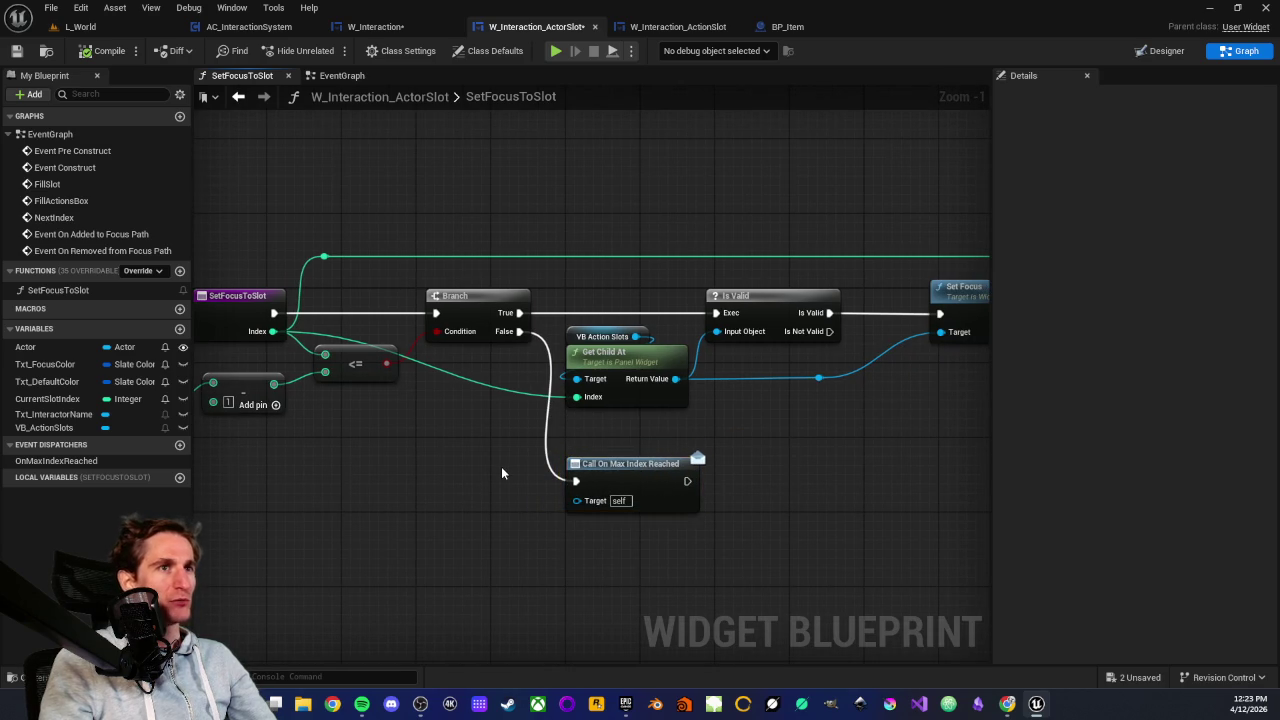
Switch to W_Interaction's event graph showing the NextActor event
scroll(460, 435, "down", 1)
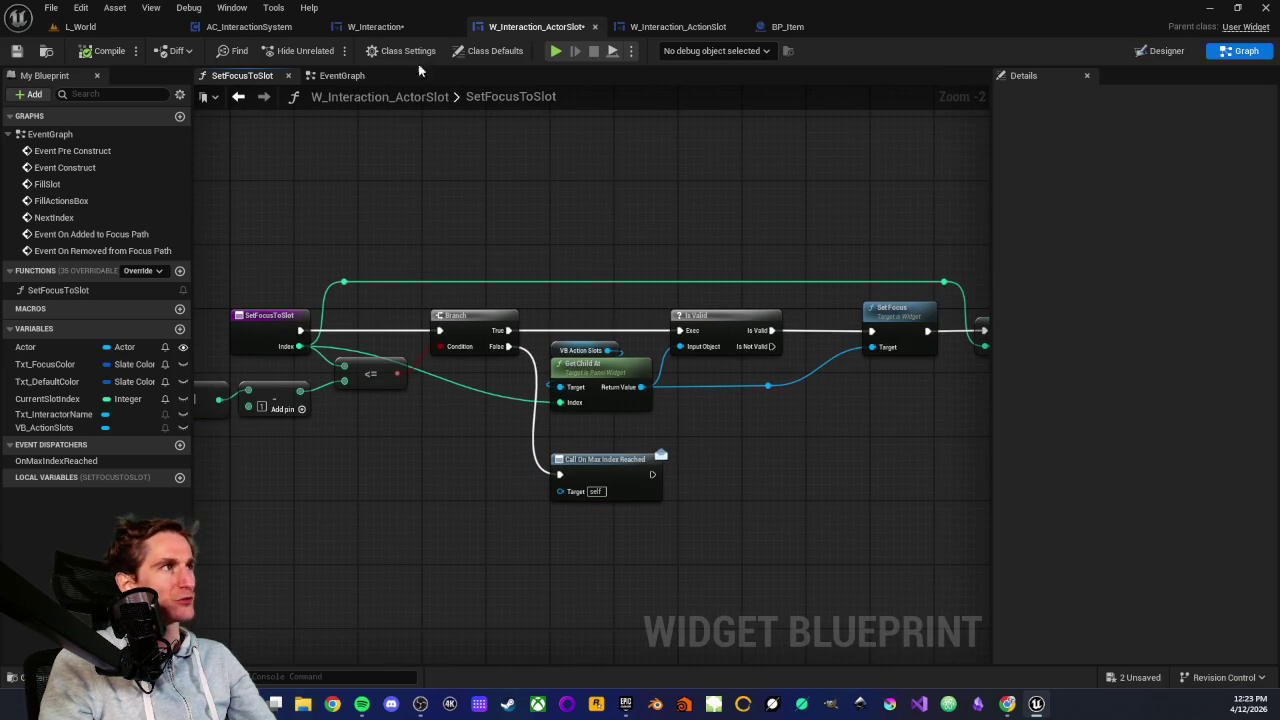
left_click(375, 26)
scroll(499, 356, "down", 4)
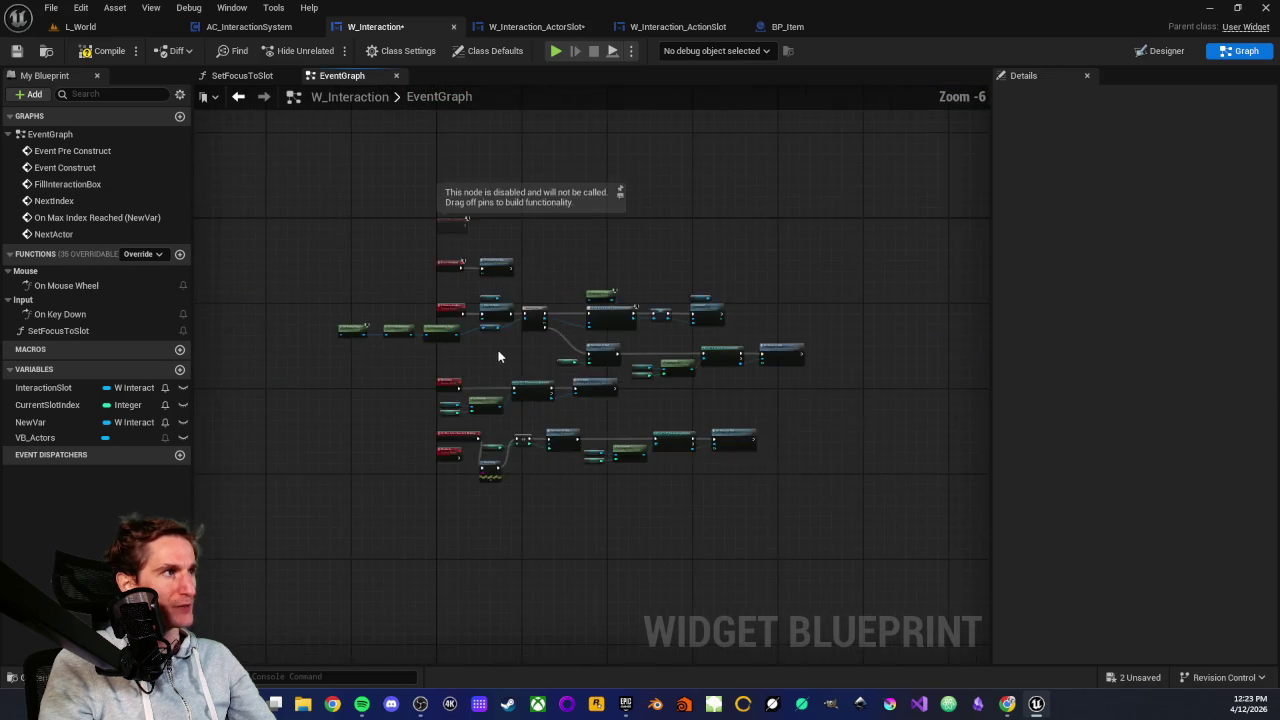
scroll(499, 356, "up", 3)
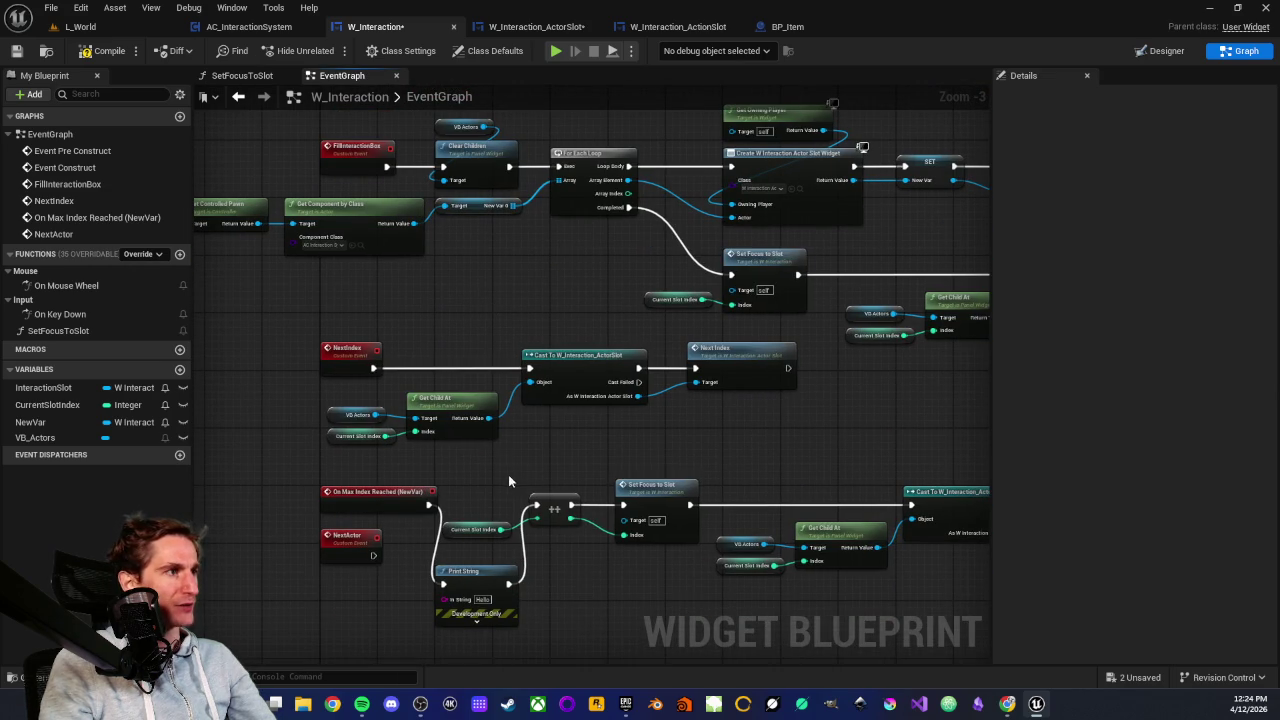
scroll(508, 481, "up", 2)
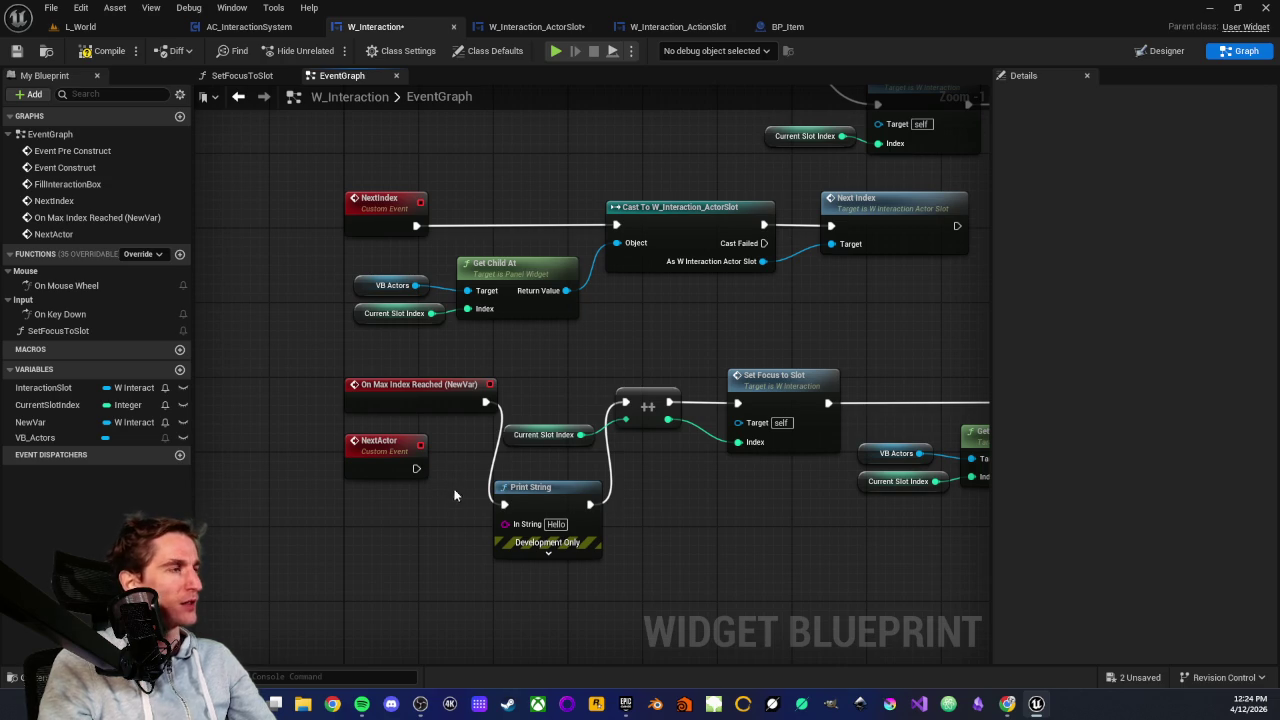
scroll(454, 470, "up", 1)
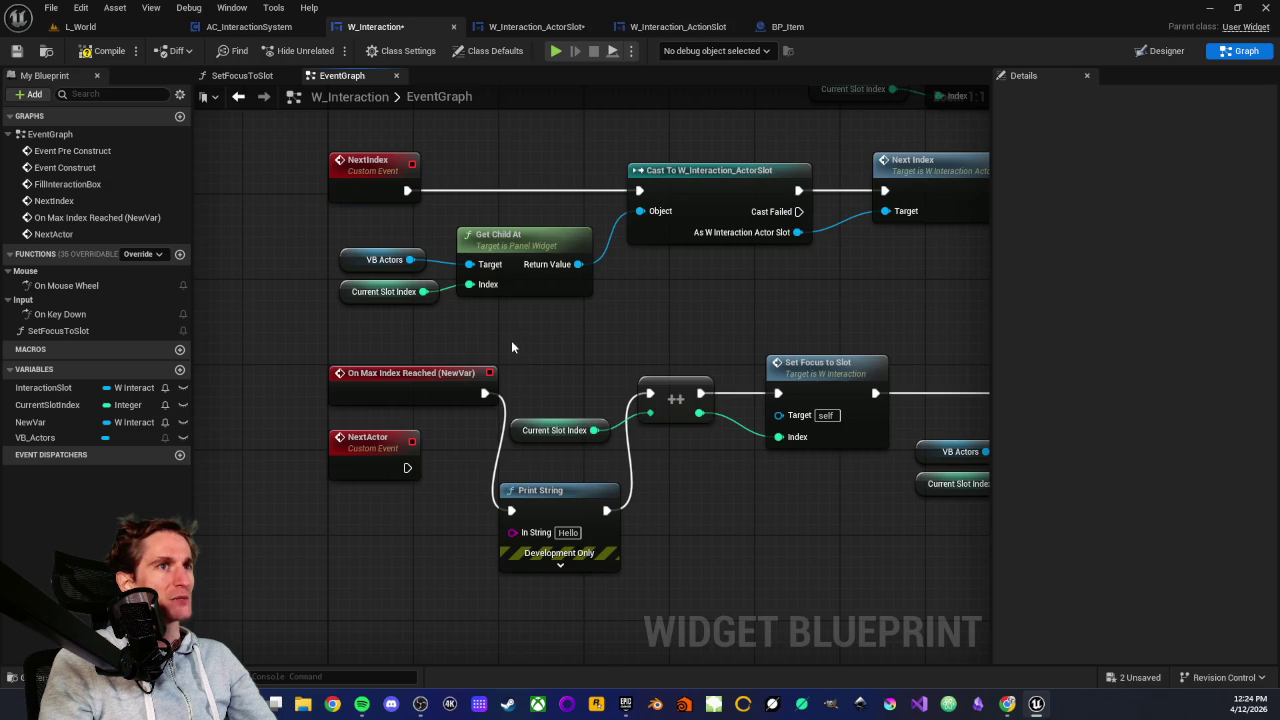
scroll(511, 347, "down", 4)
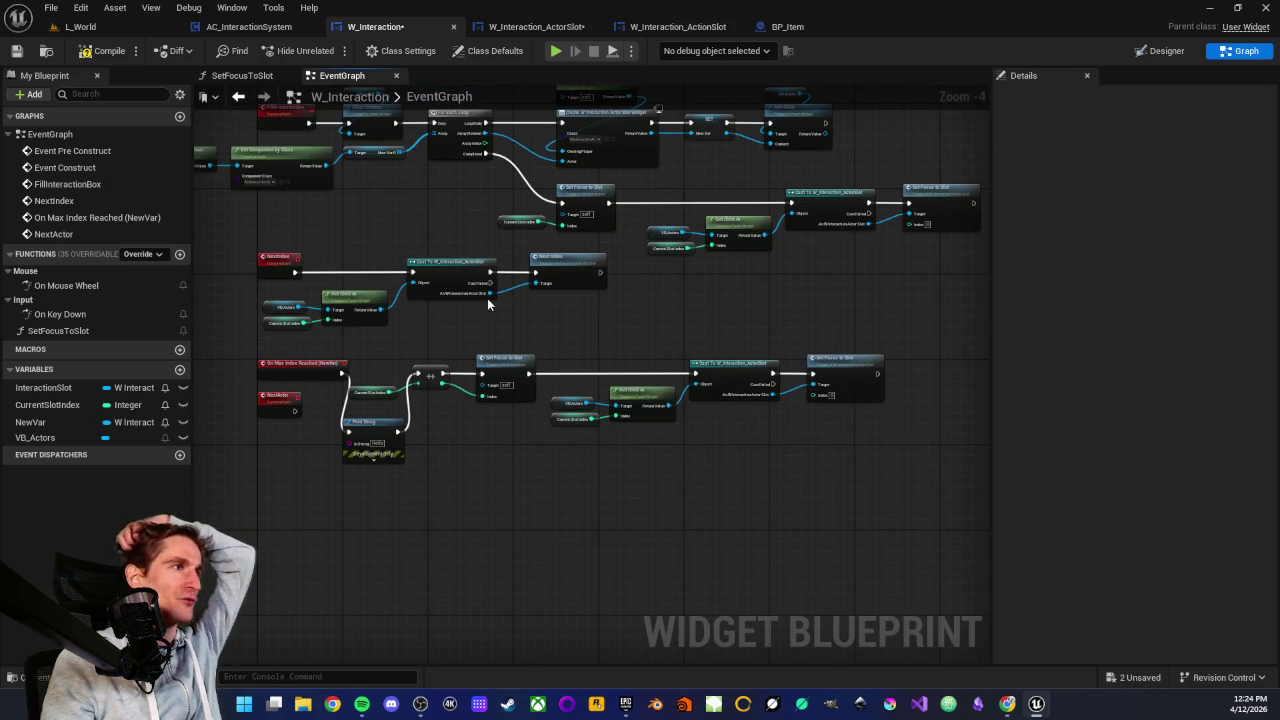
left_click_drag(531, 284, 550, 349)
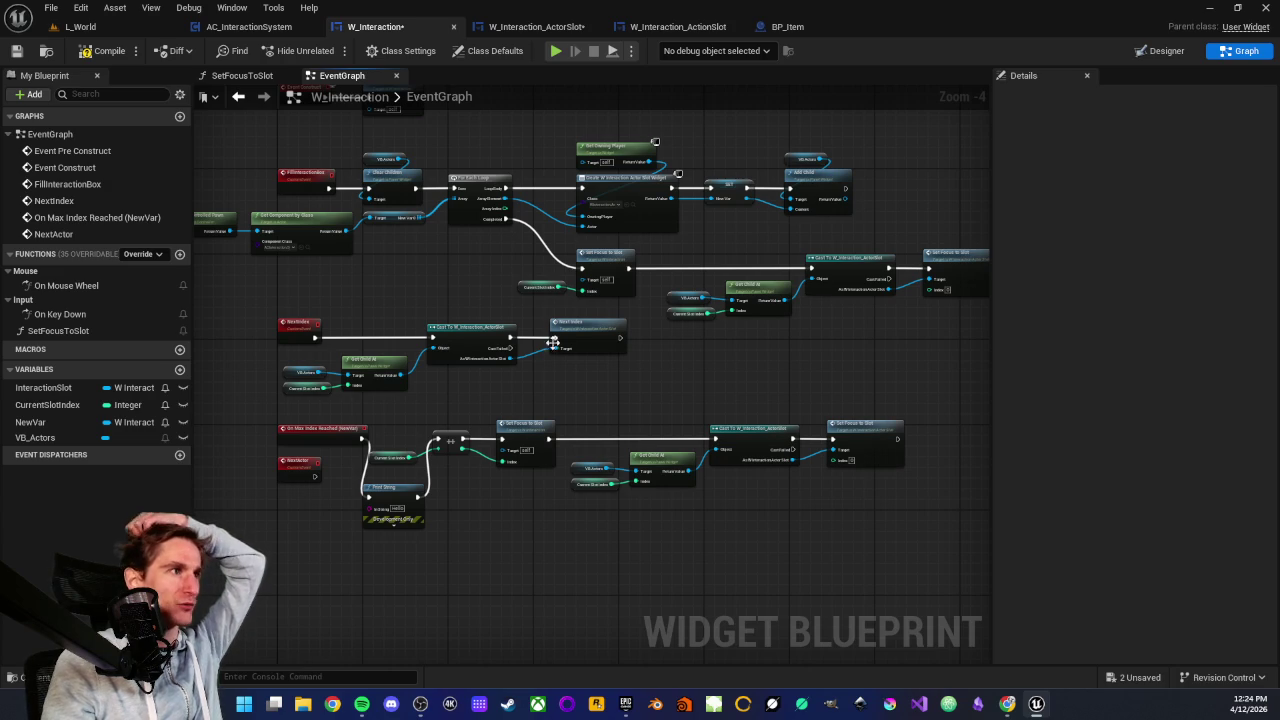
scroll(525, 381, "up", 1)
scroll(524, 375, "down", 1)
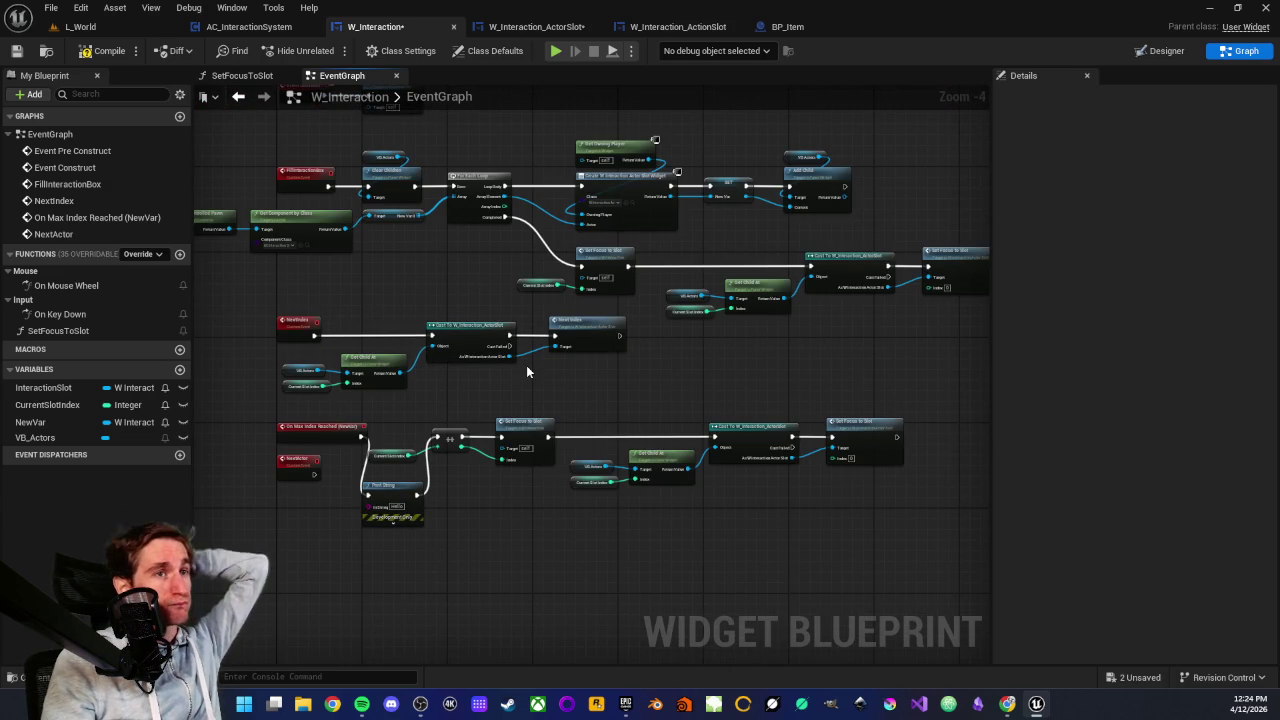
scroll(526, 365, "up", 3)
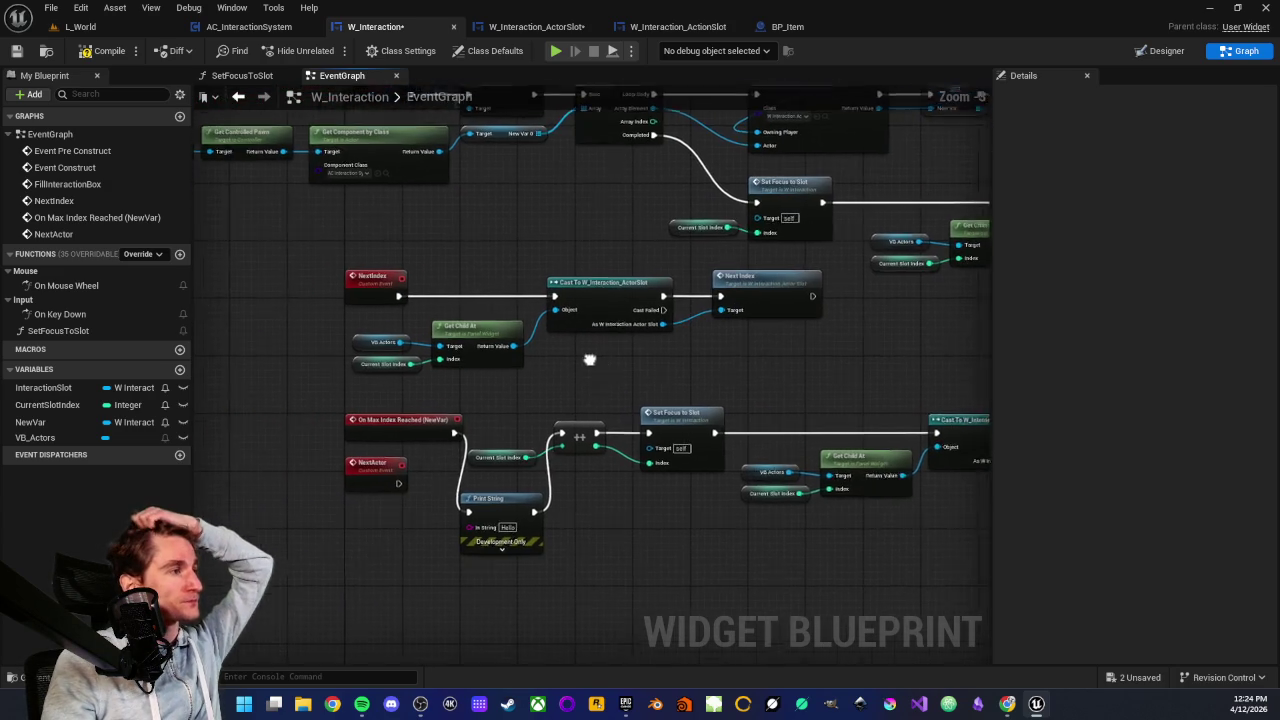
left_click_drag(511, 410, 547, 365)
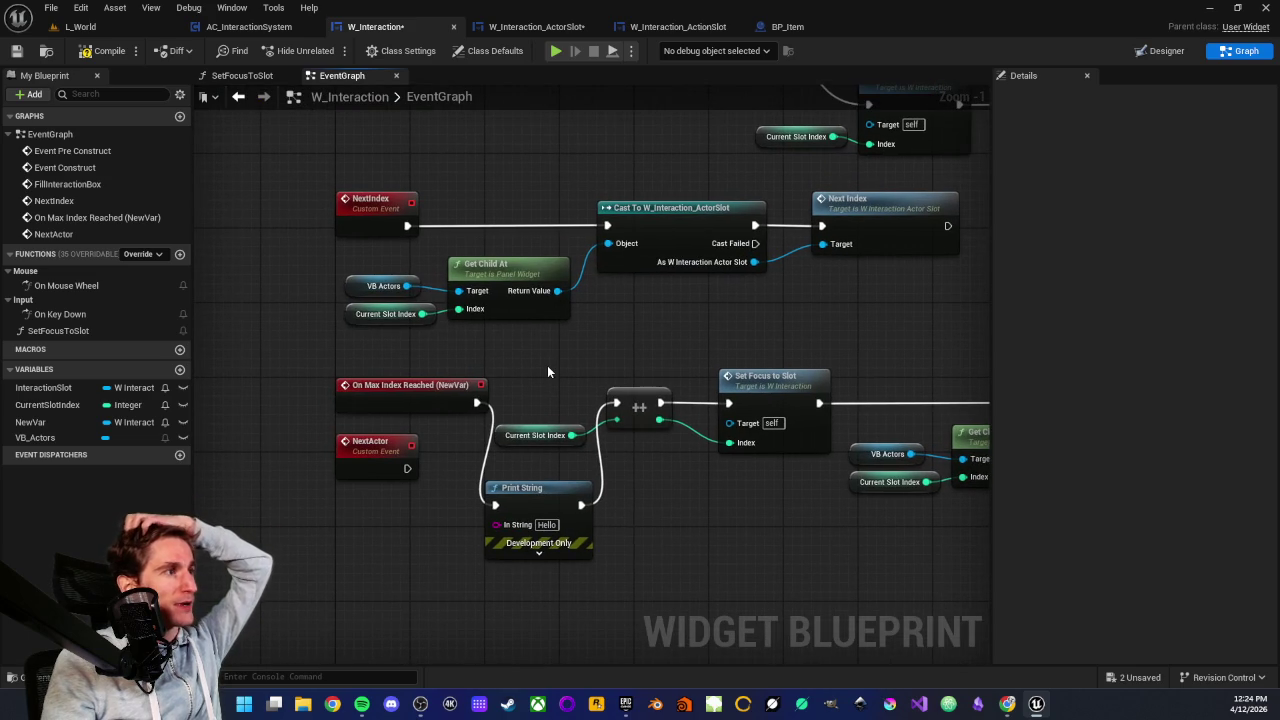
left_click(535, 26)
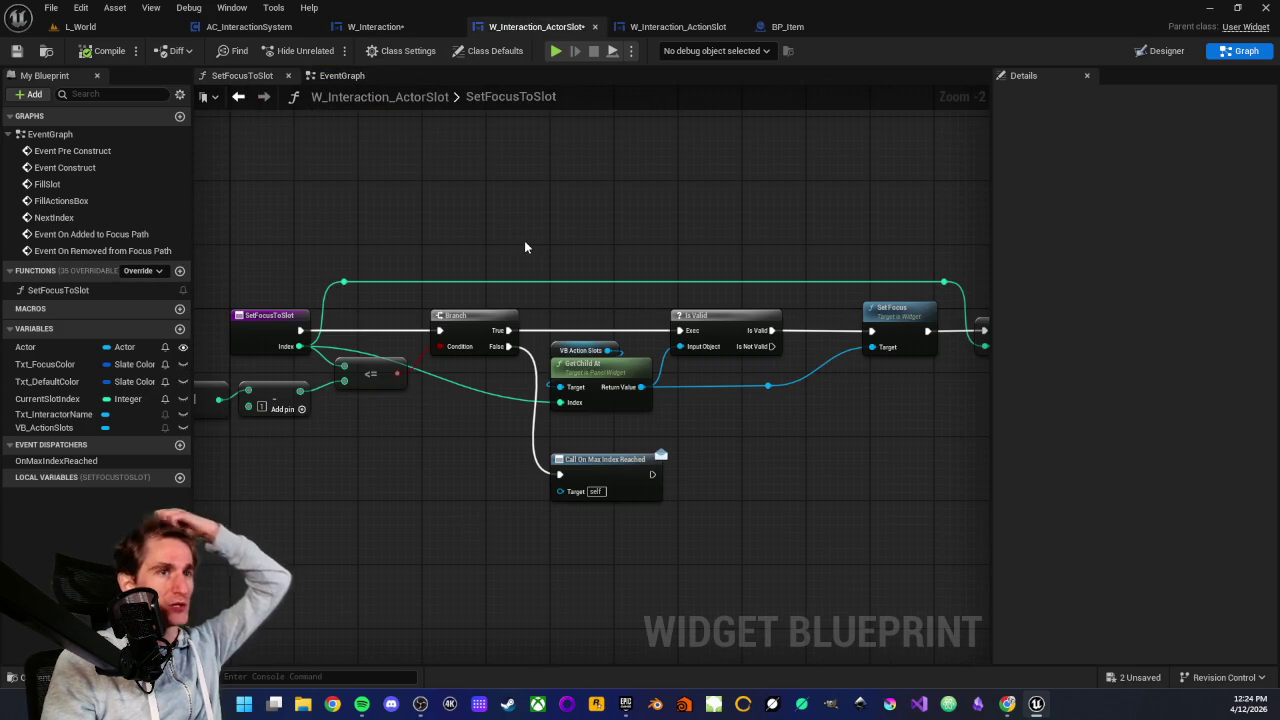
Add a Get Parent node below the SetFocusToSlot chain
scroll(477, 444, "up", 2)
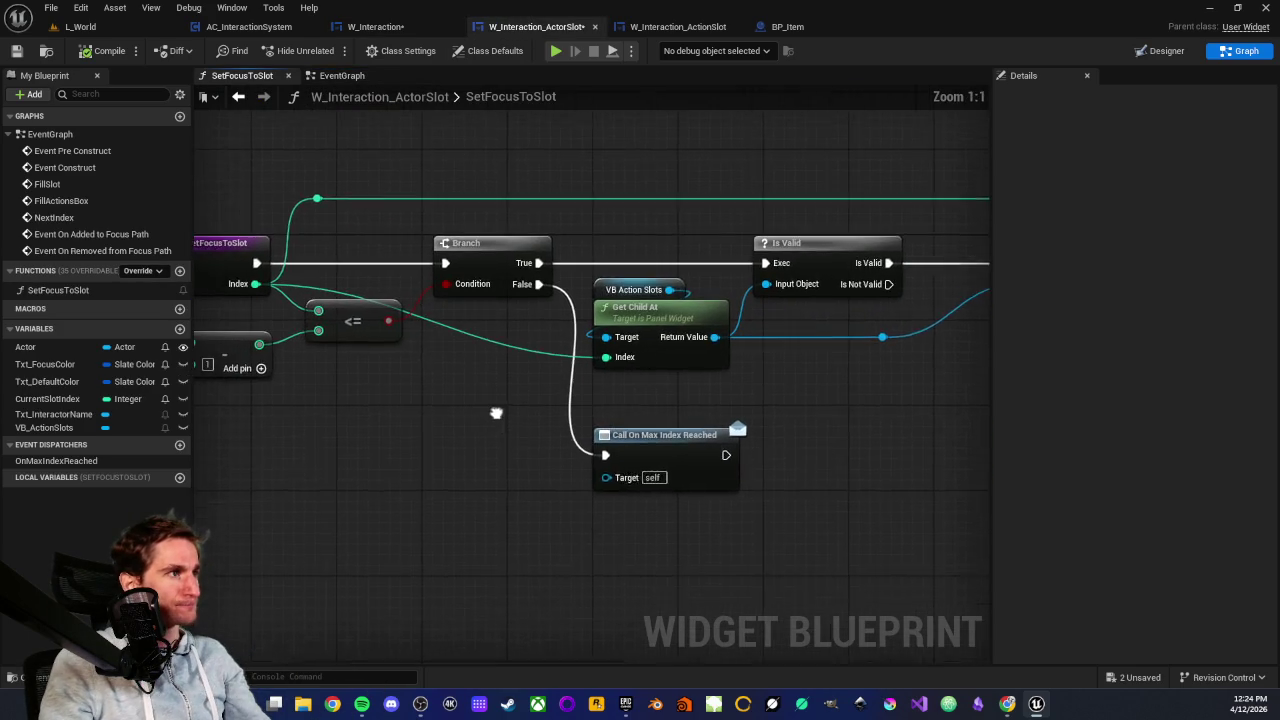
scroll(496, 413, "down", 1)
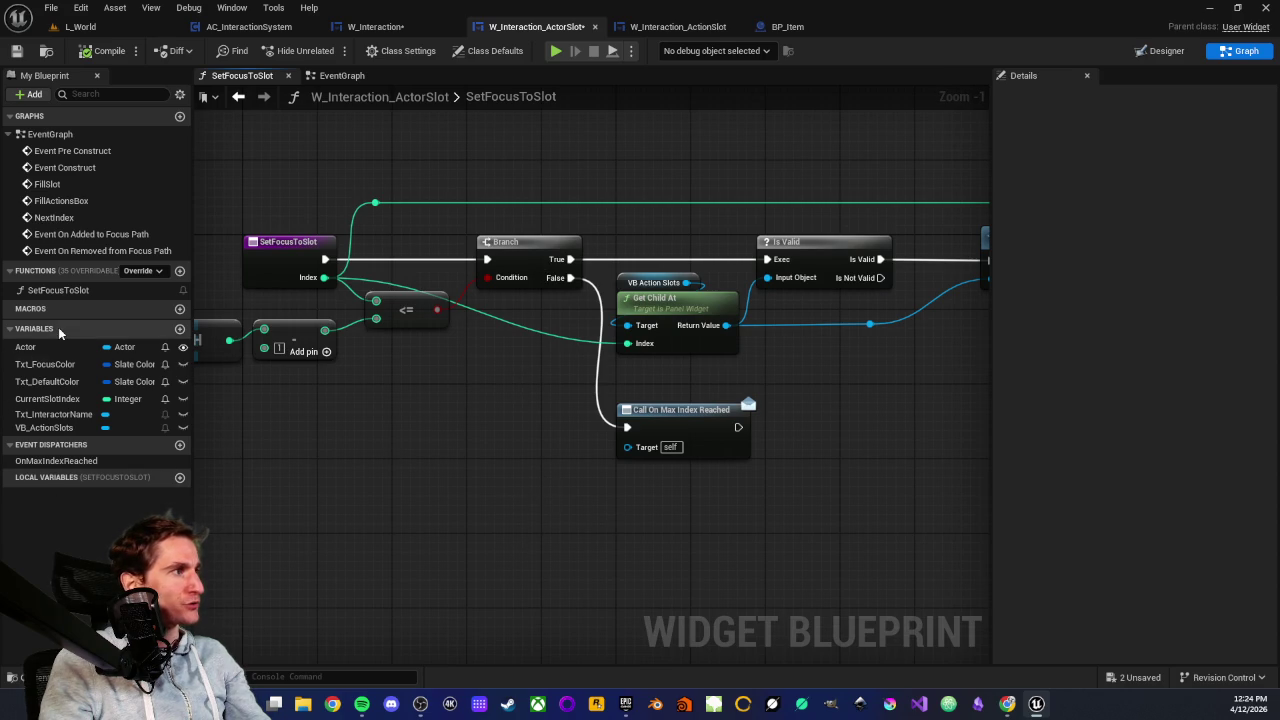
right_click(462, 498)
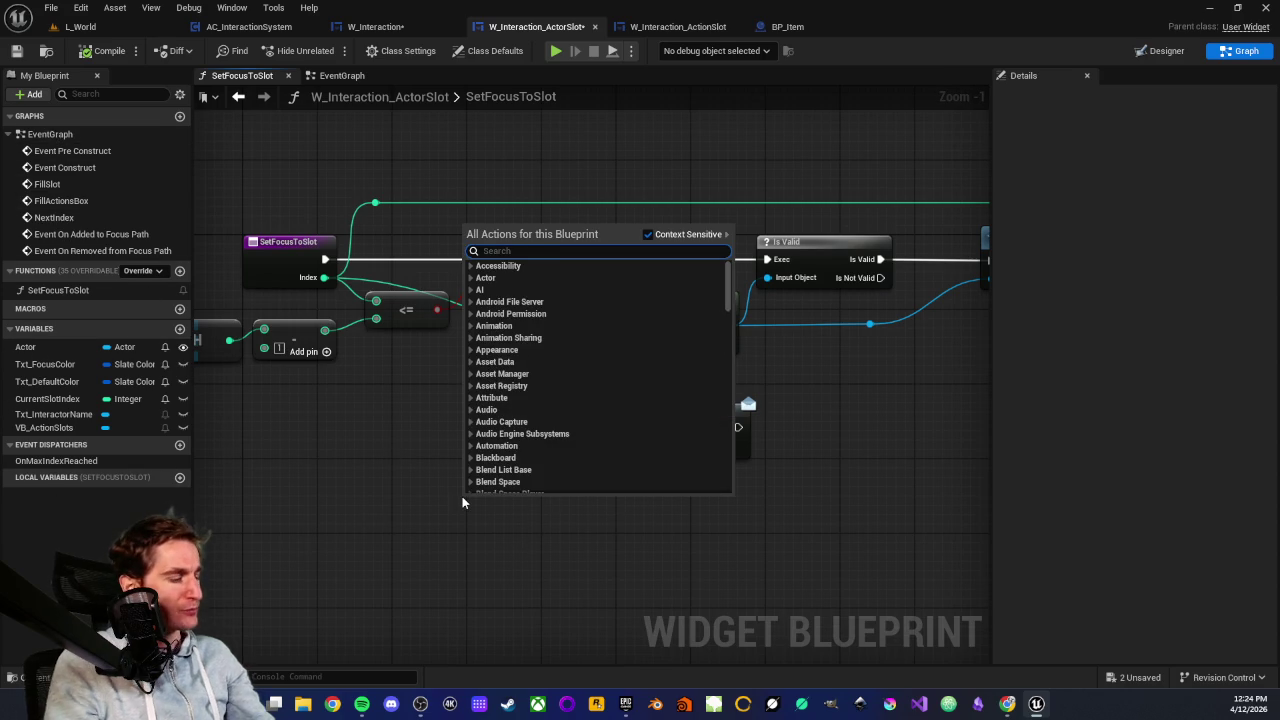
type("get parent")
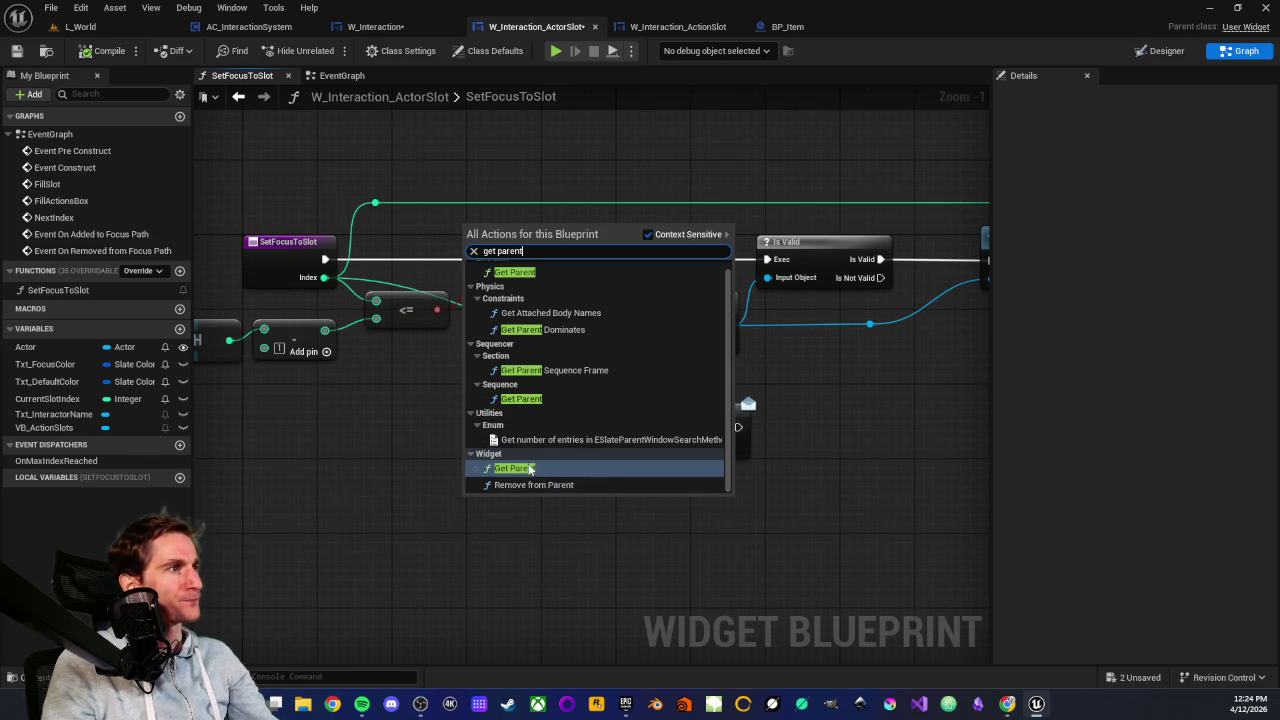
left_click(531, 469)
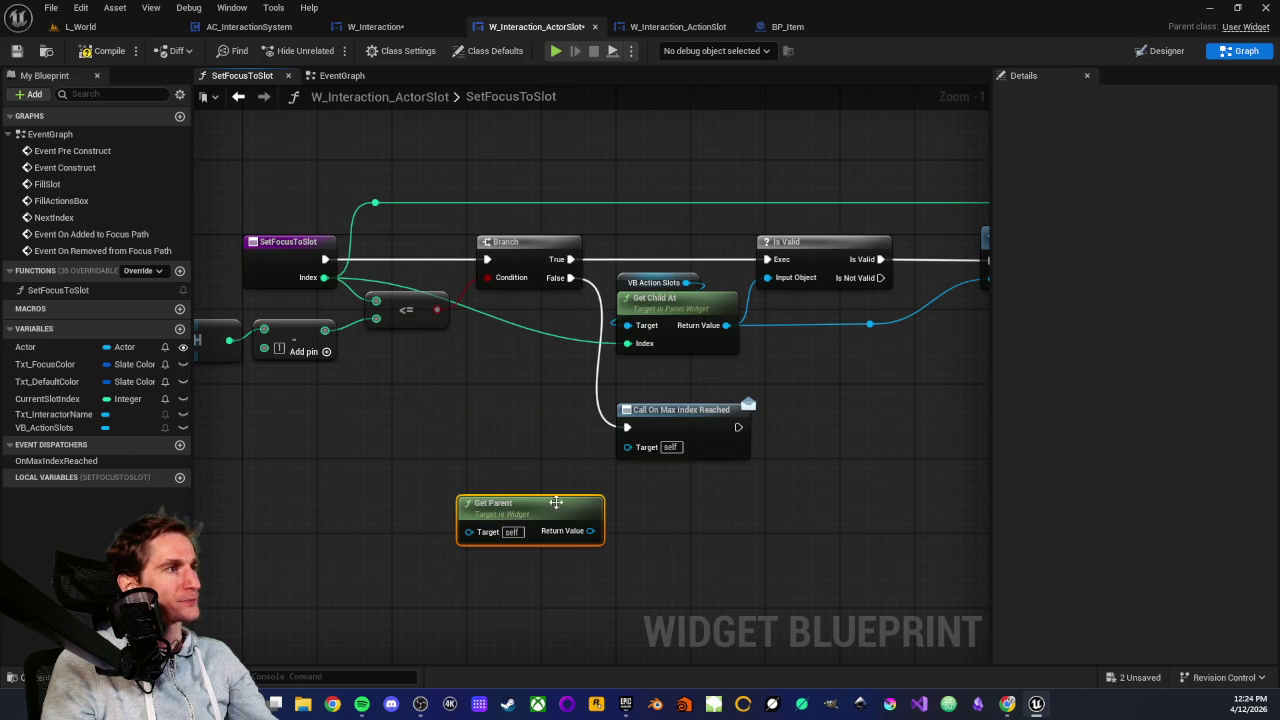
Drag from Get Parent's Return Value, search 'next', cancel, then delete the Get Parent node
left_click_drag(590, 531, 654, 537)
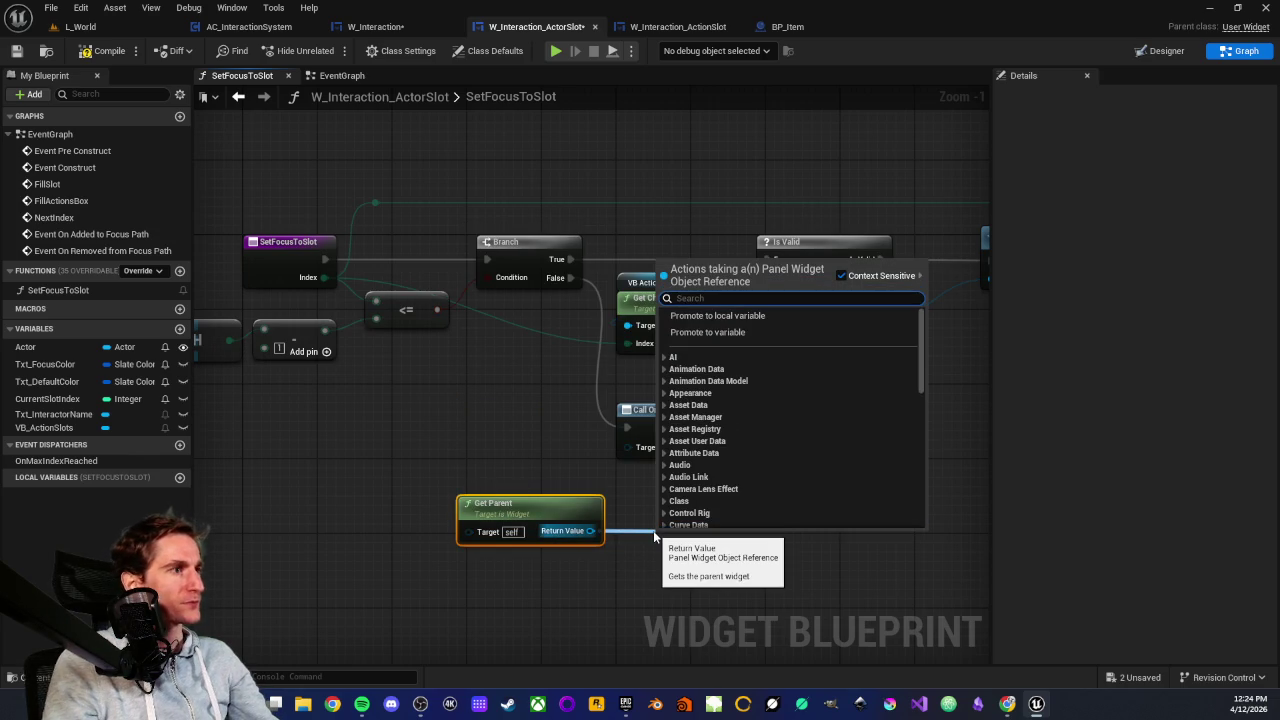
type("next")
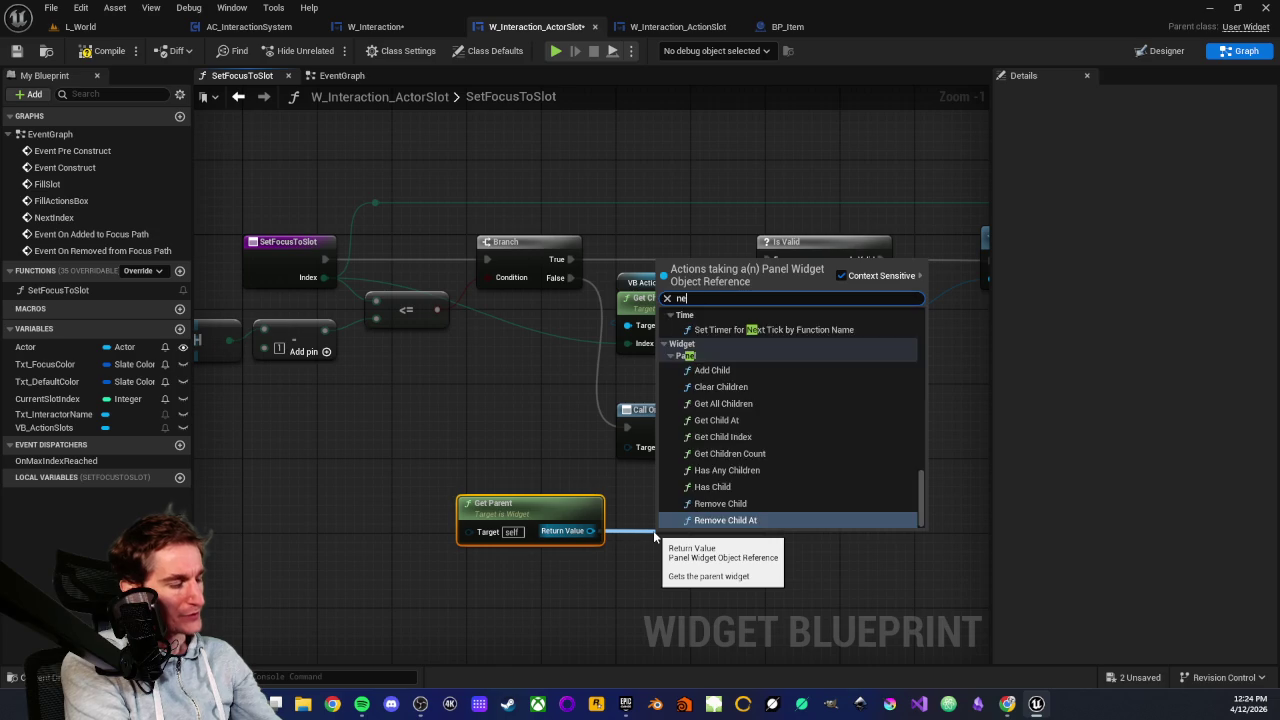
left_click(531, 455)
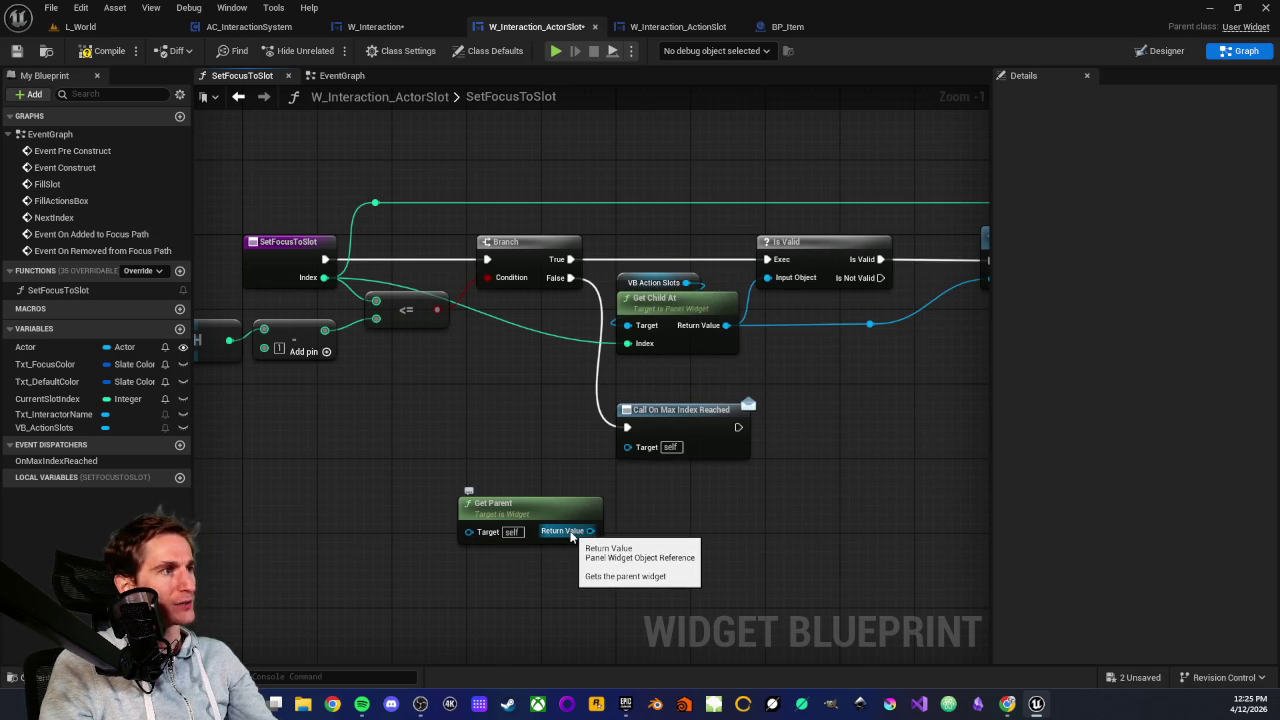
left_click(520, 503)
key("Delete")
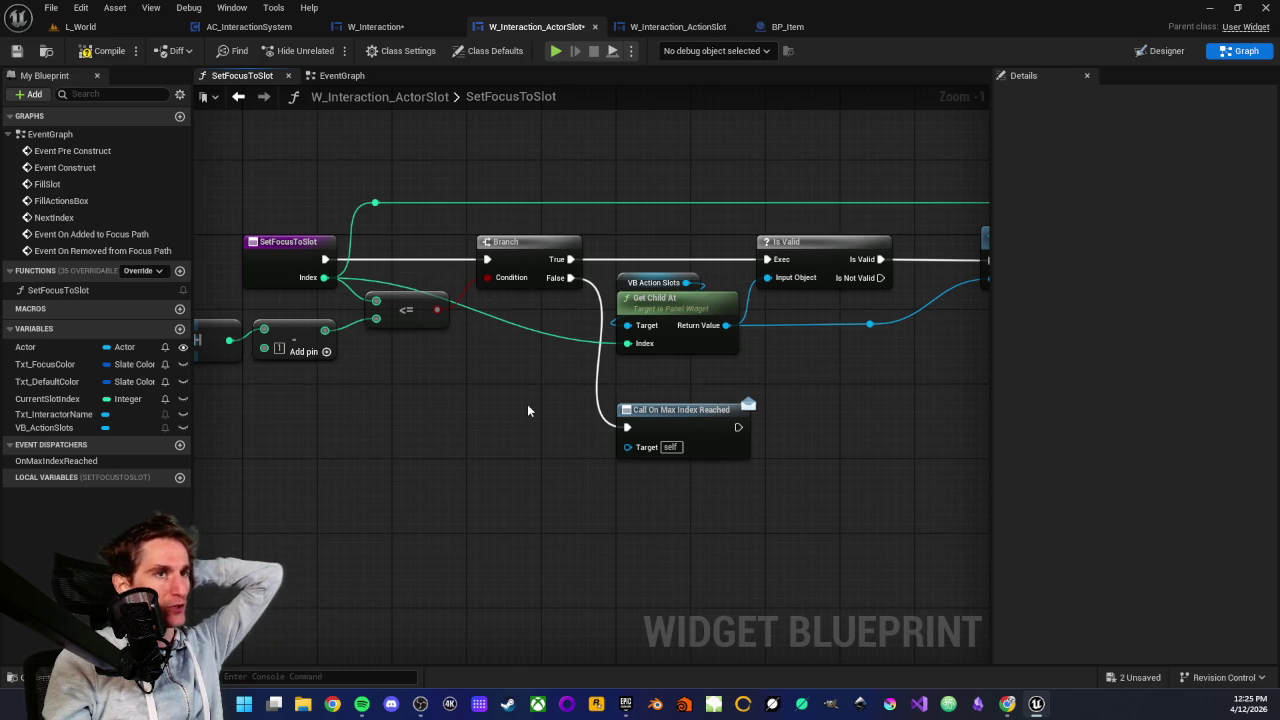
Zoom out to review the full SetFocusToSlot chain through its SET node, then open the EventGraph
left_click_drag(516, 364, 510, 407)
scroll(510, 407, "down", 1)
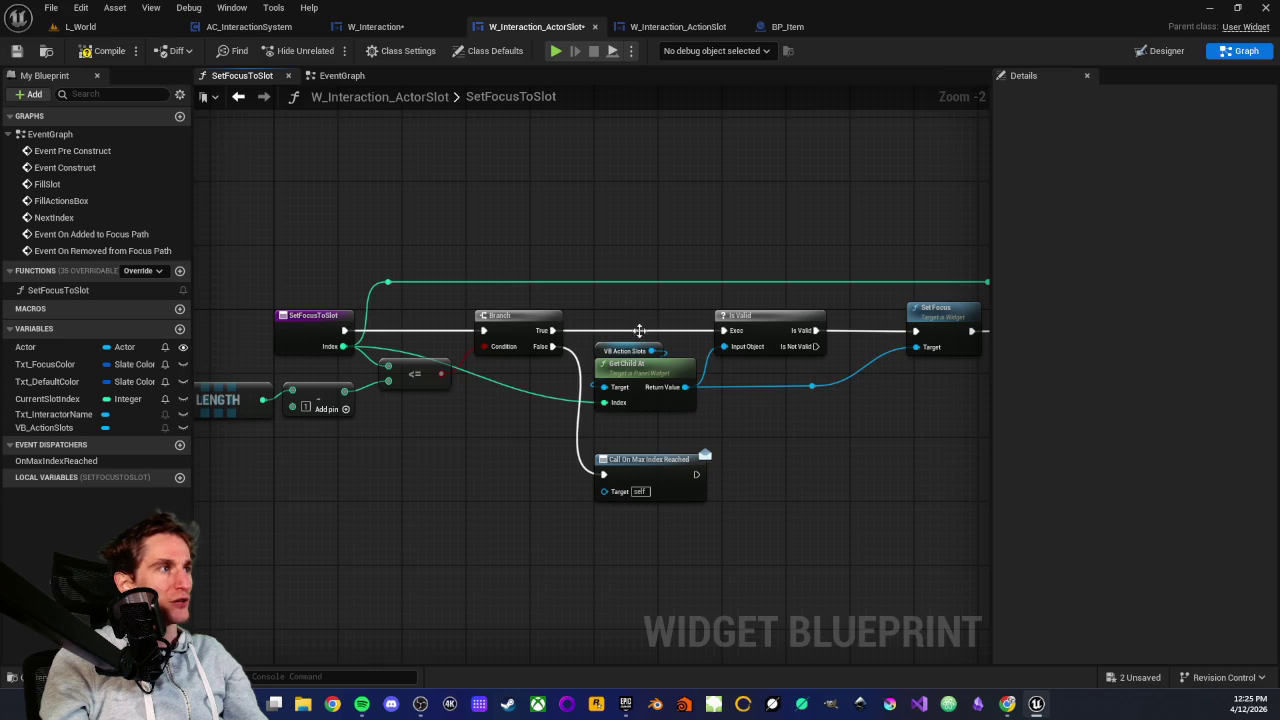
left_click_drag(586, 249, 541, 240)
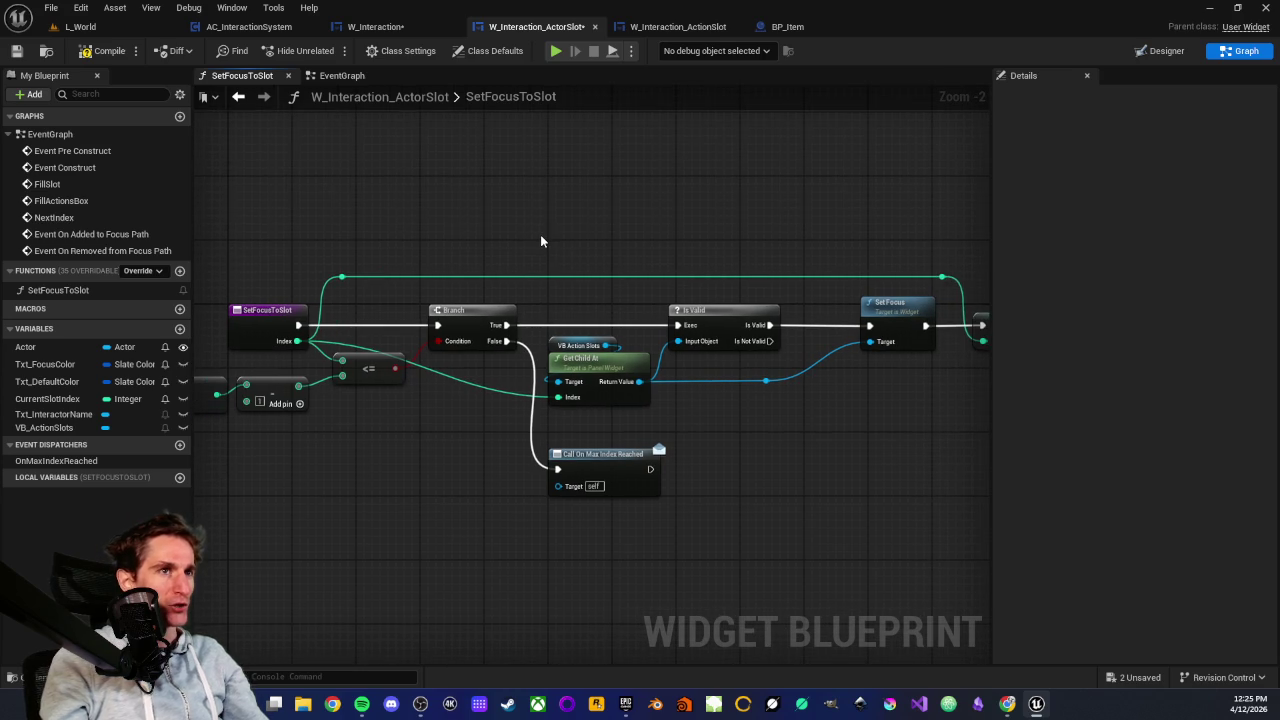
scroll(538, 222, "down", 1)
left_click_drag(537, 217, 509, 251)
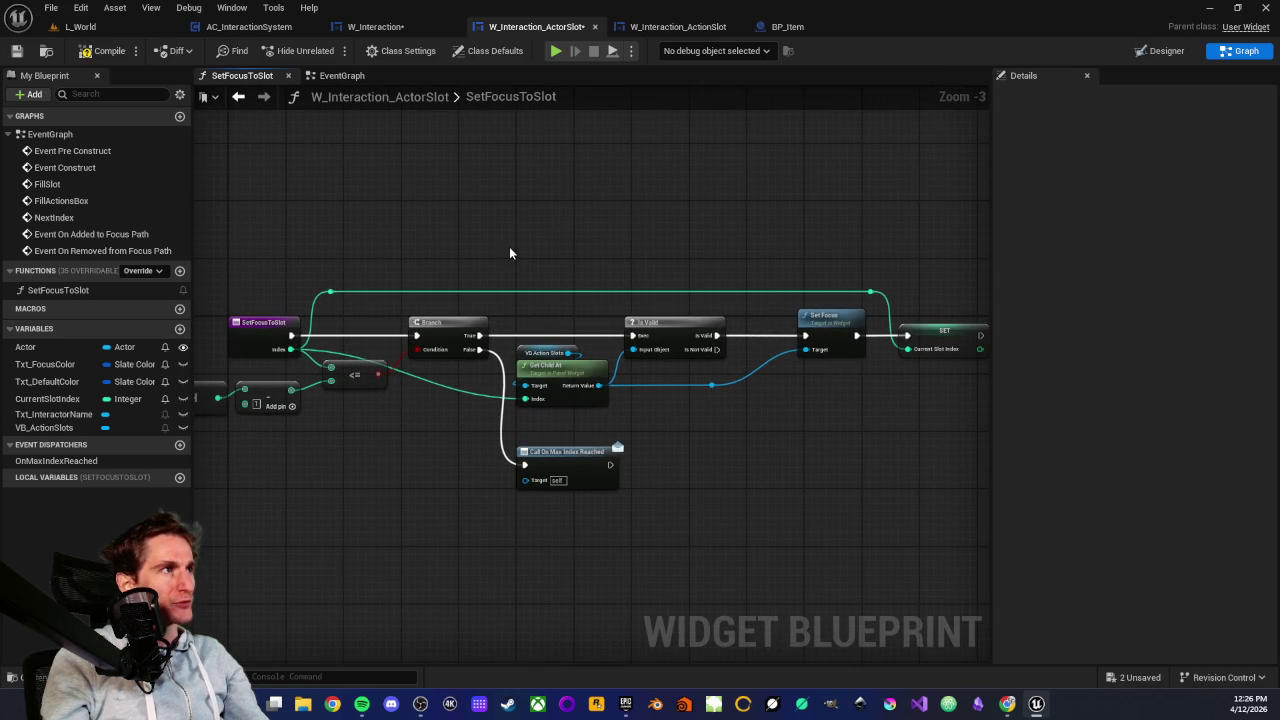
left_click_drag(441, 202, 426, 228)
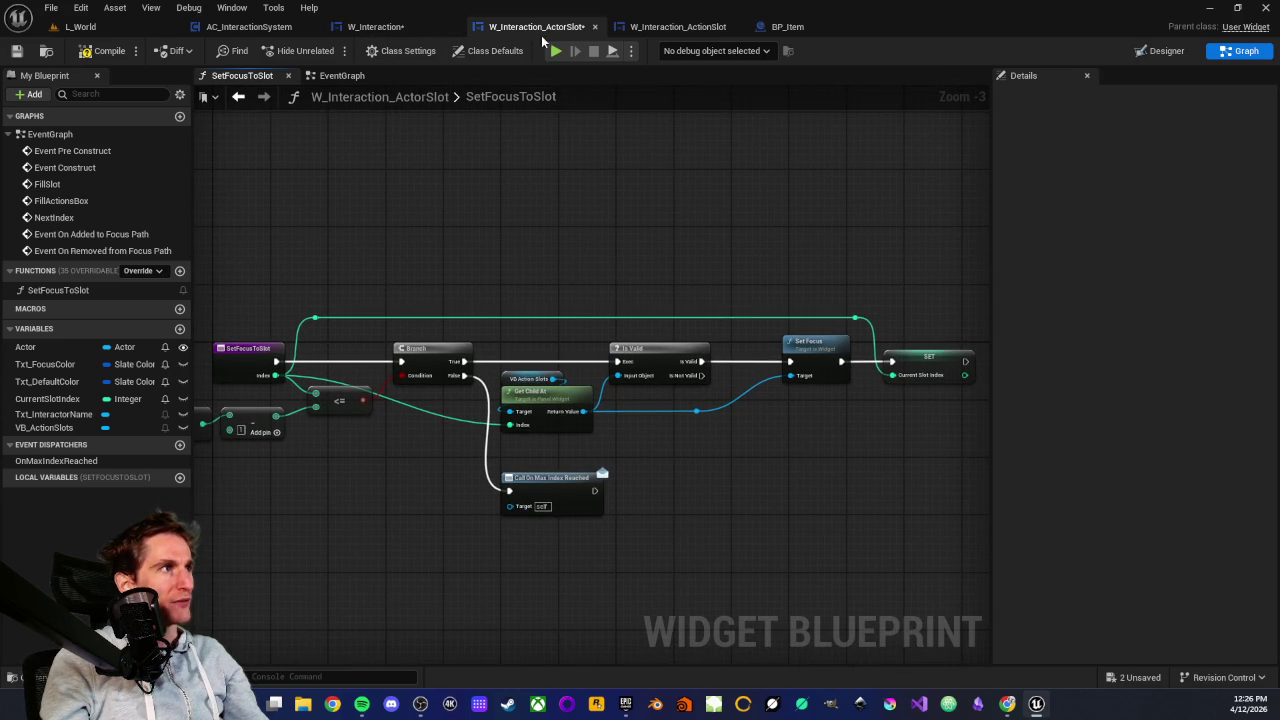
scroll(460, 130, "down", 2)
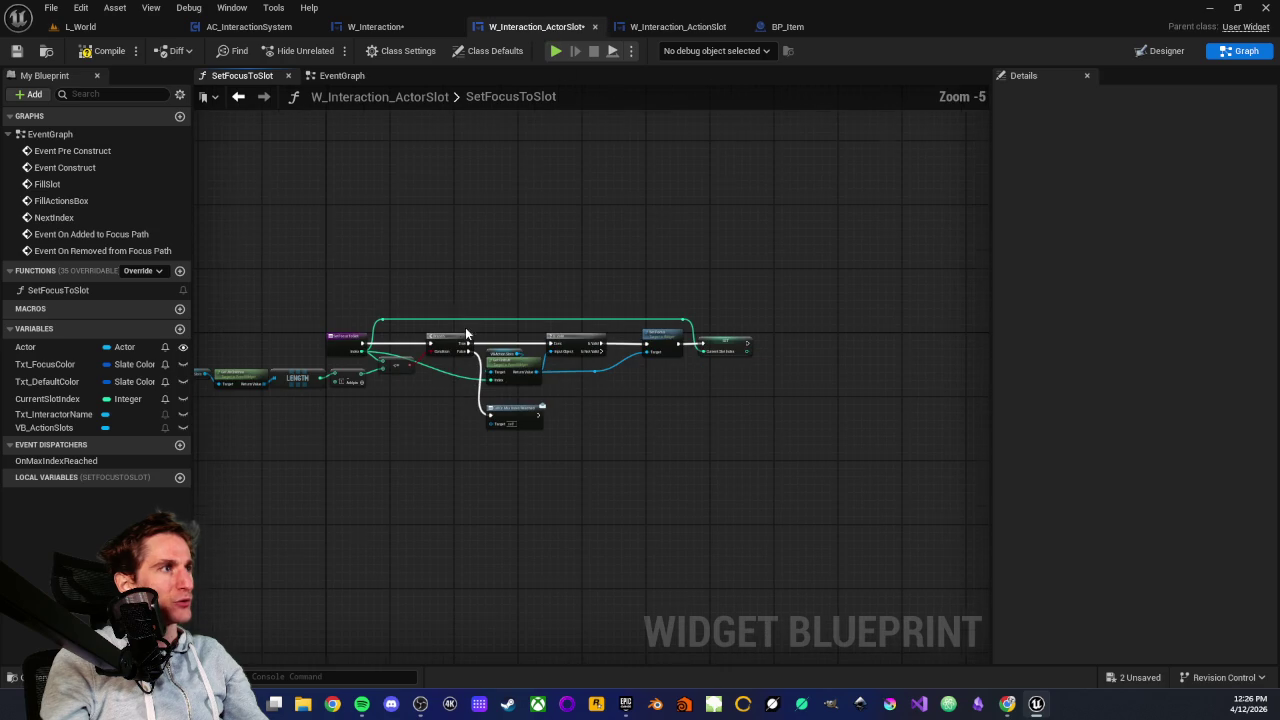
left_click(342, 80)
Switch to W_Interaction and zoom out to see NextIndex, On Max Index Reached and NextActor chains
scroll(414, 414, "down", 4)
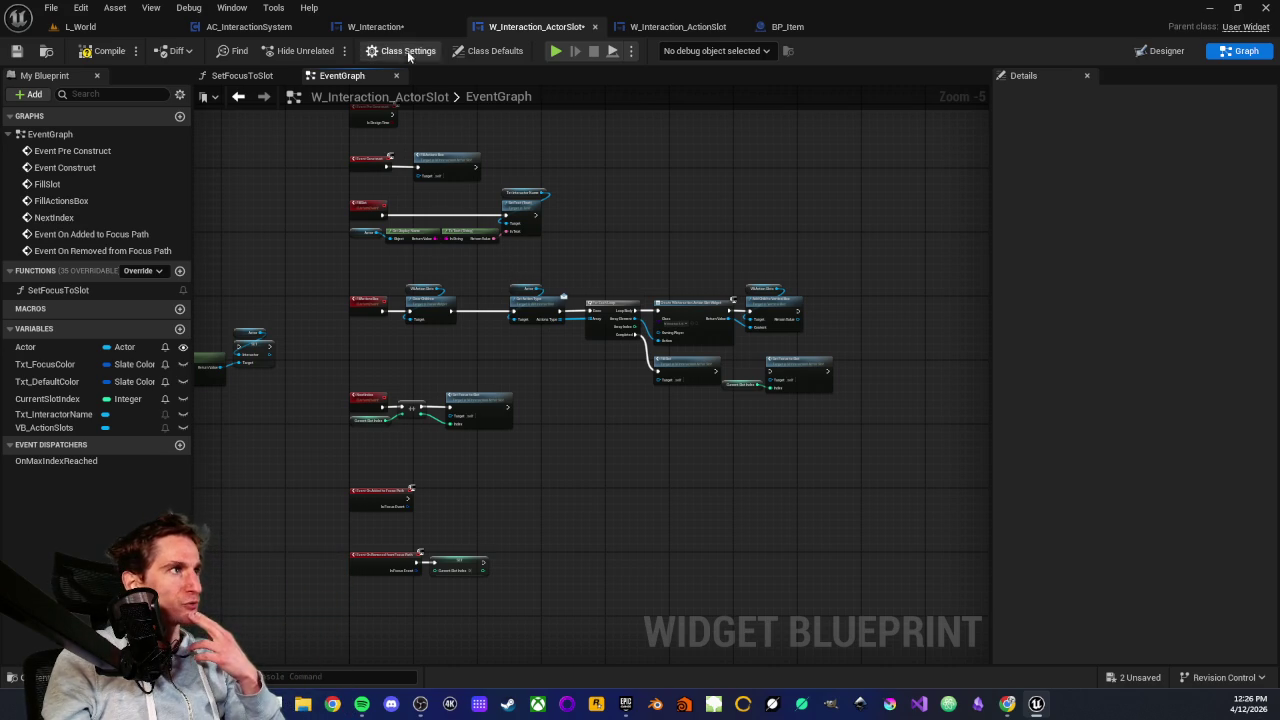
left_click(387, 33)
scroll(500, 300, "down", 2)
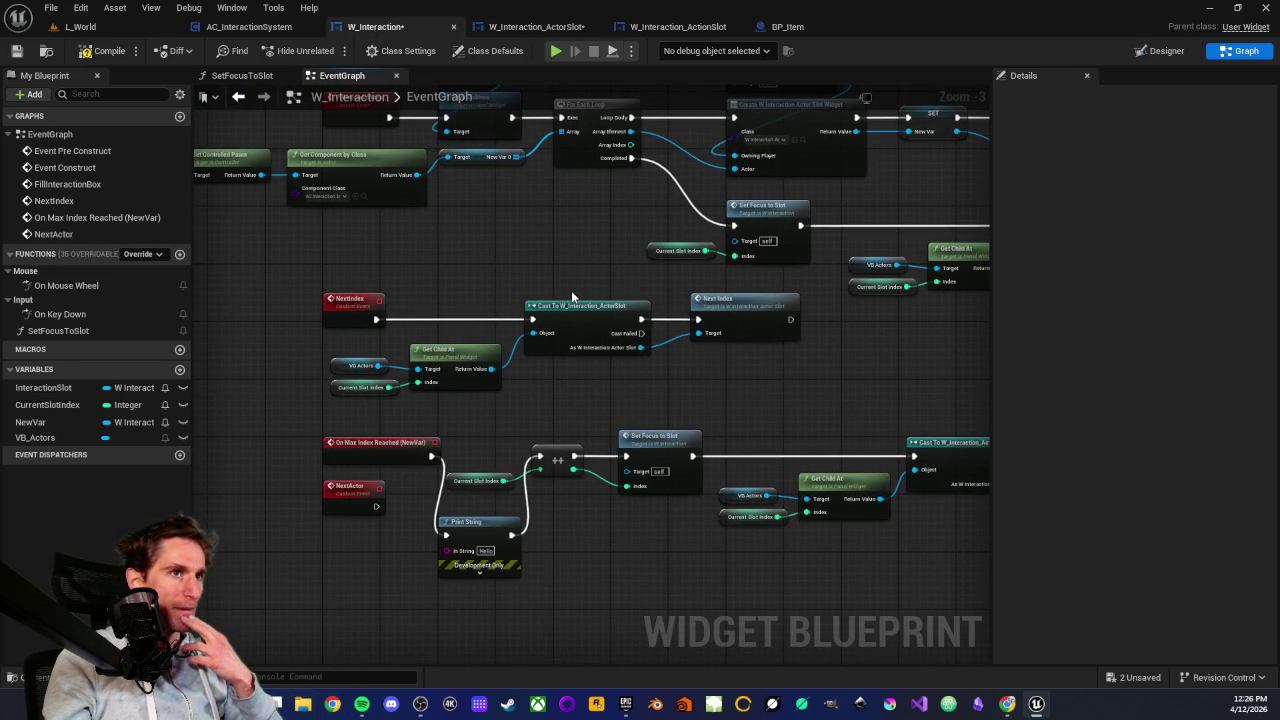
scroll(542, 262, "down", 1)
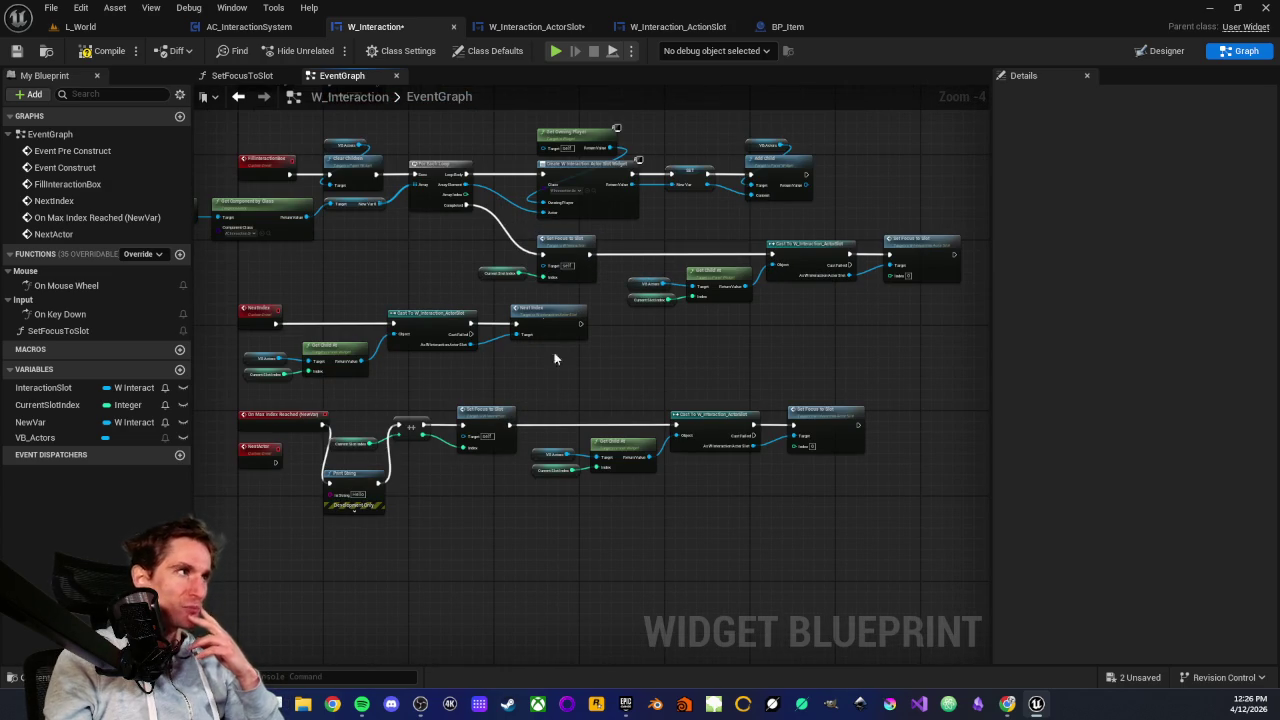
Switch to W_Interaction_ActorSlot and marquee-select its top and middle node rows, including FillActionsBox
left_click(540, 27)
scroll(447, 201, "down", 2)
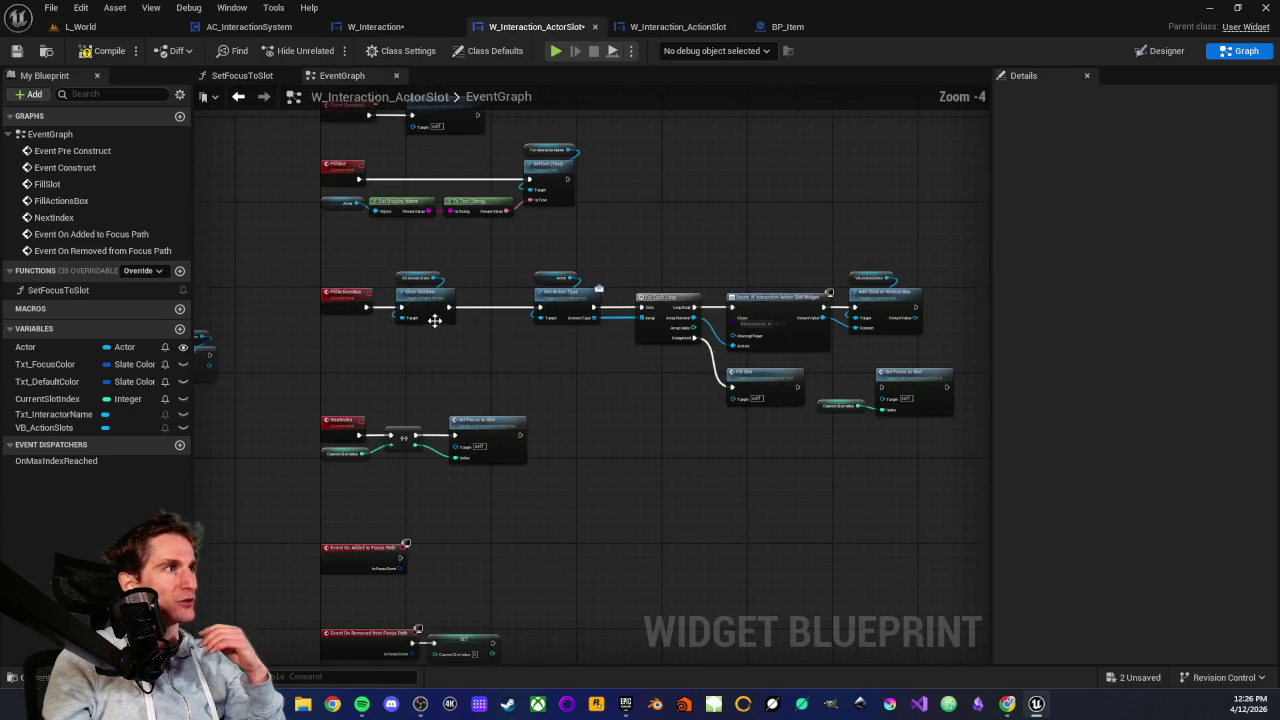
left_click_drag(346, 278, 683, 356)
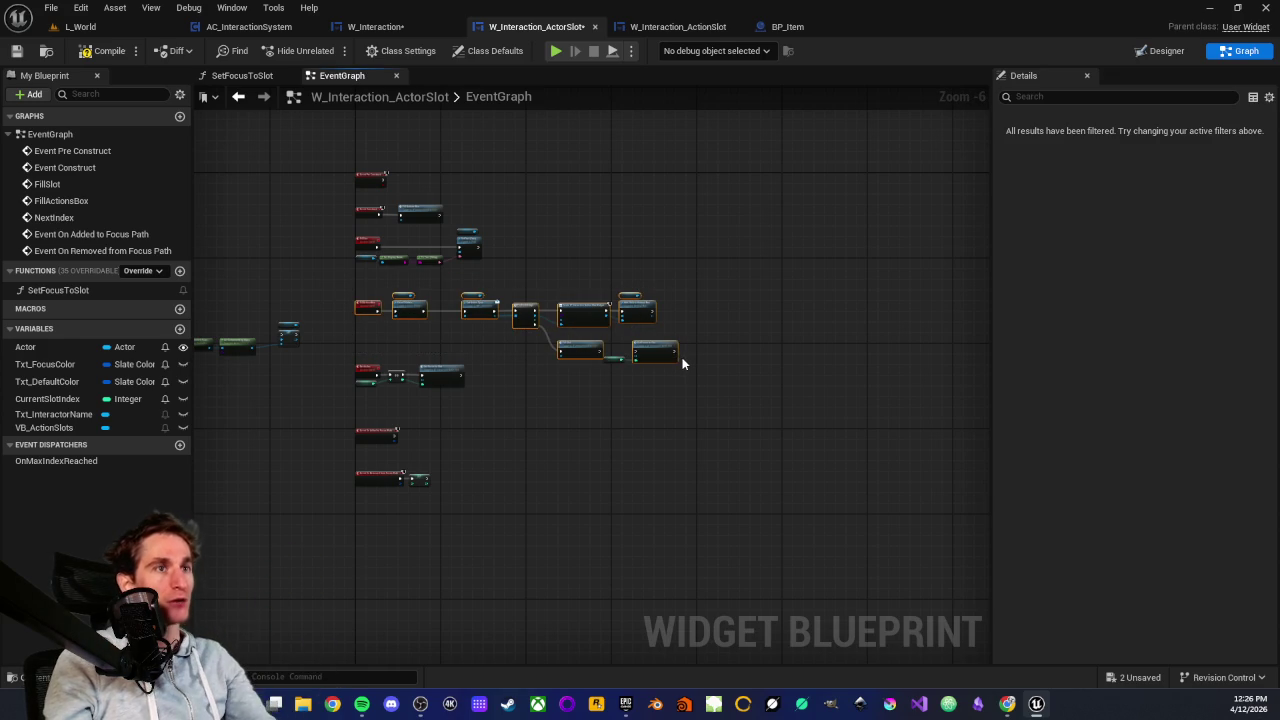
left_click(520, 388)
scroll(520, 388, "up", 2)
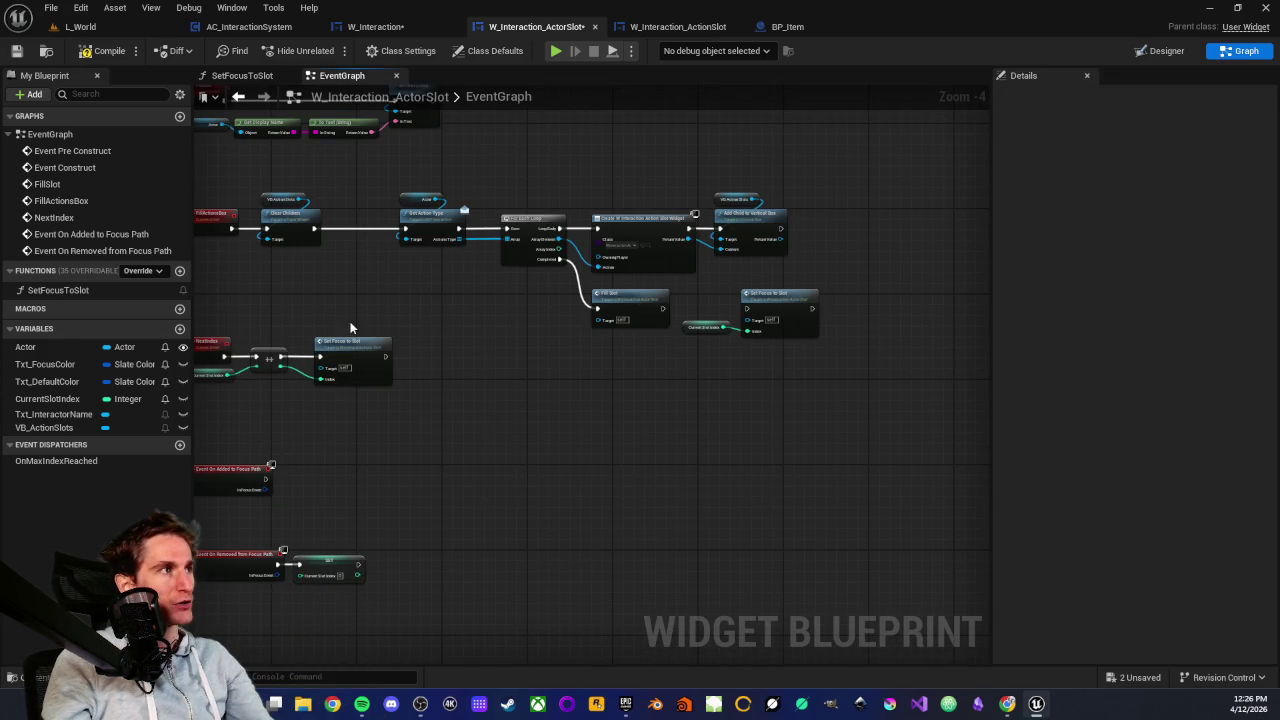
scroll(354, 334, "down", 1)
mouse_move(227, 228)
left_mouse_down()
mouse_move(514, 278)
mouse_move(697, 330)
left_mouse_up()
left_click_drag(494, 370, 529, 385)
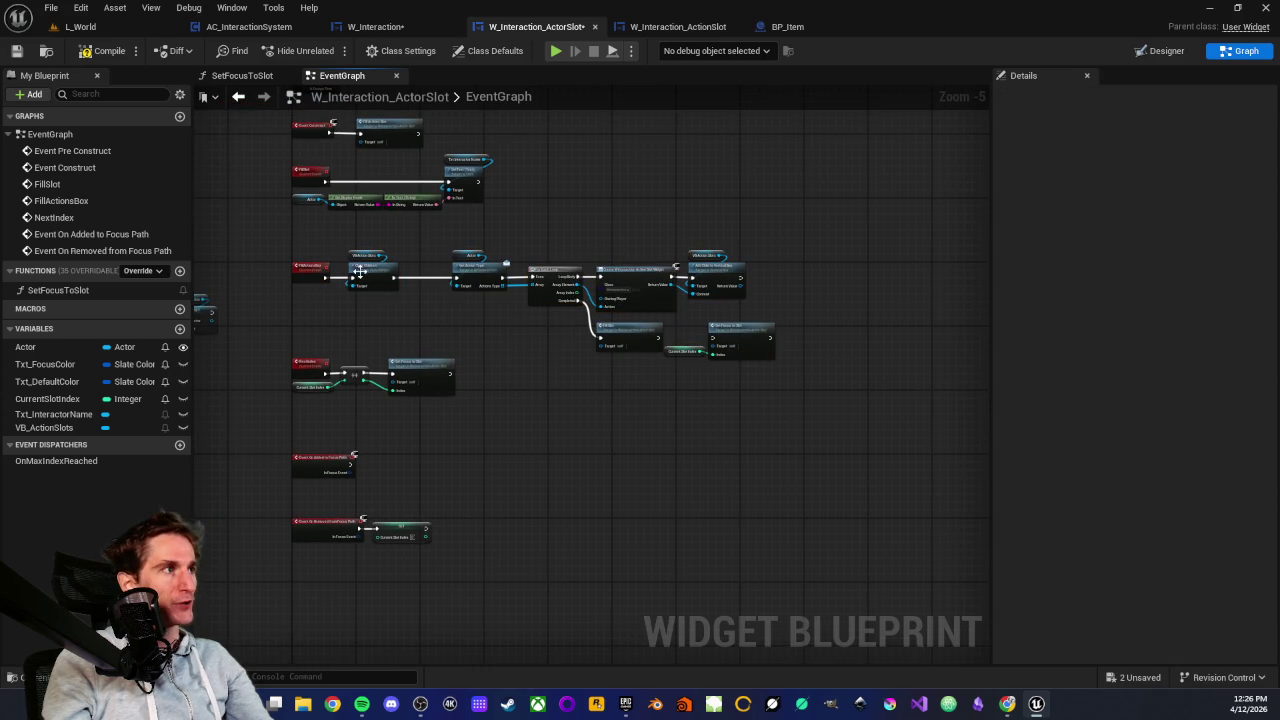
left_click_drag(286, 251, 774, 364)
left_click(636, 394)
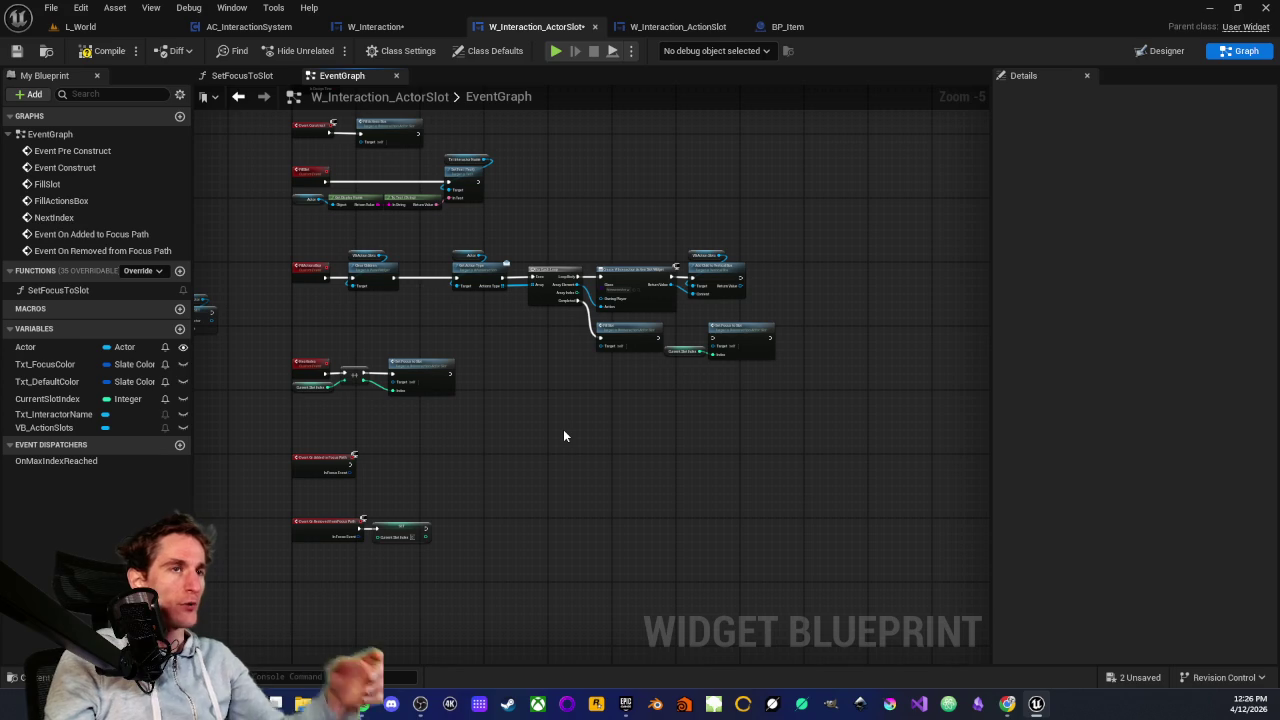
left_click_drag(280, 244, 772, 367)
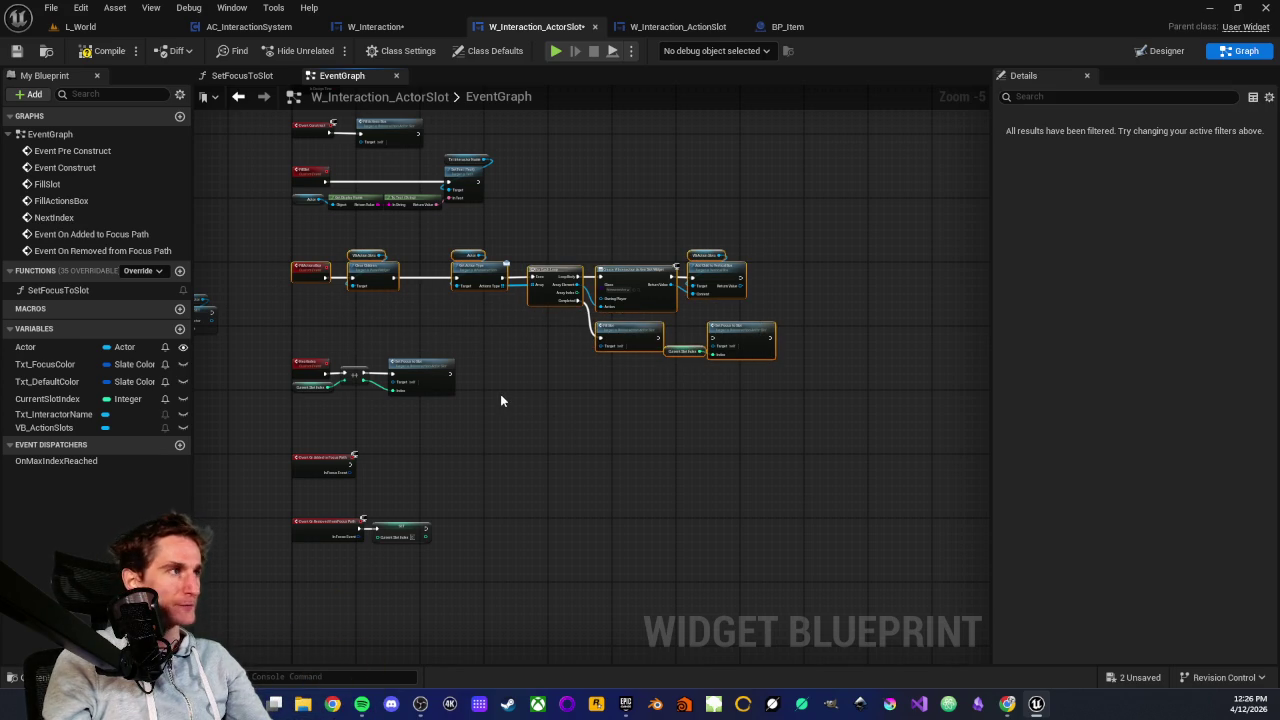
left_click(500, 394)
Pan to the FillActionsBox loop and FillSlot nodes, selecting each group, and briefly visit W_Interaction_ActionSlot
scroll(558, 390, "up", 2)
scroll(457, 394, "down", 1)
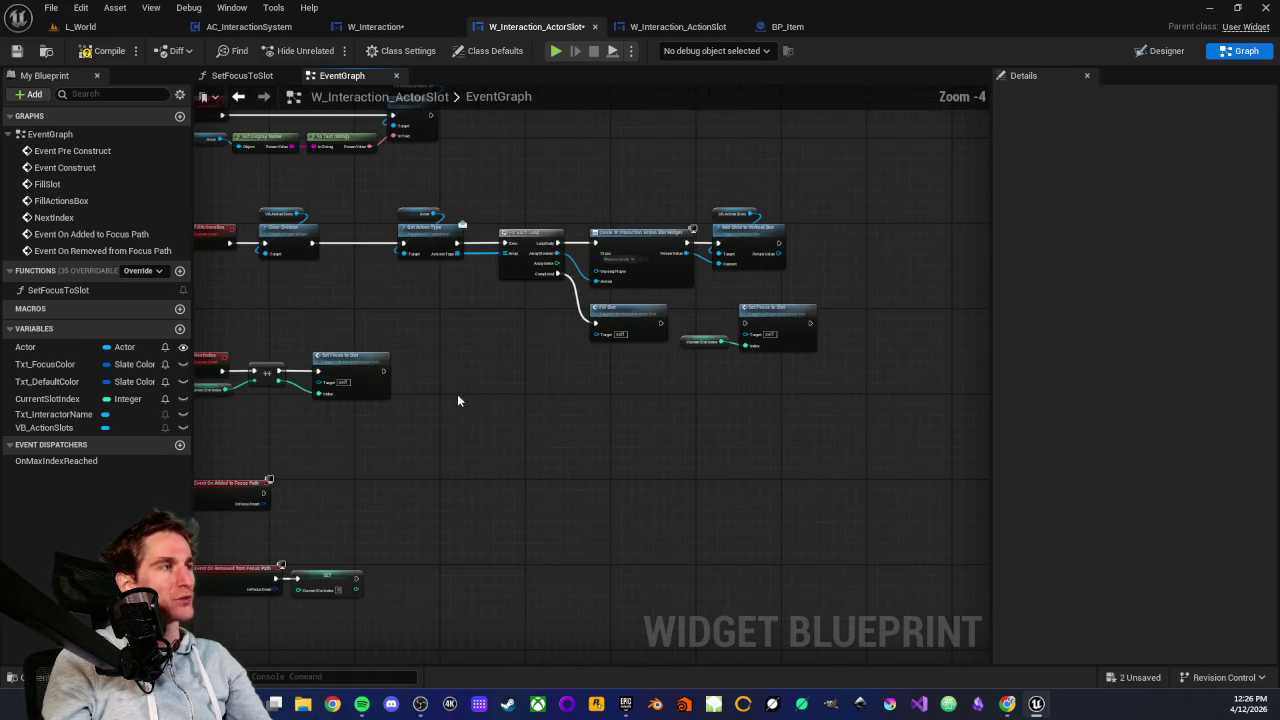
left_click_drag(457, 394, 652, 438)
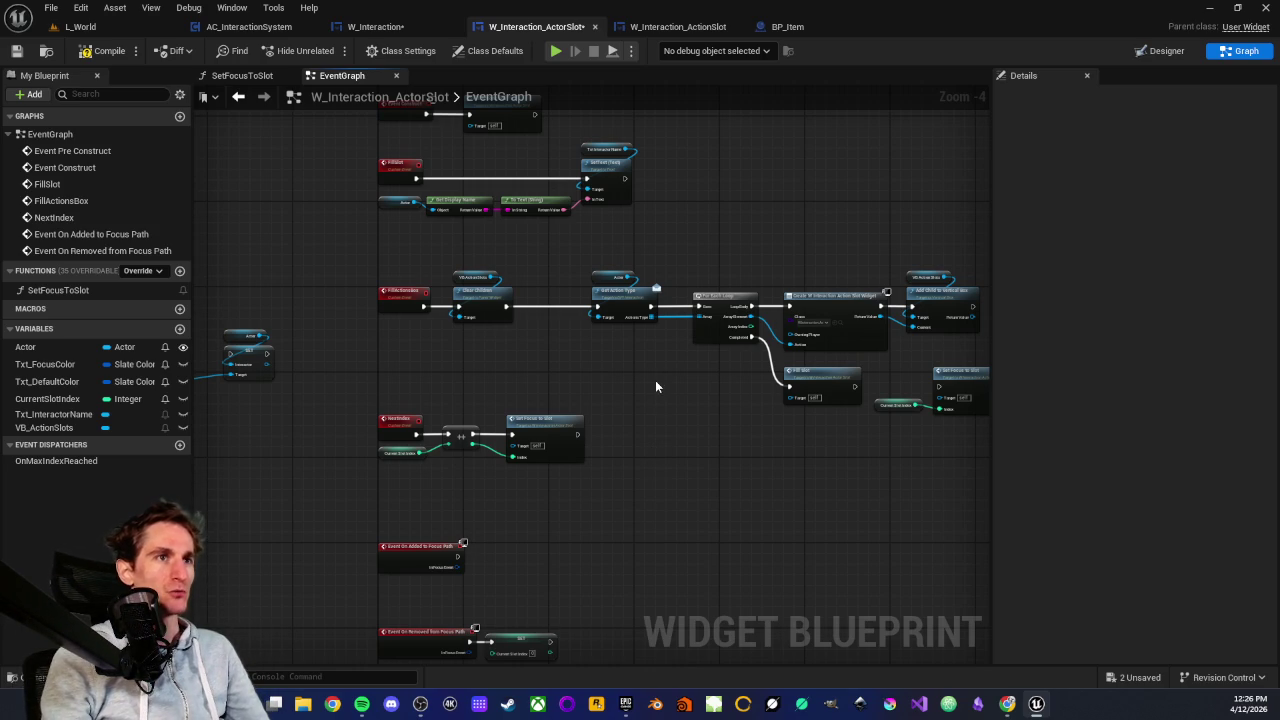
mouse_move(574, 364)
left_mouse_down()
mouse_move(536, 361)
mouse_move(564, 279)
left_mouse_up()
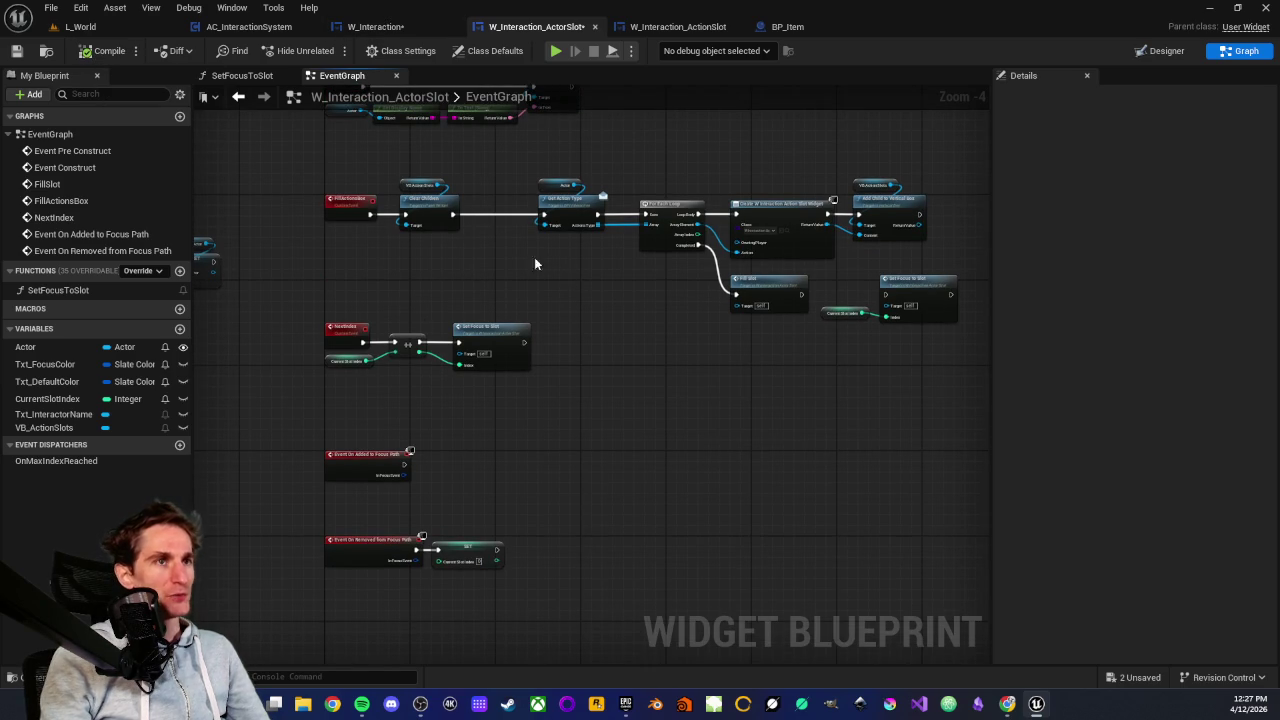
left_click_drag(581, 295, 546, 378)
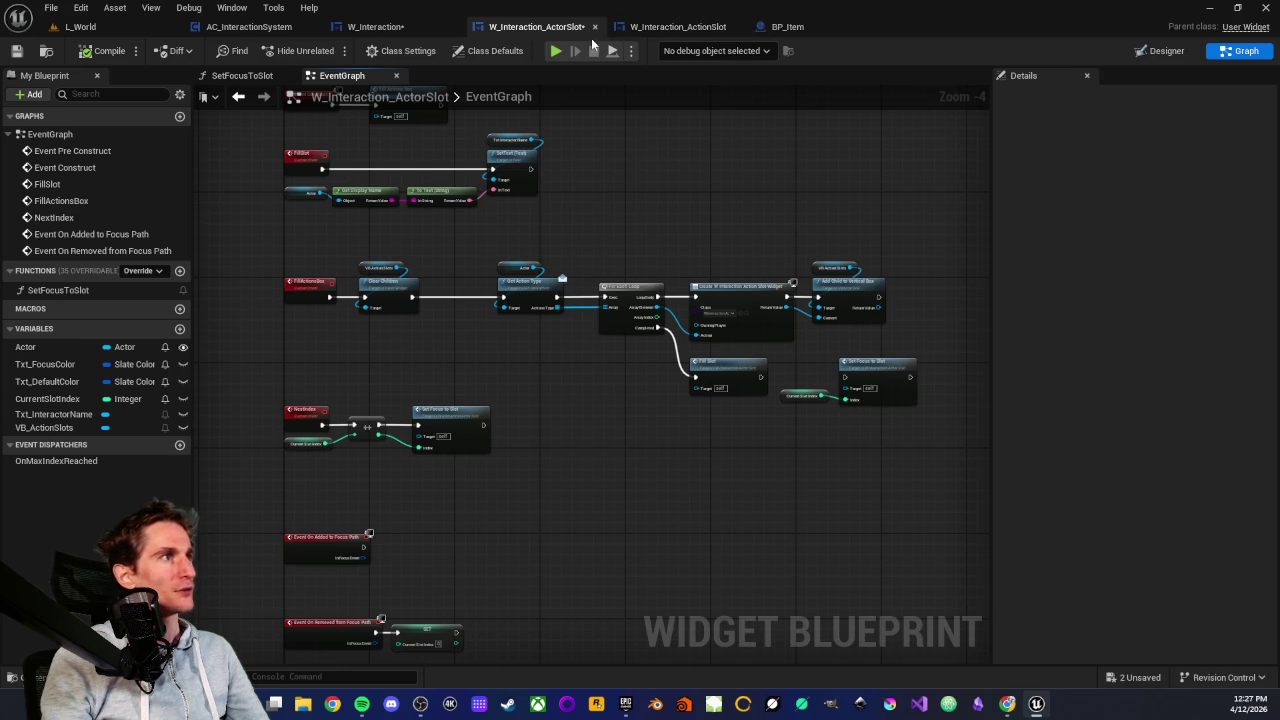
scroll(531, 306, "up", 2)
left_click_drag(410, 315, 515, 415)
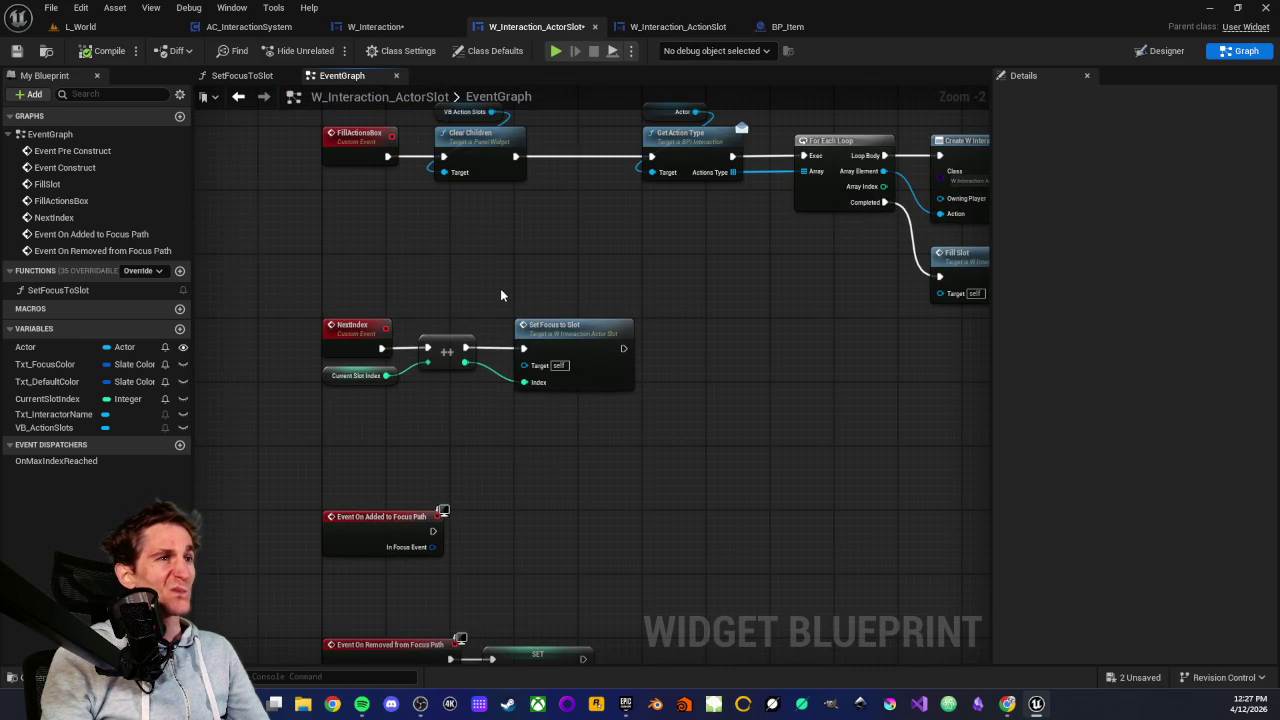
scroll(615, 248, "down", 2)
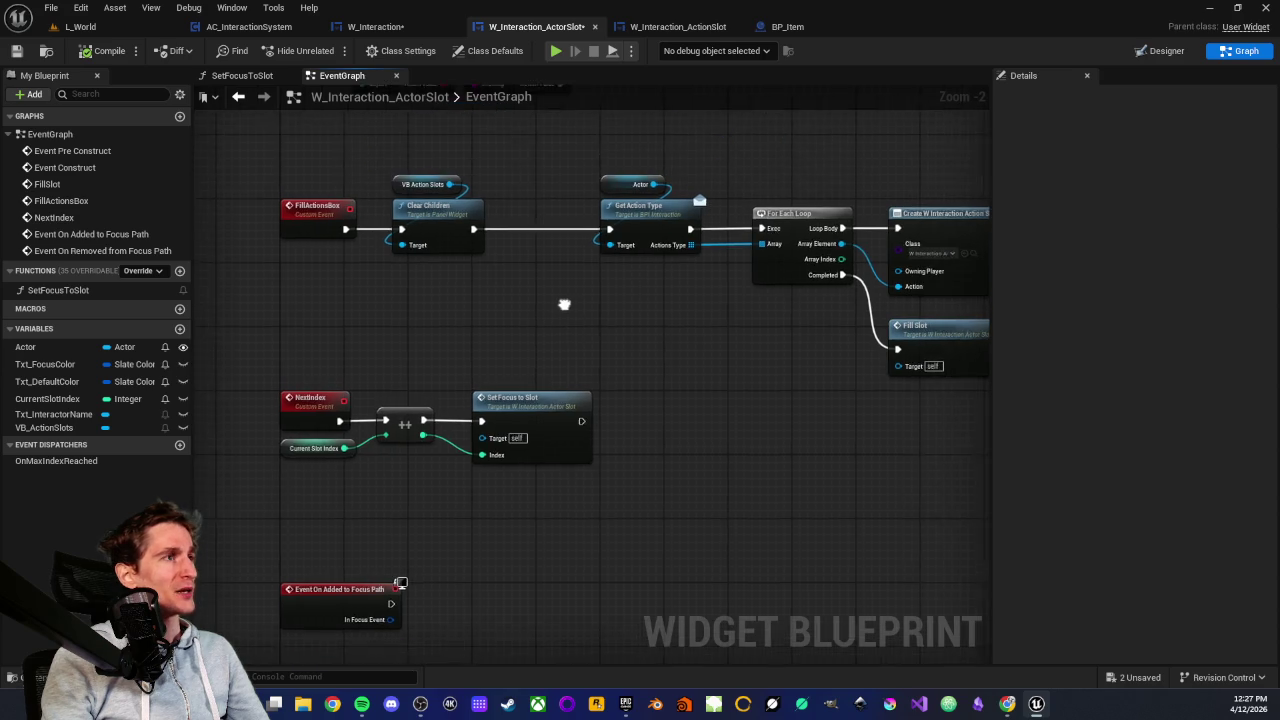
left_click_drag(540, 314, 520, 343)
mouse_move(336, 266)
left_mouse_down()
mouse_move(857, 427)
mouse_move(942, 414)
left_mouse_up()
left_click(558, 406)
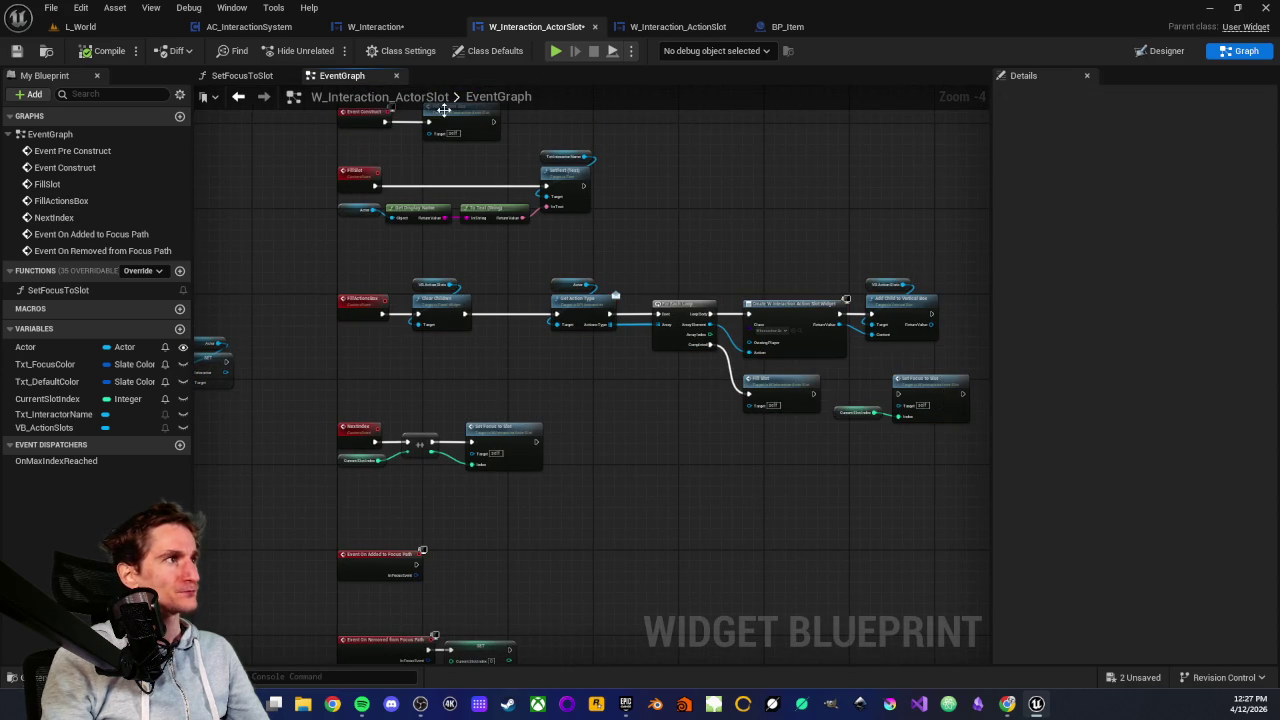
left_click_drag(299, 156, 610, 230)
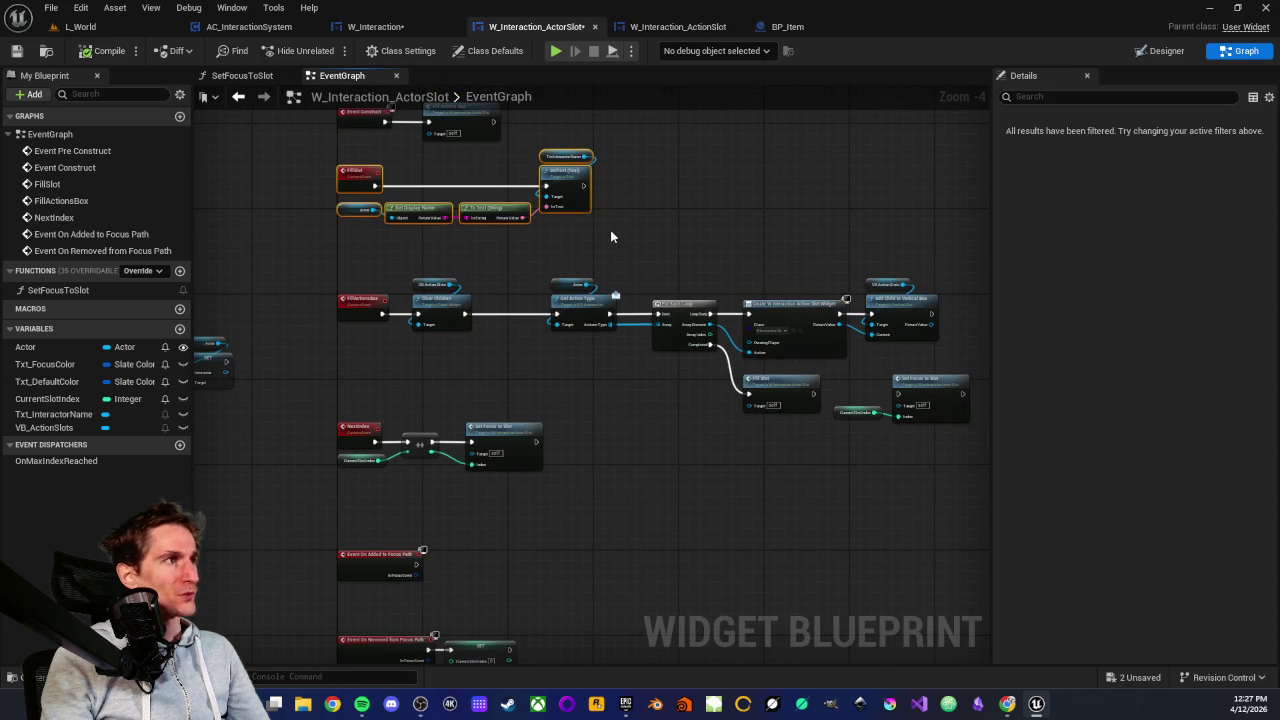
left_click(610, 230)
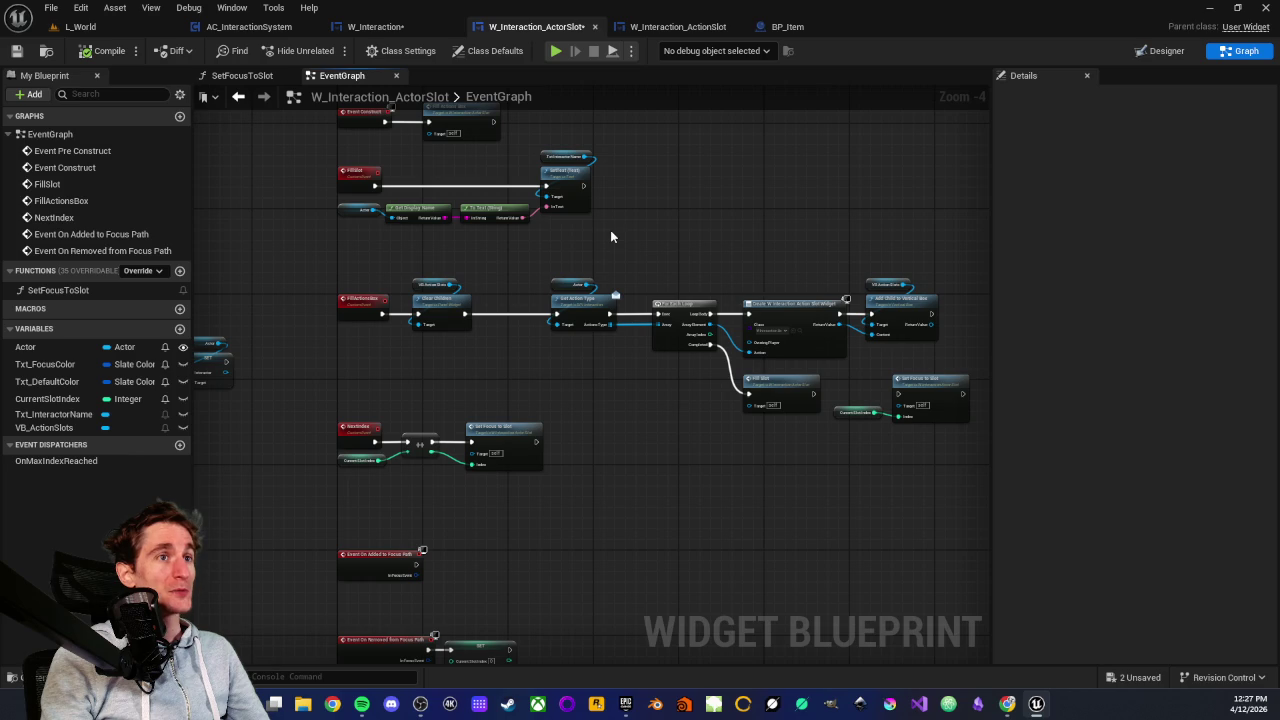
left_click(643, 28)
left_click(518, 28)
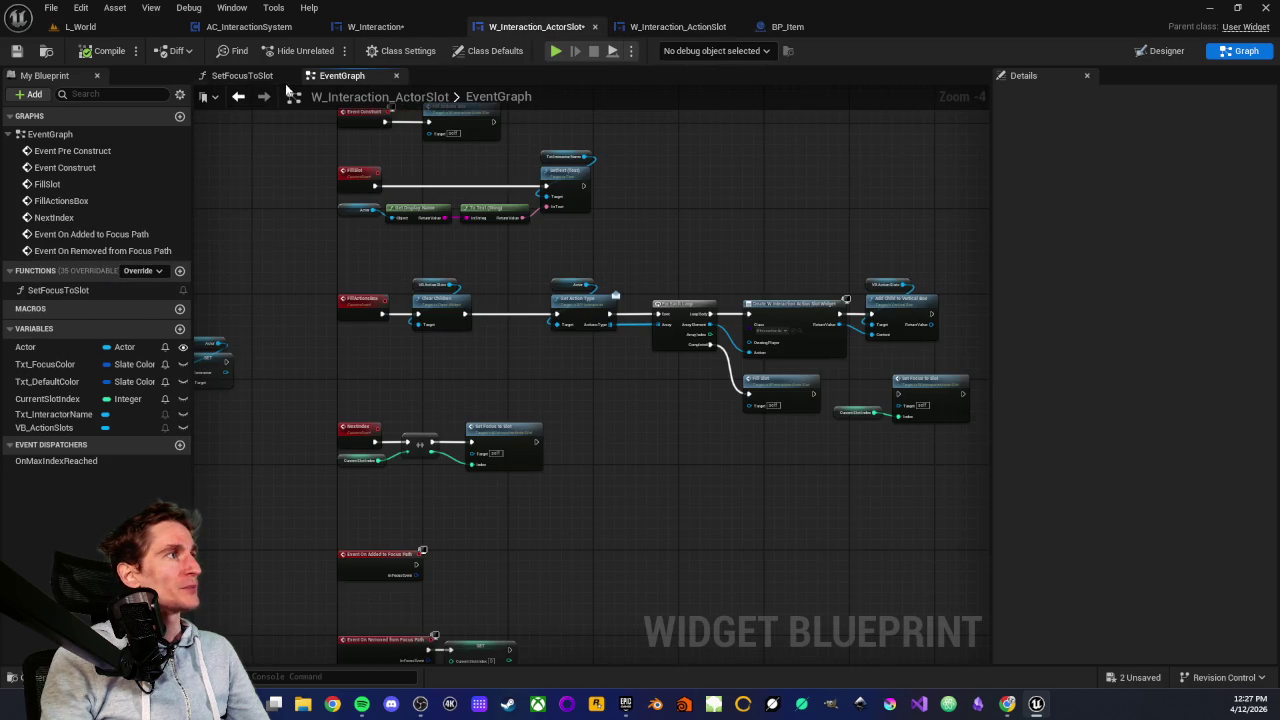
Inspect SetFocusToSlot's Call On Max Index Reached node, then return to W_Interaction's event graph at NextActor
left_click(252, 78)
scroll(421, 451, "up", 5)
left_click_drag(529, 354, 648, 464)
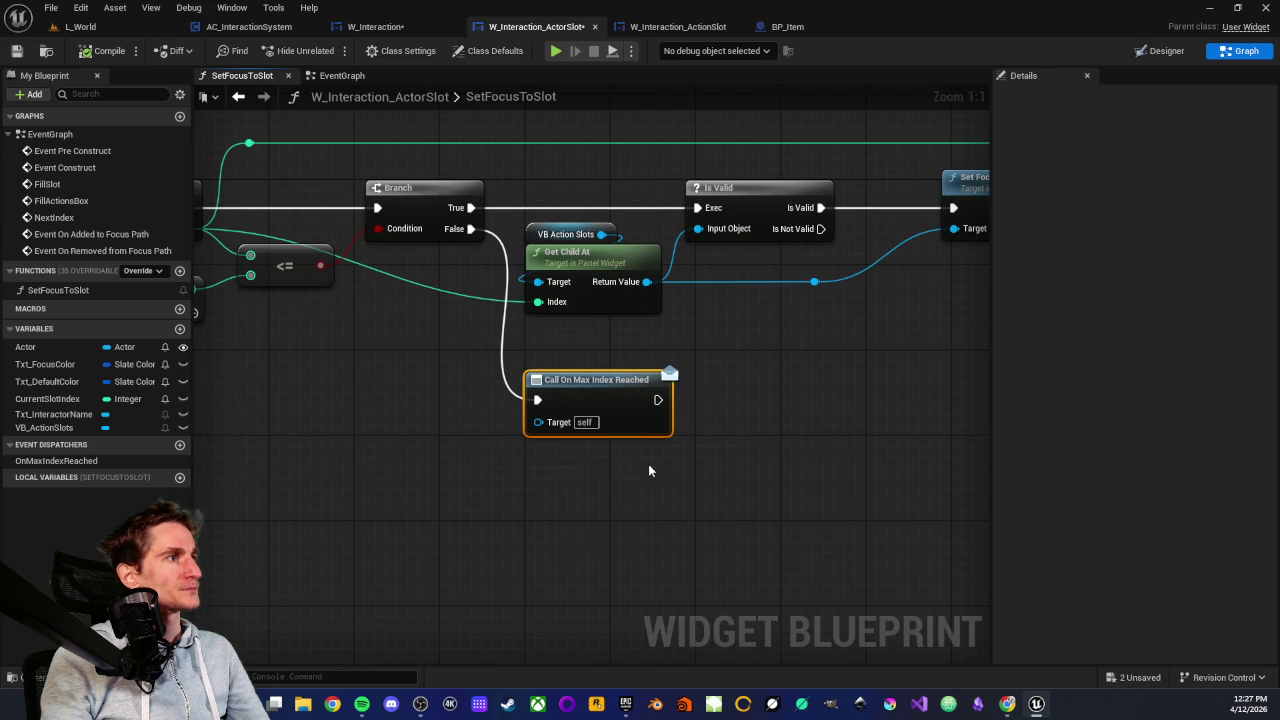
left_click(561, 458)
left_click_drag(561, 346, 630, 480)
left_click(592, 472)
left_click_drag(548, 367, 622, 472)
left_click(622, 472)
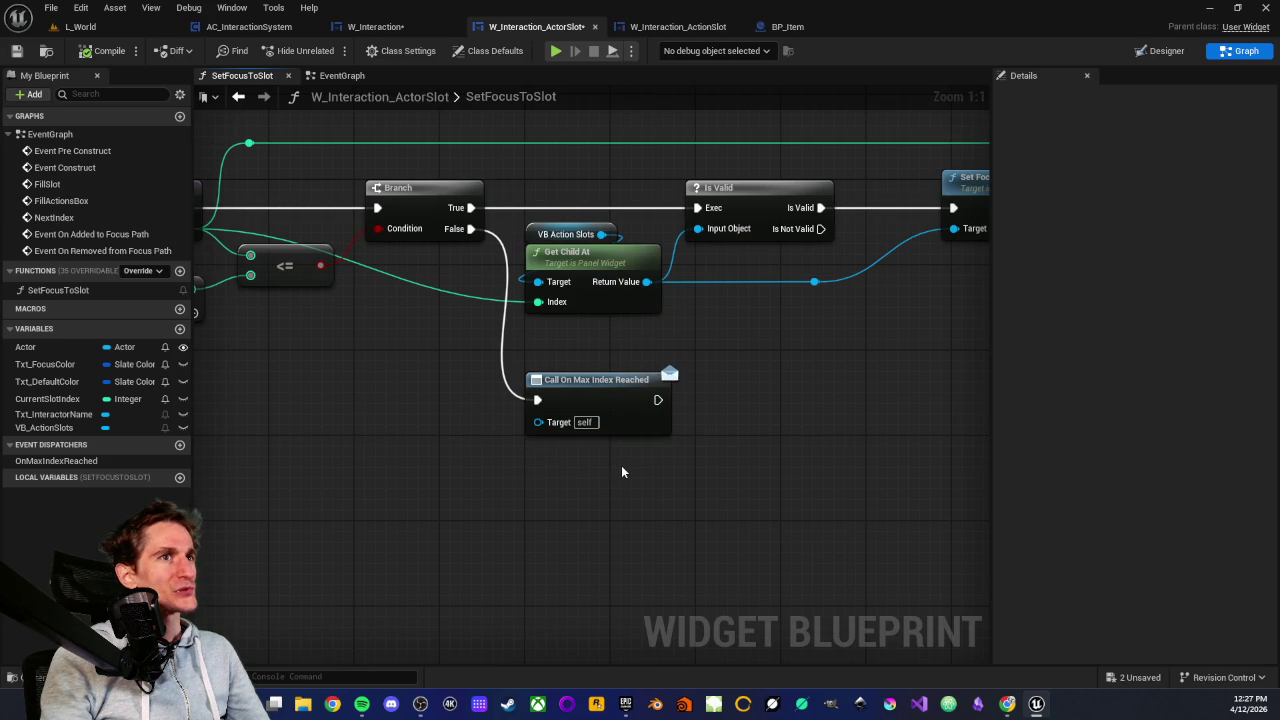
left_click(370, 26)
left_click_drag(423, 354, 567, 353)
Move the NextActor event lower in W_Interaction's event graph
scroll(567, 353, "up", 3)
left_click(599, 365)
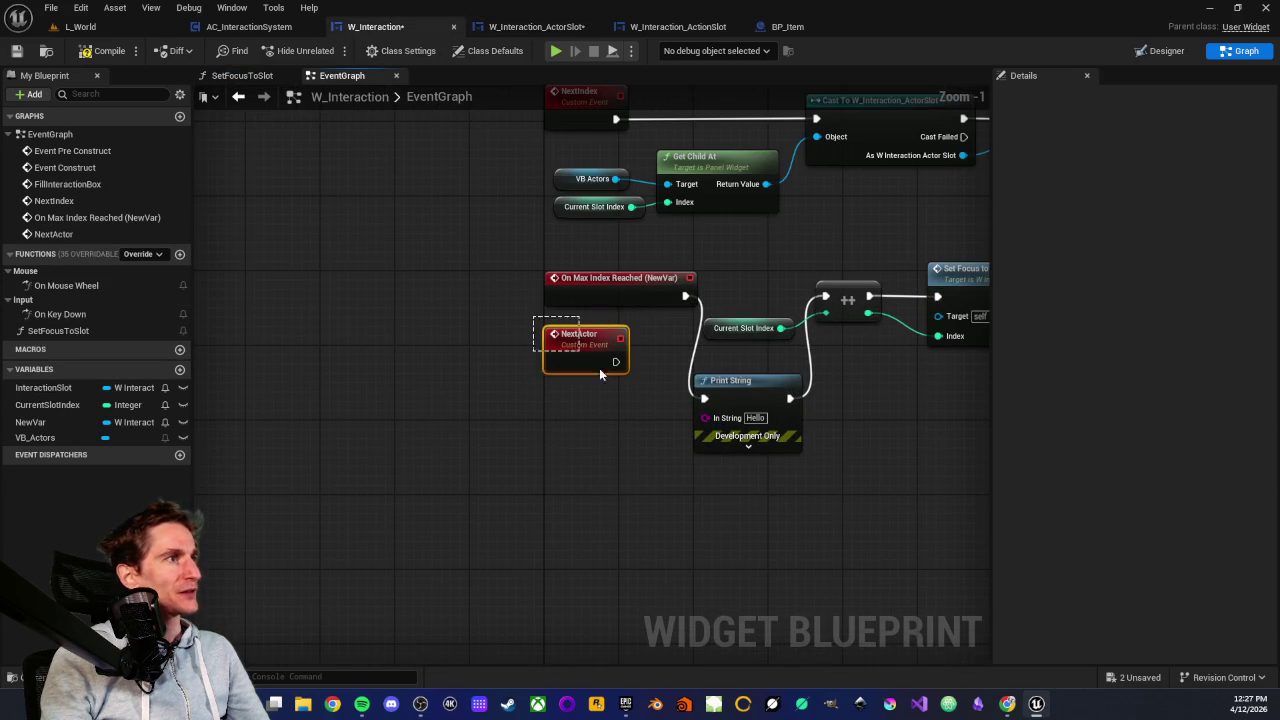
left_click(583, 408)
mouse_move(565, 356)
left_mouse_down()
mouse_move(573, 430)
mouse_move(523, 384)
mouse_move(422, 470)
left_mouse_up()
left_click_drag(367, 264, 560, 322)
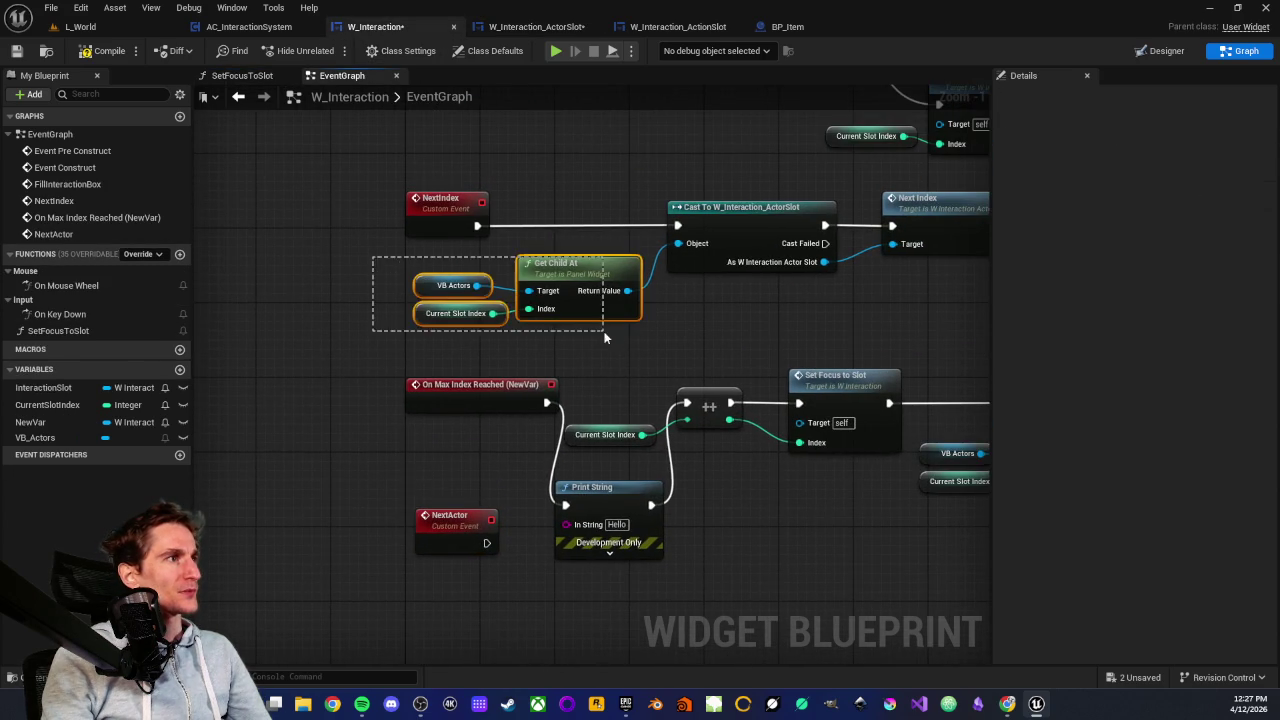
Paste copies of VB Actors, Current Slot Index and Get Child At, trying a 'bind' search from Get Child At
left_click_drag(460, 437, 517, 289)
key("ctrl+v")
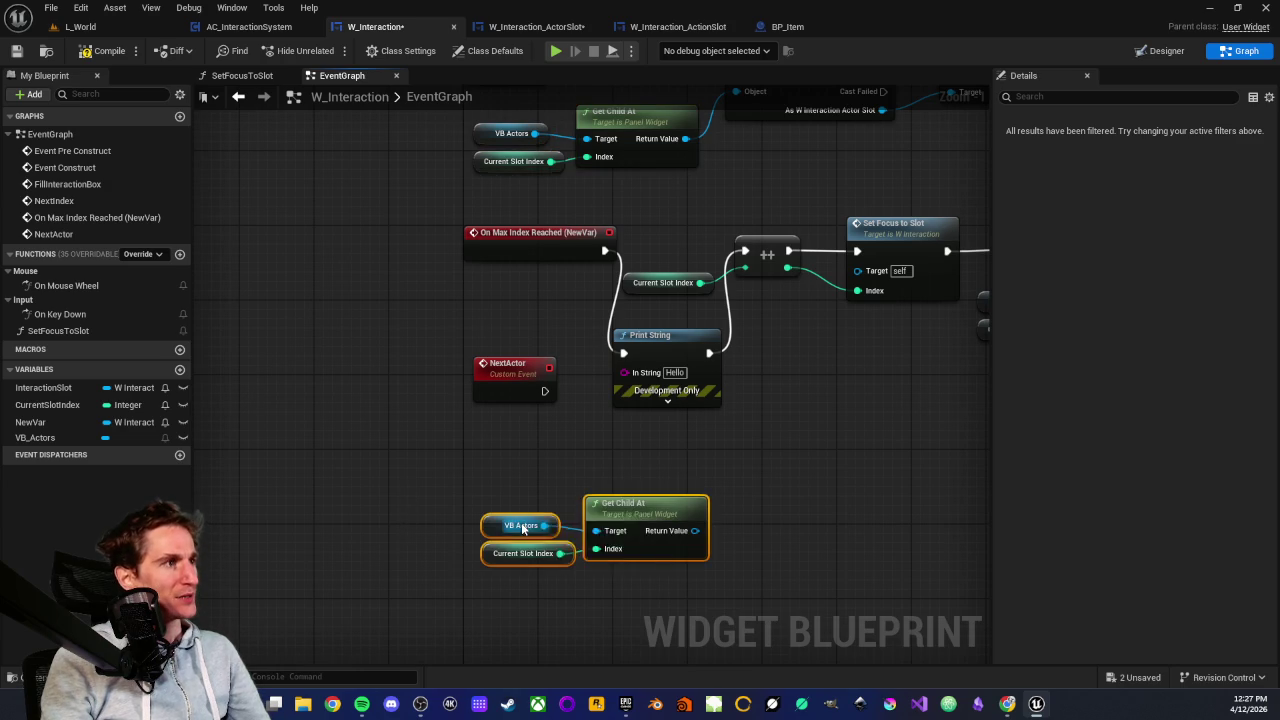
left_click_drag(695, 531, 772, 536)
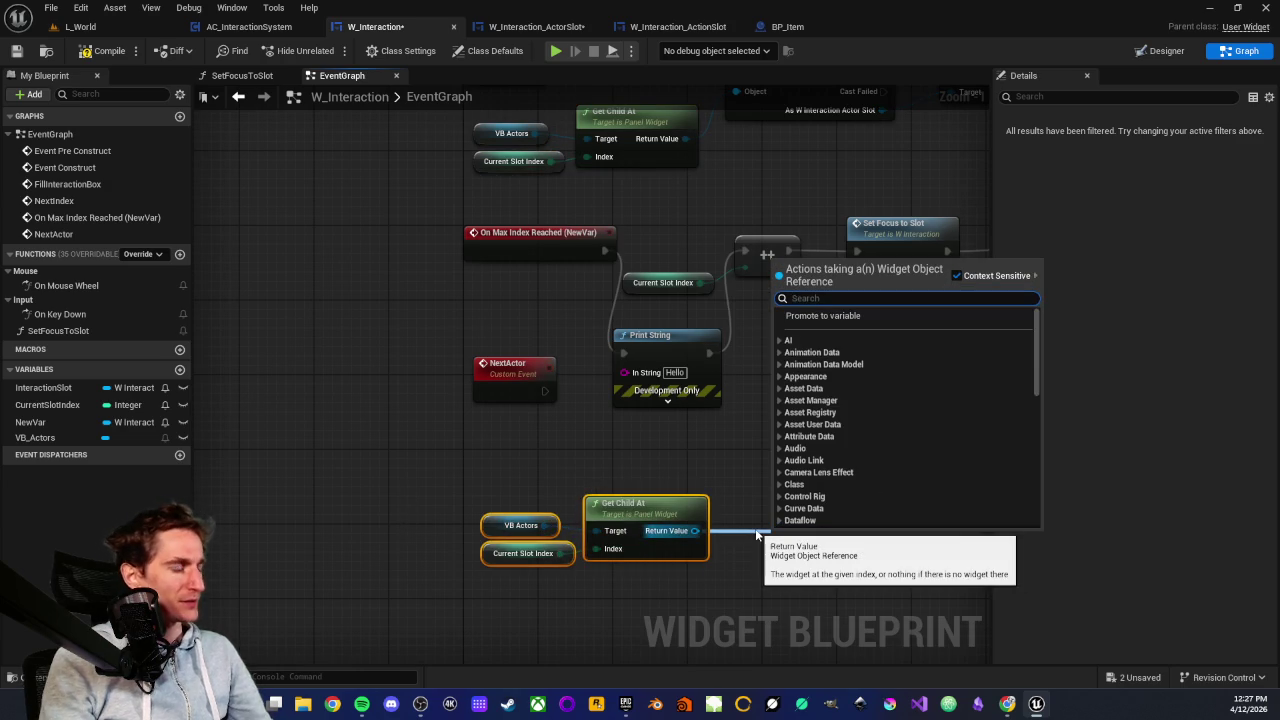
type("bind")
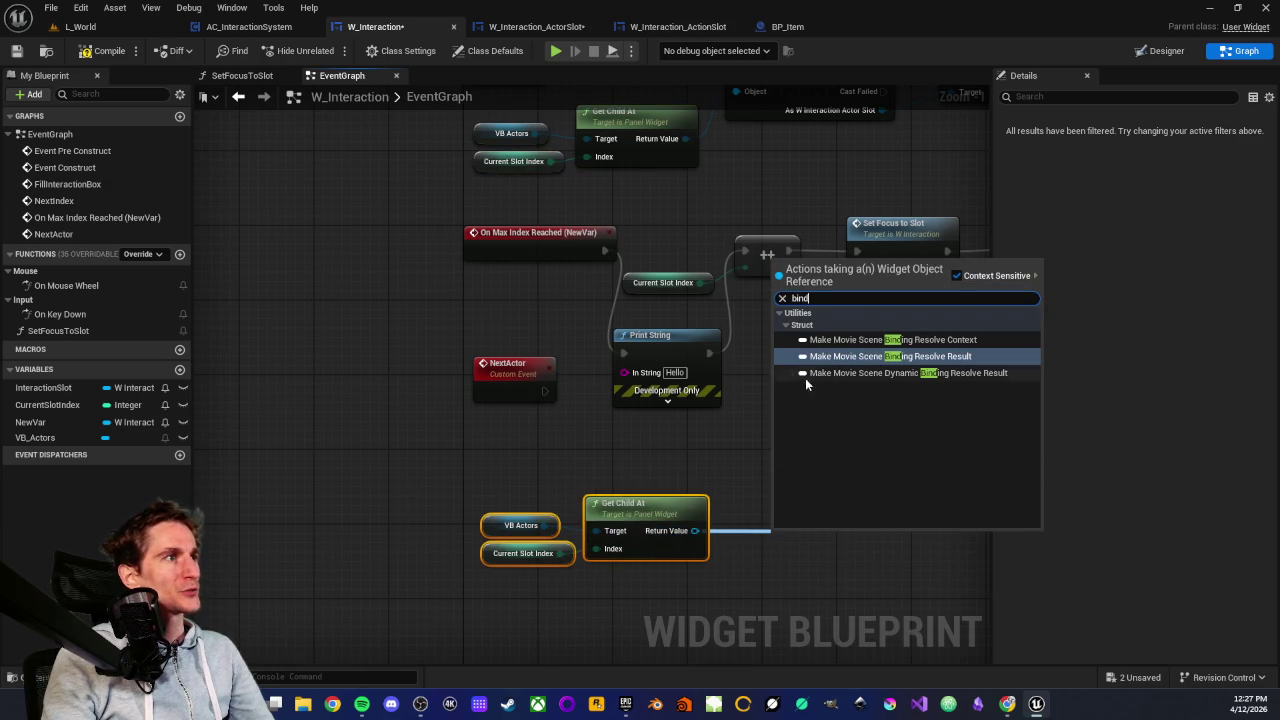
left_click(637, 451)
Delete the pasted node group and select the VB Actors and Get Child At nodes instead
scroll(637, 450, "down", 4)
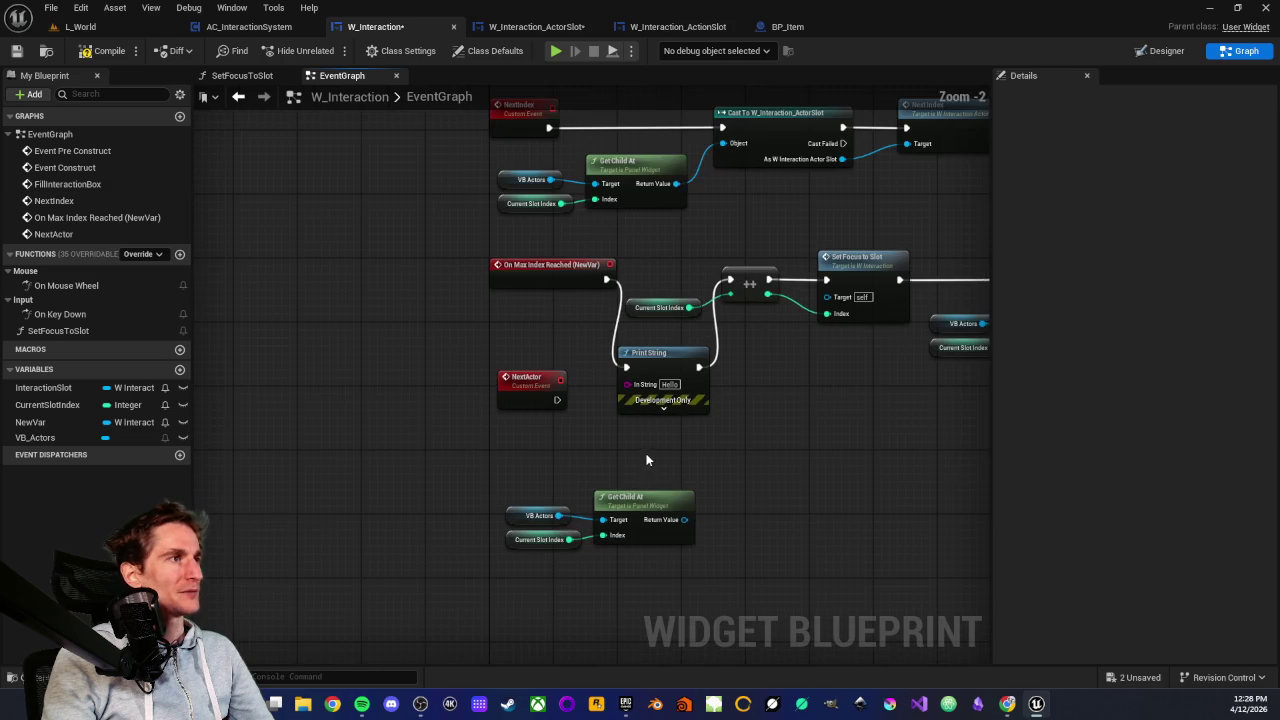
left_click_drag(393, 480, 486, 512)
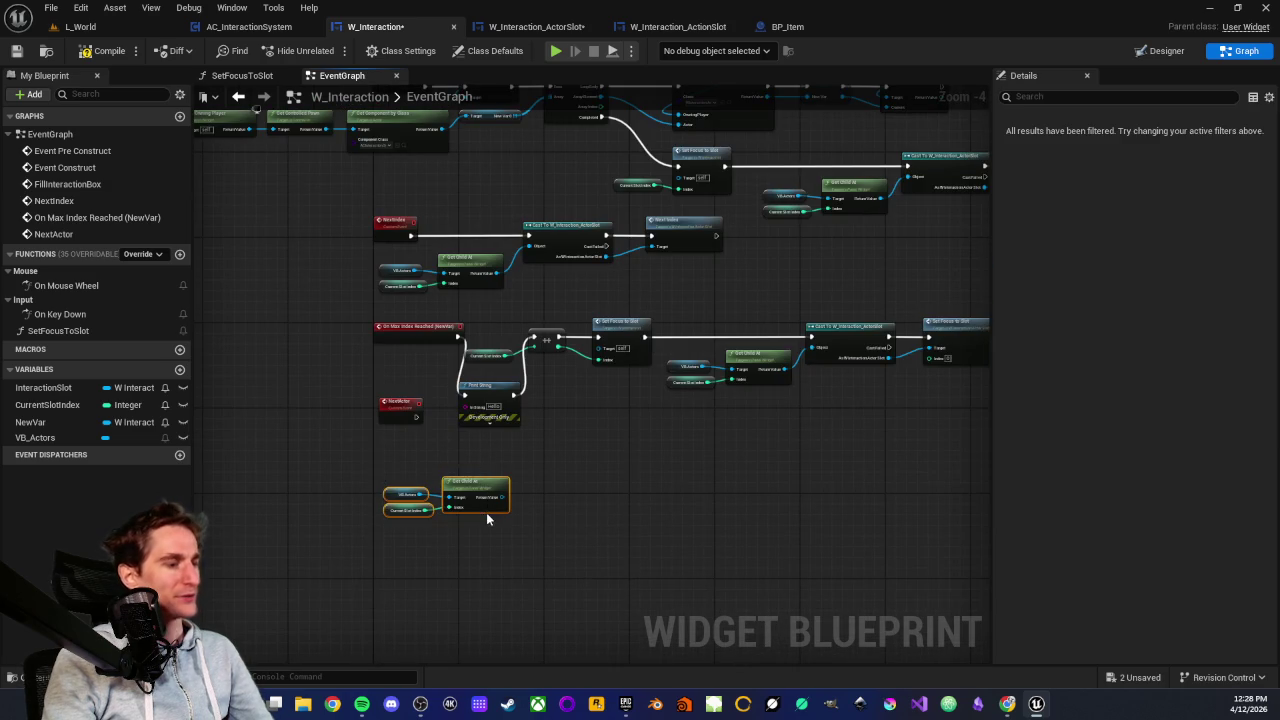
key("Delete")
left_click_drag(595, 345, 700, 432)
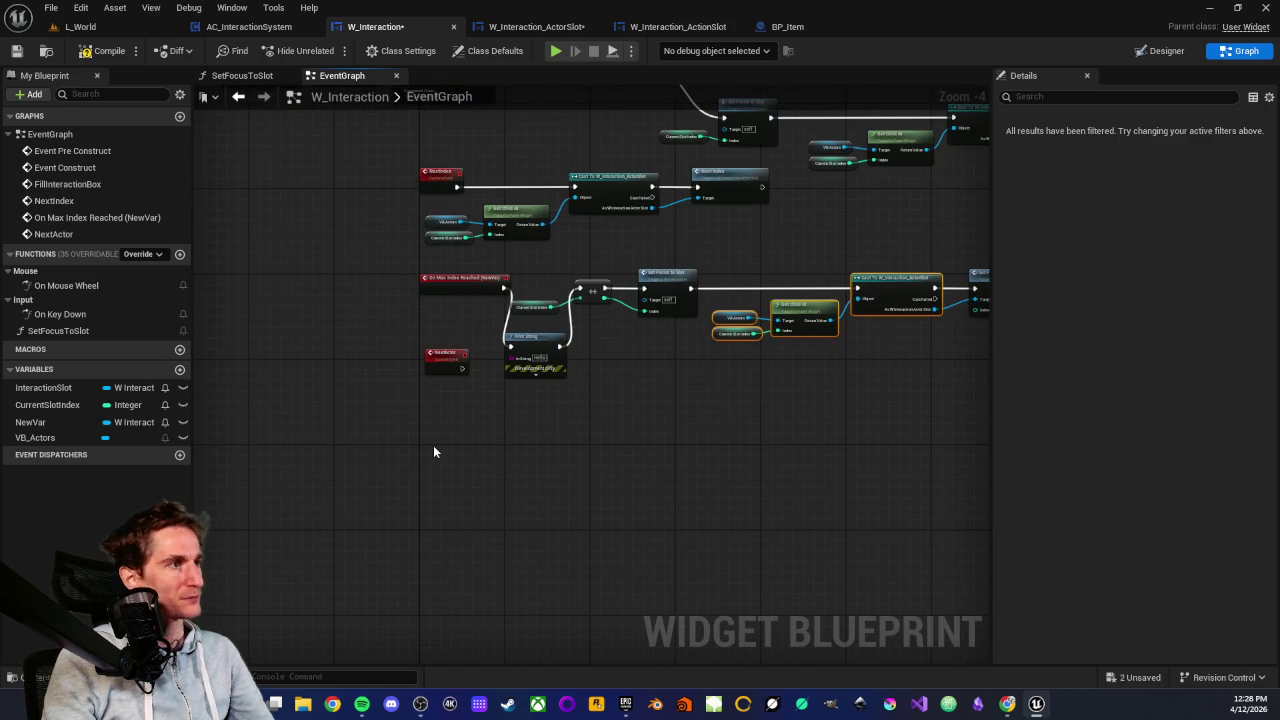
scroll(433, 450, "up", 3)
left_click_drag(338, 385, 647, 510)
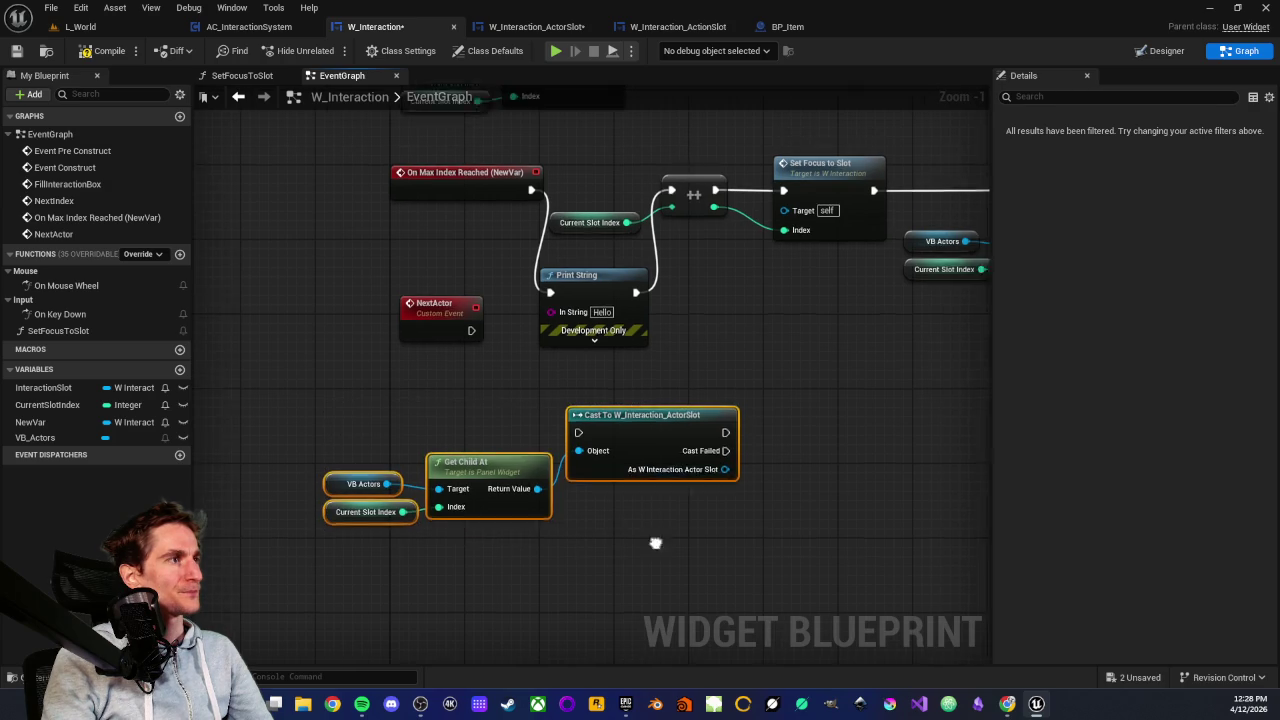
Add a Bind Event to On Max Index Reached node after the cast via 'bind on max'
mouse_move(696, 504)
left_mouse_down()
mouse_move(782, 500)
mouse_move(696, 514)
mouse_move(759, 506)
left_mouse_up()
type("bind")
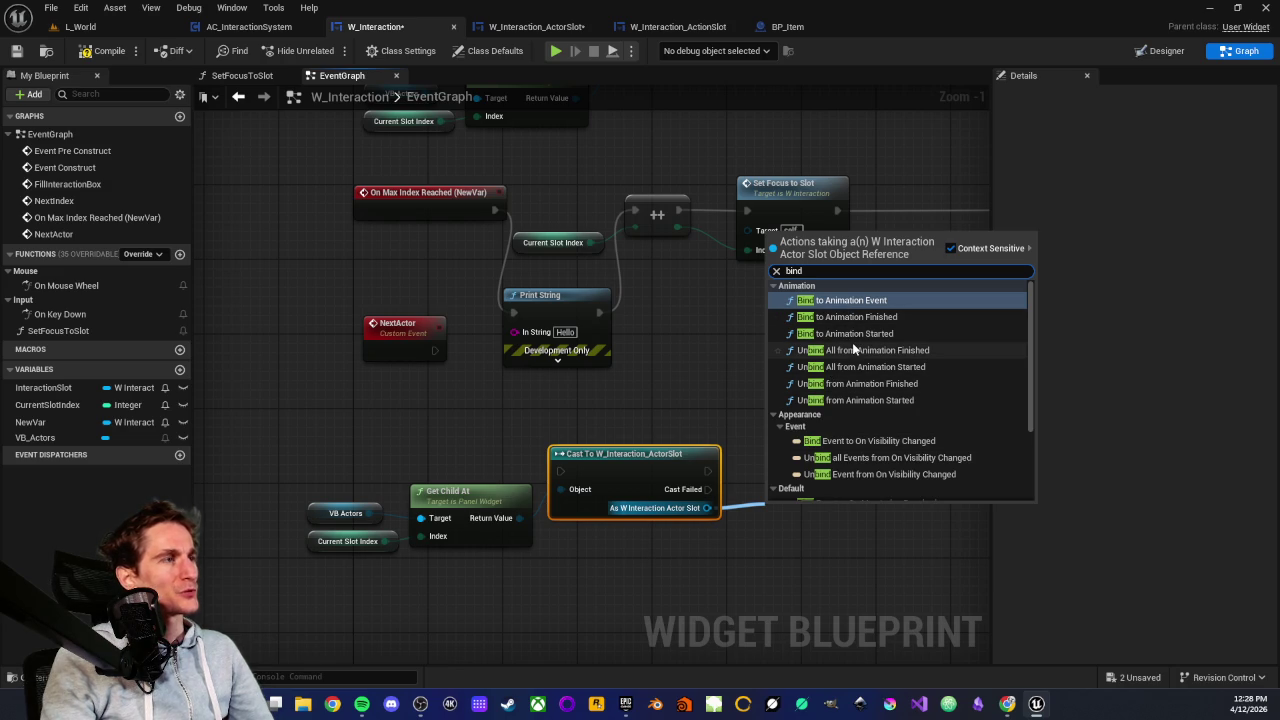
type(" on max")
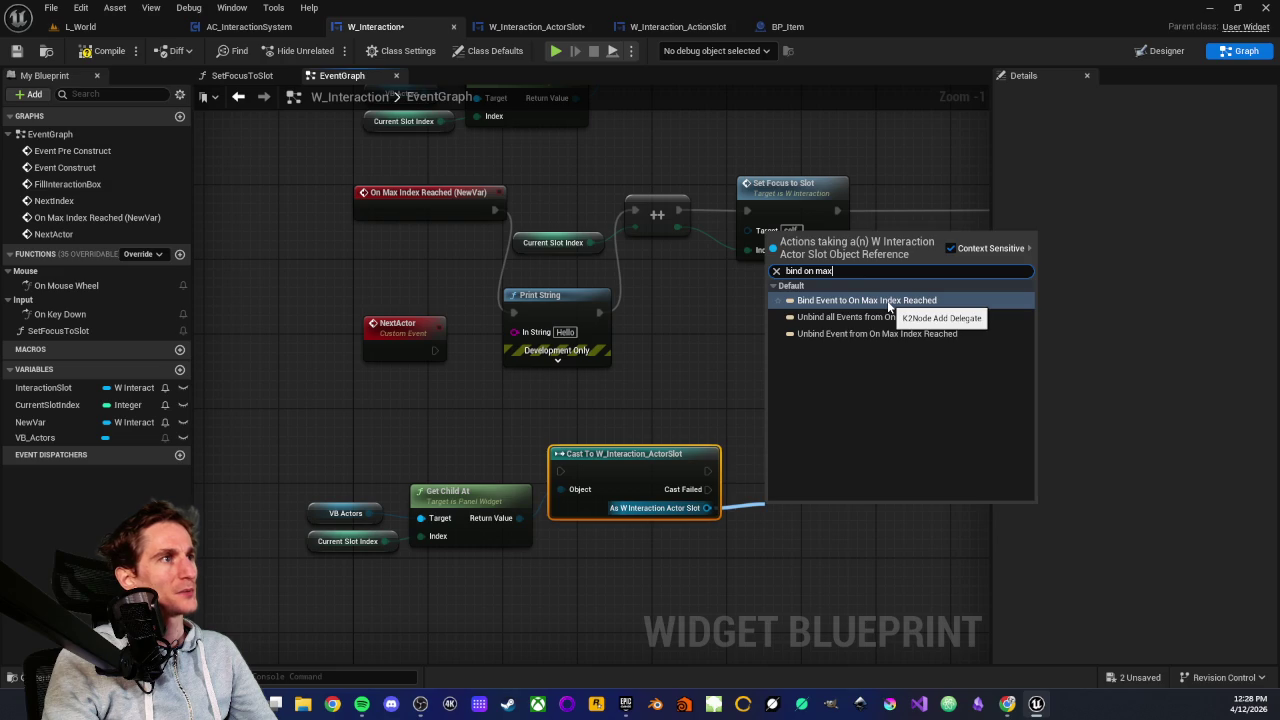
left_click(860, 302)
left_click_drag(829, 510, 820, 454)
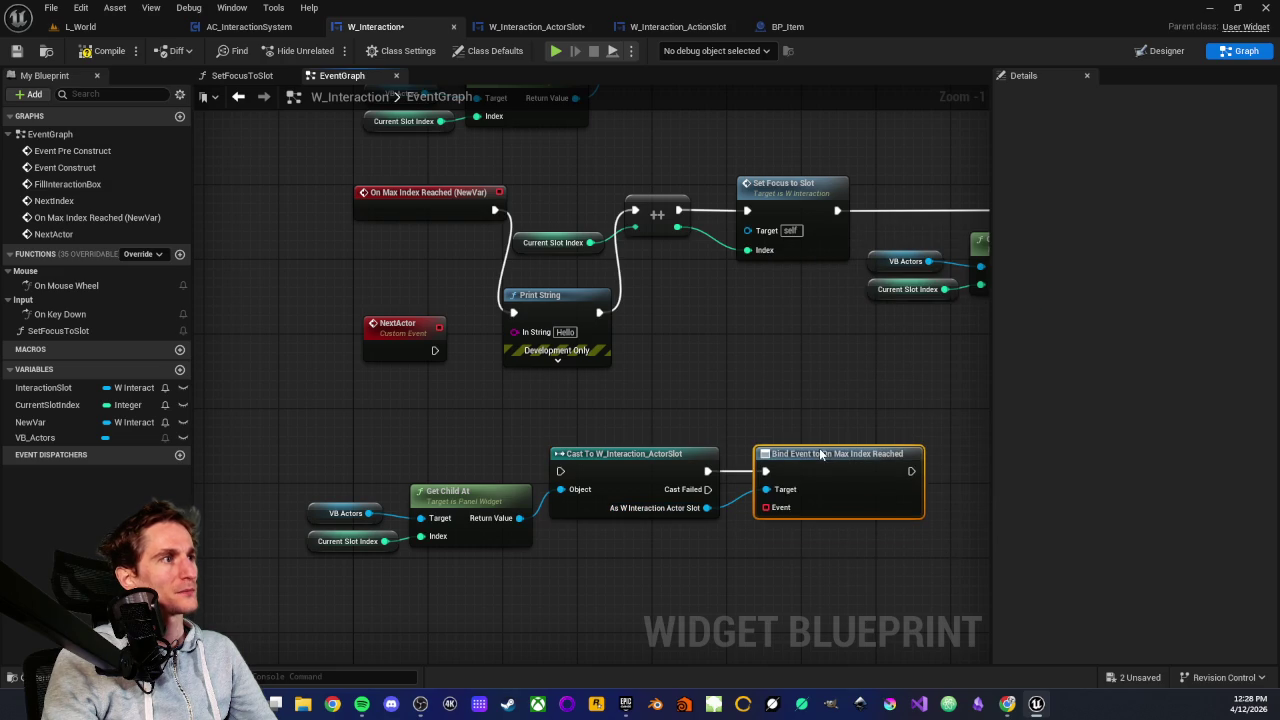
Arrange the Get Child At, Cast To W_Interaction_ActorSlot and Bind Event nodes neatly
scroll(697, 425, "down", 2)
left_click_drag(377, 444, 849, 551)
scroll(662, 532, "up", 3)
left_click(714, 528)
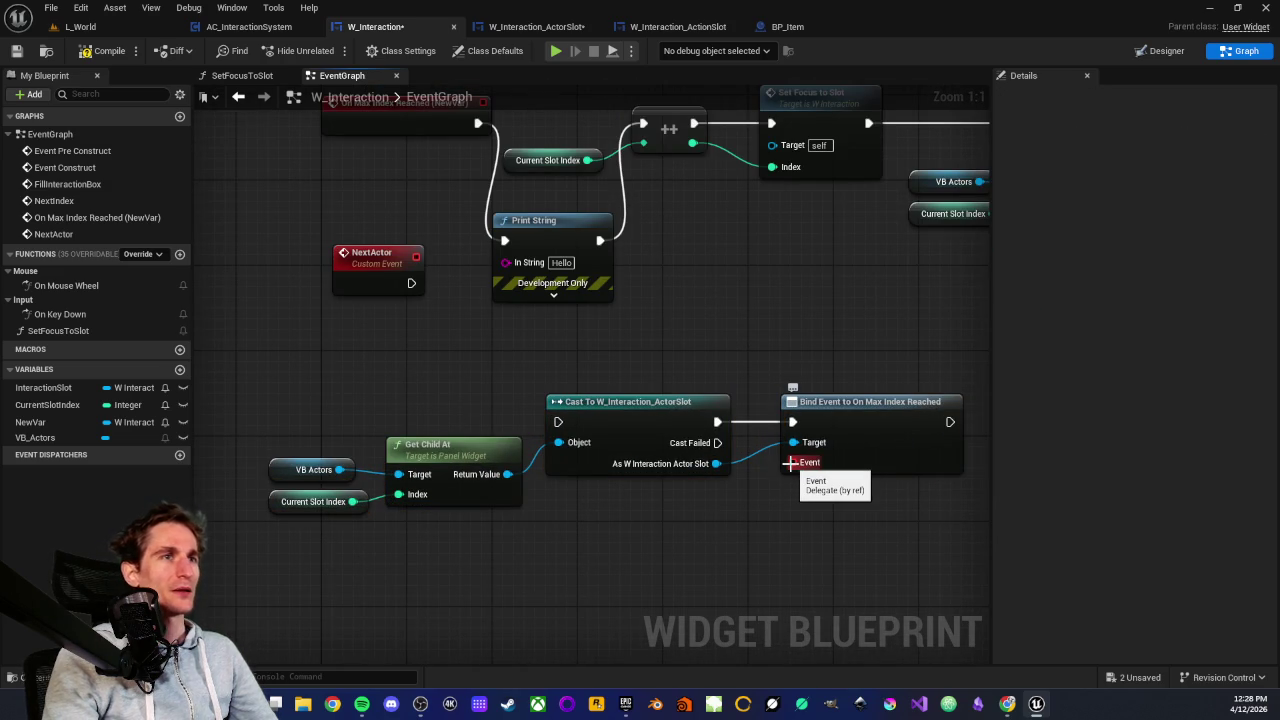
scroll(790, 463, "down", 1)
mouse_move(580, 424)
left_mouse_down()
mouse_move(489, 424)
mouse_move(596, 426)
left_mouse_up()
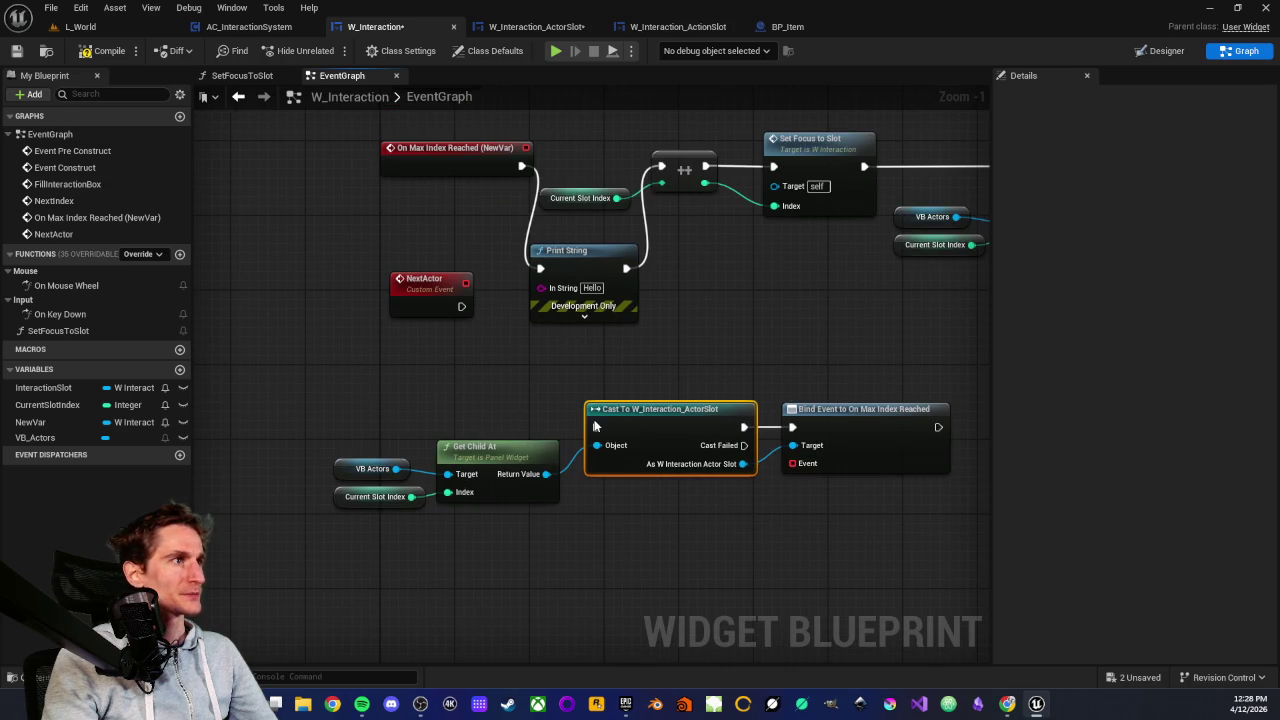
scroll(502, 399, "down", 2)
left_click_drag(291, 447, 800, 550)
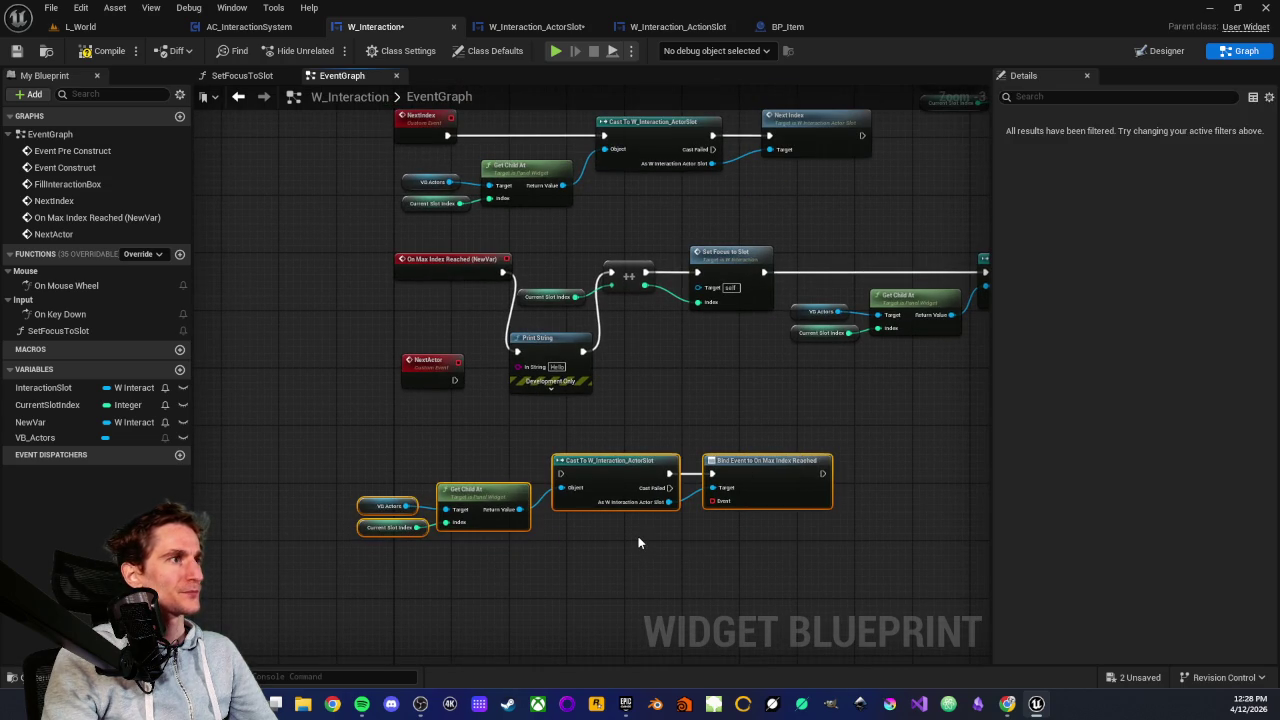
scroll(638, 536, "up", 3)
scroll(422, 507, "down", 5)
left_click_drag(309, 434, 612, 530)
scroll(538, 506, "up", 2)
Drag from the Bind Event node's Event pin to list actions that can supply the delegate
mouse_move(538, 505)
left_mouse_down()
mouse_move(563, 531)
mouse_move(682, 421)
mouse_move(708, 440)
mouse_move(525, 469)
left_mouse_up()
scroll(525, 469, "down", 1)
scroll(533, 476, "down", 1)
scroll(538, 480, "up", 1)
scroll(539, 485, "up", 2)
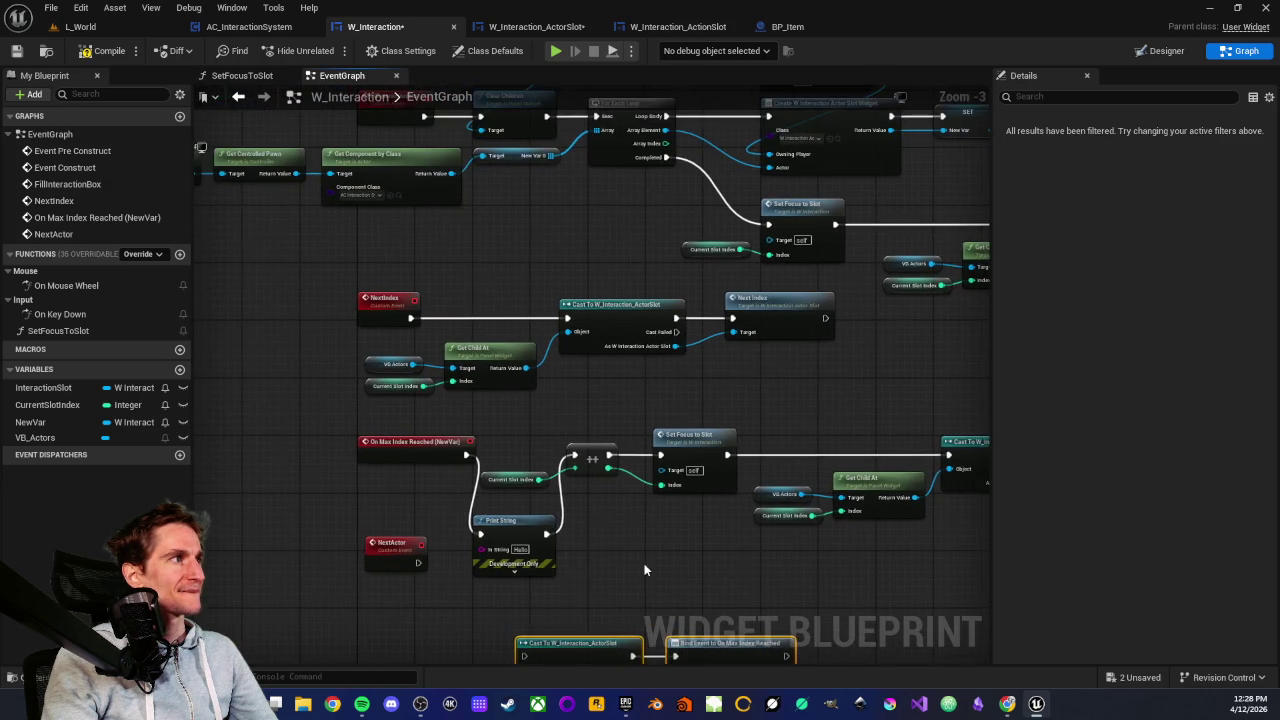
scroll(603, 388, "up", 1)
scroll(603, 394, "down", 2)
left_click_drag(624, 536, 626, 410)
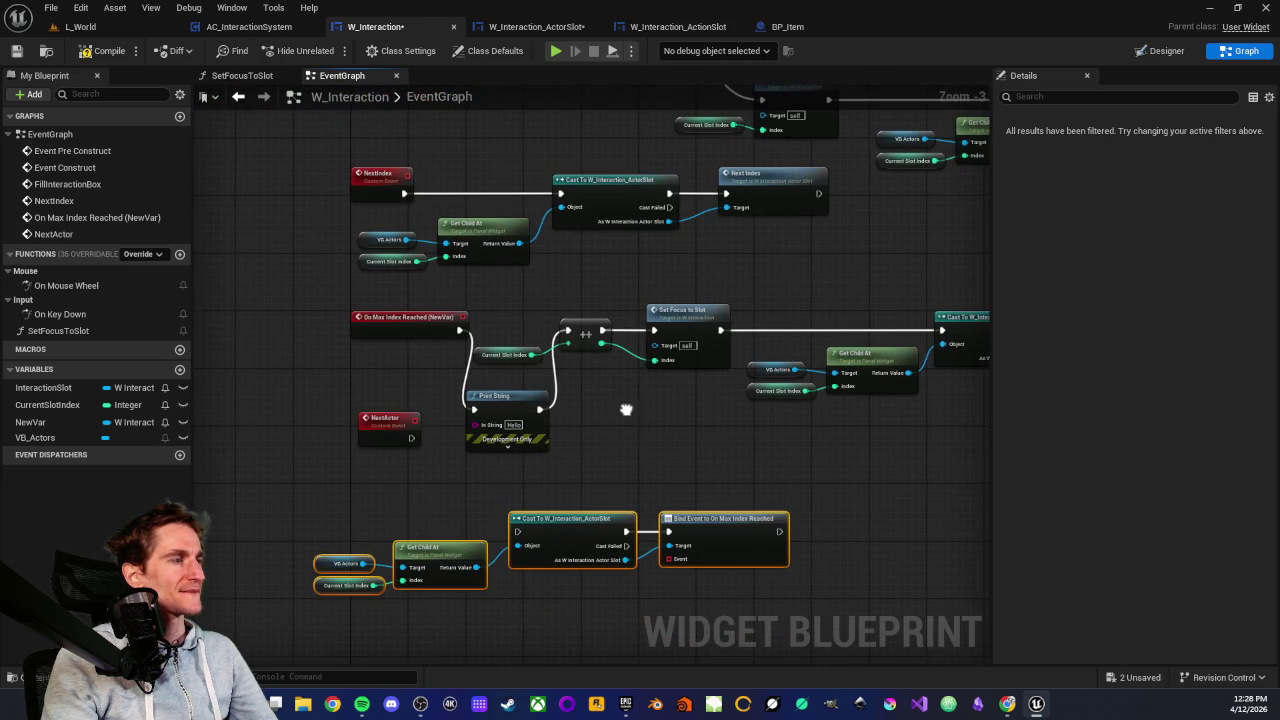
left_click_drag(618, 466, 534, 514)
scroll(534, 514, "down", 1)
left_click_drag(520, 391, 588, 440)
scroll(587, 433, "up", 1)
scroll(443, 409, "up", 1)
scroll(482, 452, "up", 1)
scroll(718, 521, "up", 1)
left_click_drag(718, 521, 567, 432)
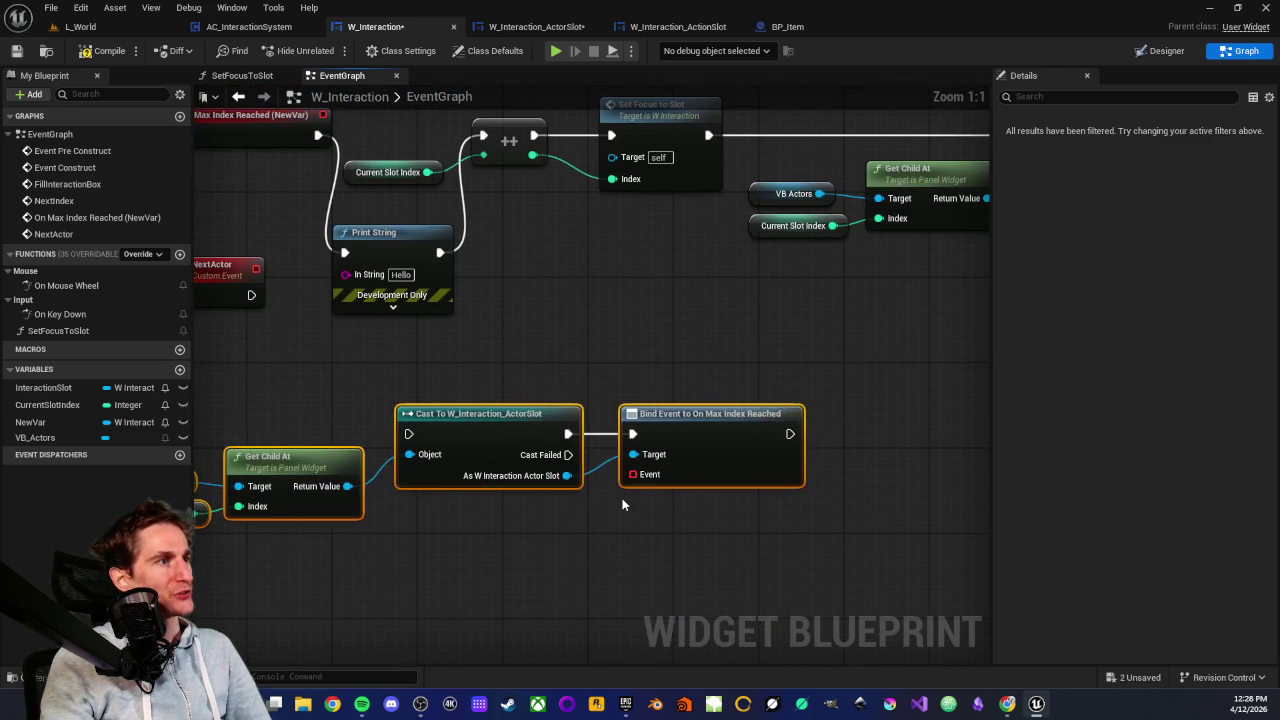
mouse_move(634, 474)
left_mouse_down()
mouse_move(657, 522)
mouse_move(620, 415)
left_mouse_up()
Add a Create Event node for the binding and set its function to NextActor
left_click(667, 316)
left_click(692, 329)
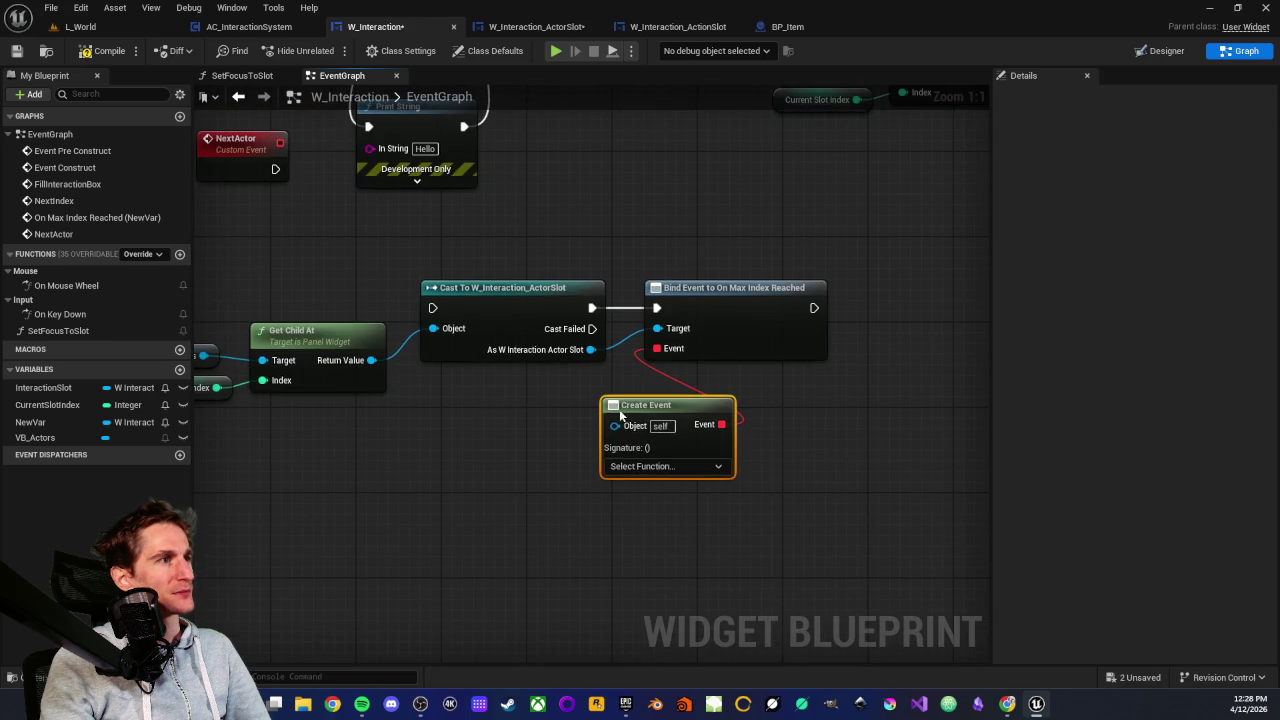
left_click(634, 467)
scroll(729, 550, "down", 2)
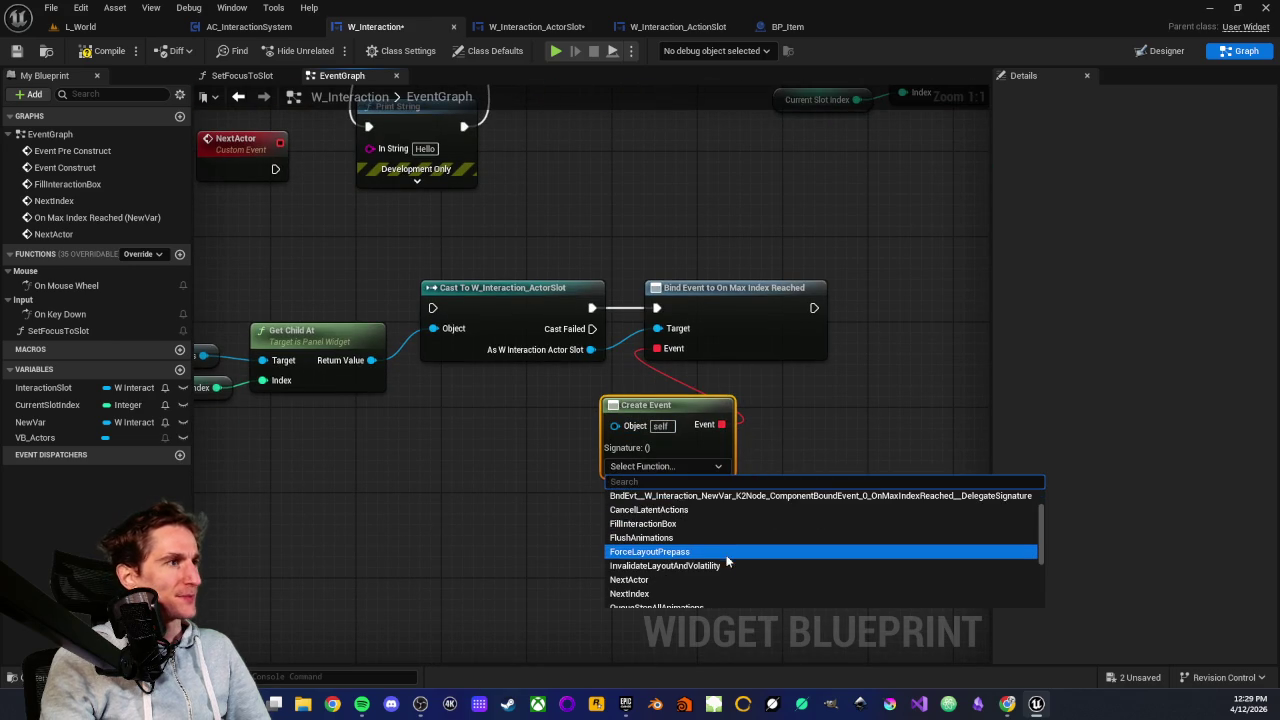
left_click(669, 586)
Wire the NextActor event to Print String and delete the old On Max Index Reached (NewVar) event
left_click_drag(287, 213, 531, 416)
mouse_move(517, 372)
left_mouse_down()
mouse_move(707, 223)
mouse_move(749, 213)
left_mouse_up()
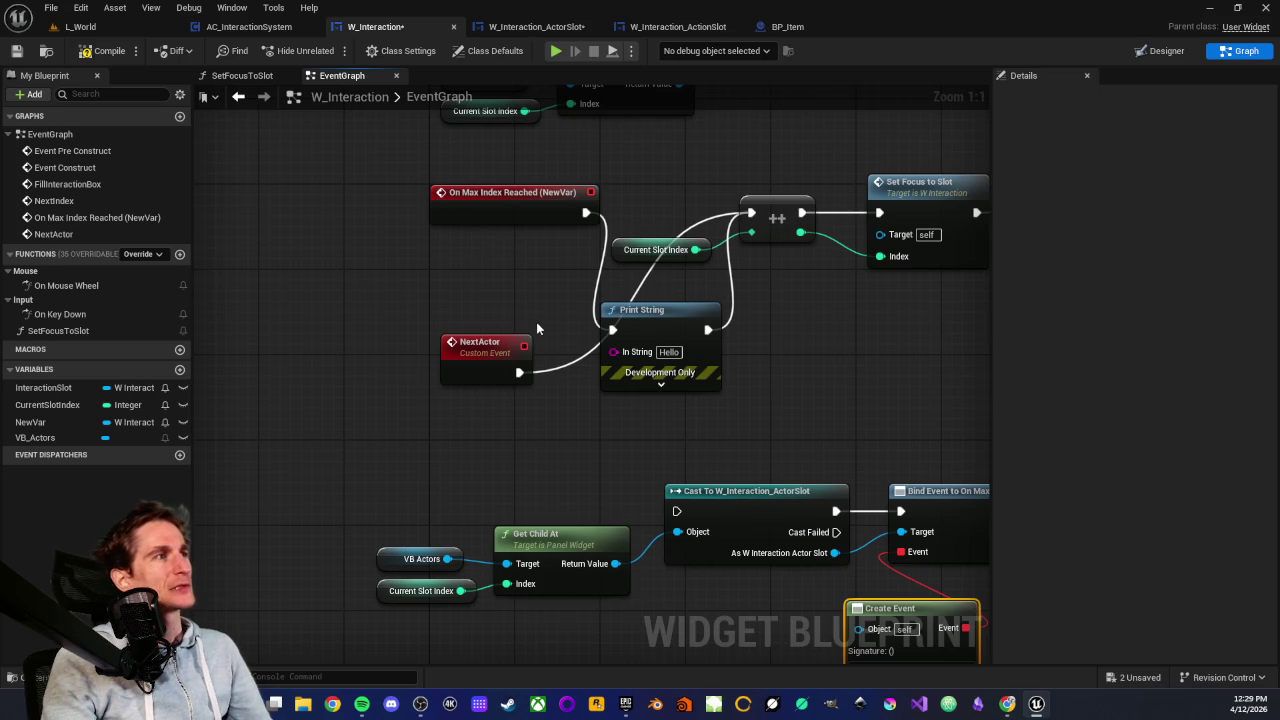
left_click_drag(517, 372, 603, 333)
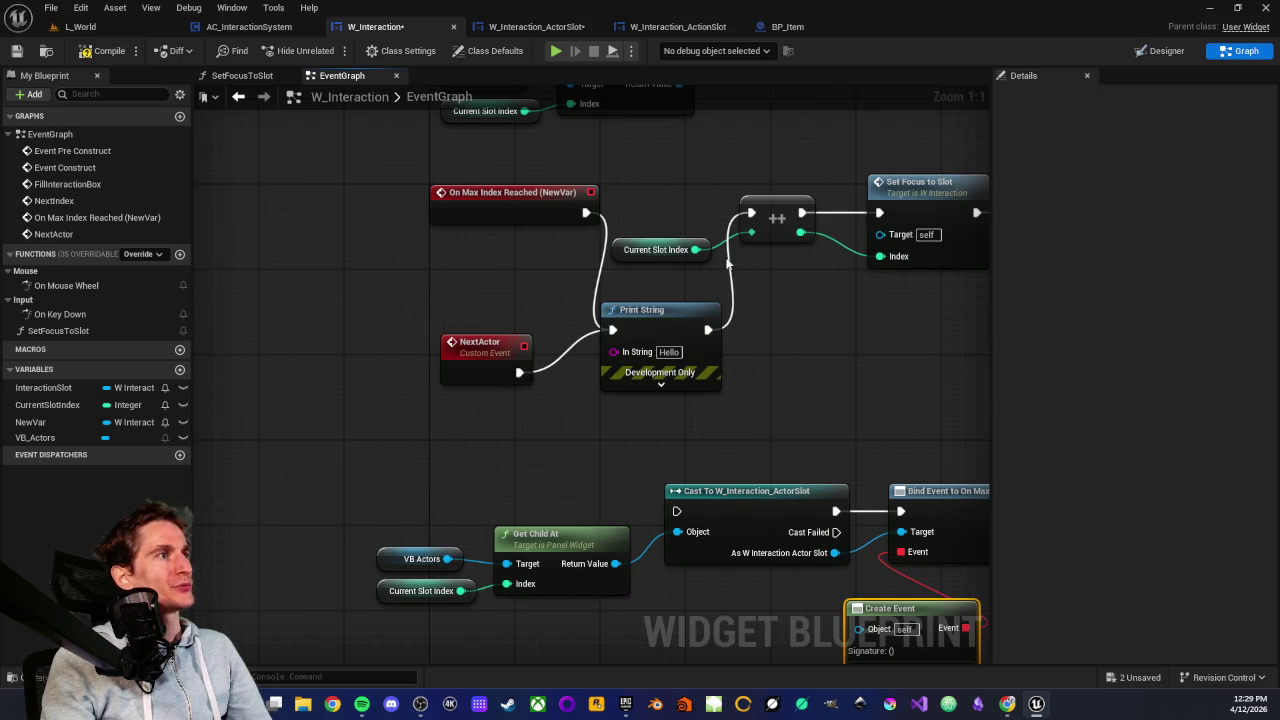
left_click(549, 195)
key("Delete")
Move the NextActor event beside Print String
scroll(547, 197, "down", 3)
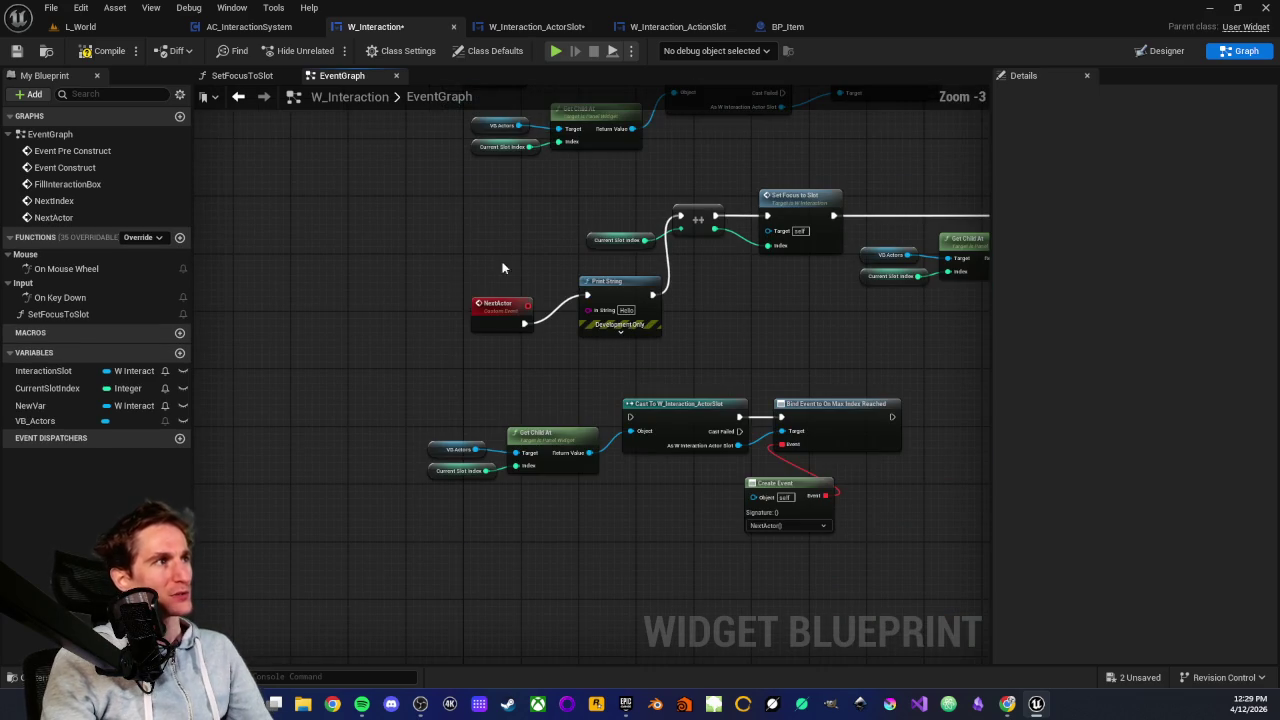
left_click_drag(490, 317, 481, 289)
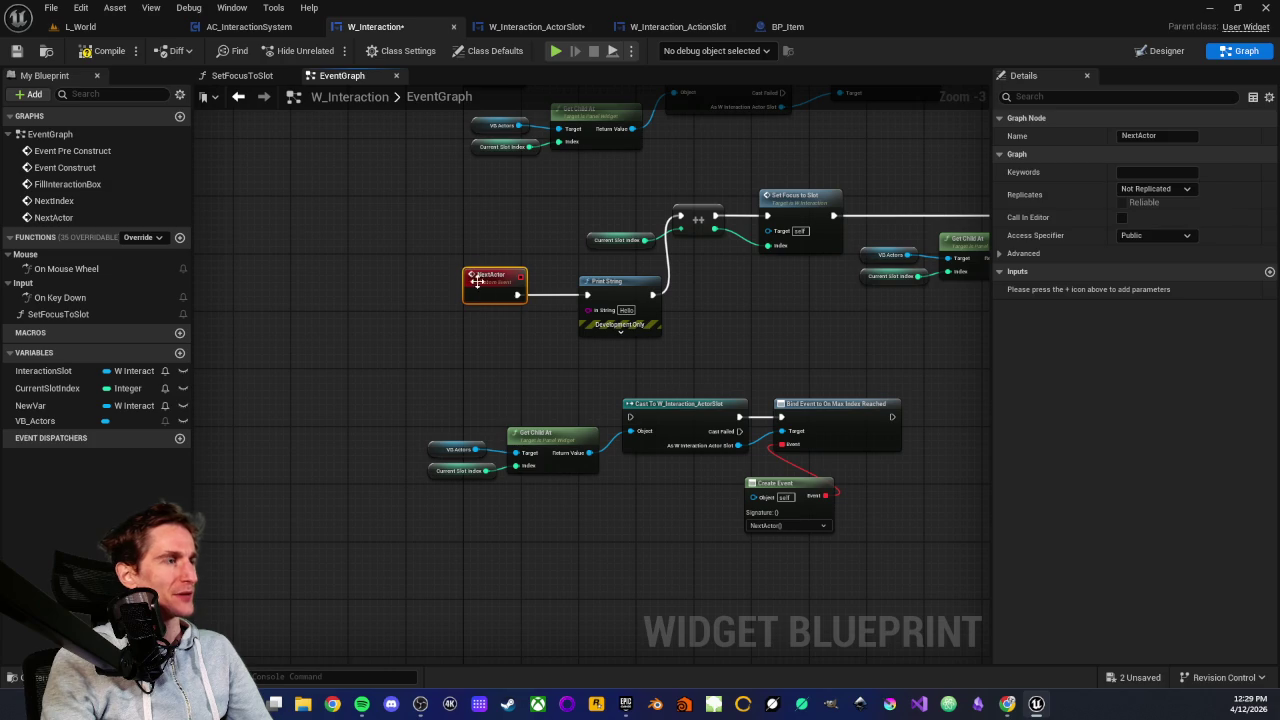
left_click(480, 244)
left_click_drag(475, 238, 336, 195)
Review the Create Event and Bind Event to On Max Index Reached nodes
scroll(651, 449, "up", 4)
left_click(688, 410)
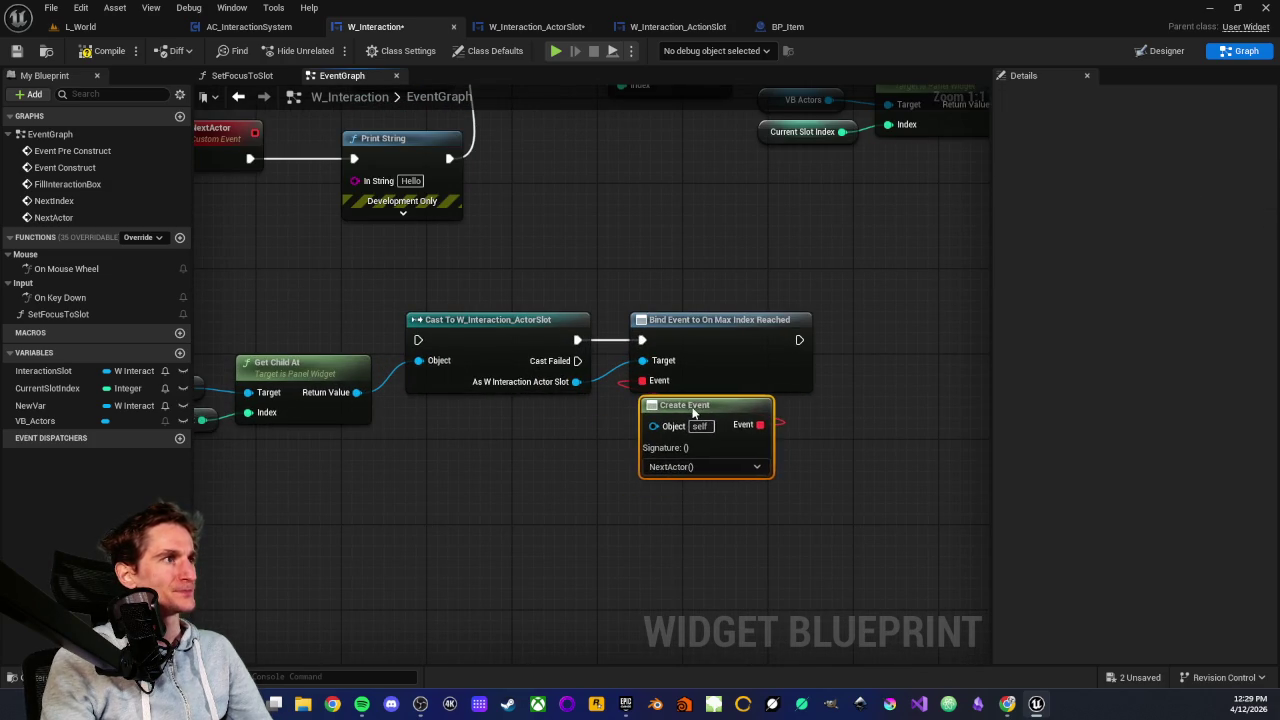
left_click(491, 472)
scroll(493, 470, "down", 1)
left_click_drag(493, 470, 622, 494)
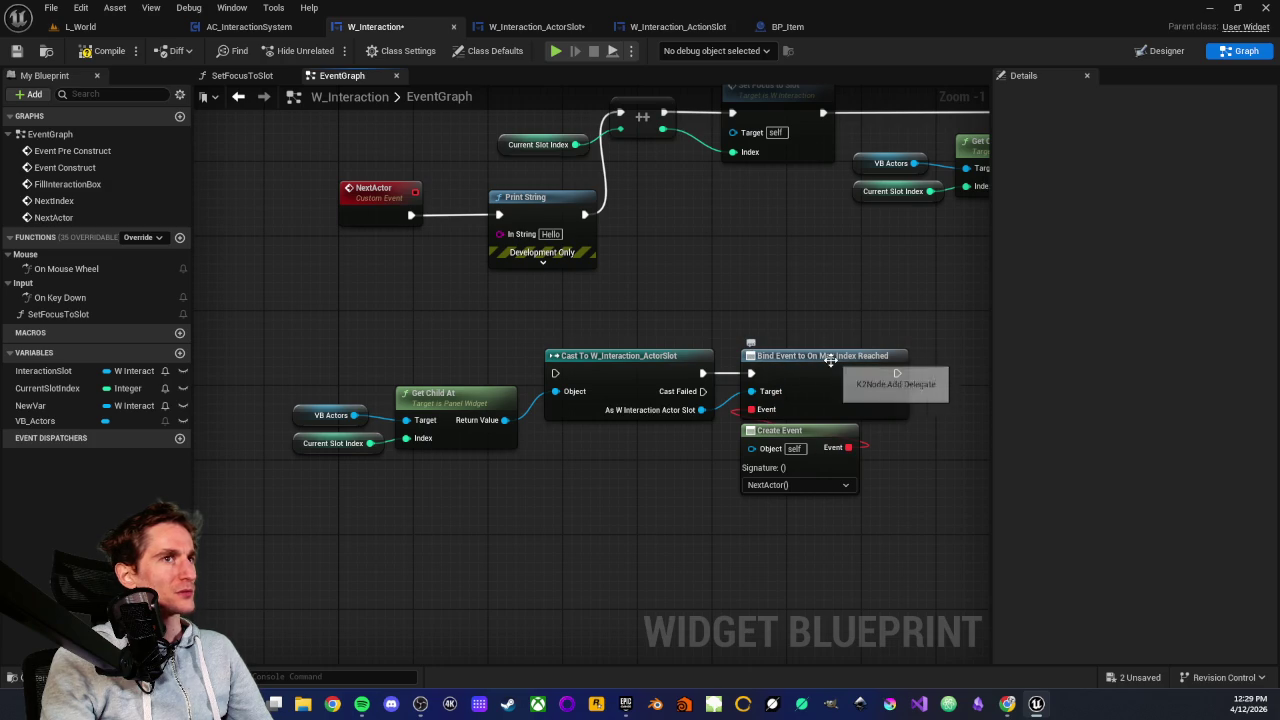
left_click(863, 371)
left_click(797, 308)
scroll(546, 352, "down", 2)
scroll(810, 484, "down", 2)
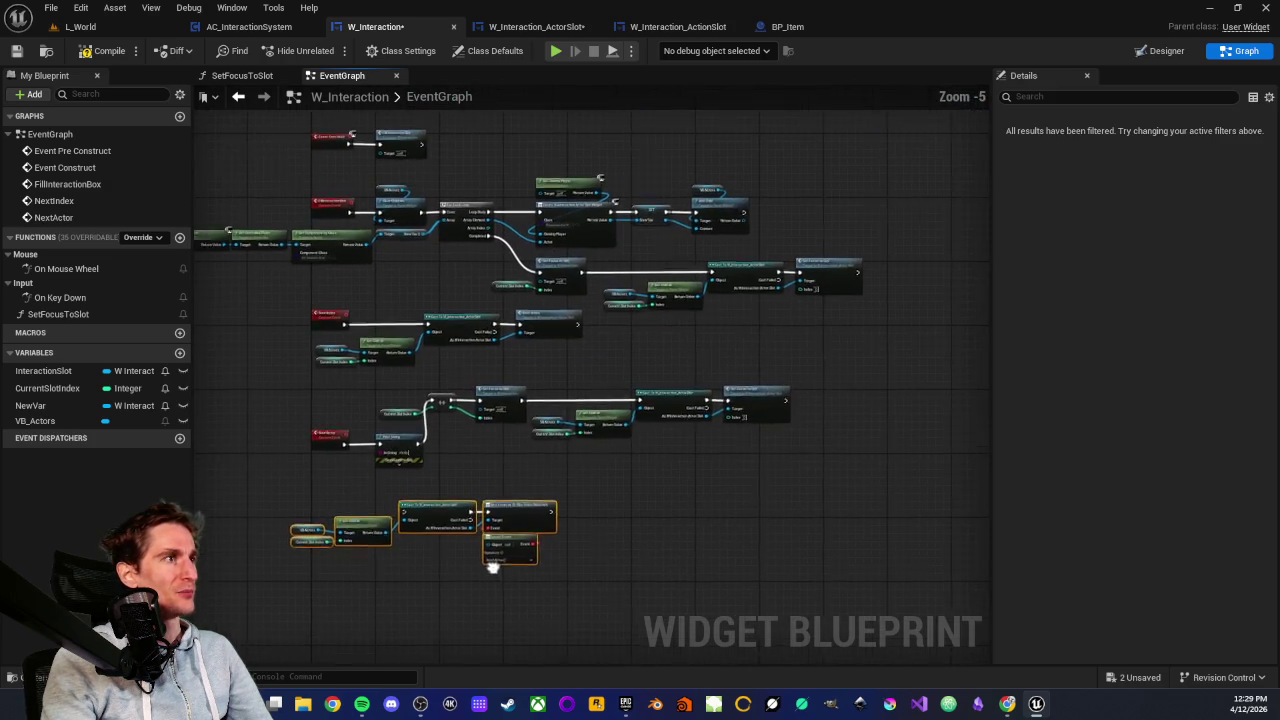
Move the binding node group up and to the right
scroll(543, 449, "up", 4)
scroll(602, 499, "down", 2)
left_click_drag(602, 499, 600, 507)
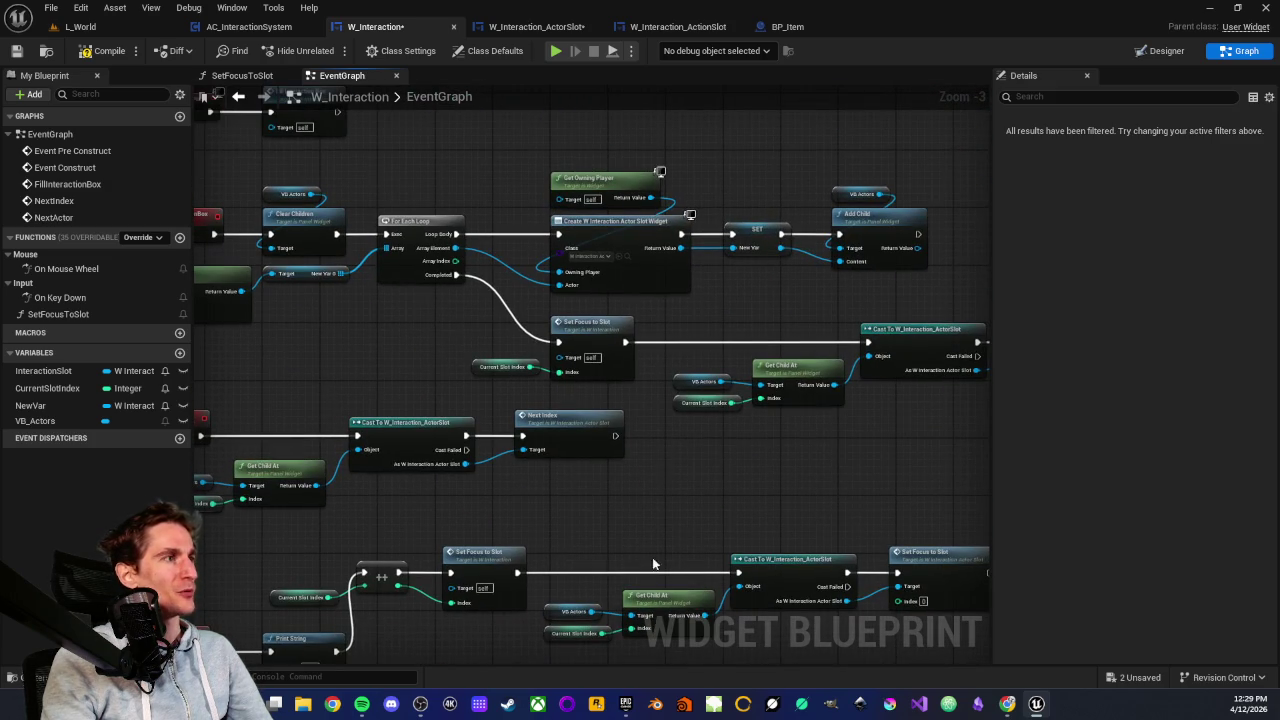
scroll(652, 563, "down", 2)
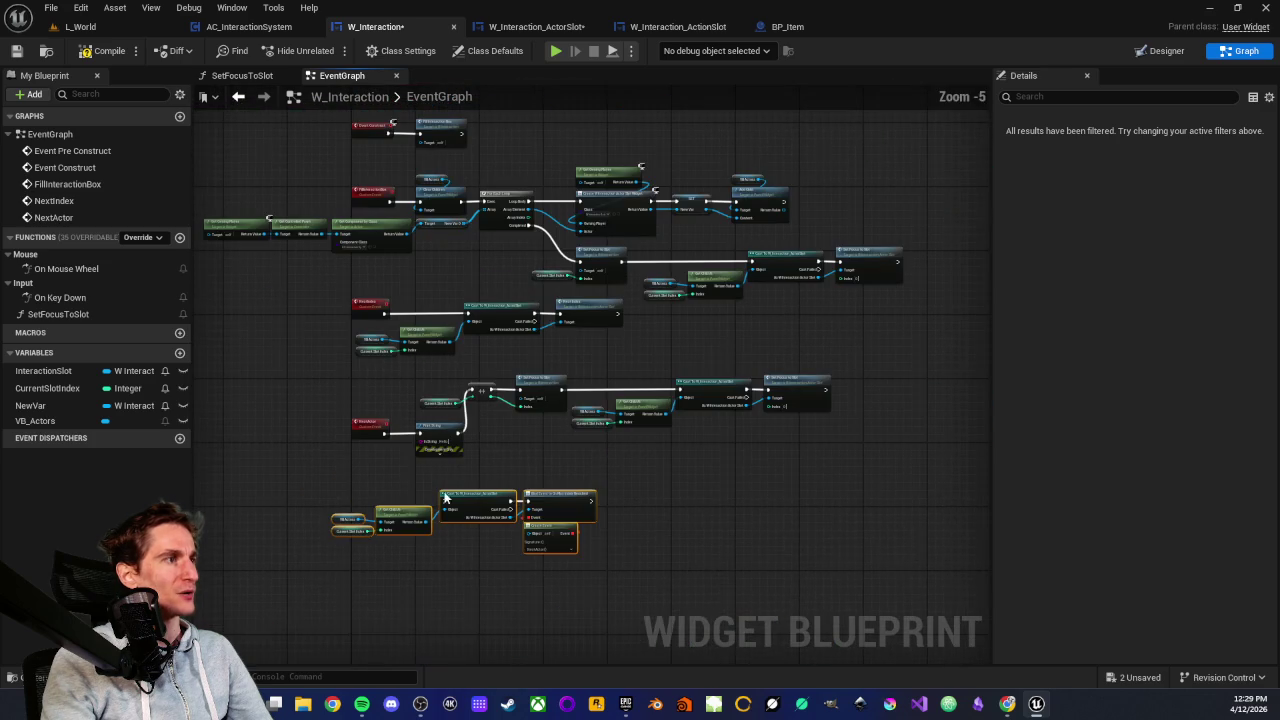
left_click_drag(601, 591, 515, 619)
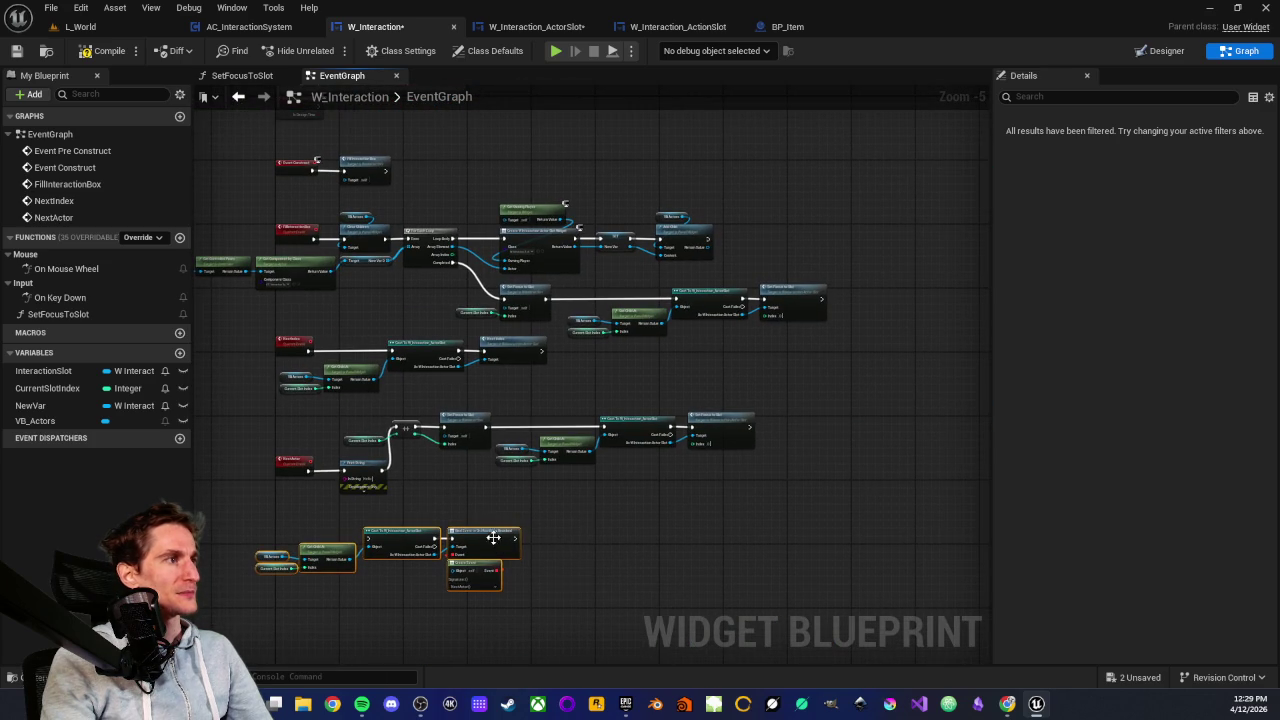
mouse_move(493, 538)
left_mouse_down()
mouse_move(860, 354)
mouse_move(712, 297)
mouse_move(690, 309)
left_mouse_up()
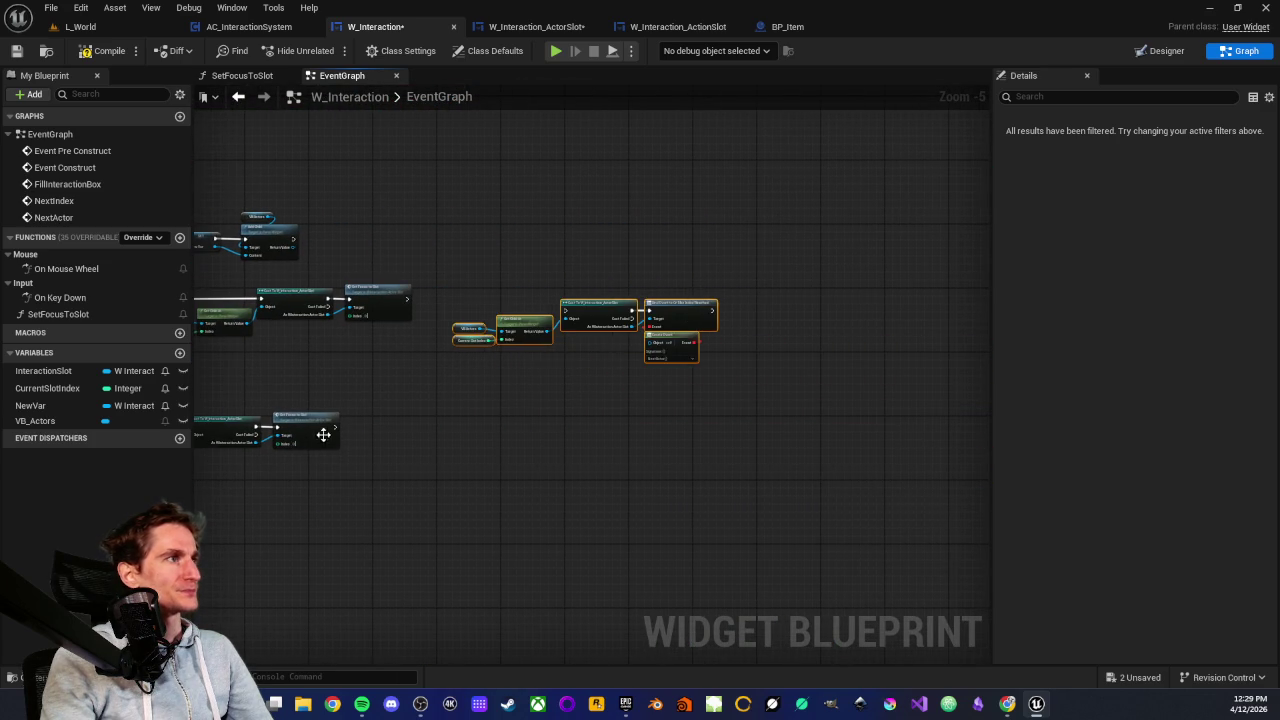
scroll(703, 384, "up", 4)
scroll(429, 435, "down", 1)
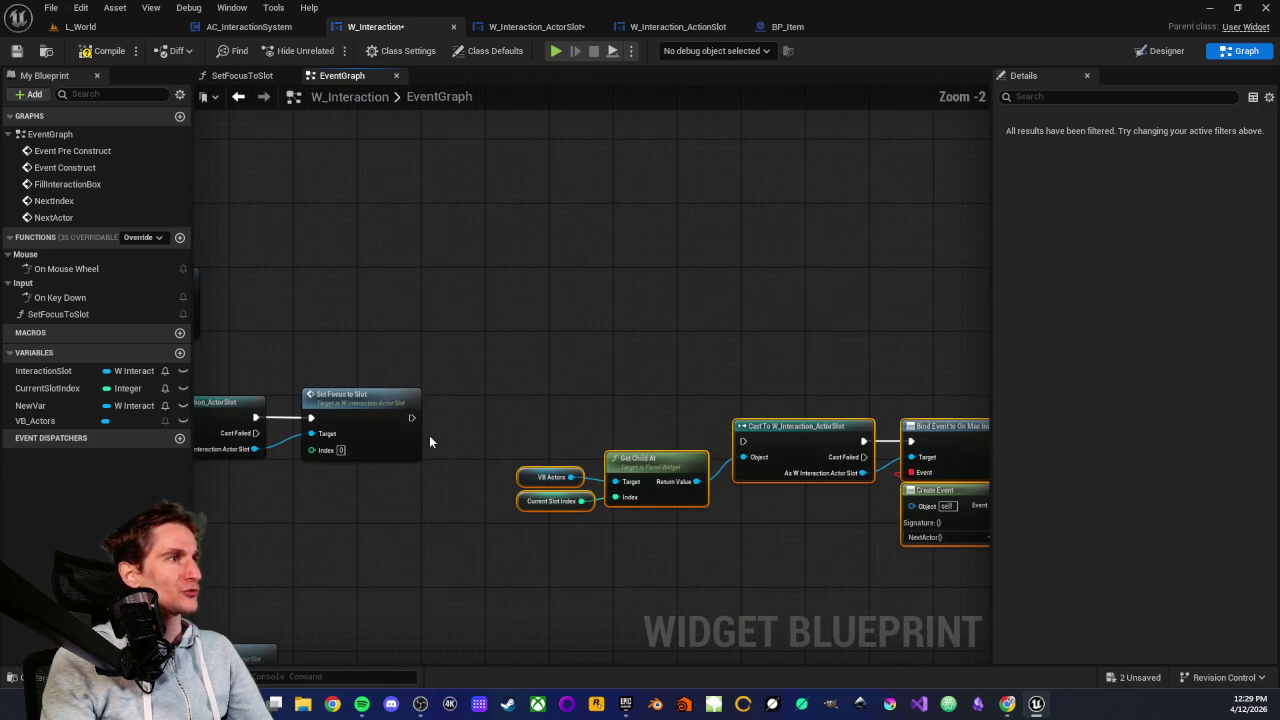
Wire Set Focus to Slot's execution output into the Cast To W_Interaction_ActorSlot node
mouse_move(405, 424)
left_mouse_down()
mouse_move(865, 429)
mouse_move(625, 455)
mouse_move(610, 441)
left_mouse_up()
mouse_move(567, 481)
left_mouse_down()
mouse_move(610, 457)
mouse_move(631, 406)
left_mouse_up()
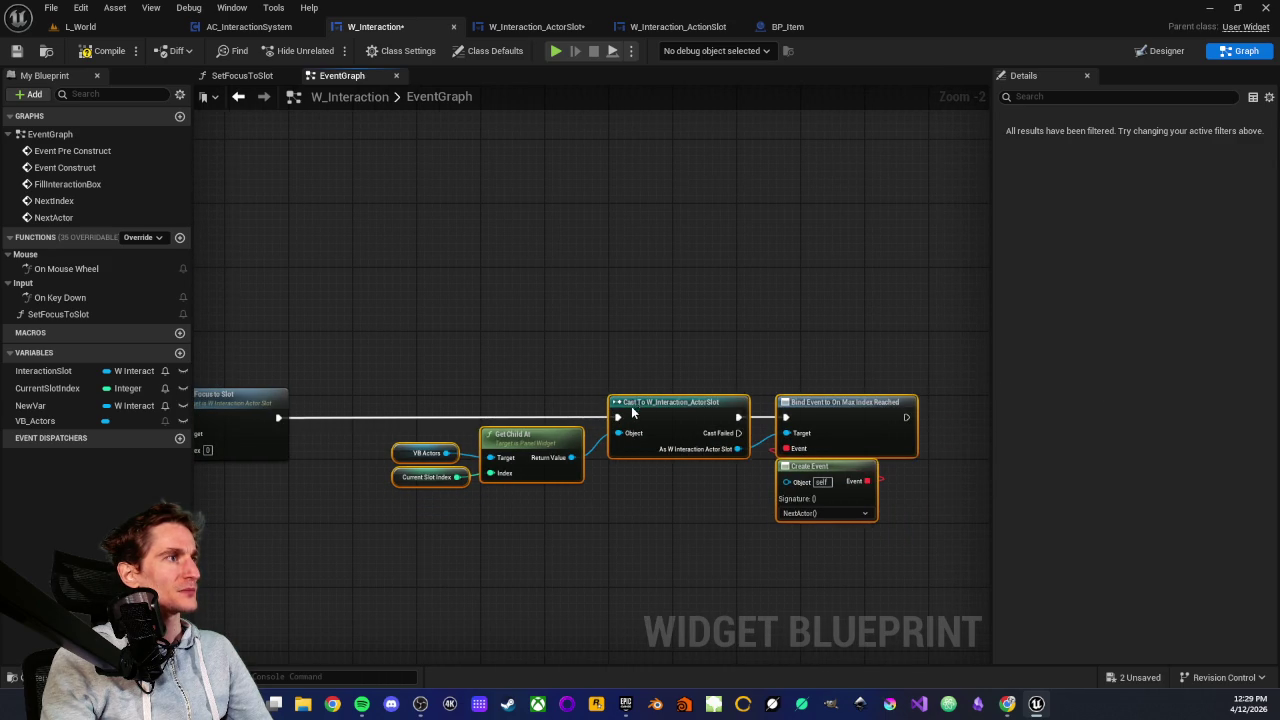
left_click(533, 524)
scroll(534, 496, "down", 1)
scroll(531, 498, "down", 1)
Frame the binding nodes and move NextActor and Print String clear of Current Slot Index
left_click_drag(494, 358, 775, 474)
key("Home")
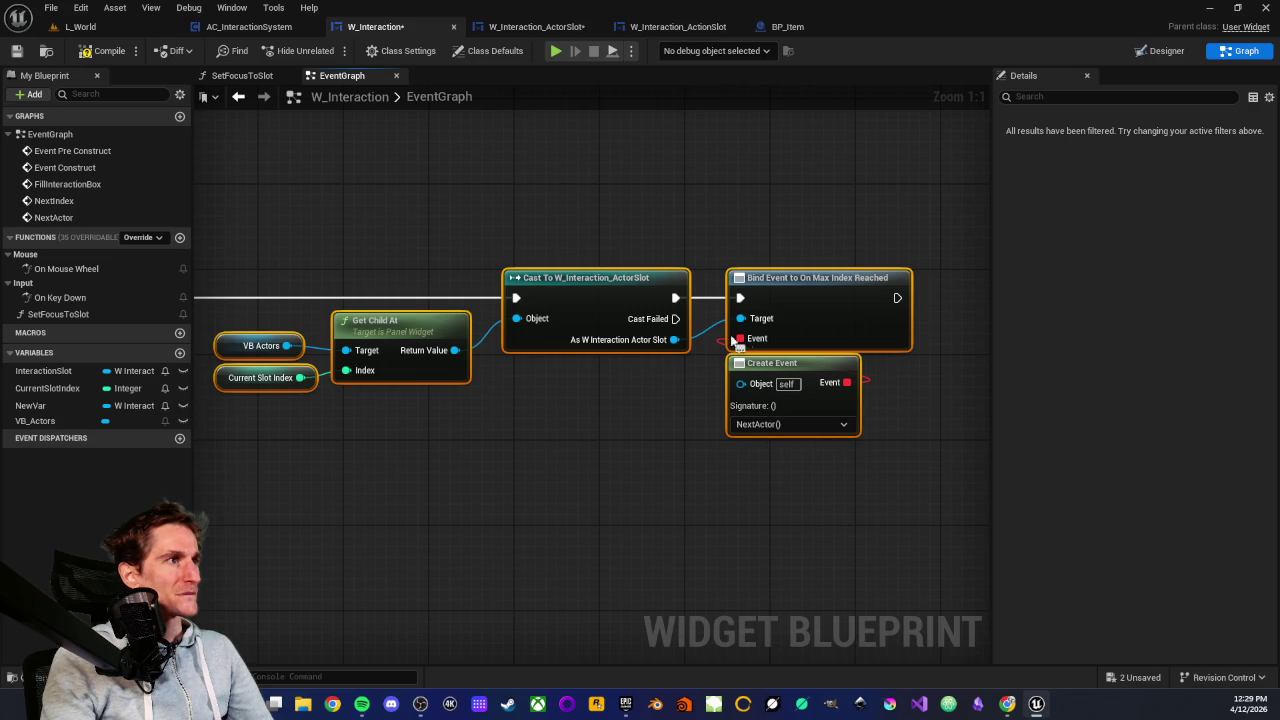
scroll(718, 322, "down", 4)
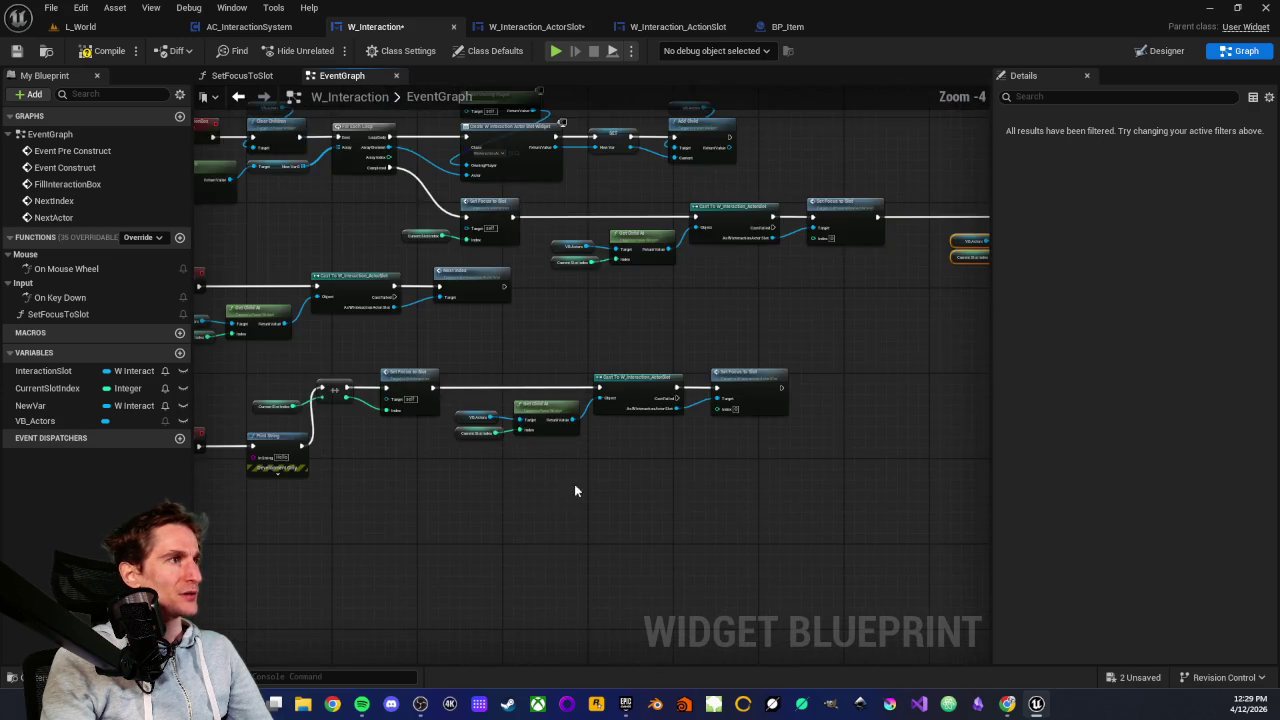
scroll(760, 461, "up", 2)
left_click_drag(316, 374, 508, 427)
mouse_move(310, 409)
left_mouse_down()
mouse_move(342, 394)
mouse_move(489, 484)
left_mouse_up()
mouse_move(505, 418)
left_mouse_down()
mouse_move(518, 338)
mouse_move(494, 342)
mouse_move(500, 328)
mouse_move(478, 420)
left_mouse_up()
left_click(502, 322)
Reconnect Set Focus to Slot's execution to the cast after tidying
scroll(808, 470, "up", 2)
scroll(700, 470, "down", 6)
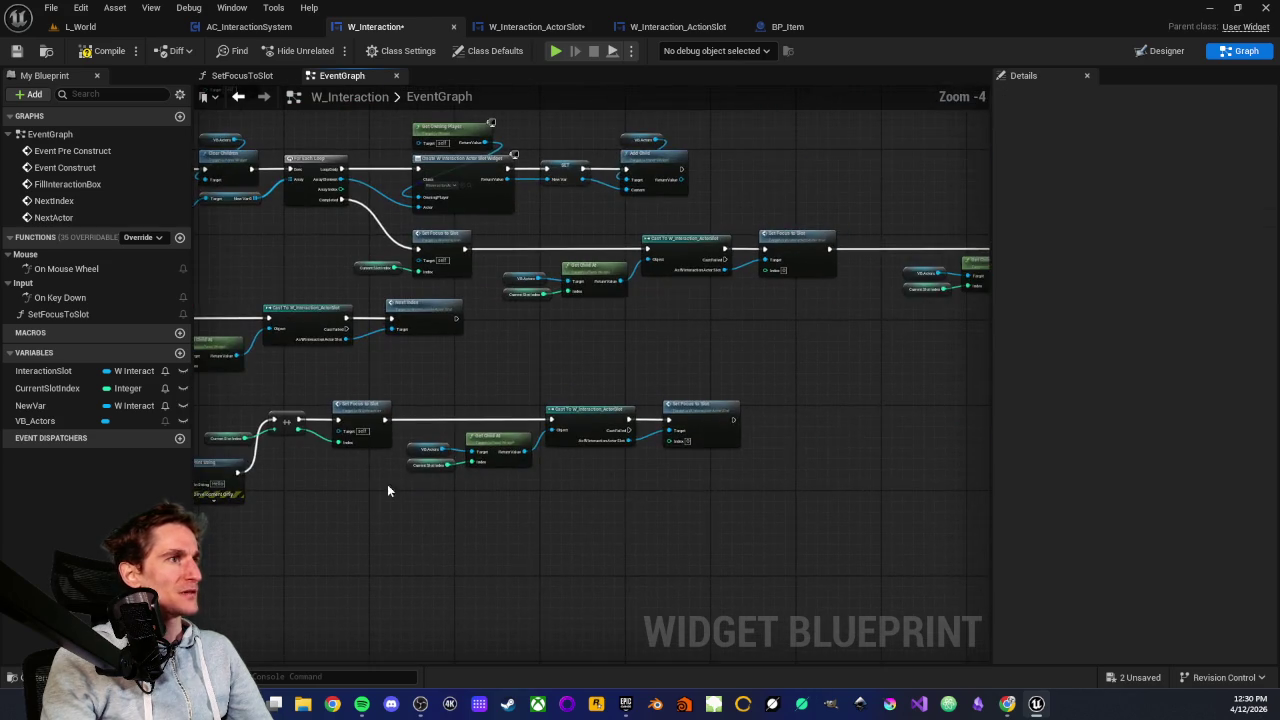
scroll(594, 471, "up", 2)
mouse_move(467, 448)
left_mouse_down()
mouse_move(800, 343)
mouse_move(790, 284)
left_mouse_up()
scroll(790, 284, "up", 3)
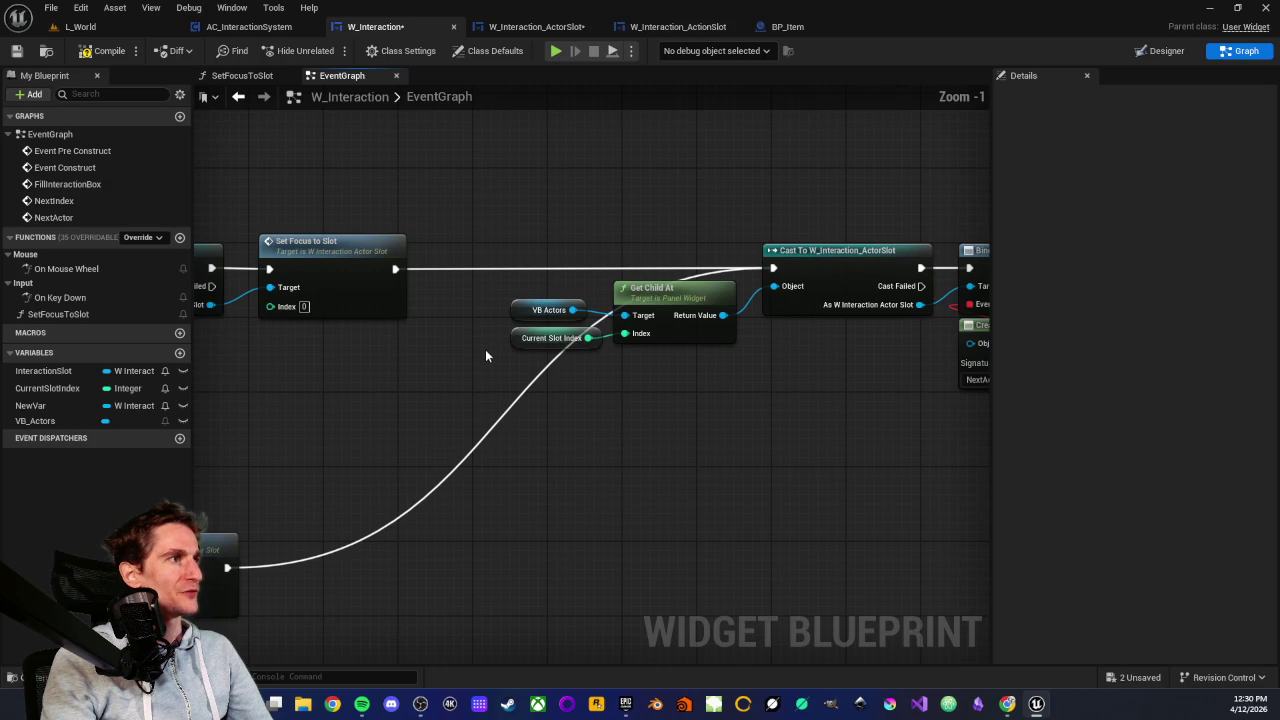
left_click_drag(585, 371, 476, 371)
Confirm Create Event's bound function is NextActor and switch to the L_World level
mouse_move(469, 586)
left_mouse_down()
mouse_move(646, 521)
mouse_move(531, 606)
mouse_move(499, 487)
left_mouse_up()
left_click(706, 406)
left_click_drag(290, 539, 380, 491)
scroll(454, 494, "down", 2)
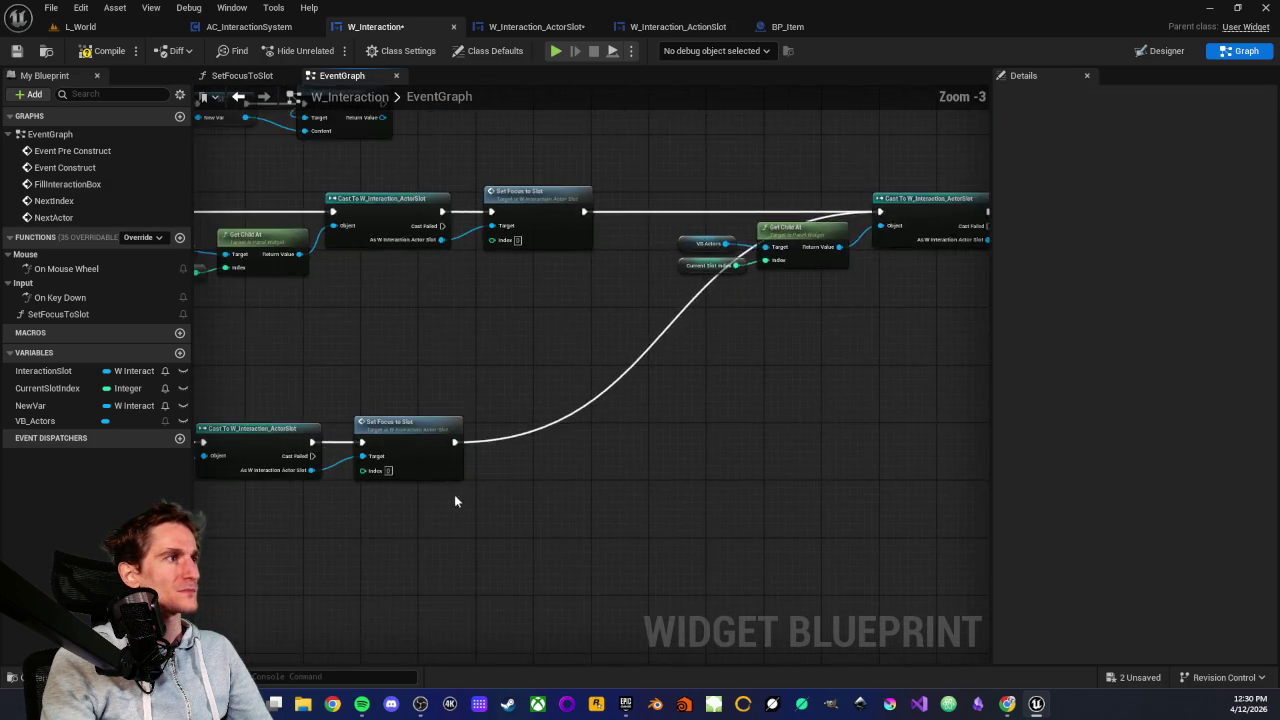
scroll(454, 494, "up", 4)
left_click_drag(538, 500, 716, 500)
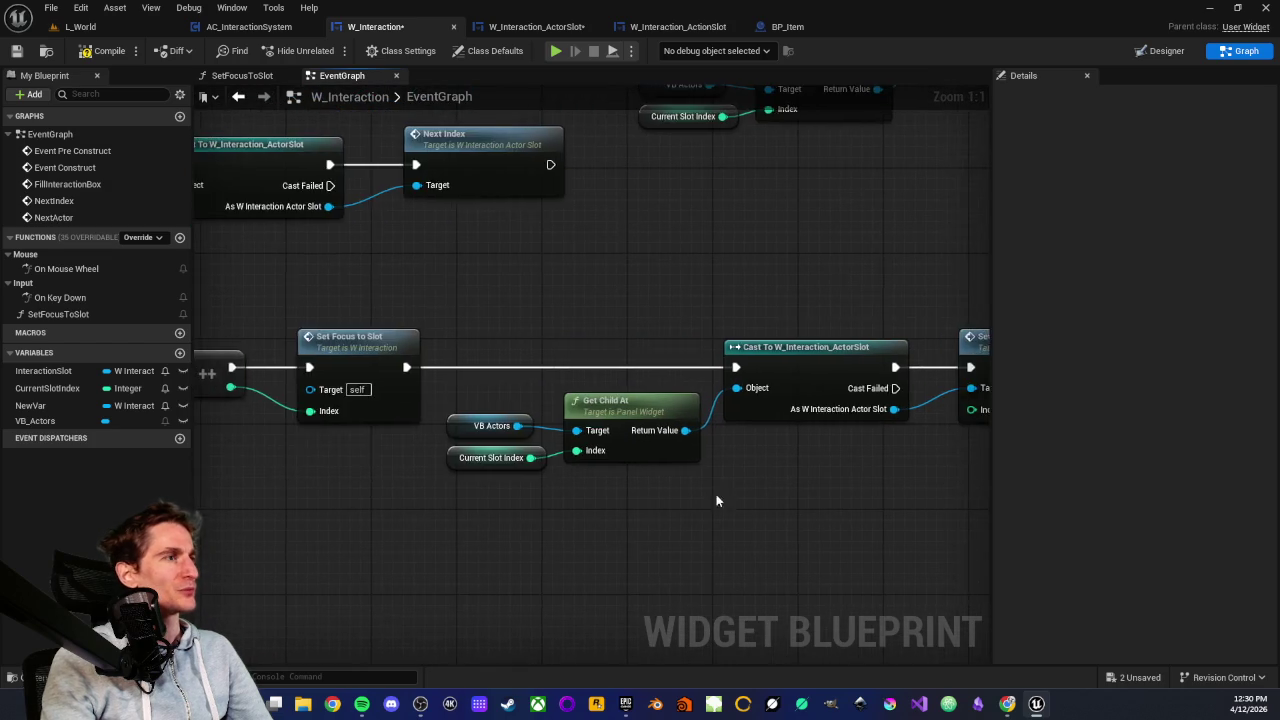
scroll(566, 346, "down", 4)
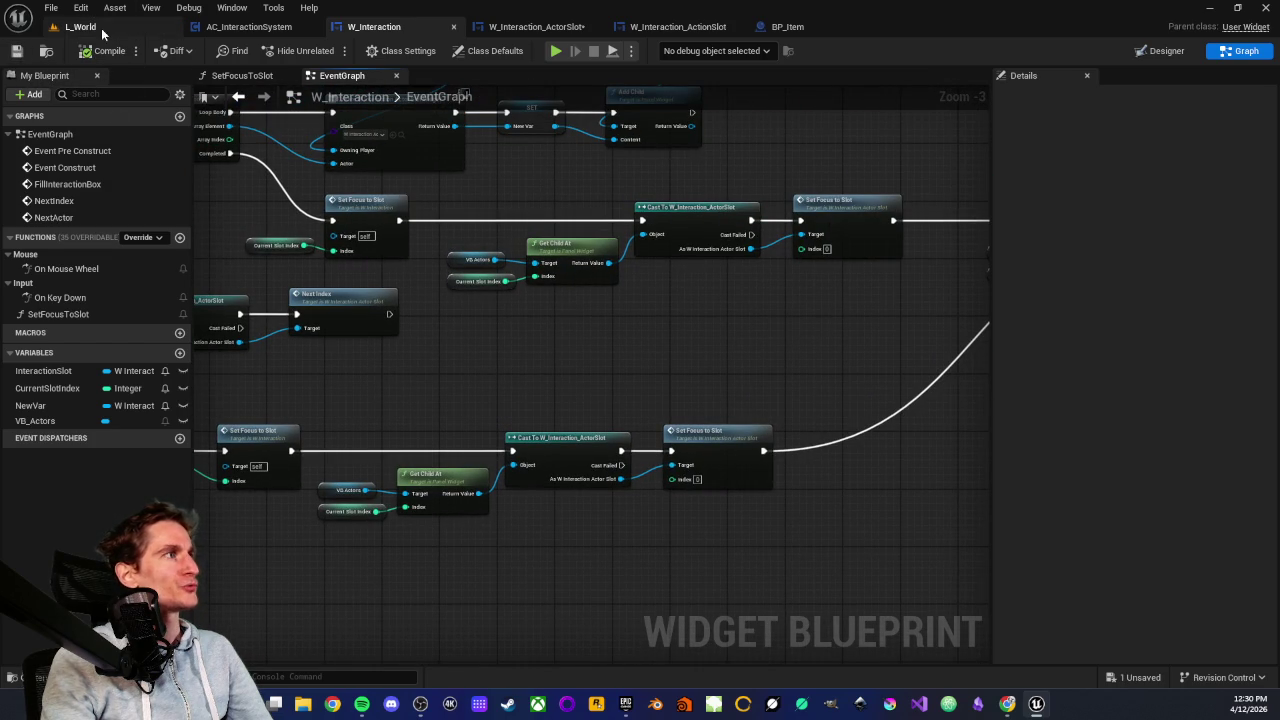
left_click(80, 26)
Playtest the level cycling Action, Action, Pick up and Eat entries, then stop and open BP_Item
left_click(331, 51)
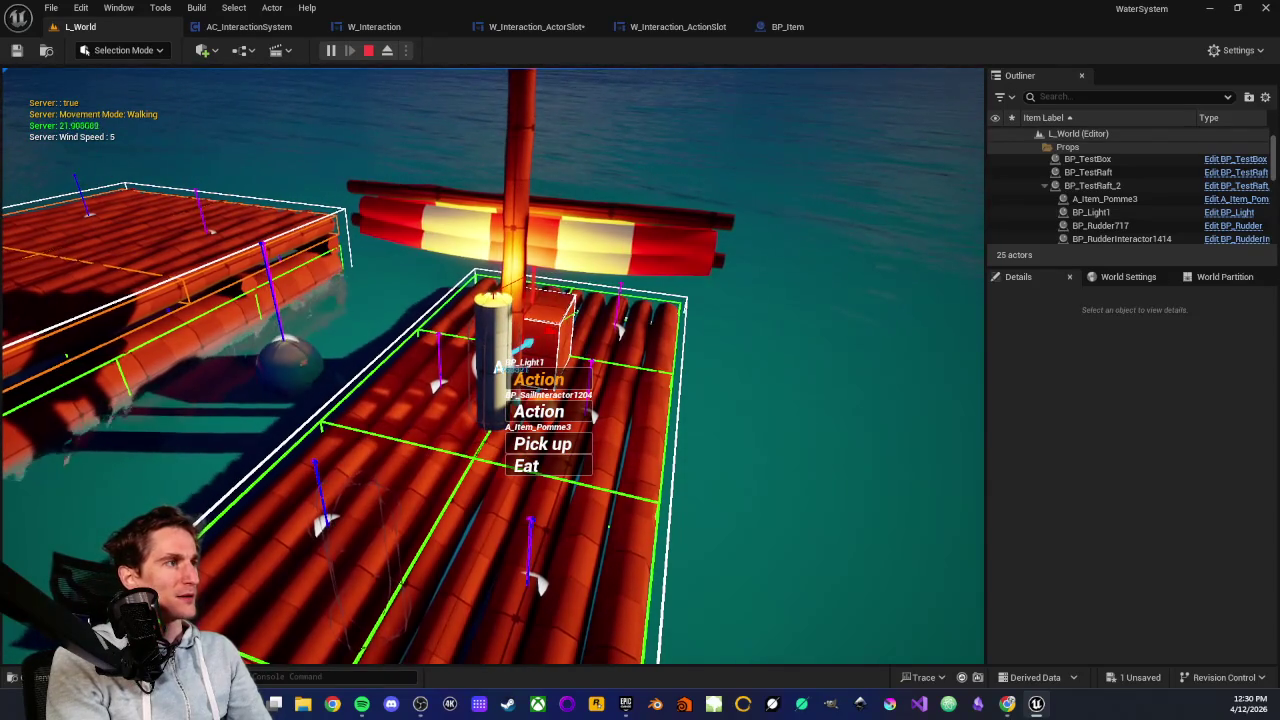
scroll(492, 365, "down", 1)
scroll(492, 365, "up", 1)
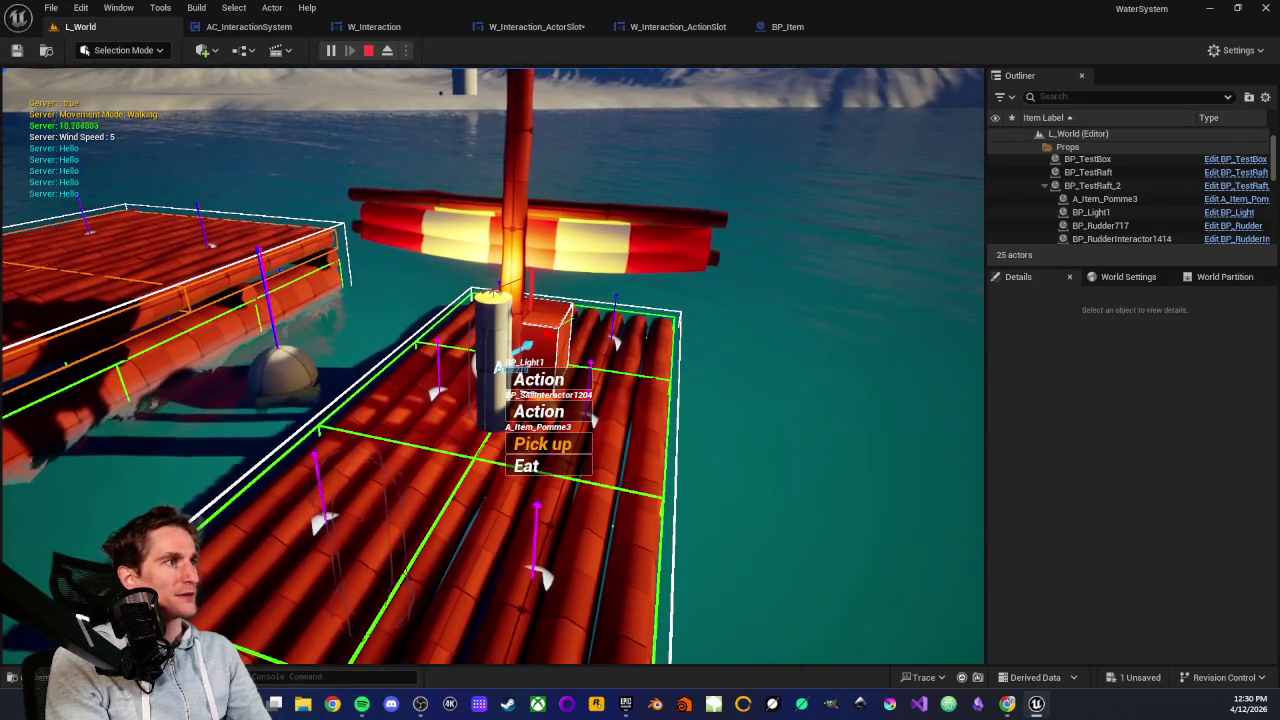
scroll(492, 365, "down", 2)
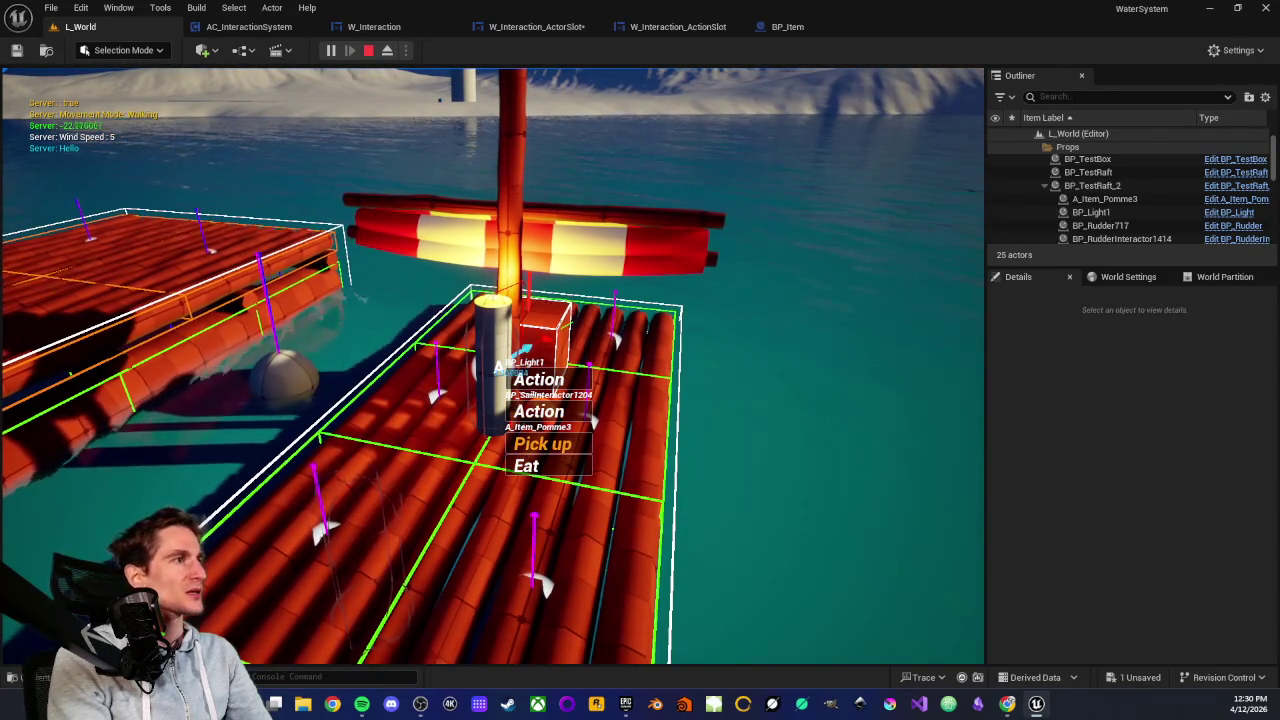
scroll(497, 367, "down", 1)
scroll(497, 367, "down", 2)
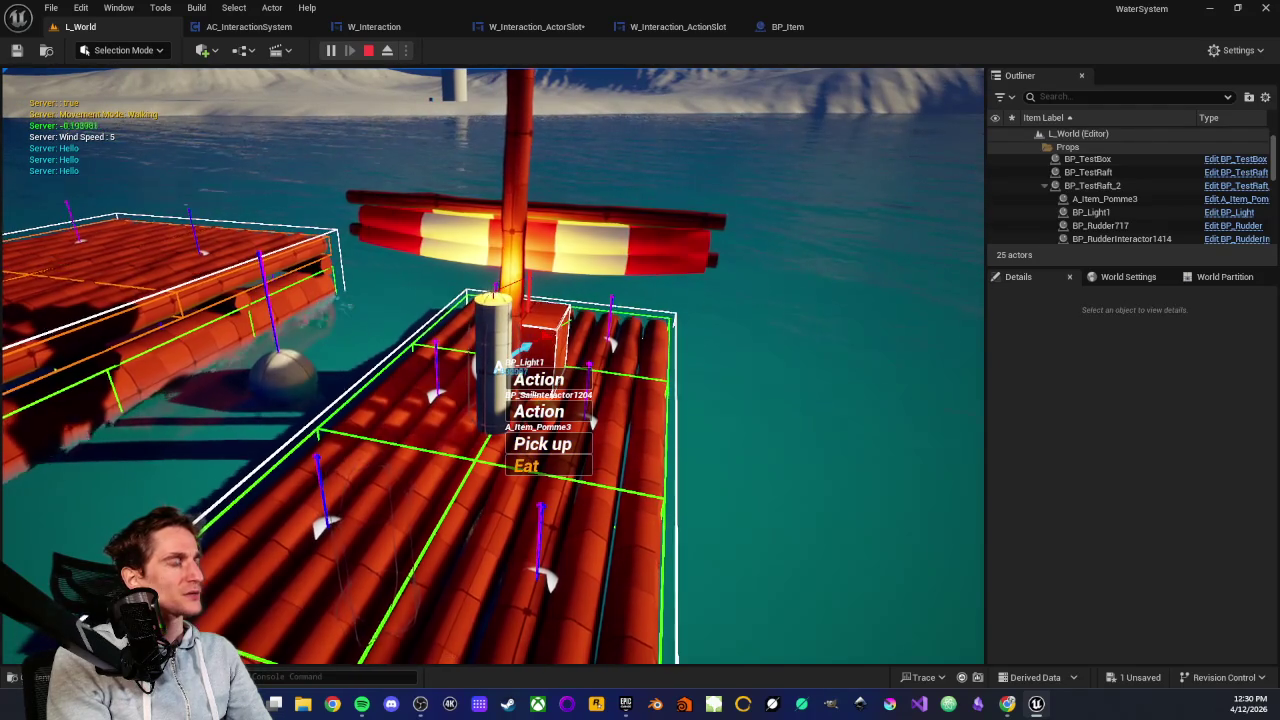
scroll(497, 367, "down", 3)
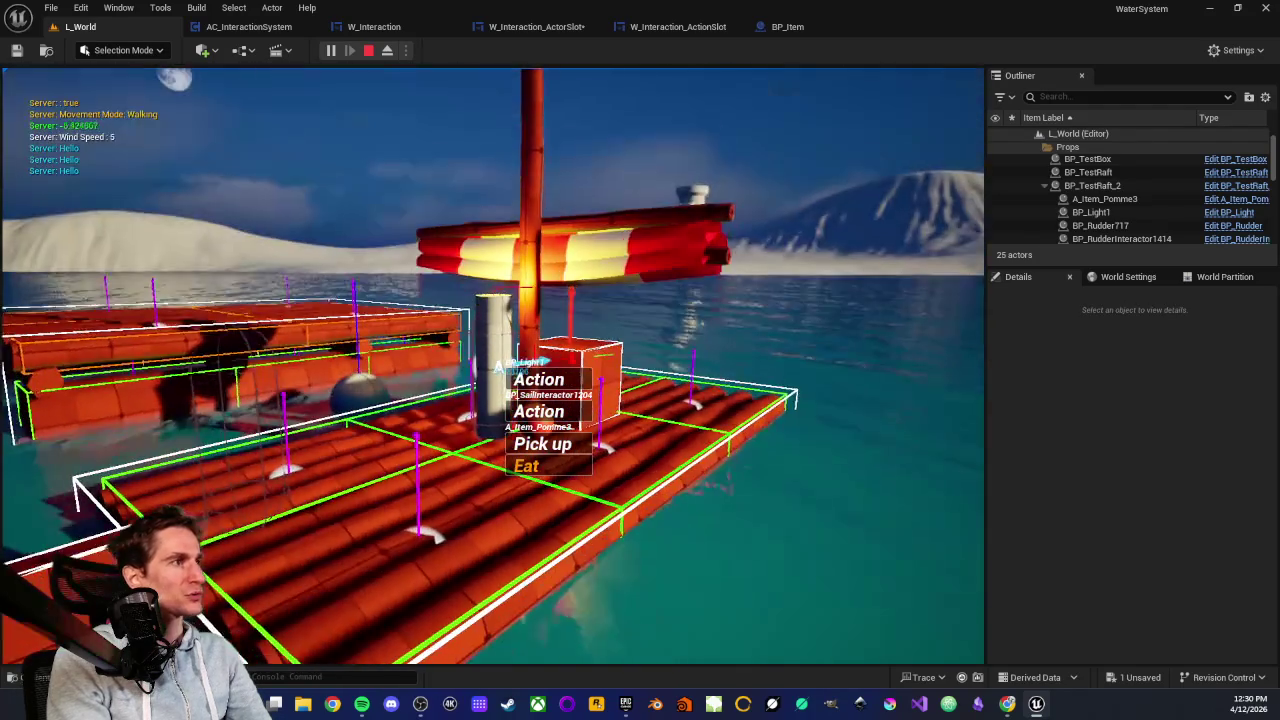
scroll(497, 367, "down", 6)
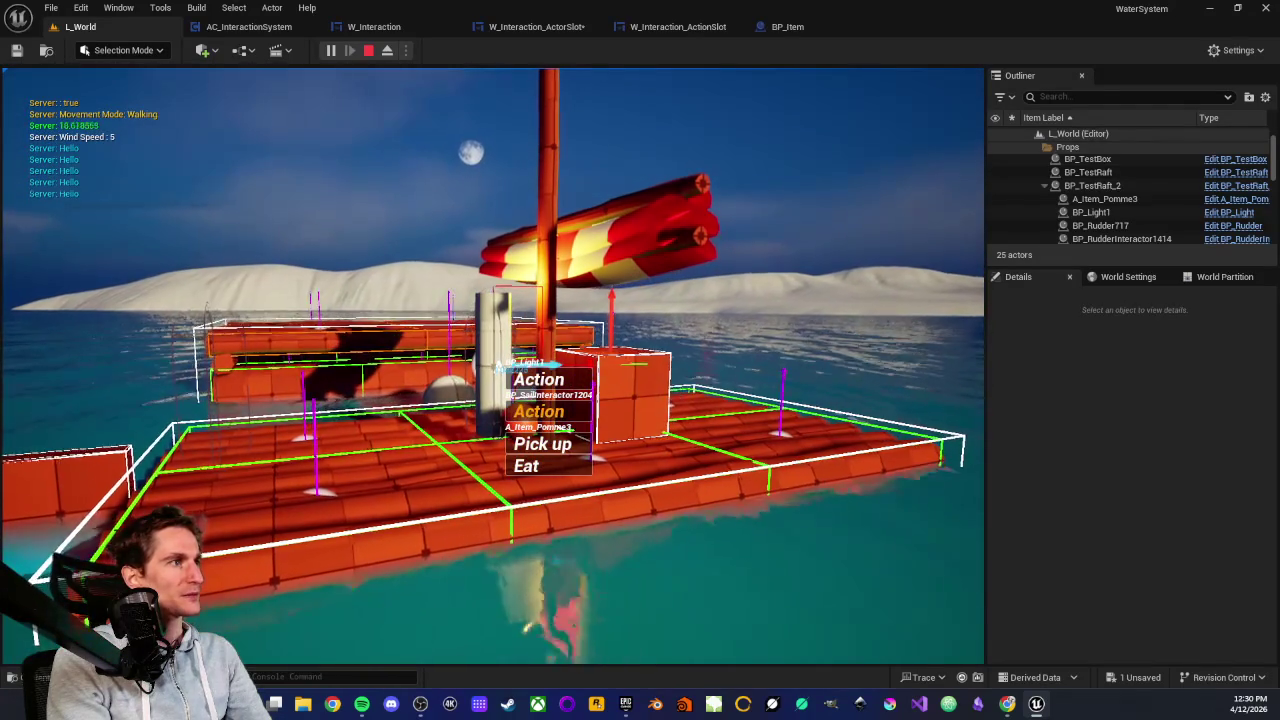
scroll(497, 367, "down", 3)
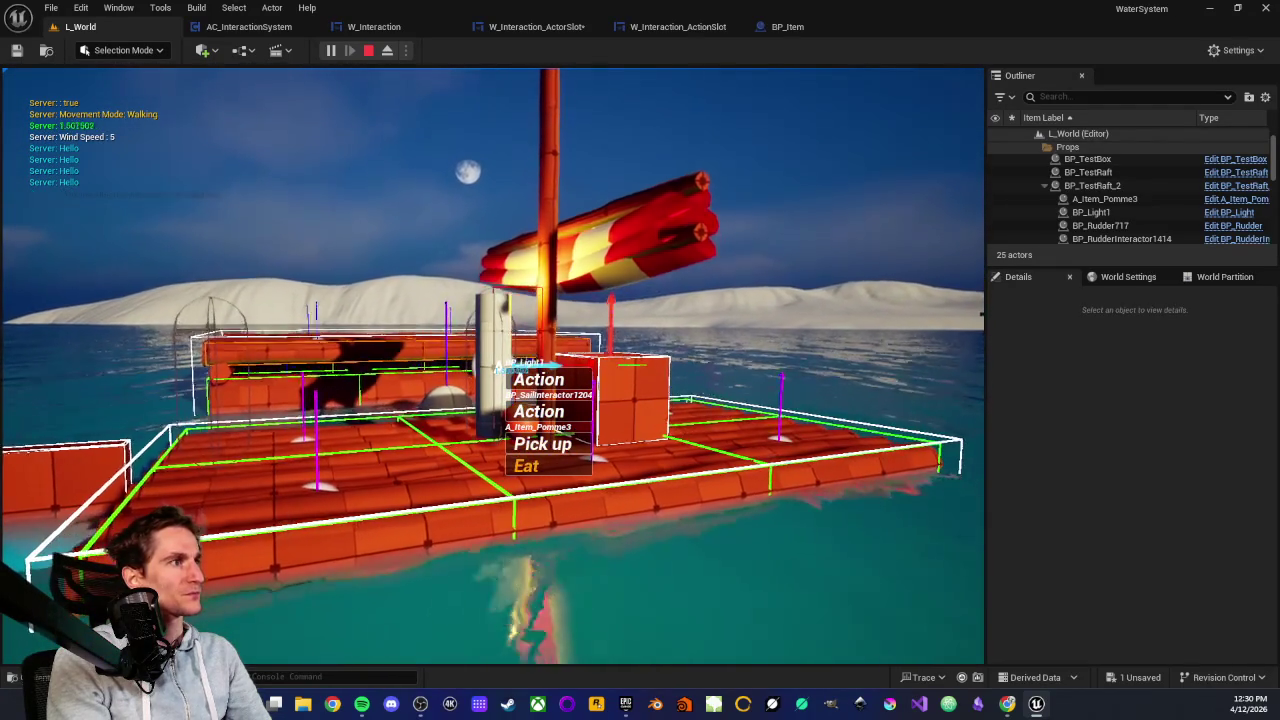
scroll(497, 367, "down", 2)
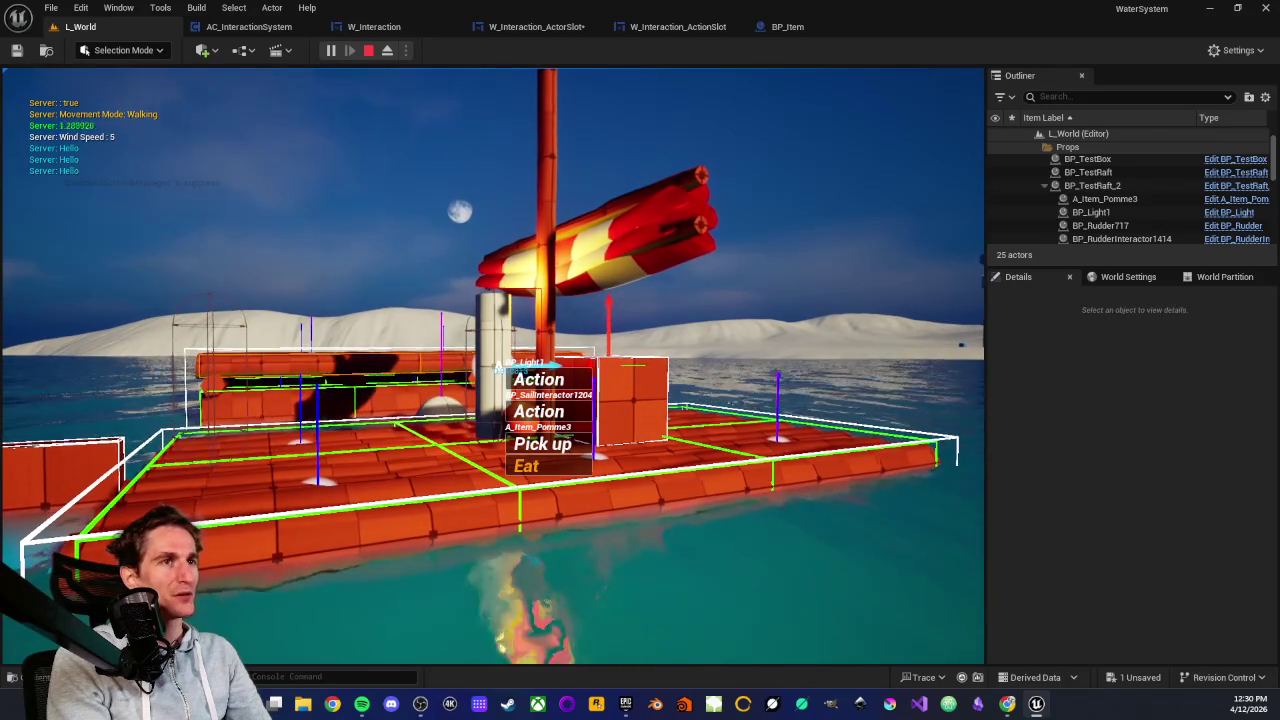
scroll(497, 367, "down", 1)
scroll(497, 367, "down", 1)
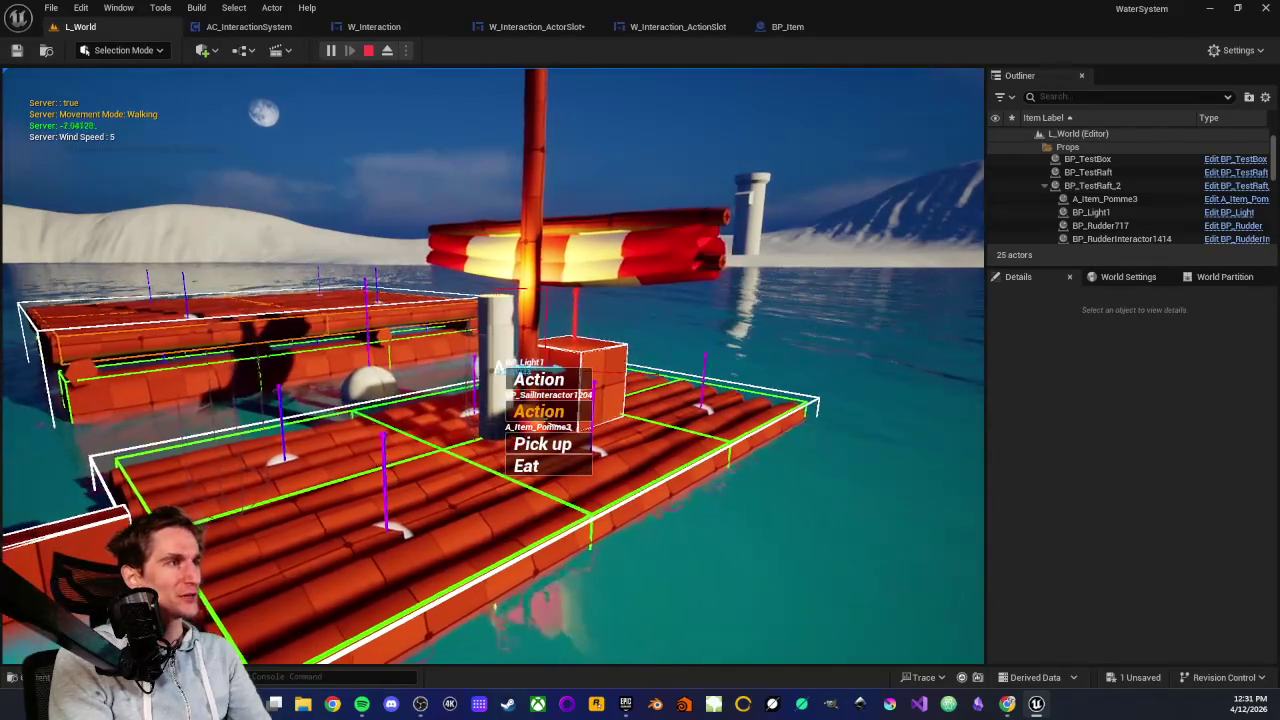
scroll(497, 368, "down", 1)
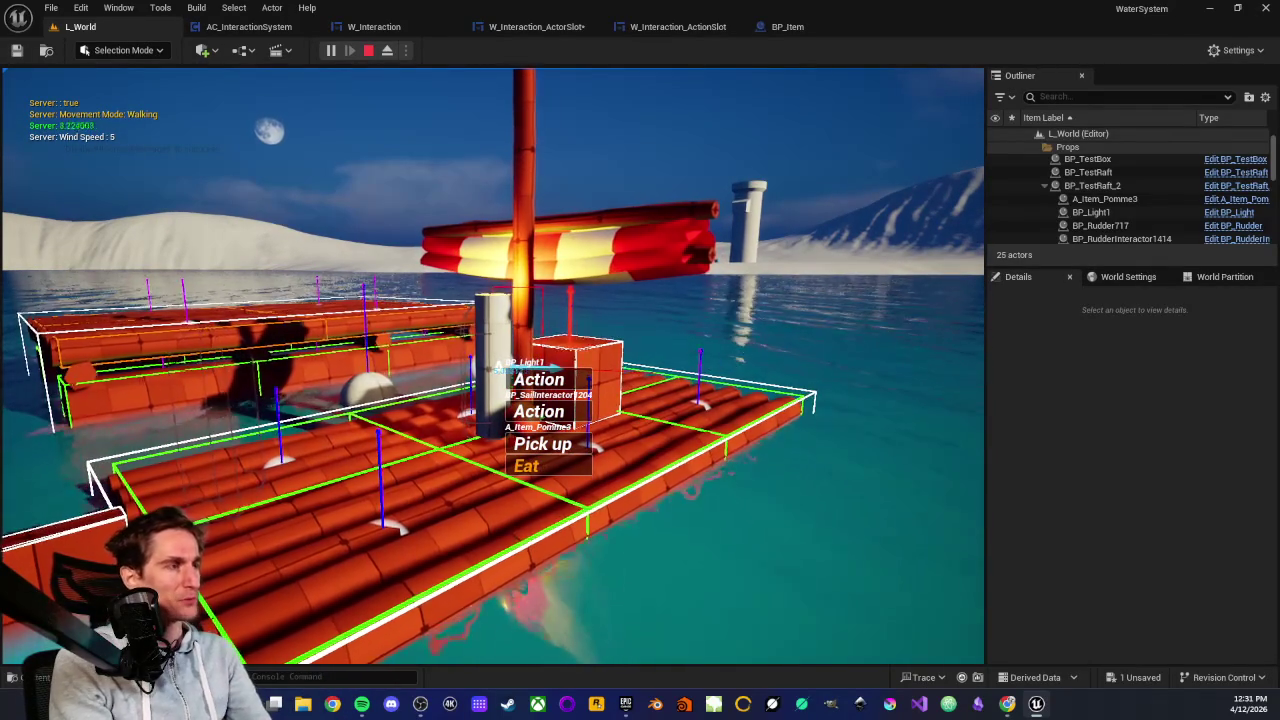
scroll(497, 368, "down", 1)
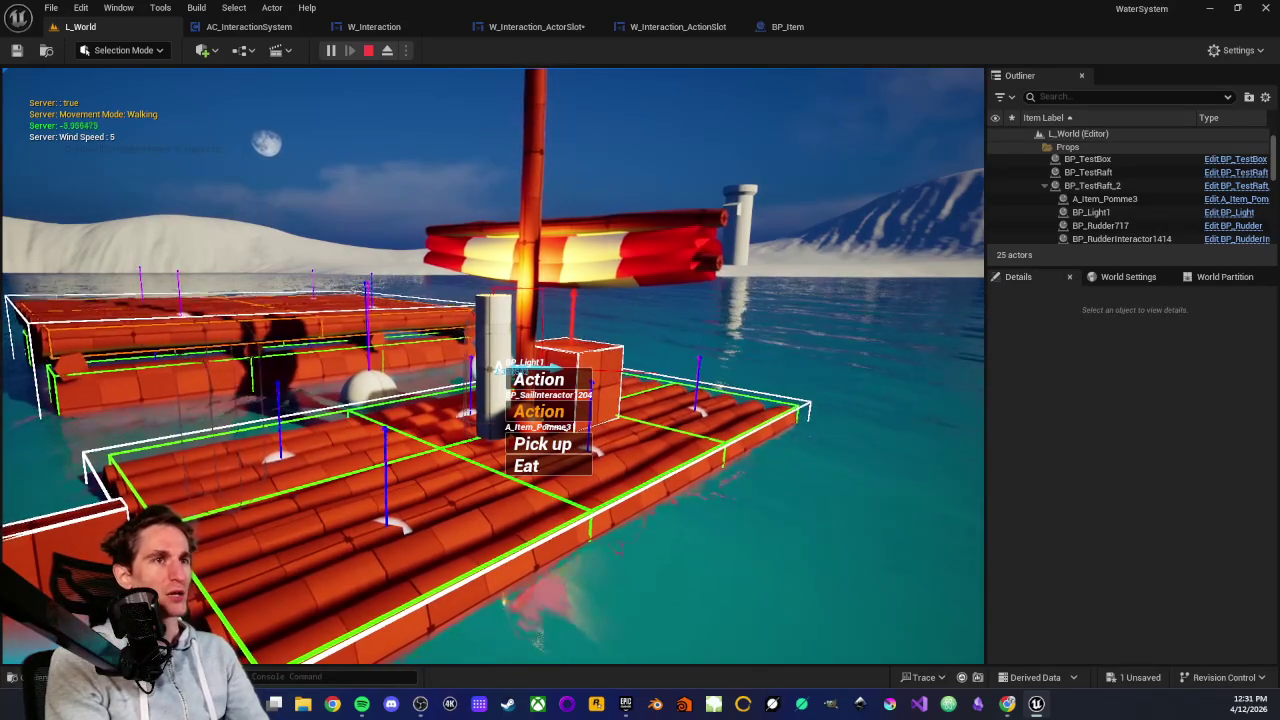
scroll(497, 368, "down", 2)
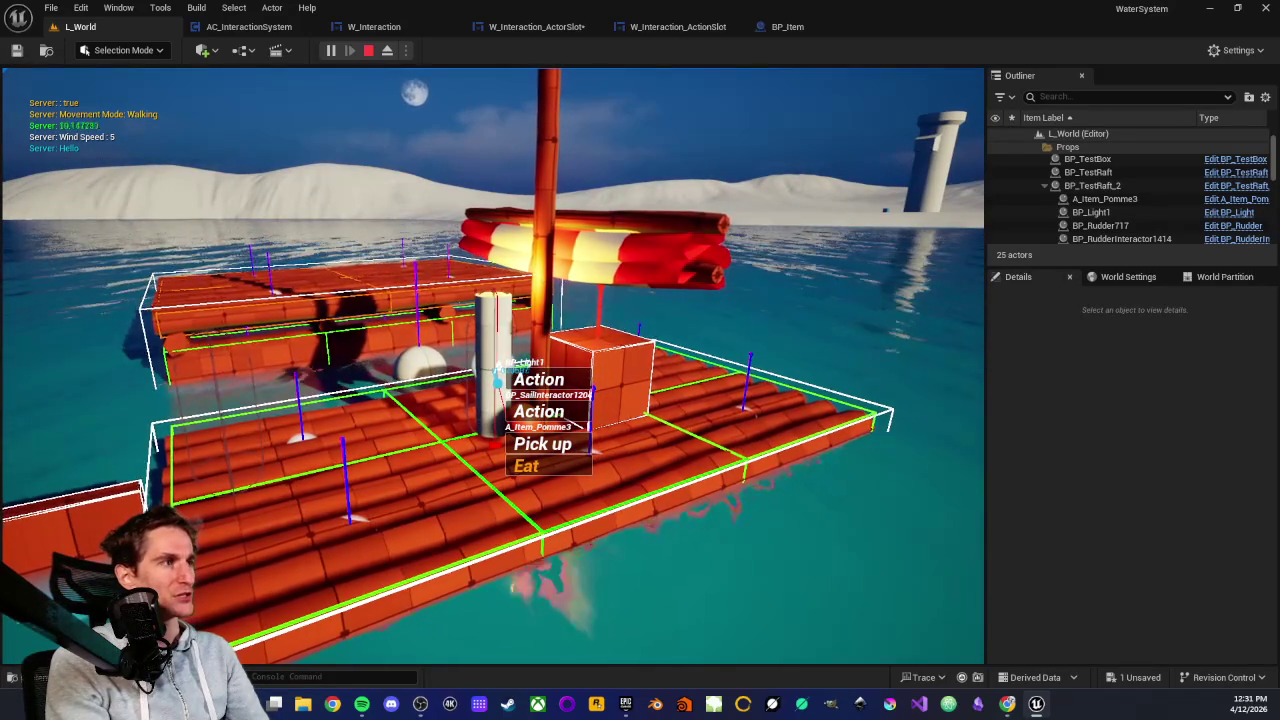
scroll(497, 368, "down", 3)
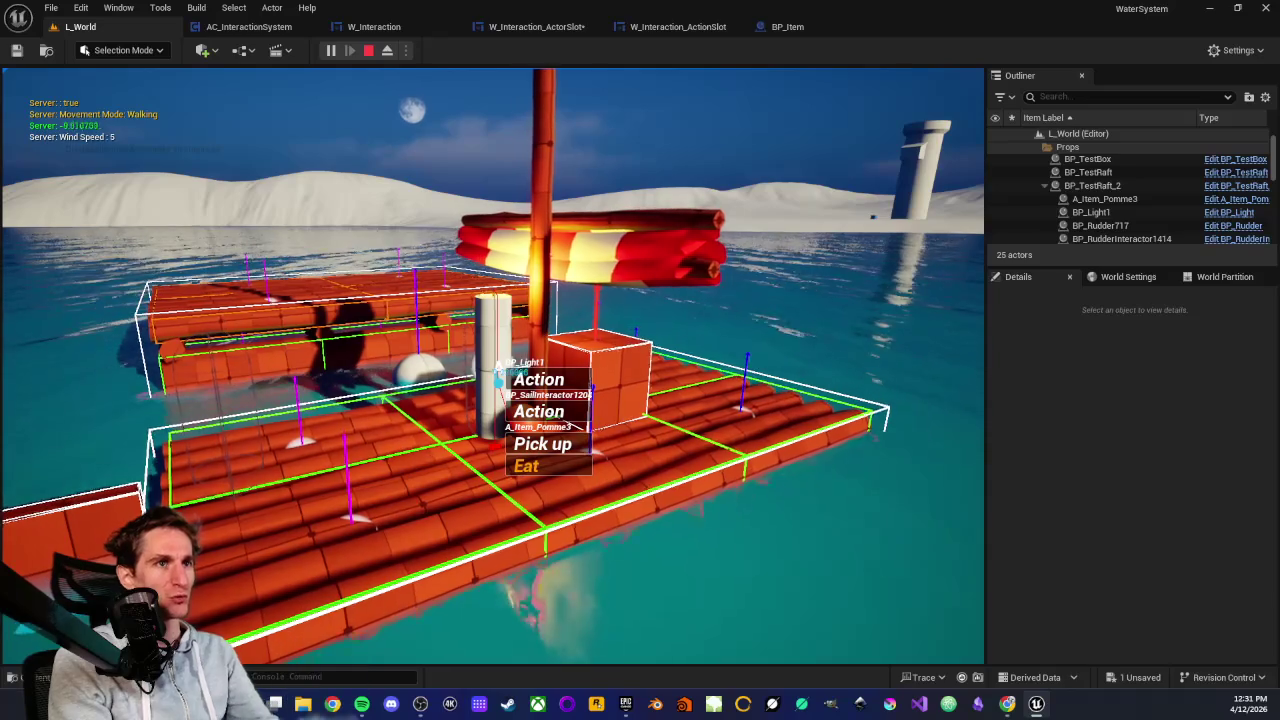
scroll(497, 368, "down", 2)
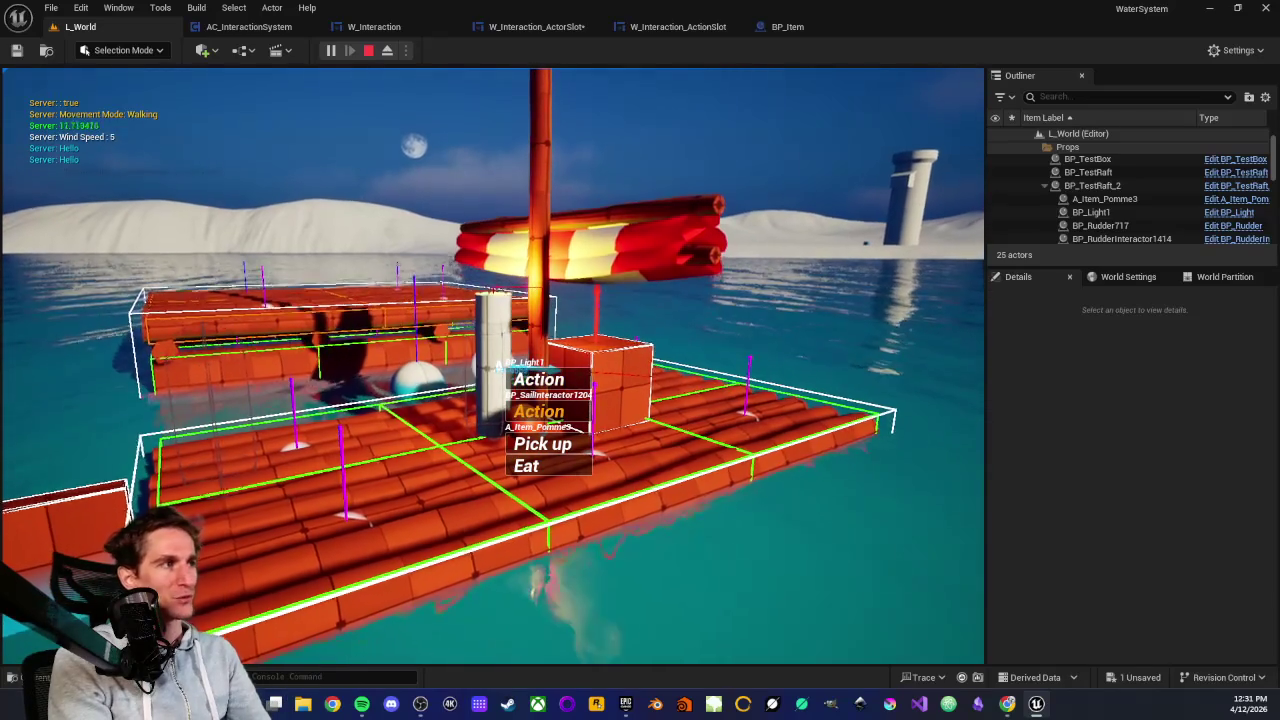
scroll(497, 368, "down", 3)
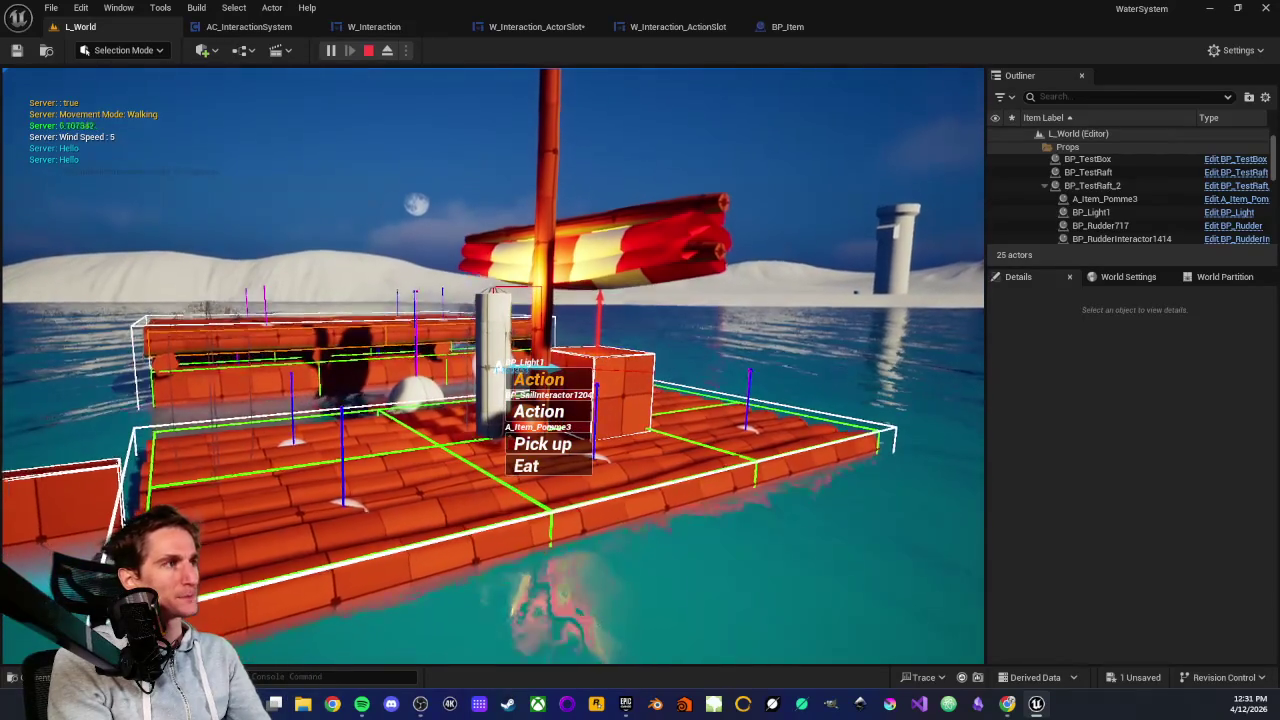
scroll(497, 368, "down", 2)
scroll(497, 368, "down", 3)
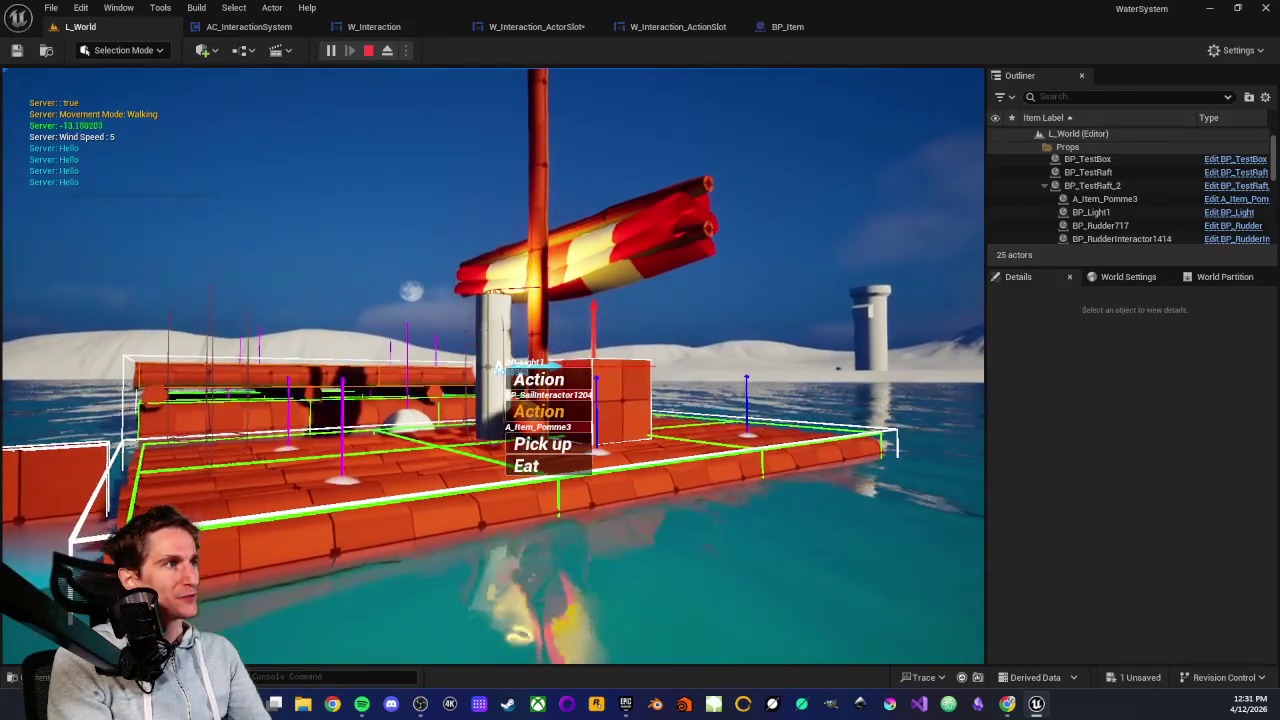
scroll(497, 368, "down", 4)
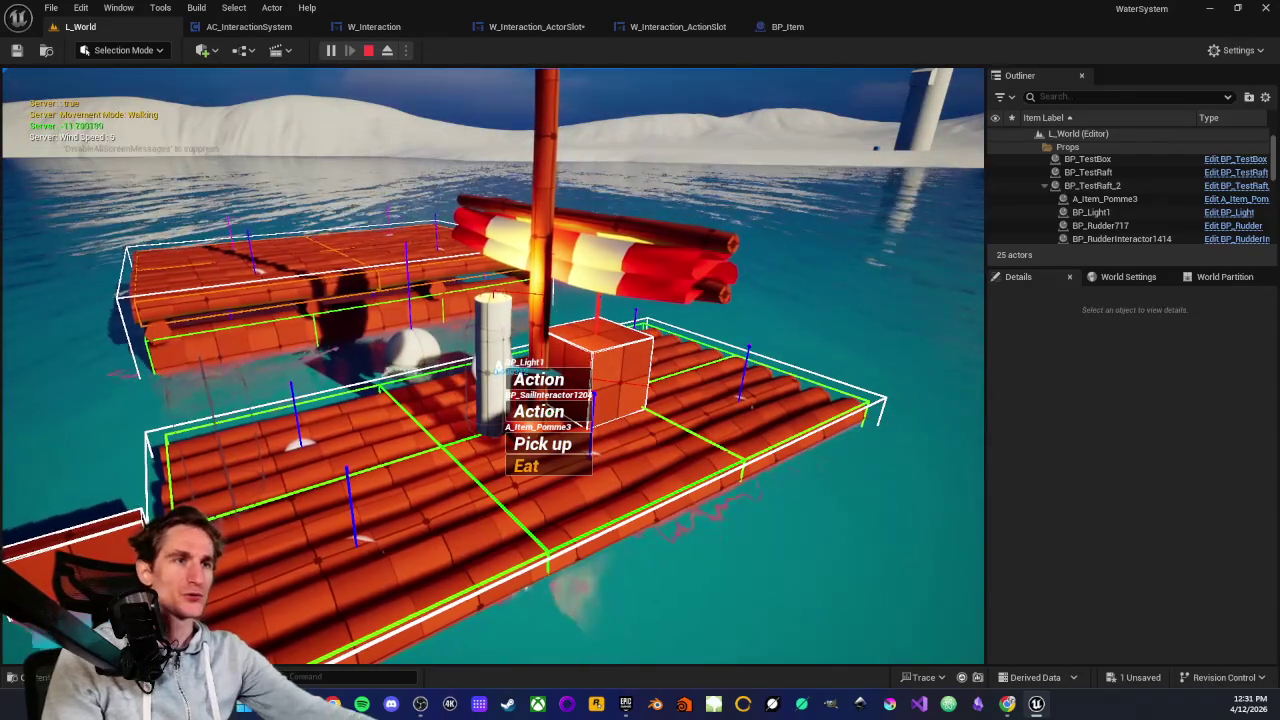
key("Escape")
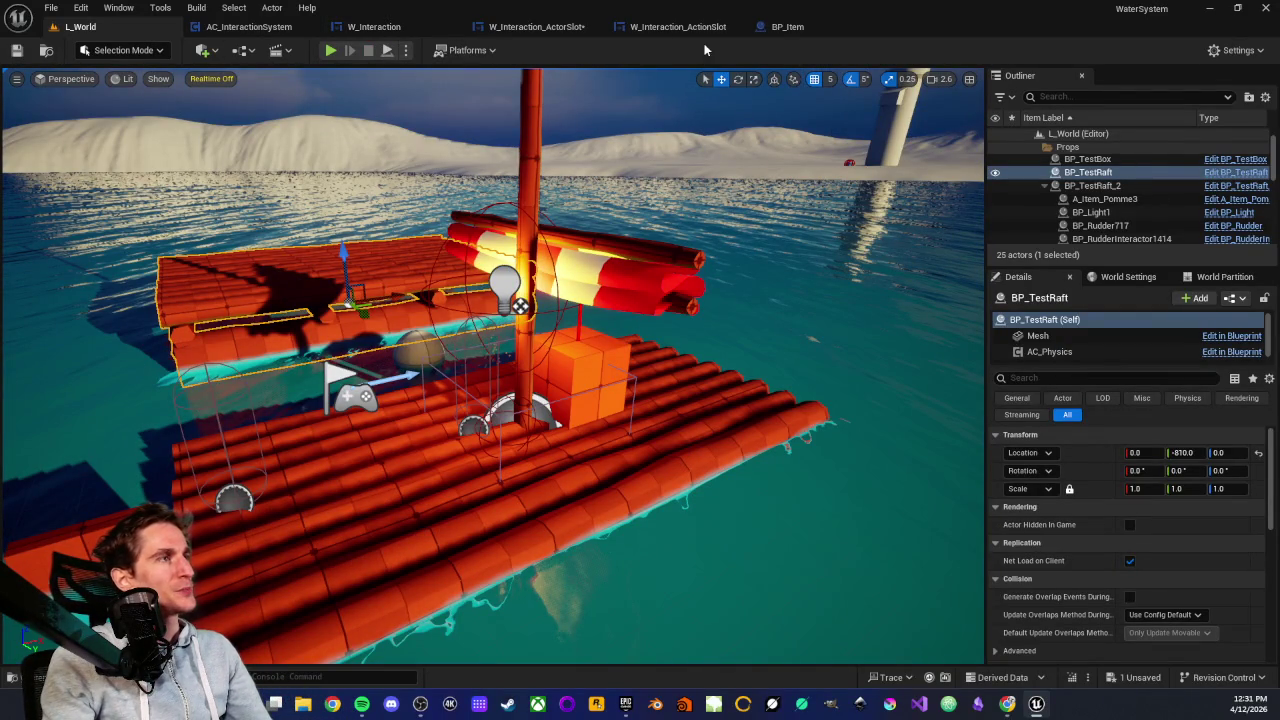
left_click(787, 26)
Move to W_Interaction_ActionSlot and pan its graph to the focus-path event nodes
scroll(658, 249, "up", 1)
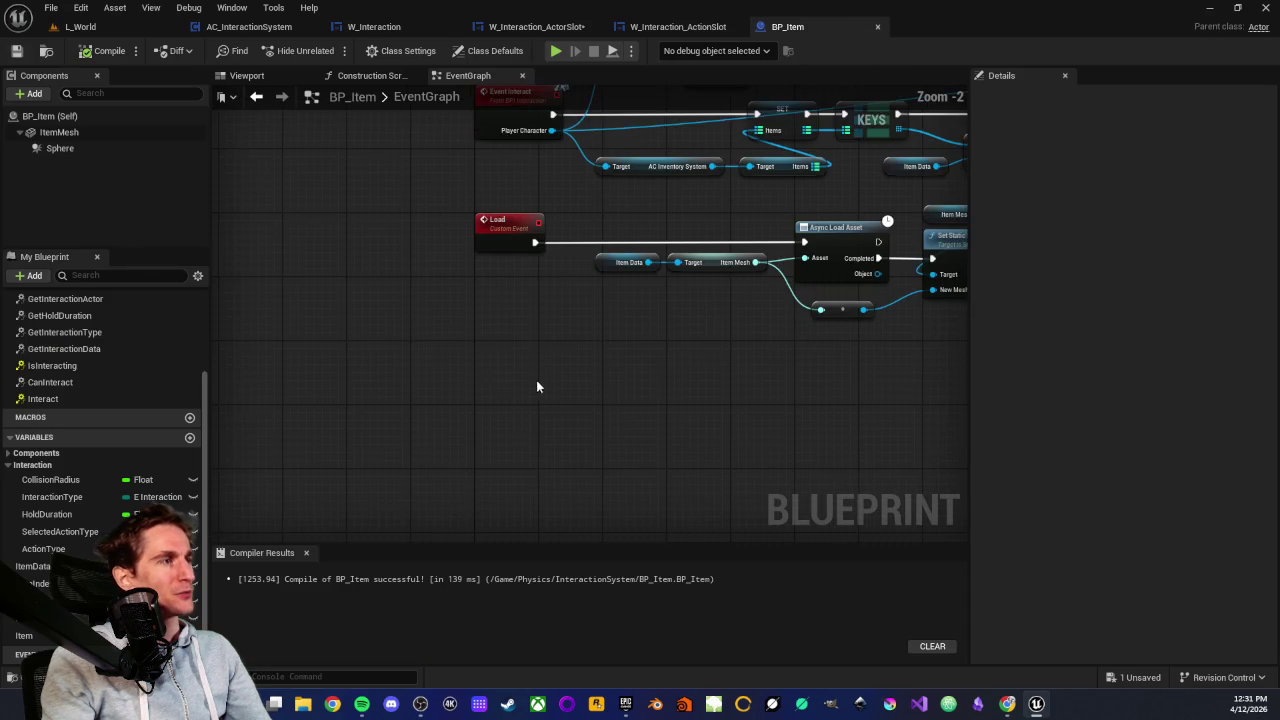
left_click_drag(478, 312, 493, 376)
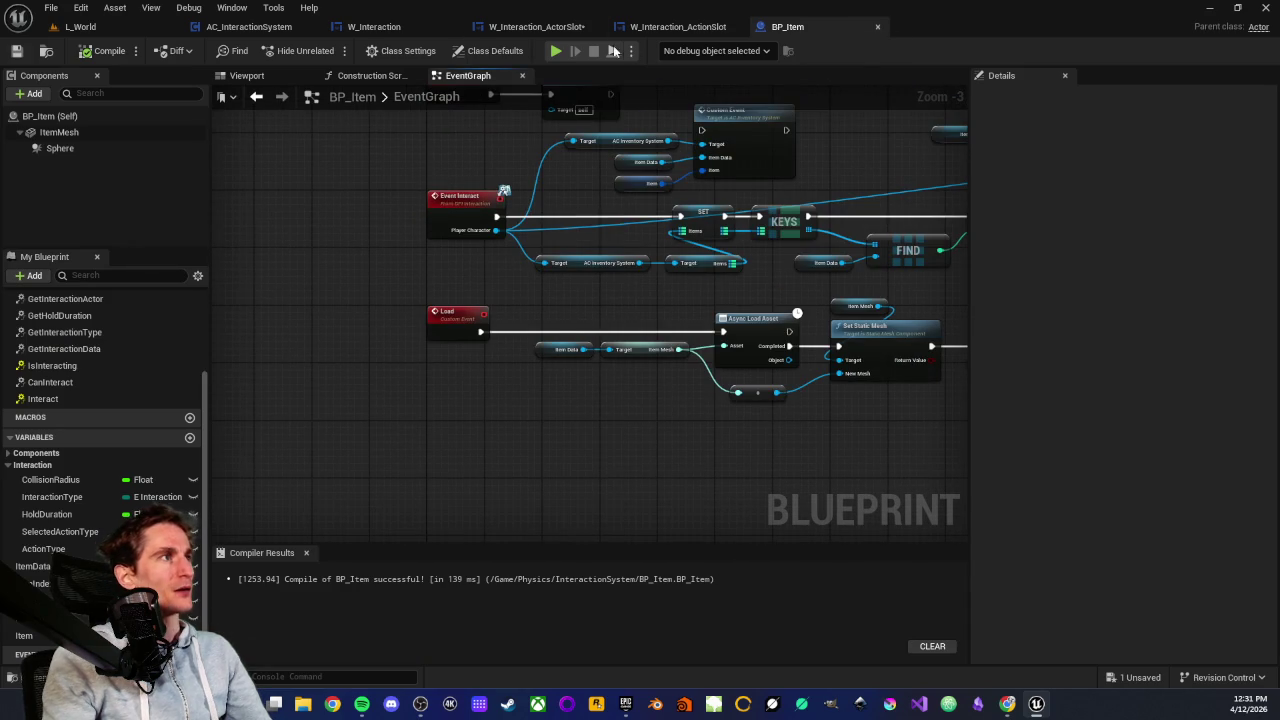
left_click(658, 28)
scroll(683, 232, "down", 1)
left_click_drag(683, 232, 576, 243)
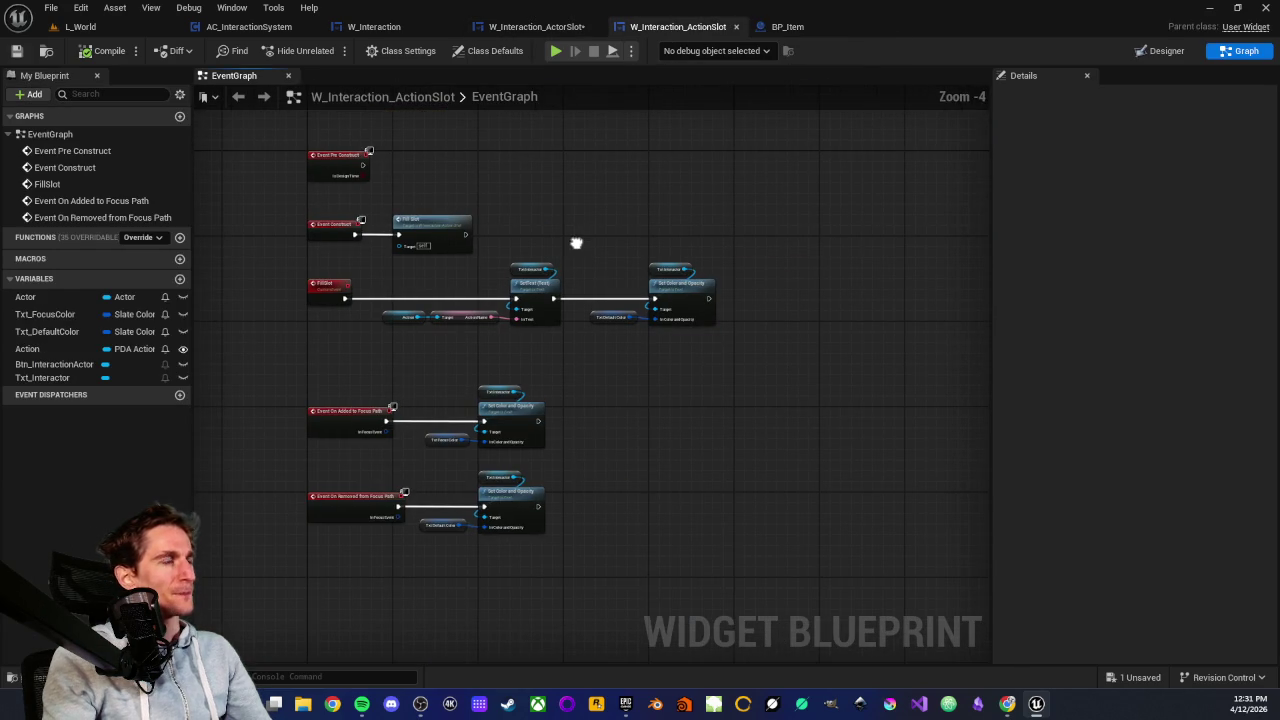
scroll(594, 400, "up", 3)
left_click_drag(577, 434, 664, 347)
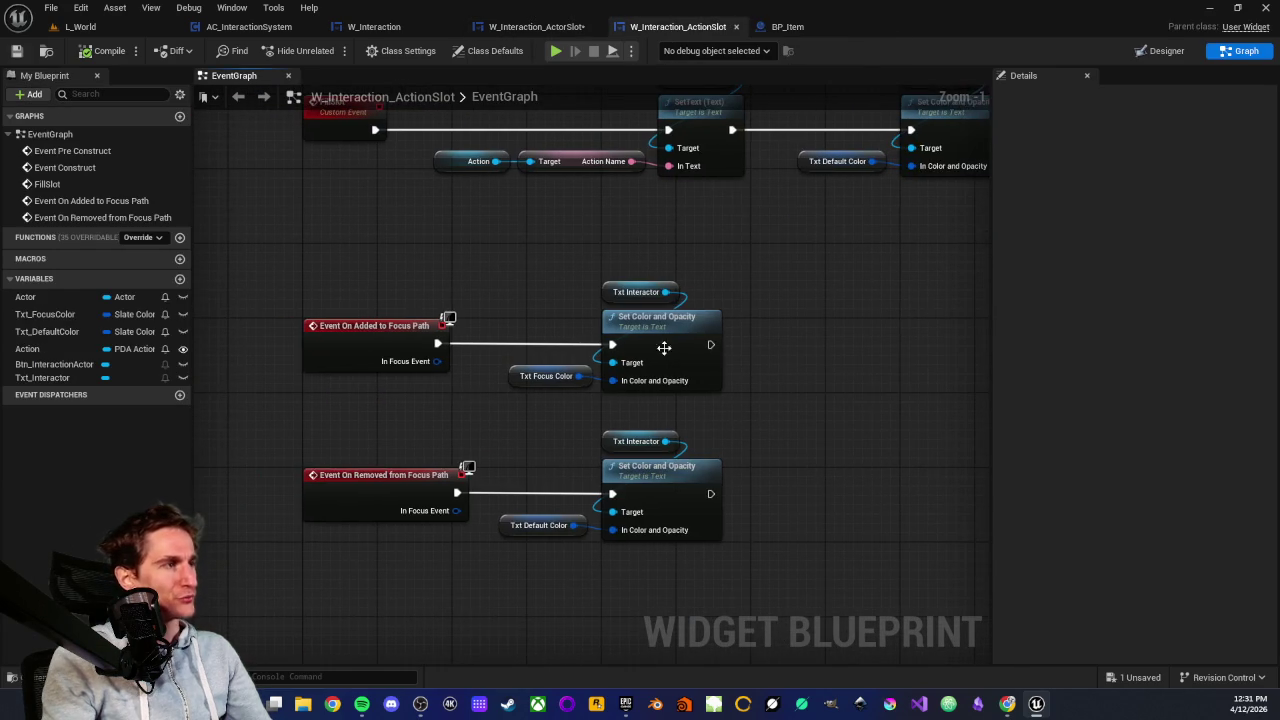
Select the Added to Focus Path event nodes and free up empty graph space
mouse_move(282, 286)
left_mouse_down()
mouse_move(748, 390)
mouse_move(605, 374)
left_mouse_up()
left_click(799, 387)
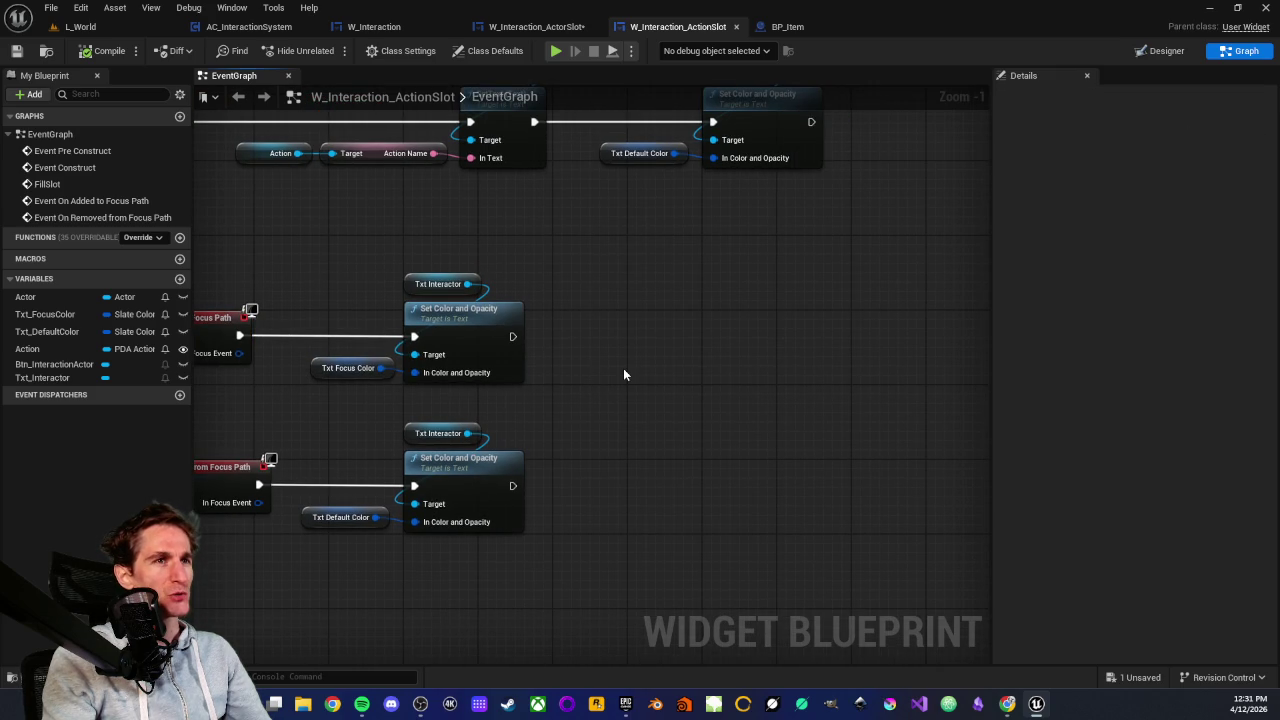
scroll(630, 368, "down", 1)
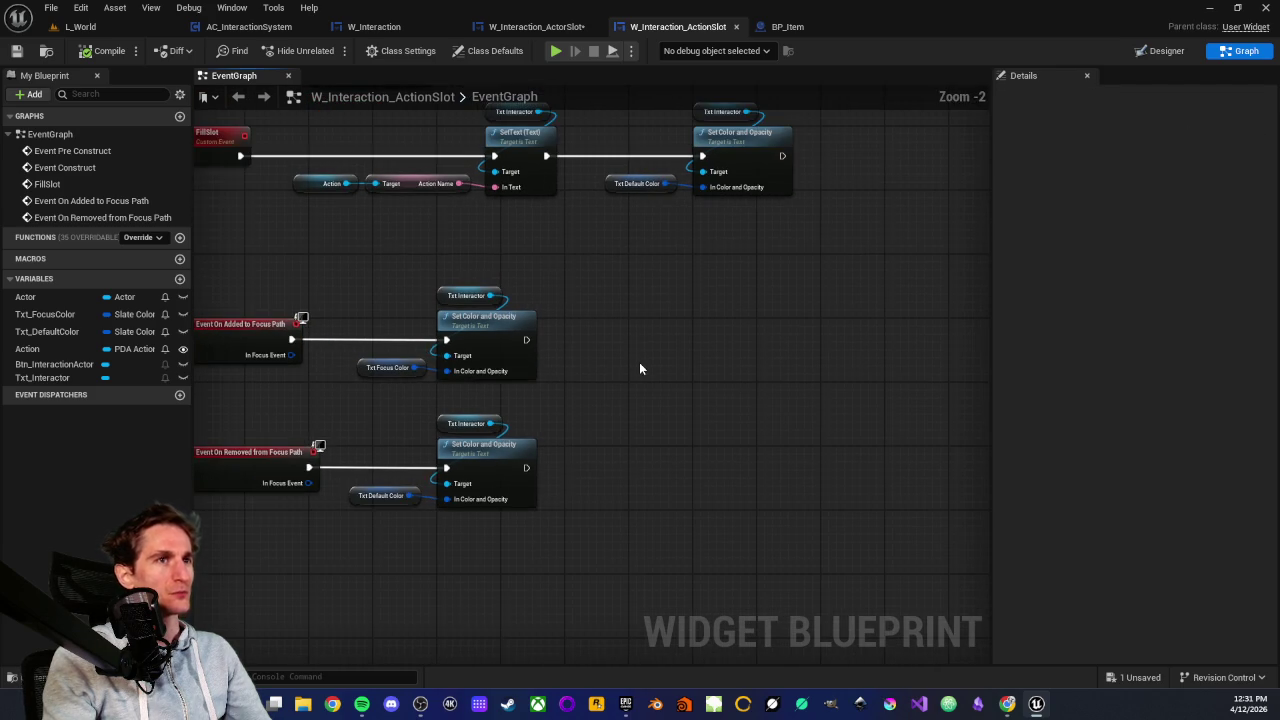
scroll(639, 362, "up", 1)
mouse_move(597, 389)
left_mouse_down()
mouse_move(648, 360)
mouse_move(268, 254)
left_mouse_up()
left_click_drag(799, 384, 624, 406)
left_click(624, 406)
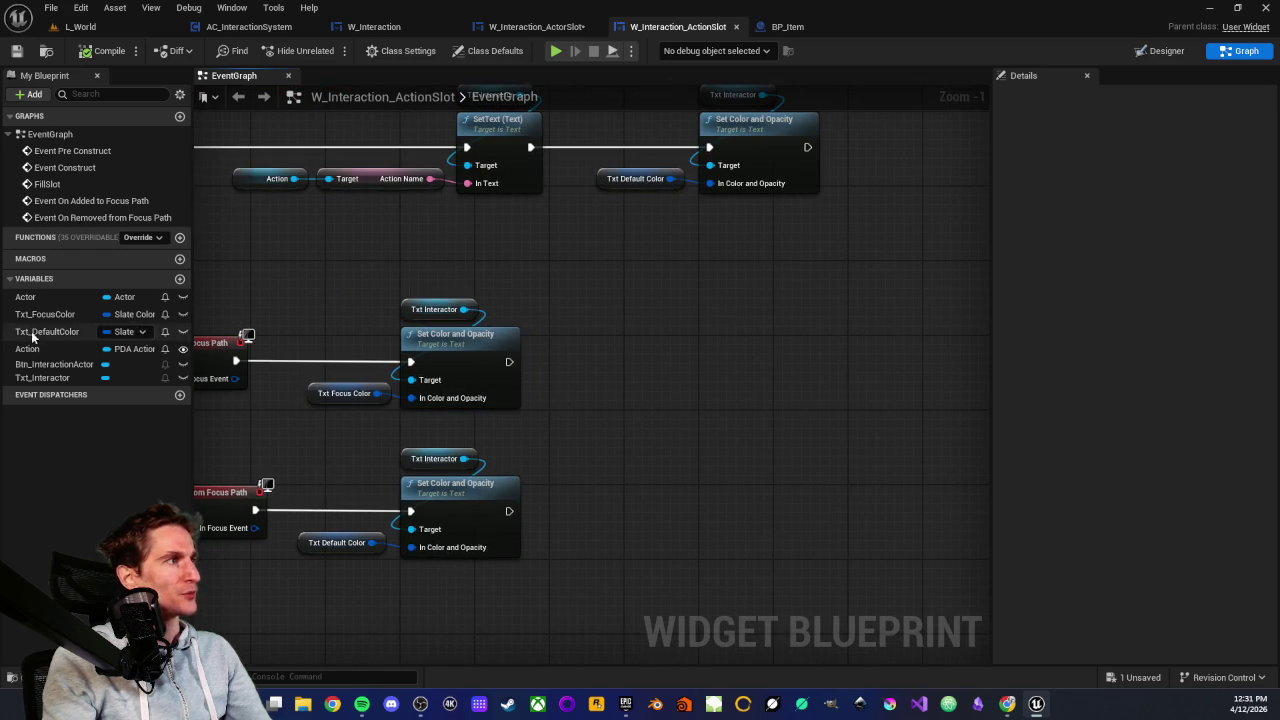
Add a Get Action variable node in empty graph space
left_click_drag(28, 348, 700, 368)
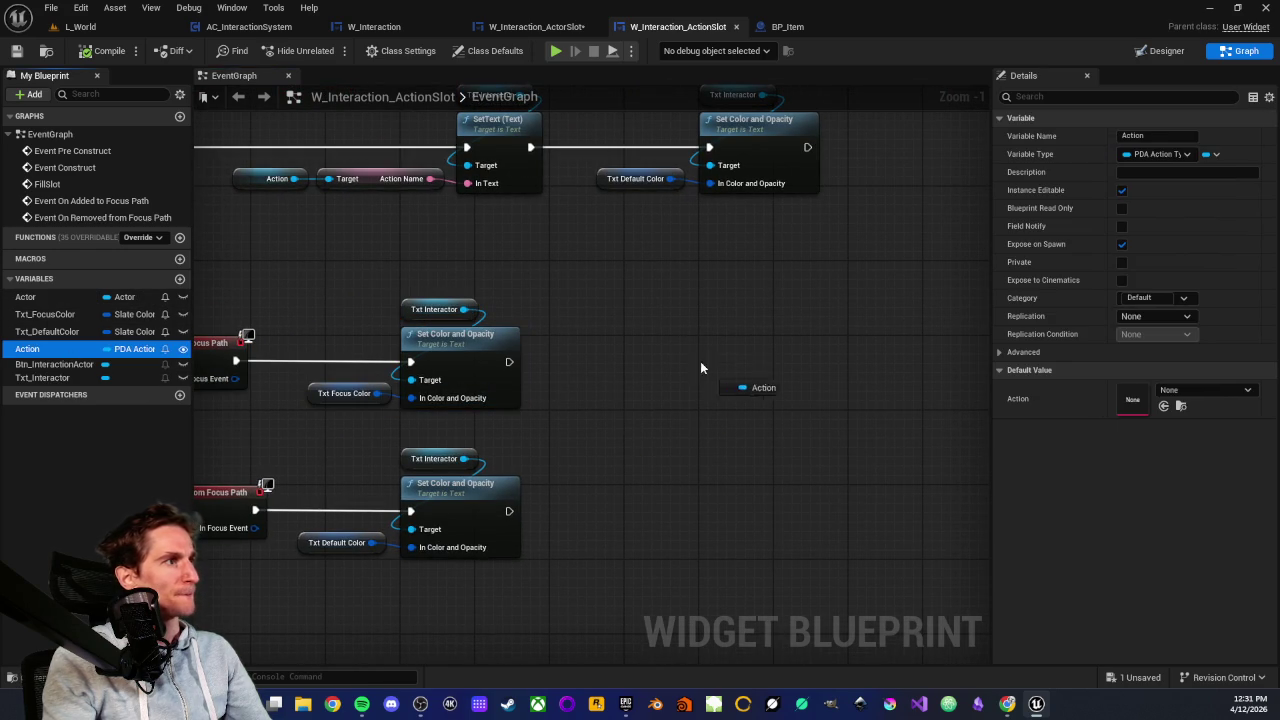
mouse_move(622, 342)
left_mouse_down()
mouse_move(684, 314)
mouse_move(632, 367)
mouse_move(806, 346)
left_mouse_up()
left_click(697, 347)
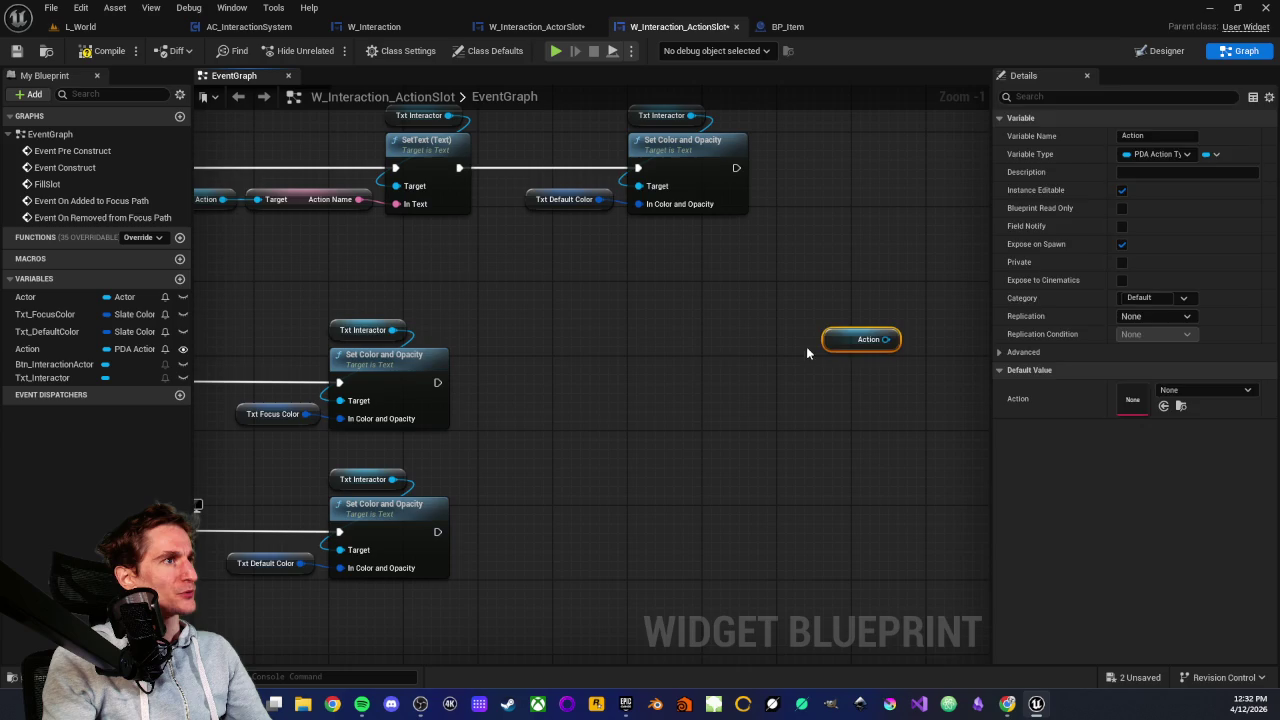
left_click(657, 339)
scroll(657, 339, "down", 2)
left_click_drag(867, 421, 866, 421)
left_click(779, 427)
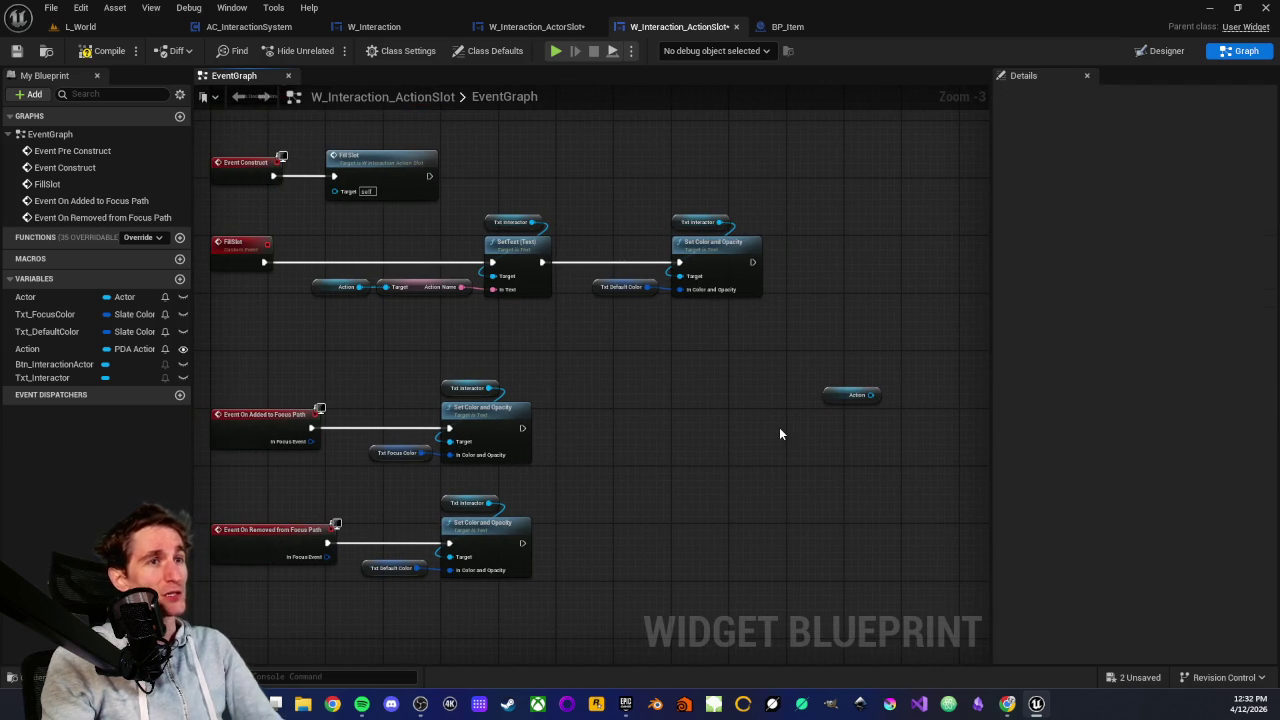
Make the Actor variable Instance Editable and Expose on Spawn, then compile and save
left_click(25, 297)
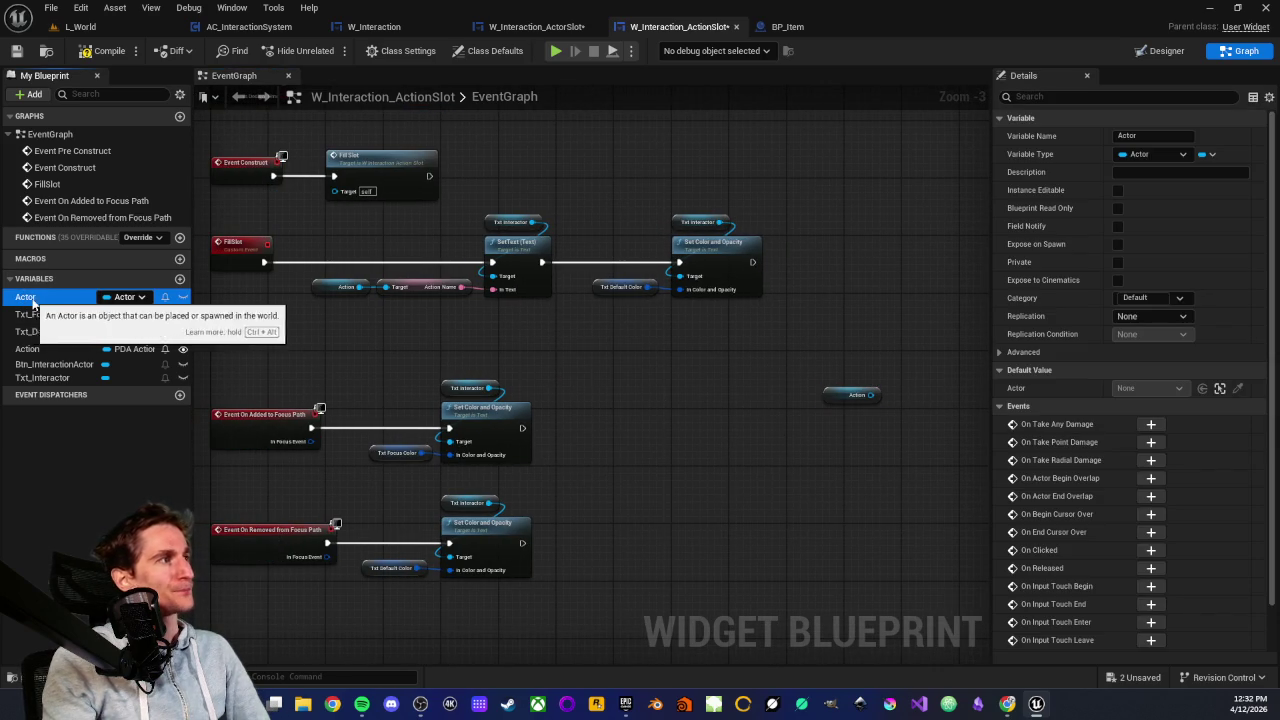
left_click(1117, 190)
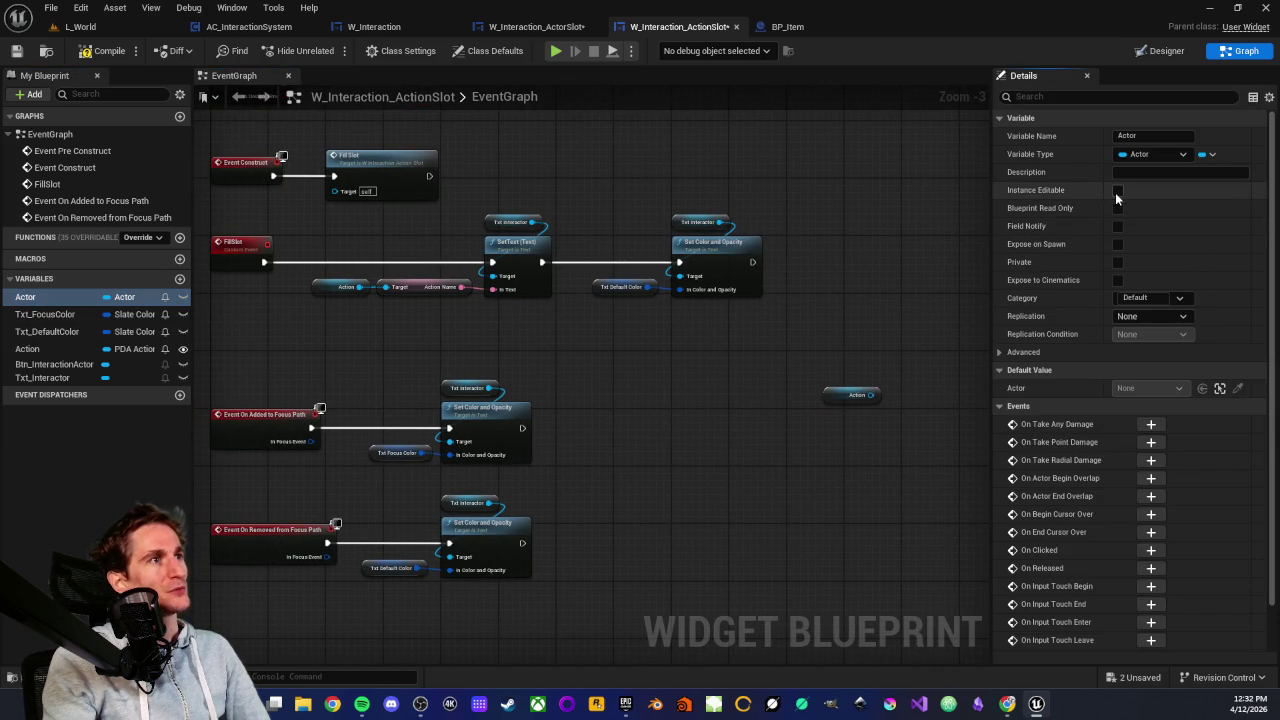
left_click(1117, 244)
left_click(88, 52)
left_click(16, 51)
Show W_Interaction_ActorSlot's event graph
left_click(536, 26)
scroll(619, 382, "down", 4)
left_click(337, 78)
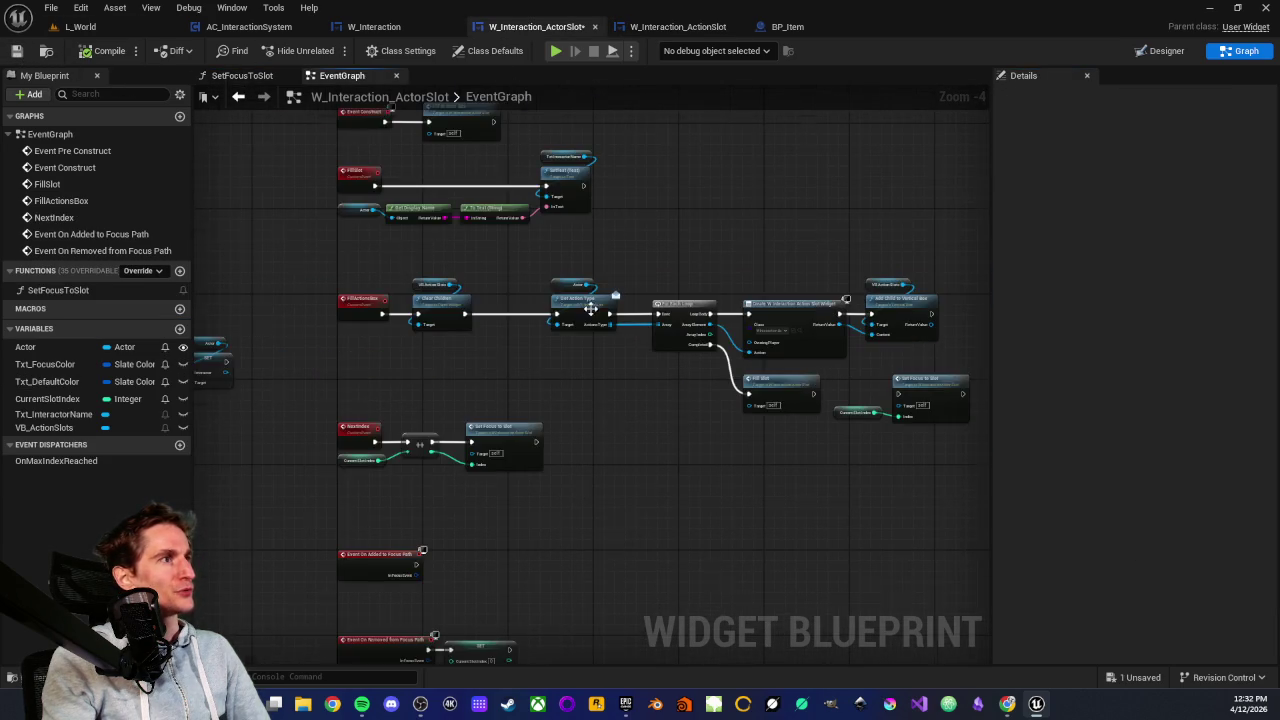
Refresh the Create W Interaction Action Slot Widget node so its Actor input appears
scroll(500, 330, "up", 4)
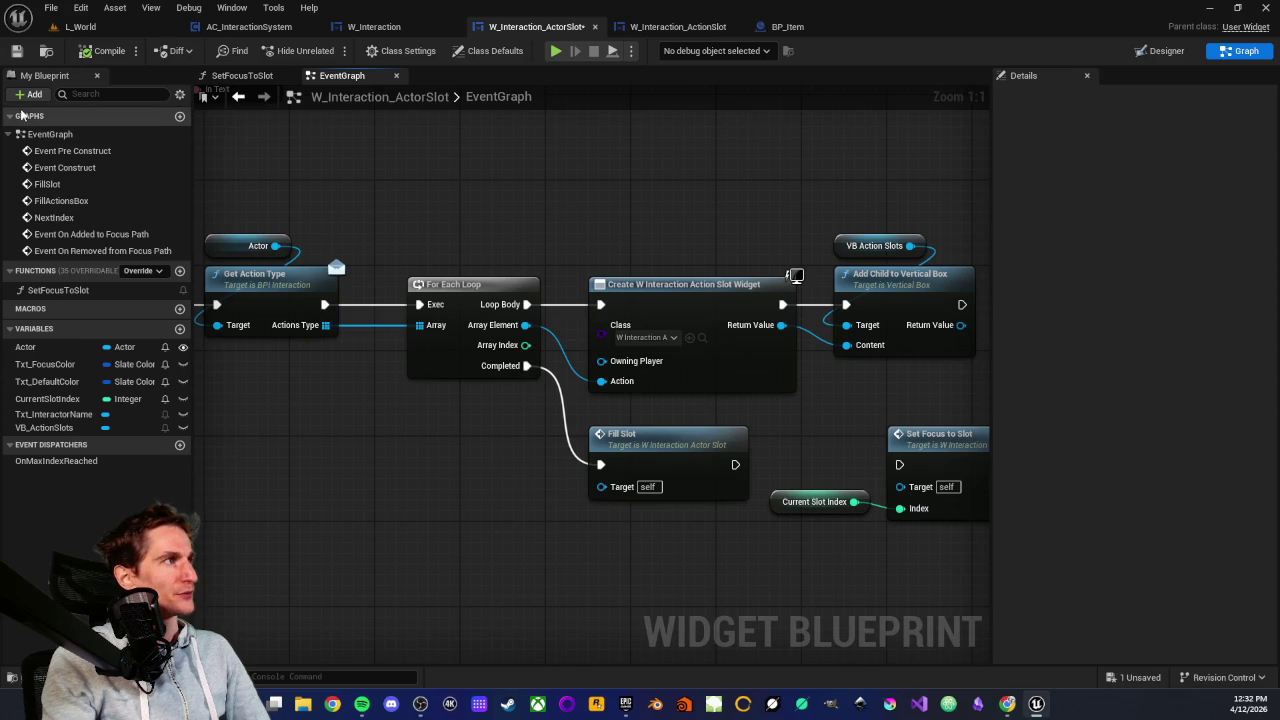
scroll(253, 392, "down", 2)
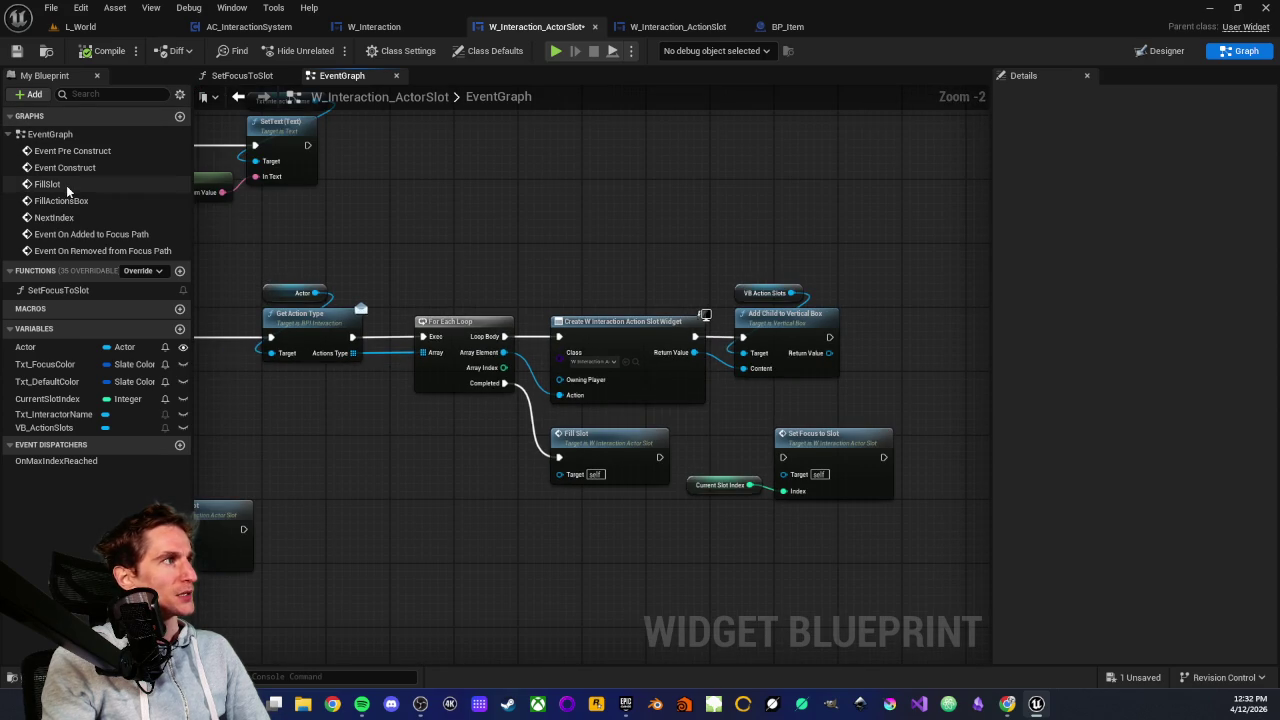
right_click(637, 326)
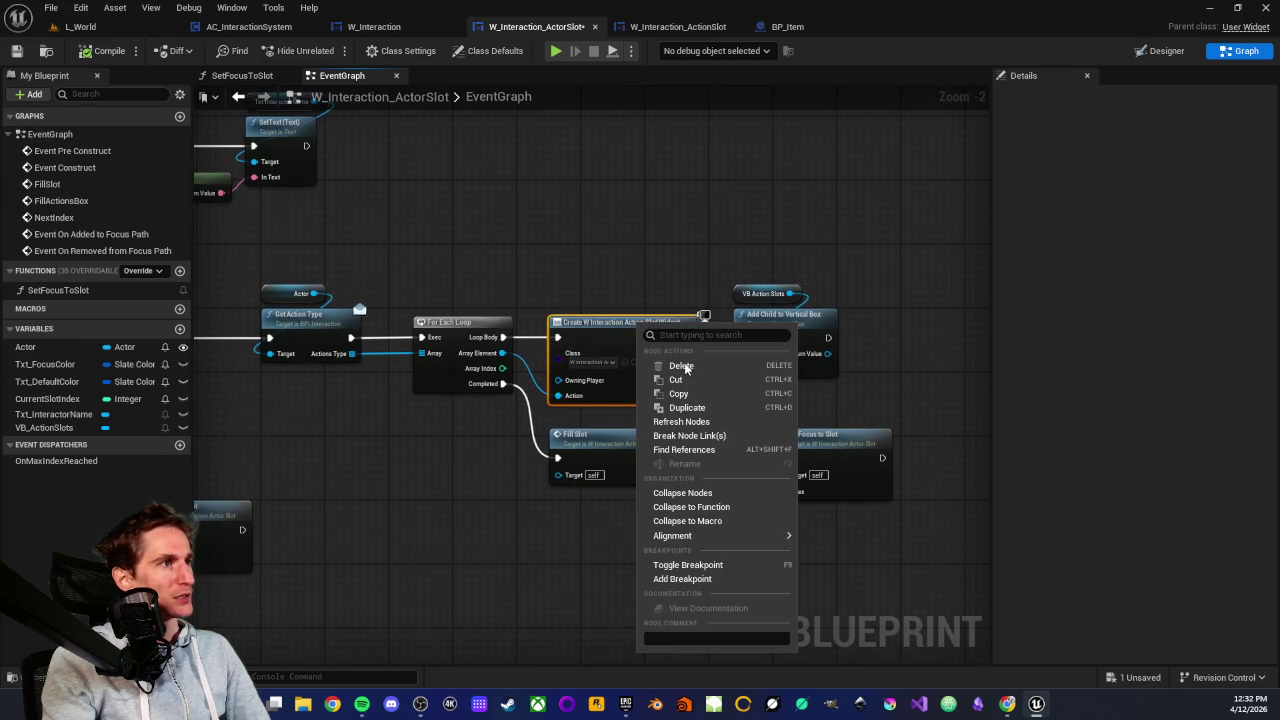
left_click(681, 421)
Place an Actor getter node above the Create Widget node
scroll(525, 450, "up", 2)
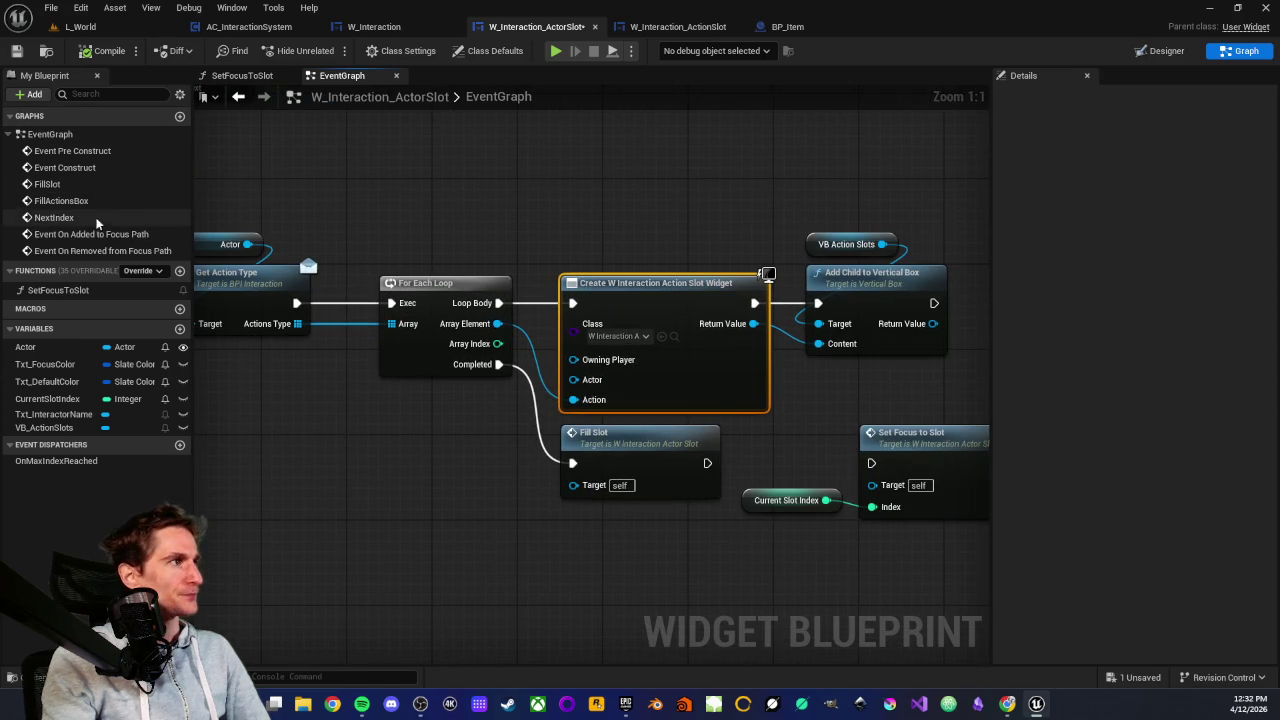
mouse_move(28, 347)
left_mouse_down()
mouse_move(395, 362)
mouse_move(635, 396)
mouse_move(470, 376)
mouse_move(578, 258)
left_mouse_up()
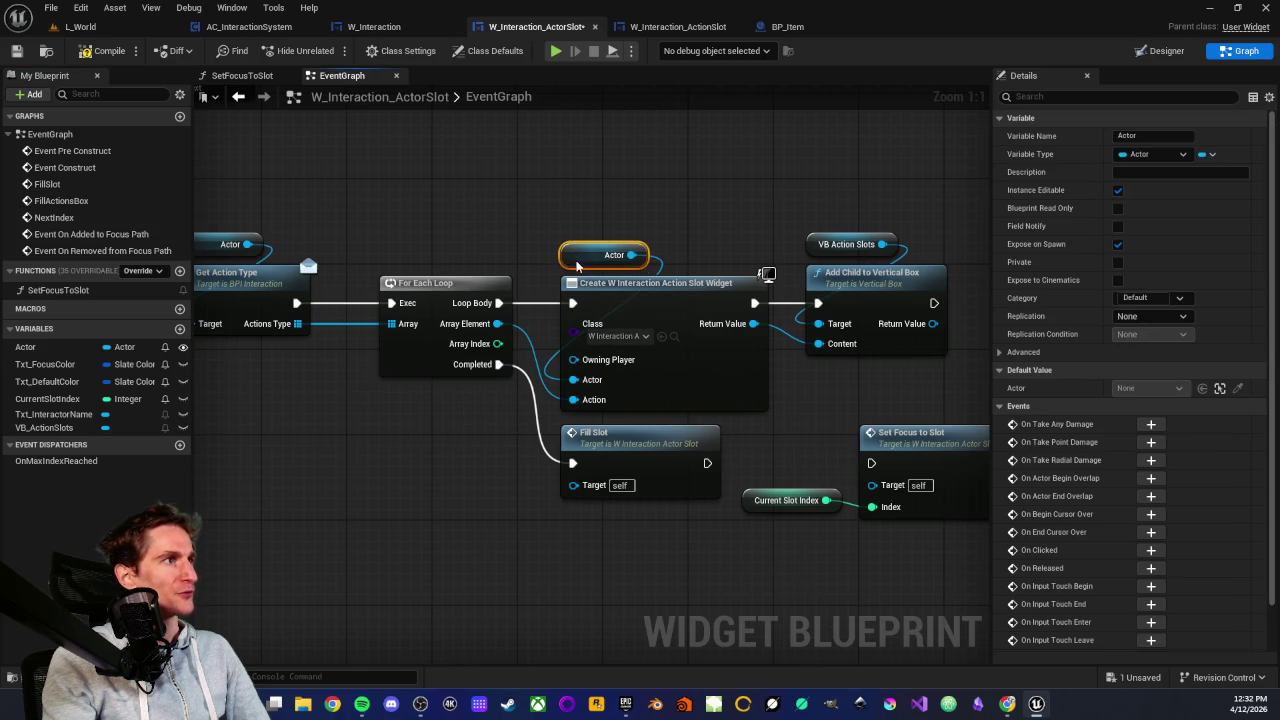
left_click(552, 204)
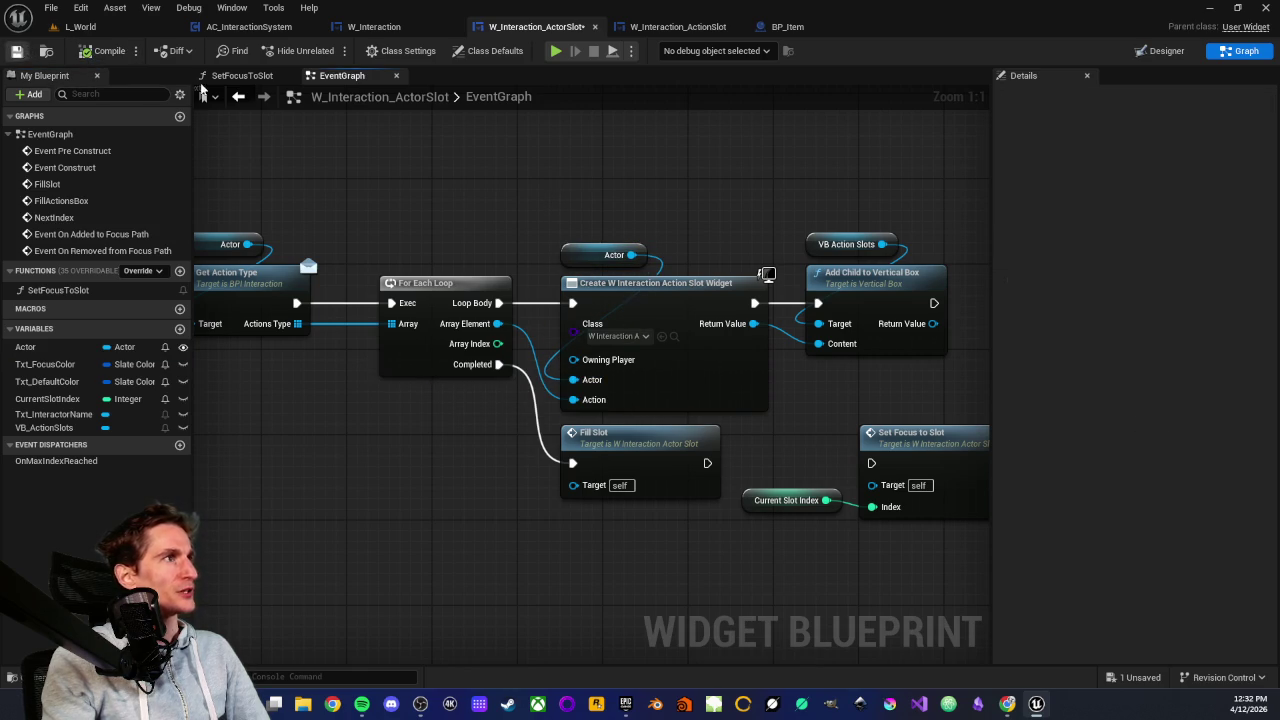
scroll(552, 214, "down", 2)
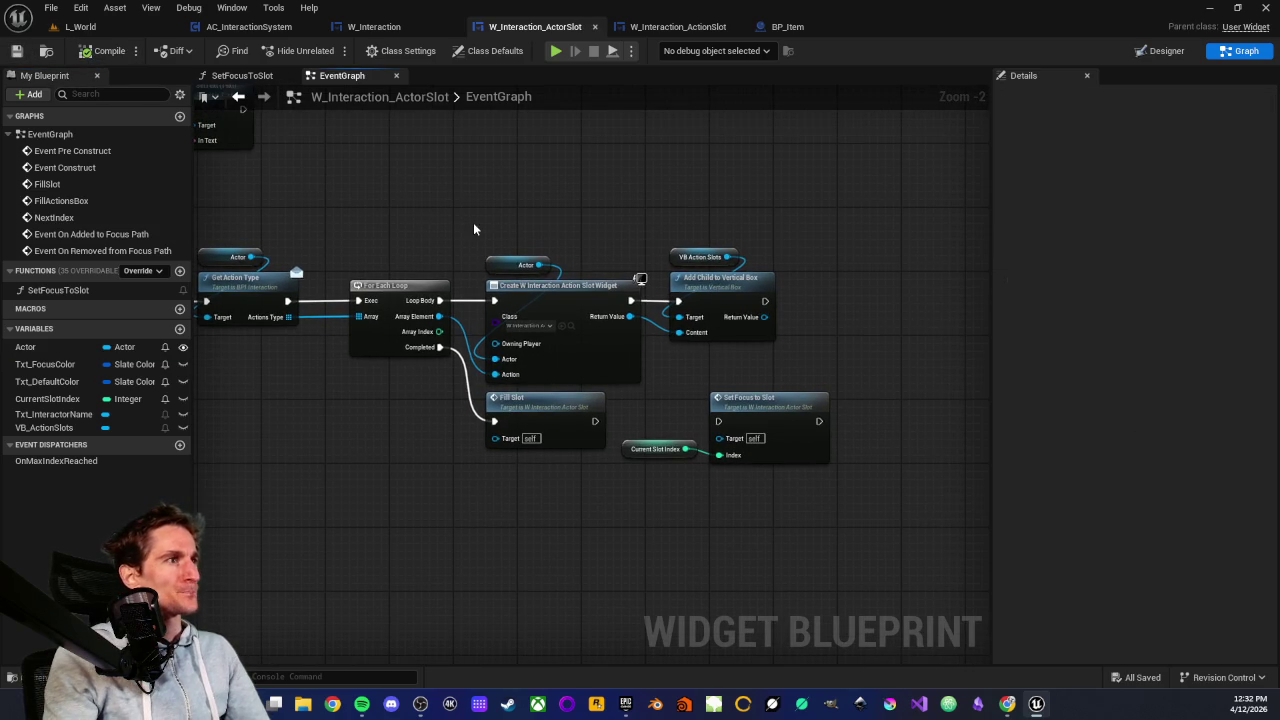
left_click(657, 30)
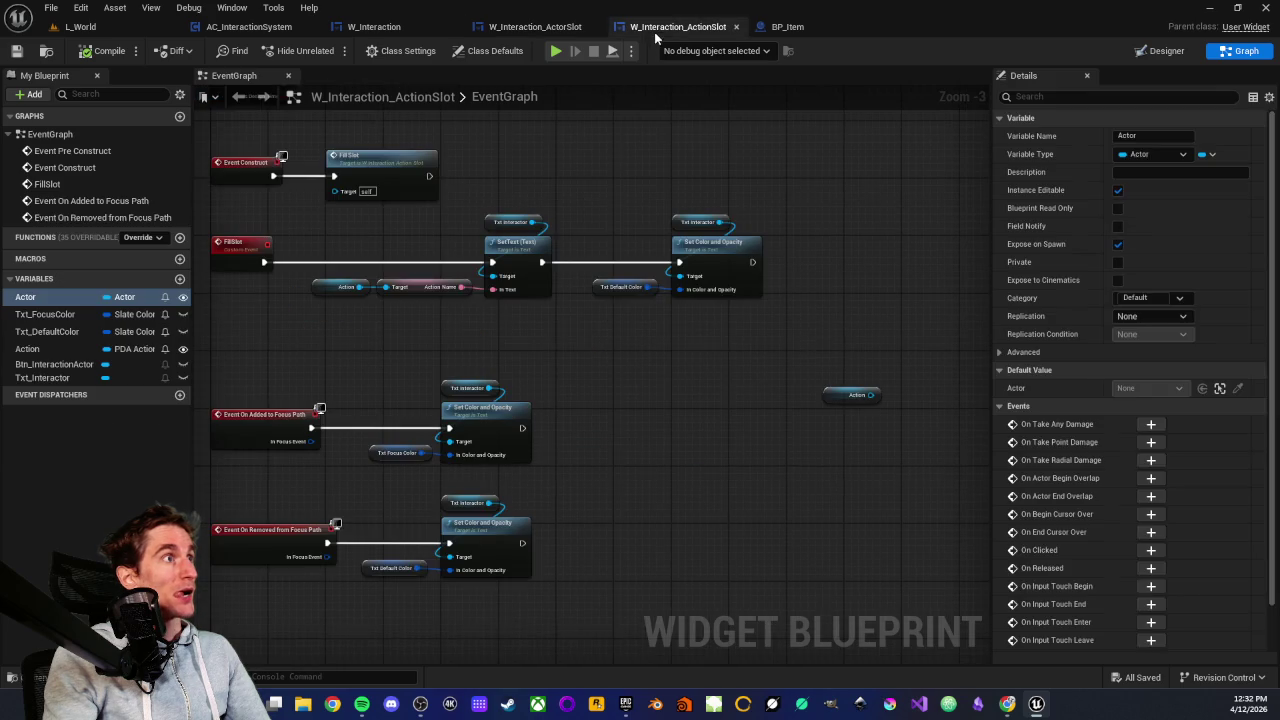
Add a Get Actor node to W_Interaction_ActionSlot's graph
scroll(588, 212, "up", 2)
left_click(87, 300)
left_click_drag(518, 358, 520, 356)
left_click(548, 372)
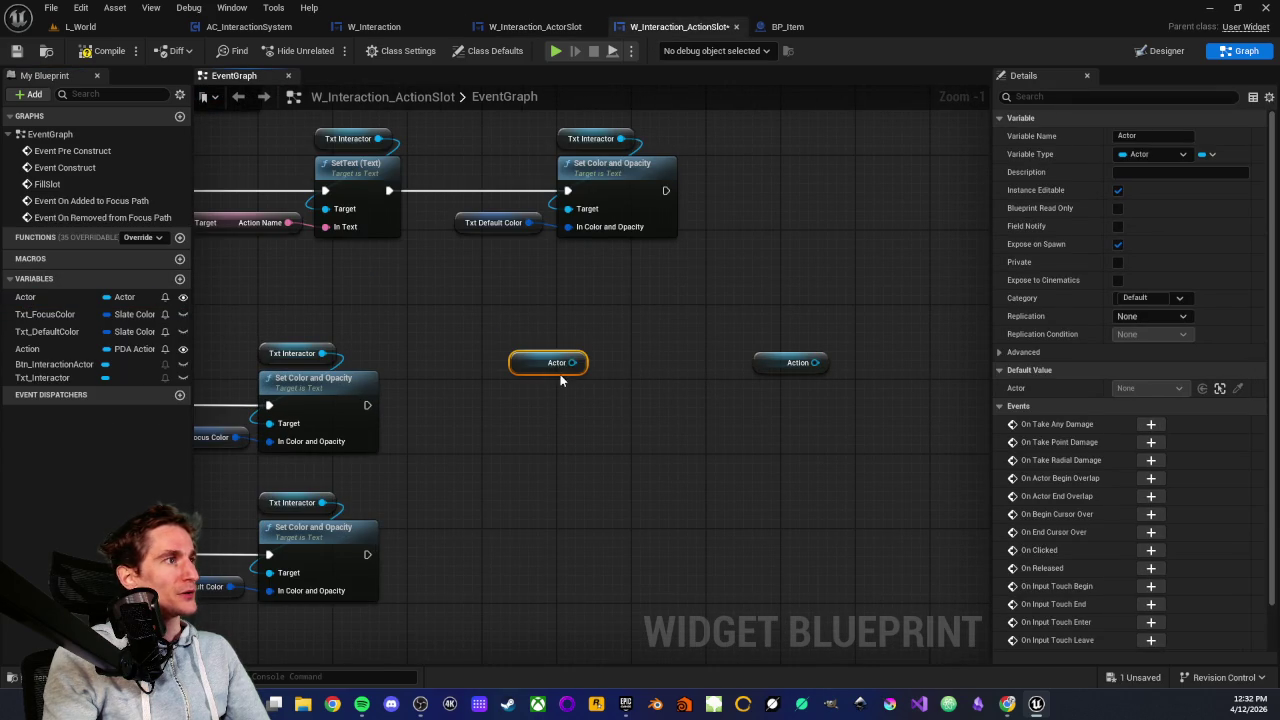
Glance at BP_Item and the L_World level, then return to the ActionSlot graph
left_click(787, 27)
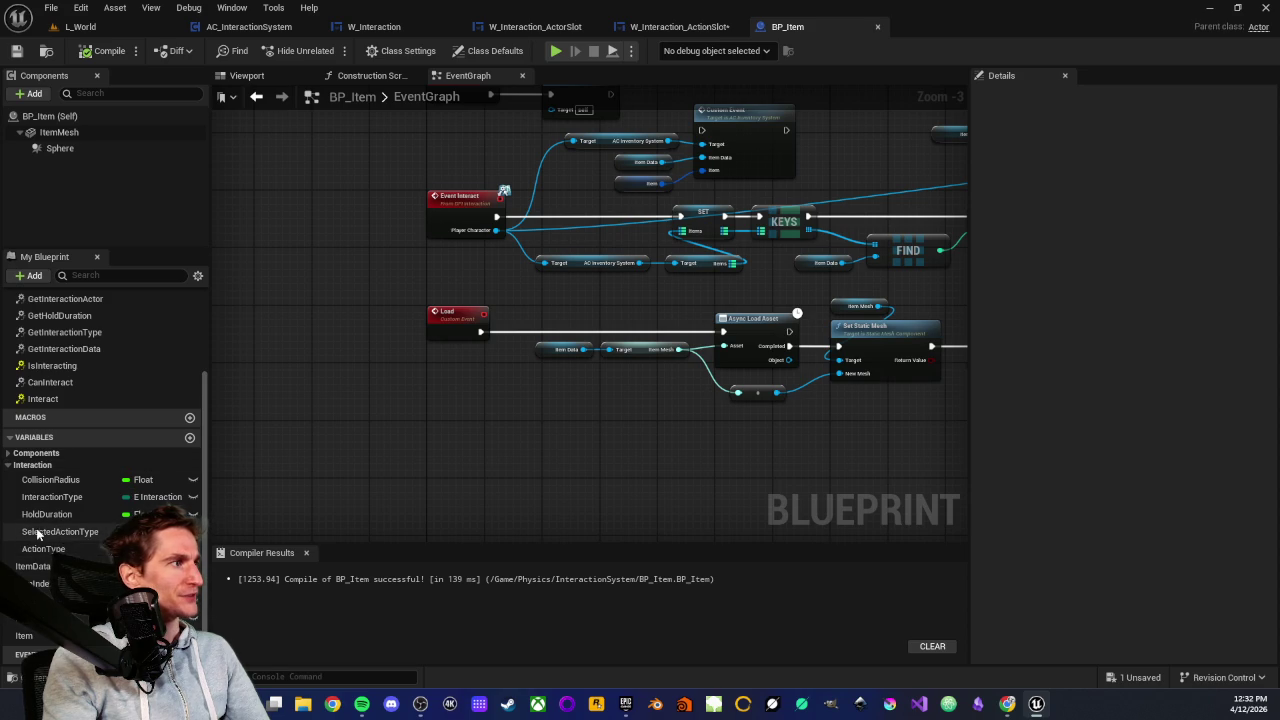
left_click(115, 28)
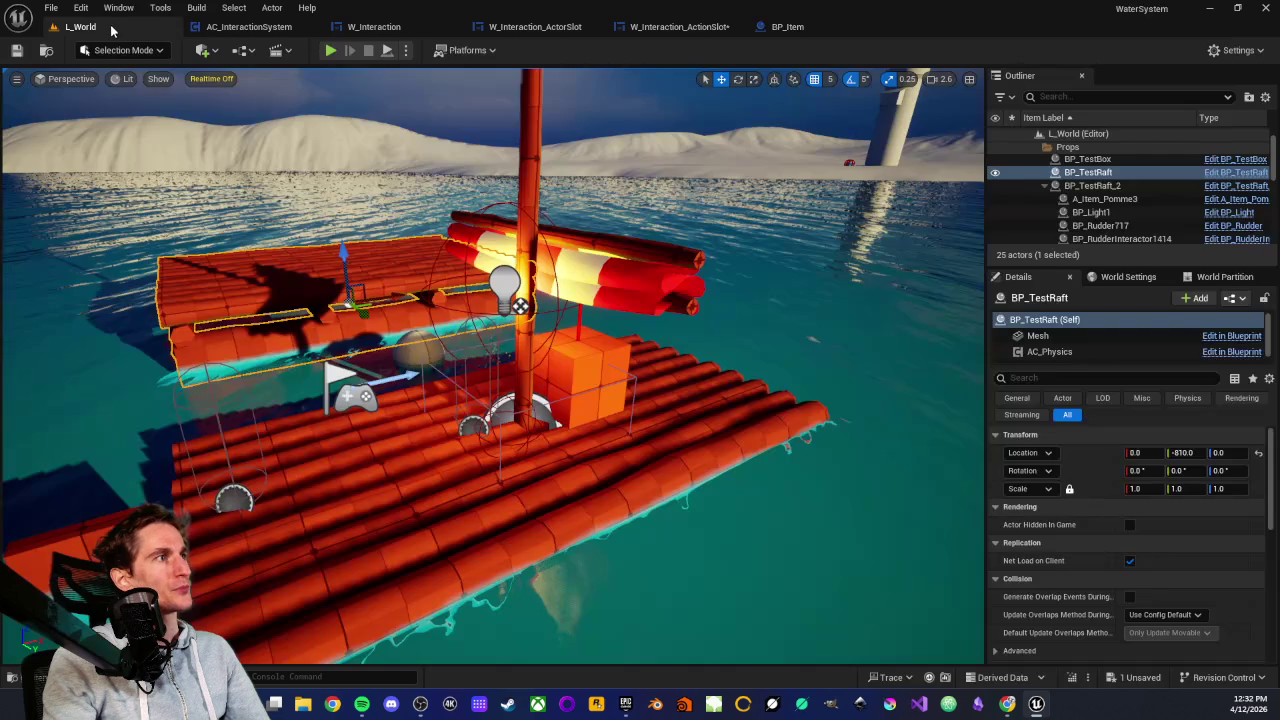
left_click(678, 27)
Search the Actor pin's actions for 'selected', closing the list without adding a node
left_click_drag(572, 363, 598, 402)
type("selected")
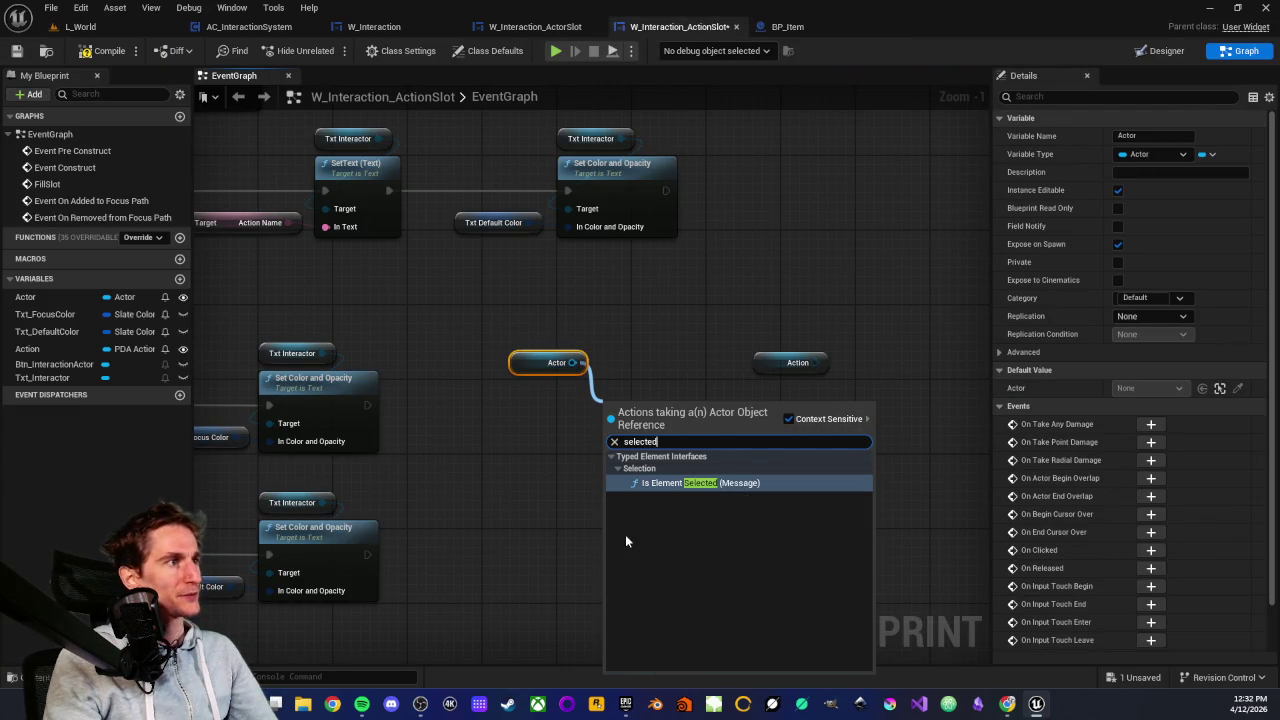
left_click(557, 457)
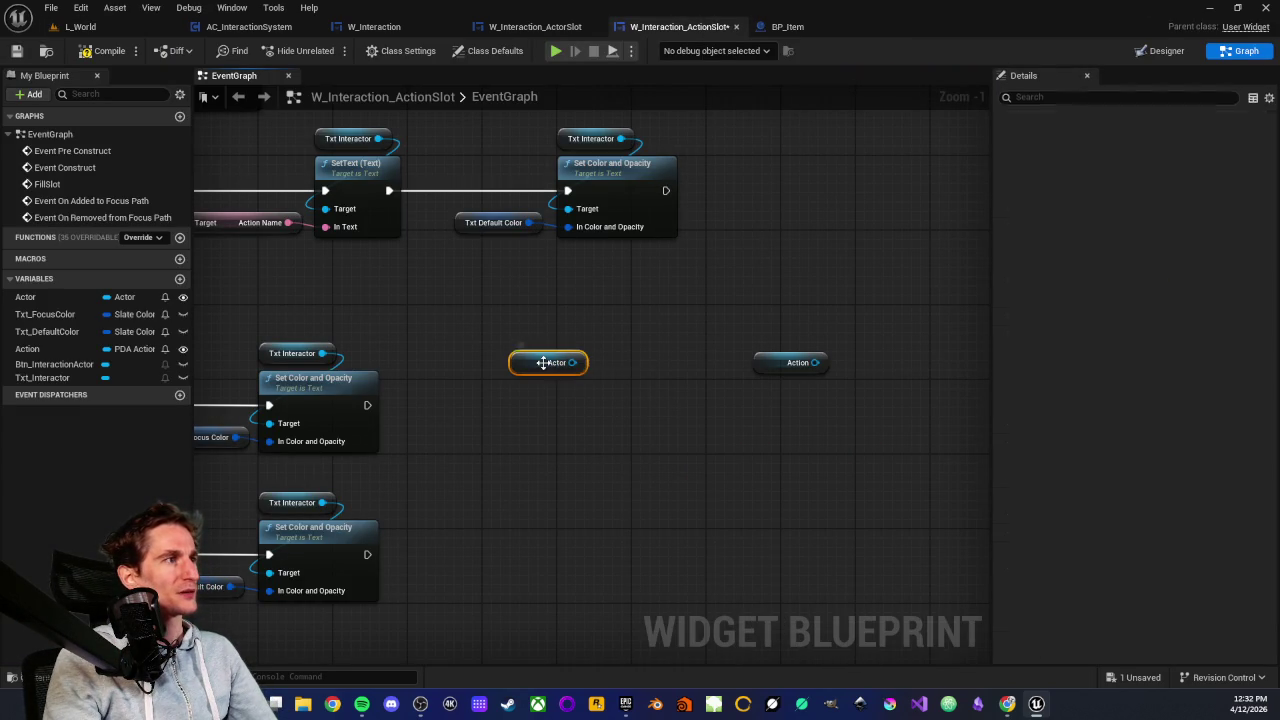
Reposition the graph and reselect the Actor getter node beside the Action getter
left_click_drag(474, 294, 630, 398)
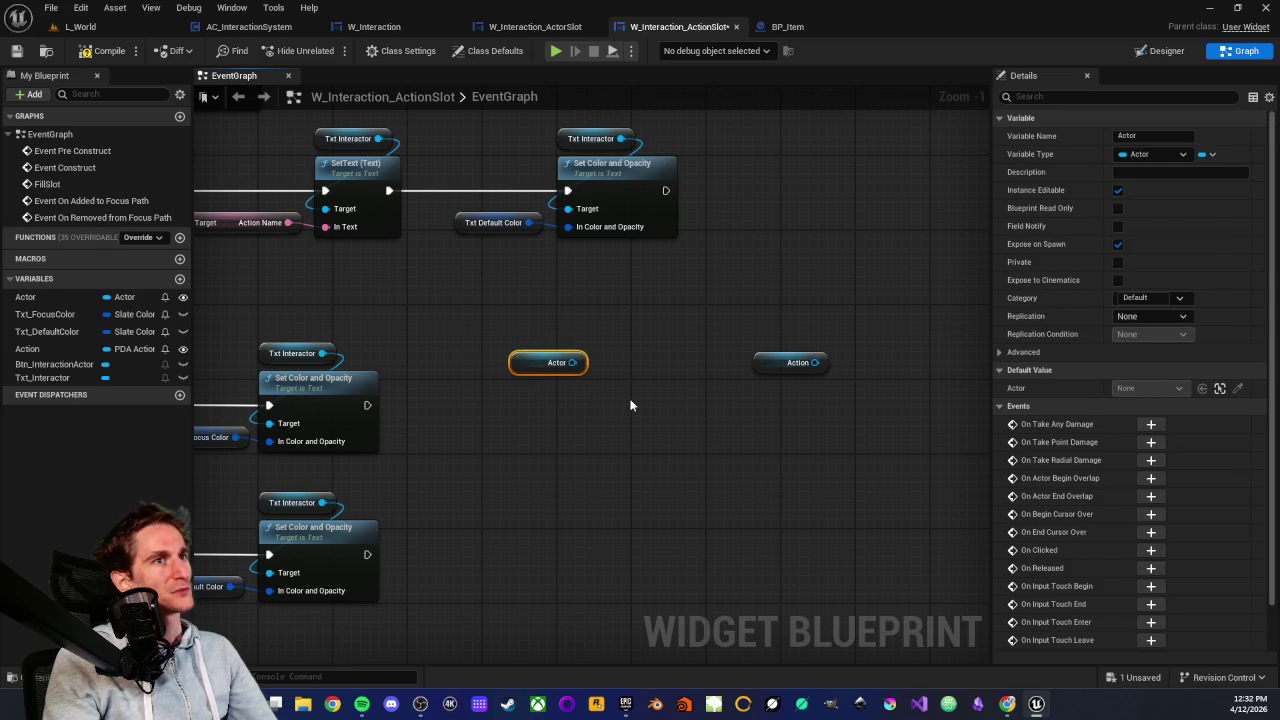
left_click(574, 418)
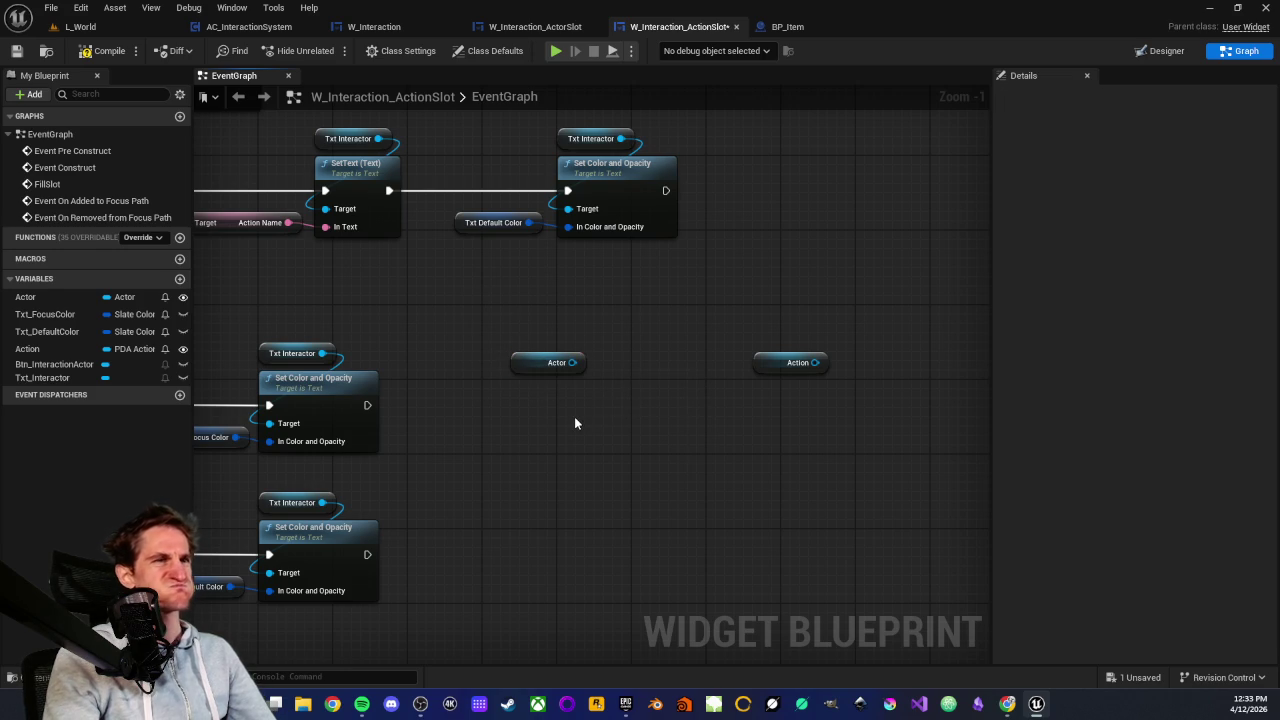
mouse_move(465, 460)
left_mouse_down()
mouse_move(660, 437)
mouse_move(591, 416)
mouse_move(640, 376)
mouse_move(482, 406)
left_mouse_up()
left_click(608, 388)
left_click(524, 396)
mouse_move(476, 350)
left_mouse_down()
mouse_move(657, 432)
mouse_move(638, 442)
left_mouse_up()
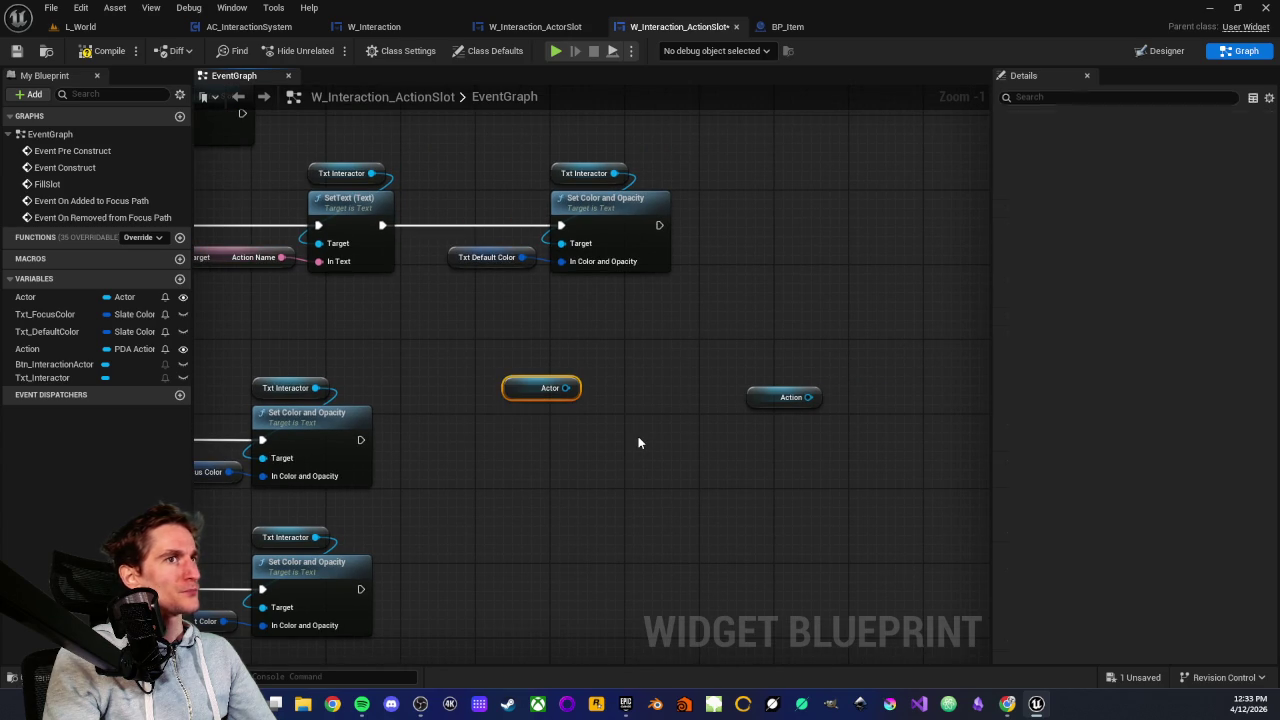
left_click(596, 437)
left_click(510, 377)
left_click(586, 137)
left_click(790, 27)
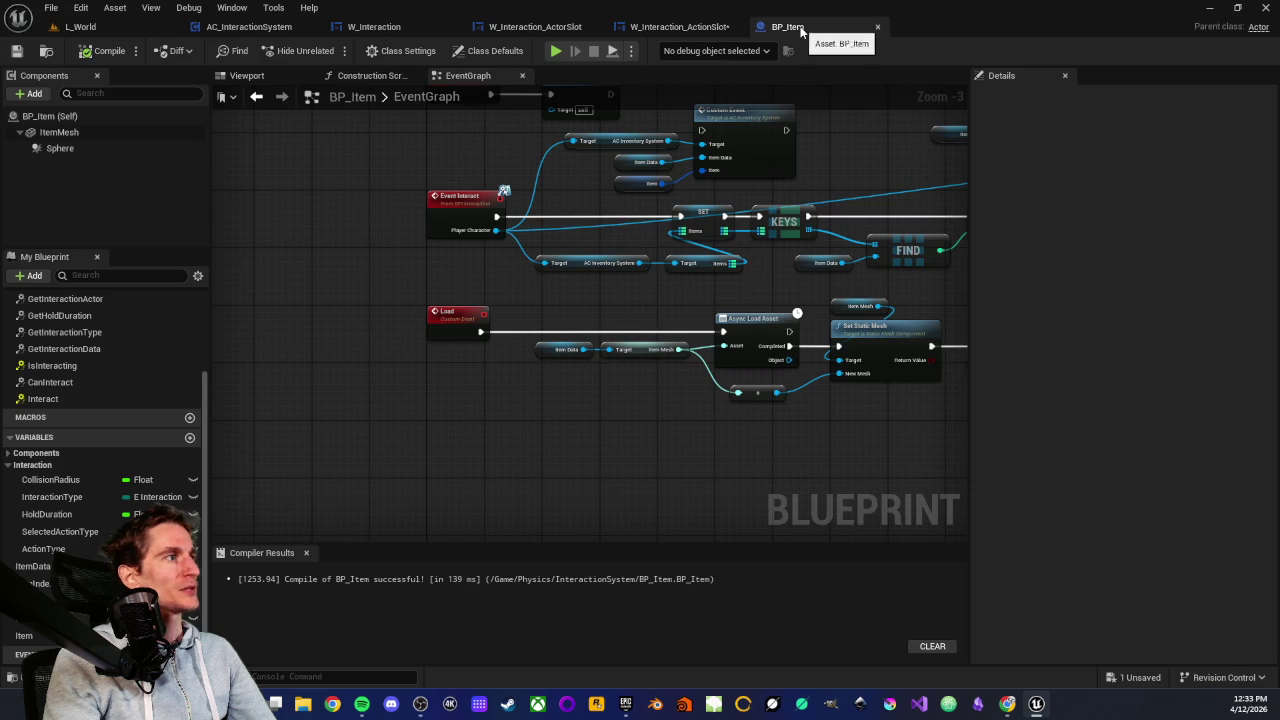
Make BP_Item's SelectedActionType Instance Editable and Expose on Spawn, then compile
left_click(65, 534)
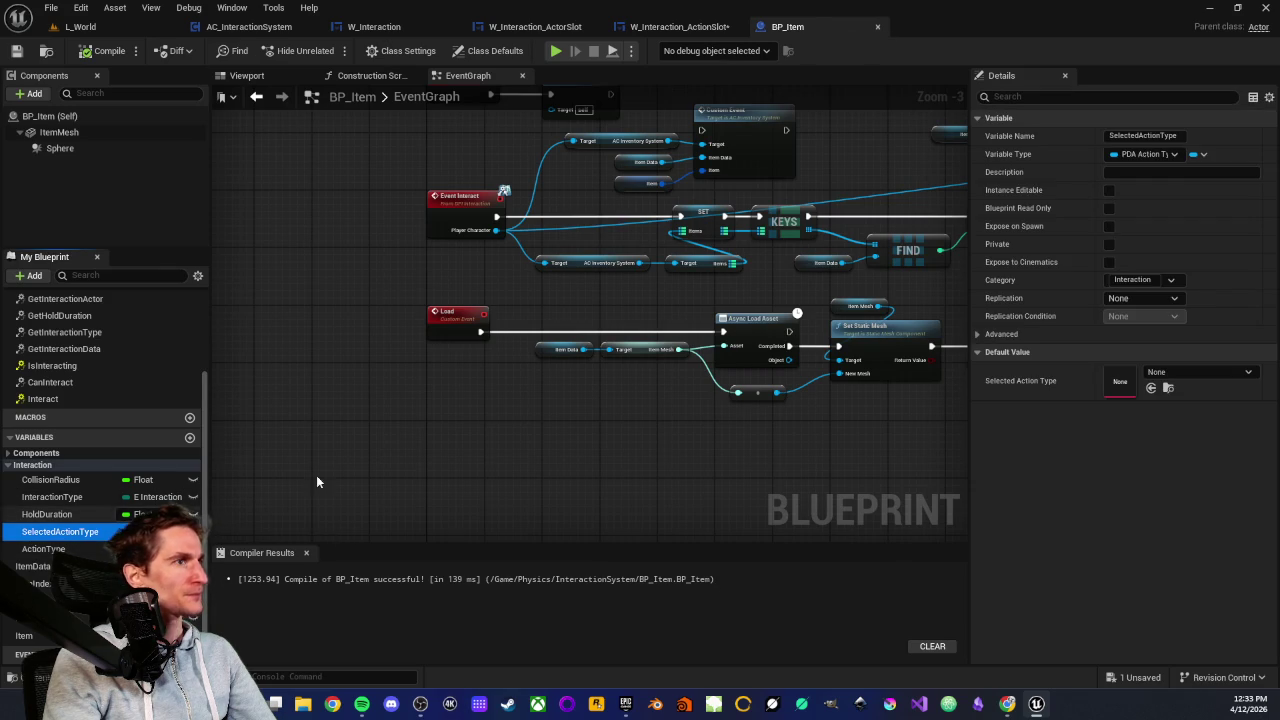
left_click(1109, 190)
left_click(1109, 226)
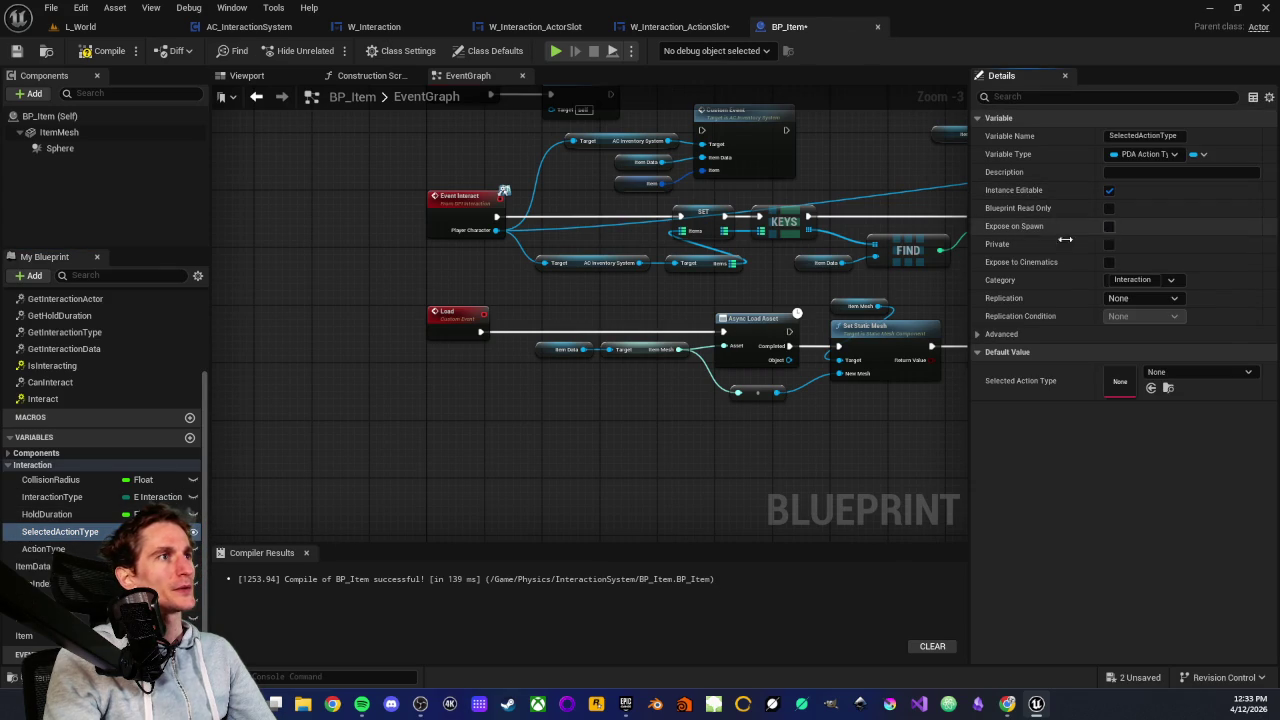
left_click(88, 53)
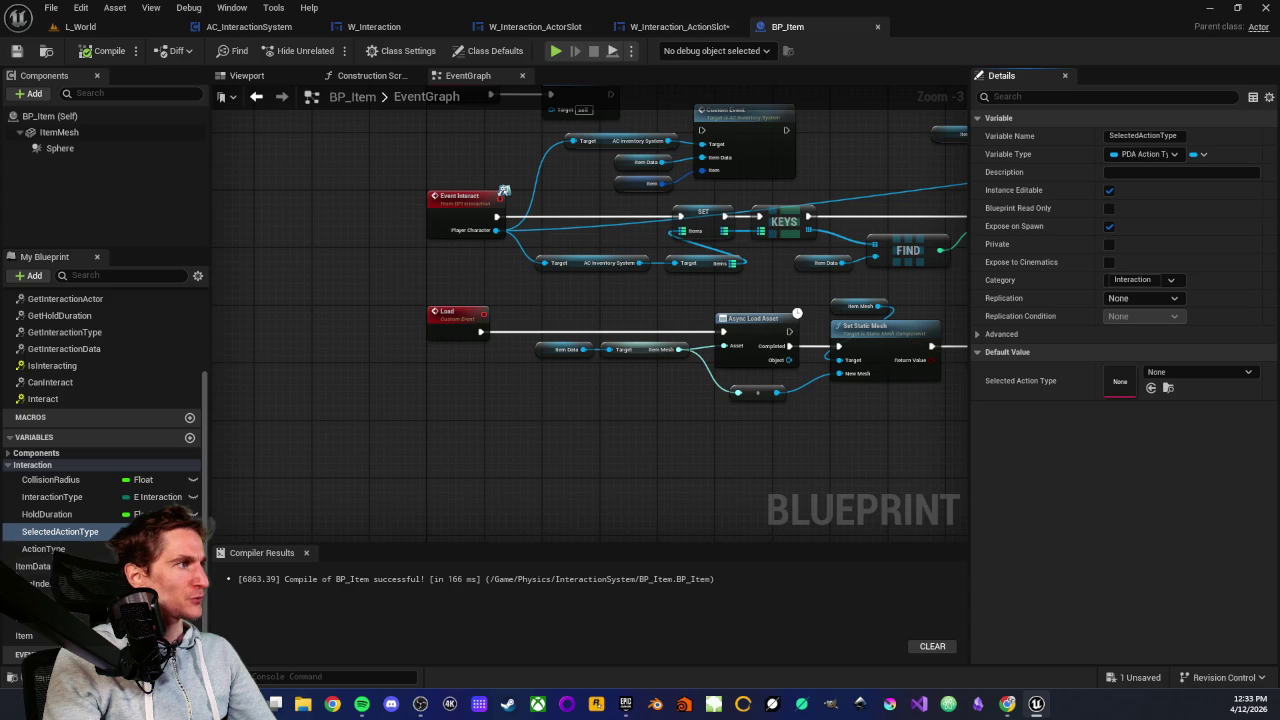
In the ActionSlot graph, search the Actor output's actions for 'set sele' without adding anything
left_click(641, 31)
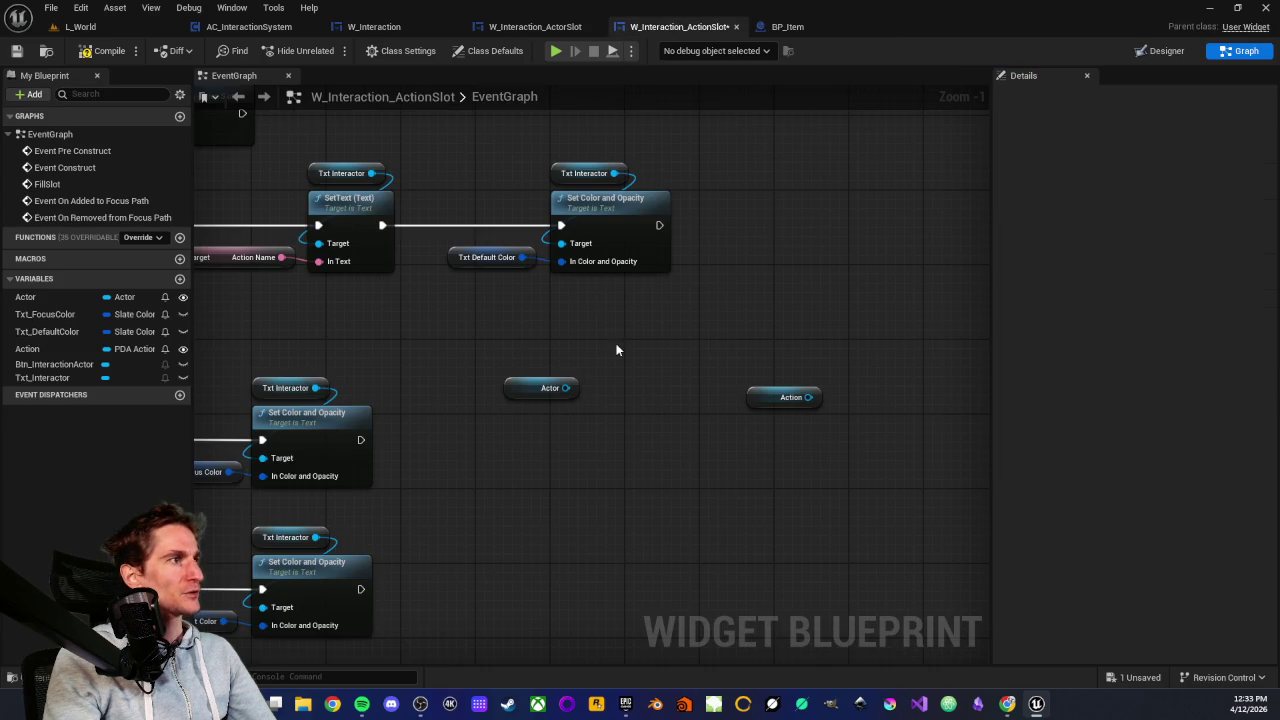
left_click_drag(566, 392, 549, 436)
type("set")
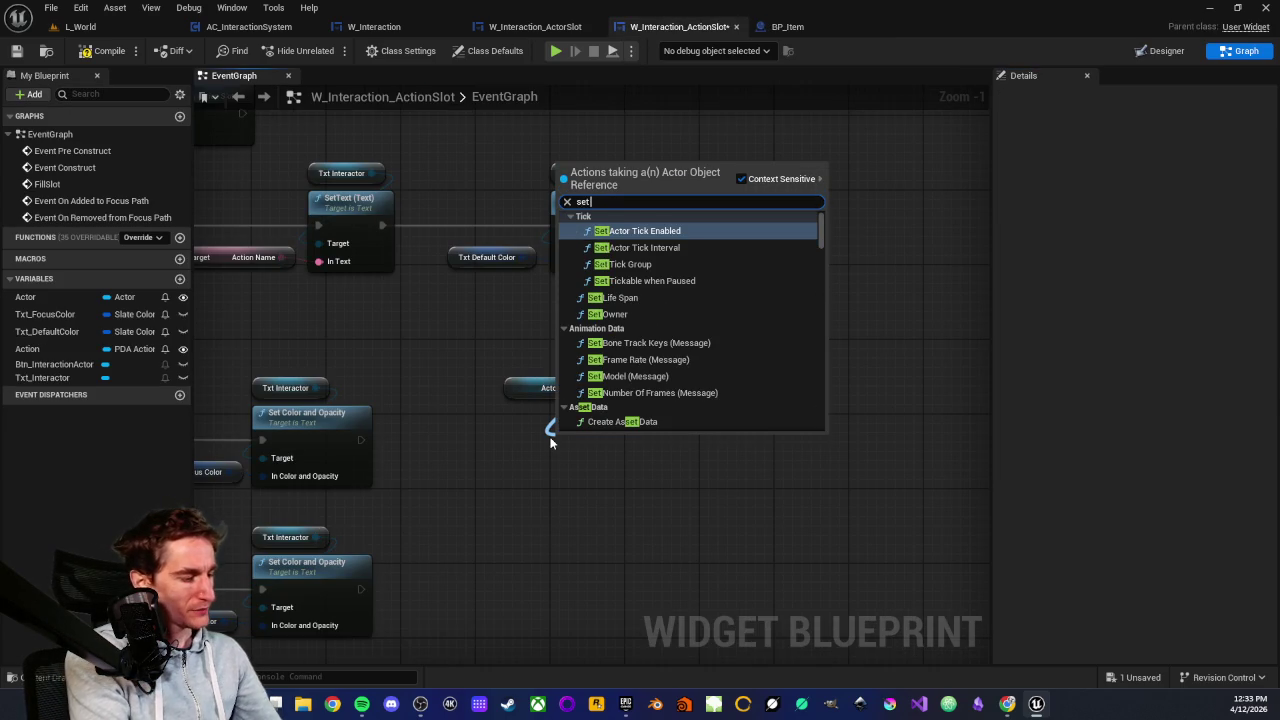
type(" sd")
key("BackSpace")
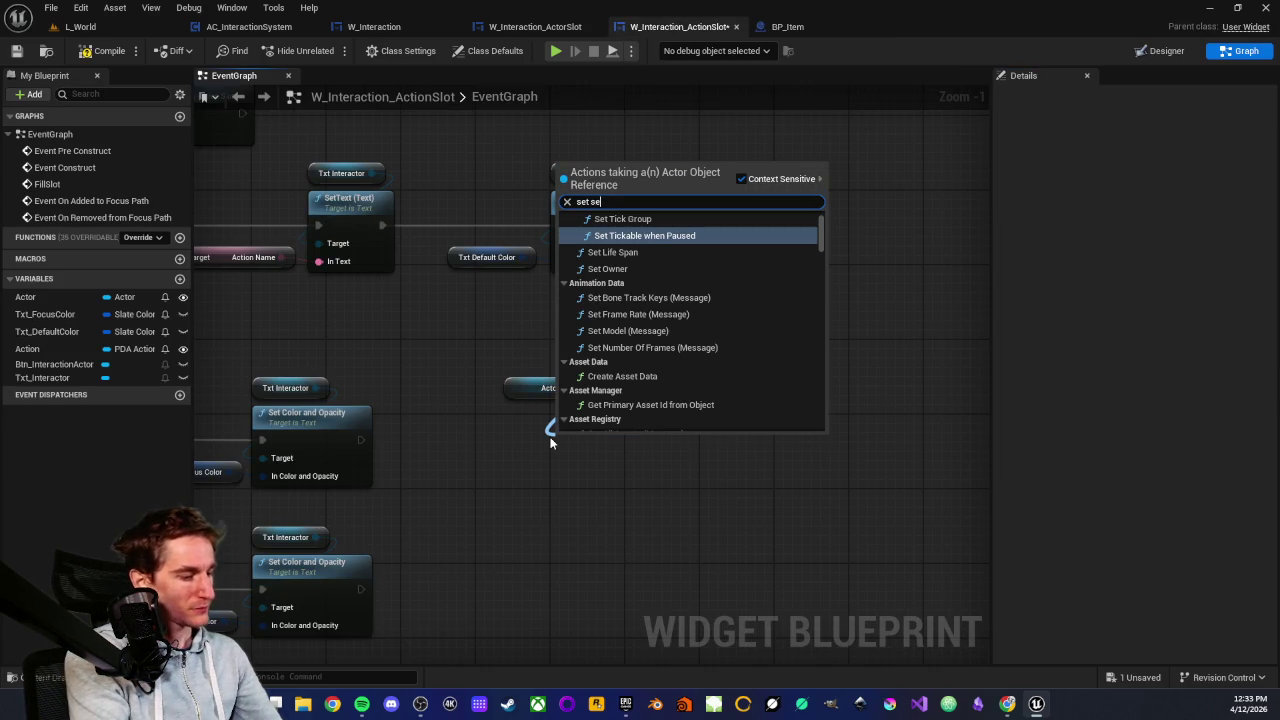
type("ele")
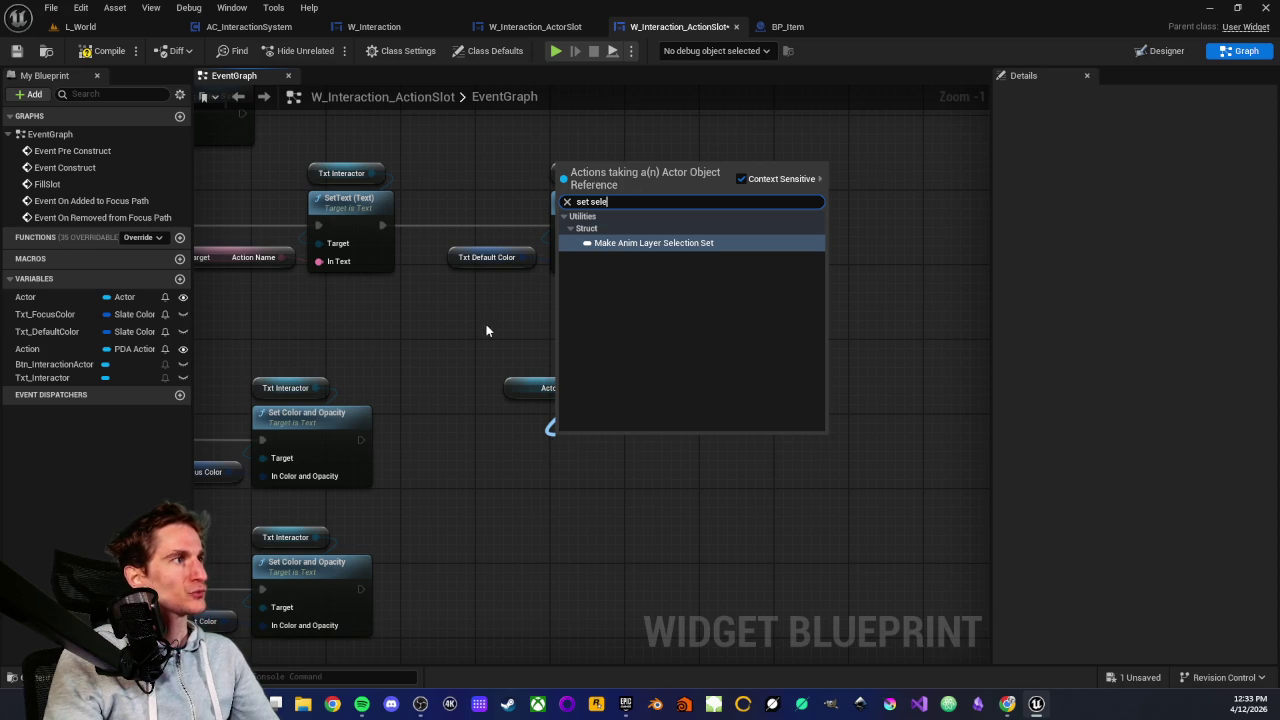
left_click(487, 330)
Pan back to the Actor and Action getters and select the Actor getter
left_click_drag(482, 432, 551, 323)
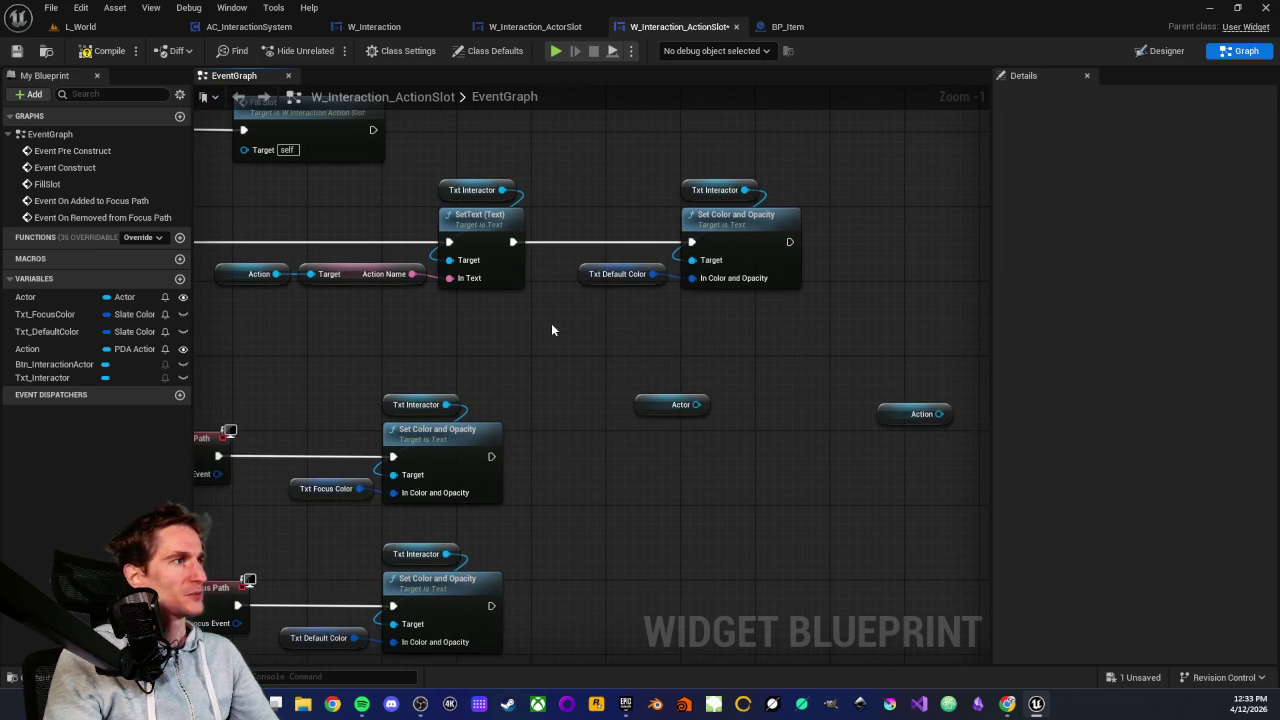
left_click_drag(726, 469, 696, 487)
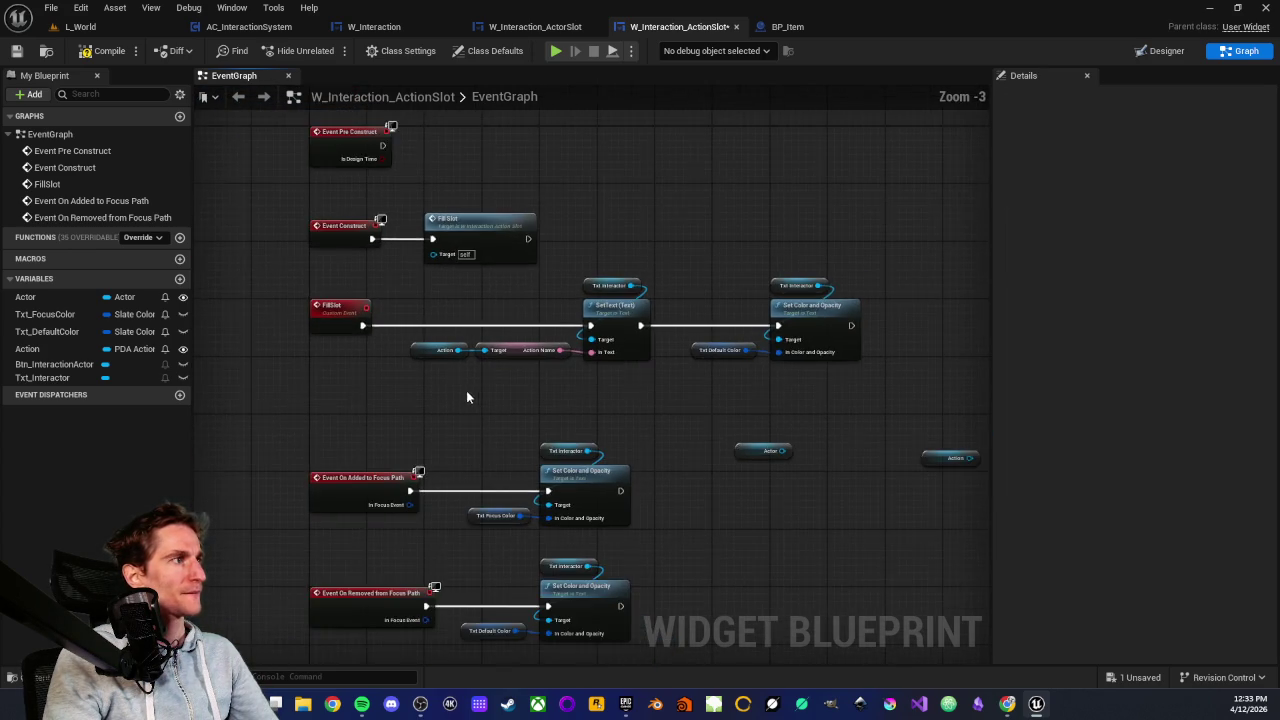
left_click_drag(404, 247, 404, 280)
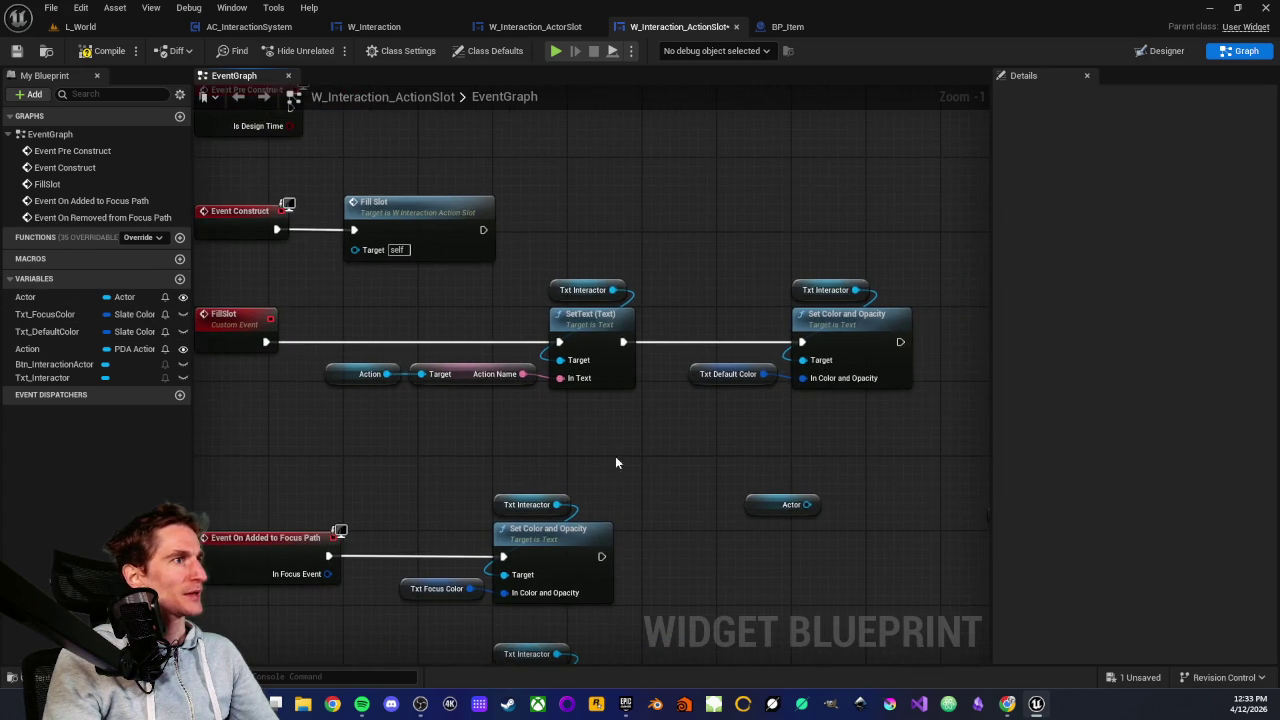
left_click_drag(615, 456, 478, 443)
left_click(493, 456)
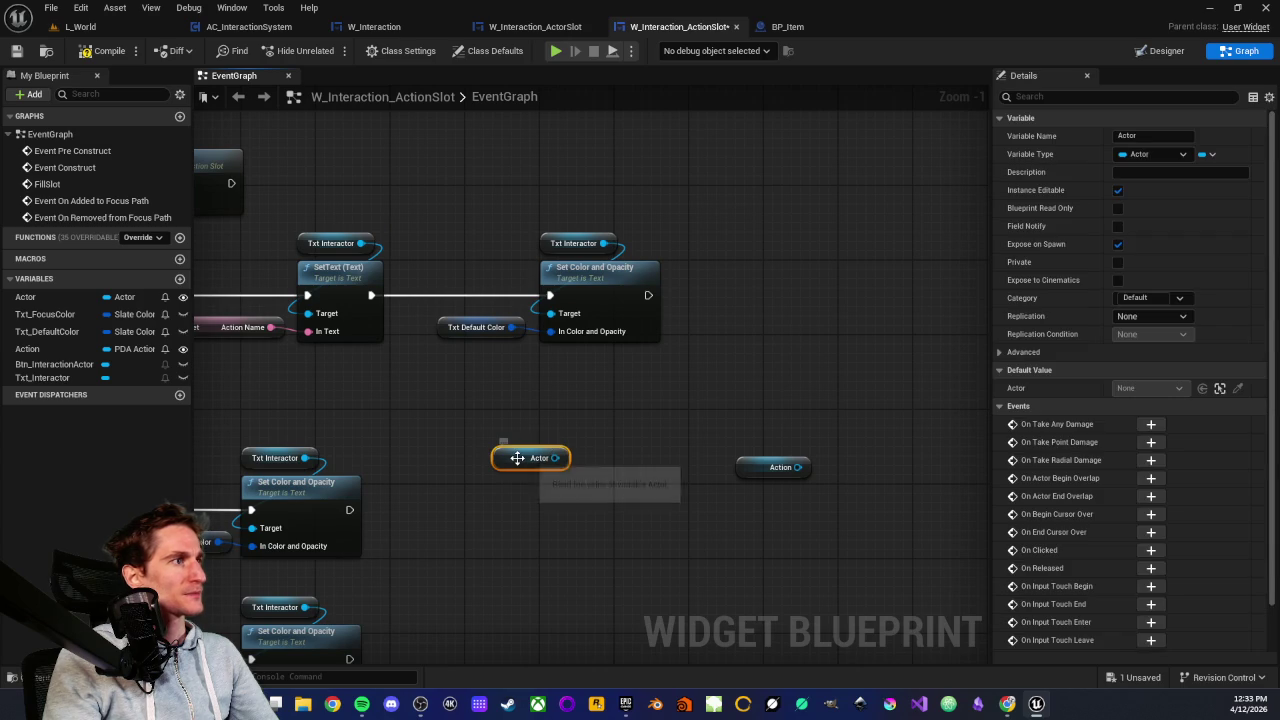
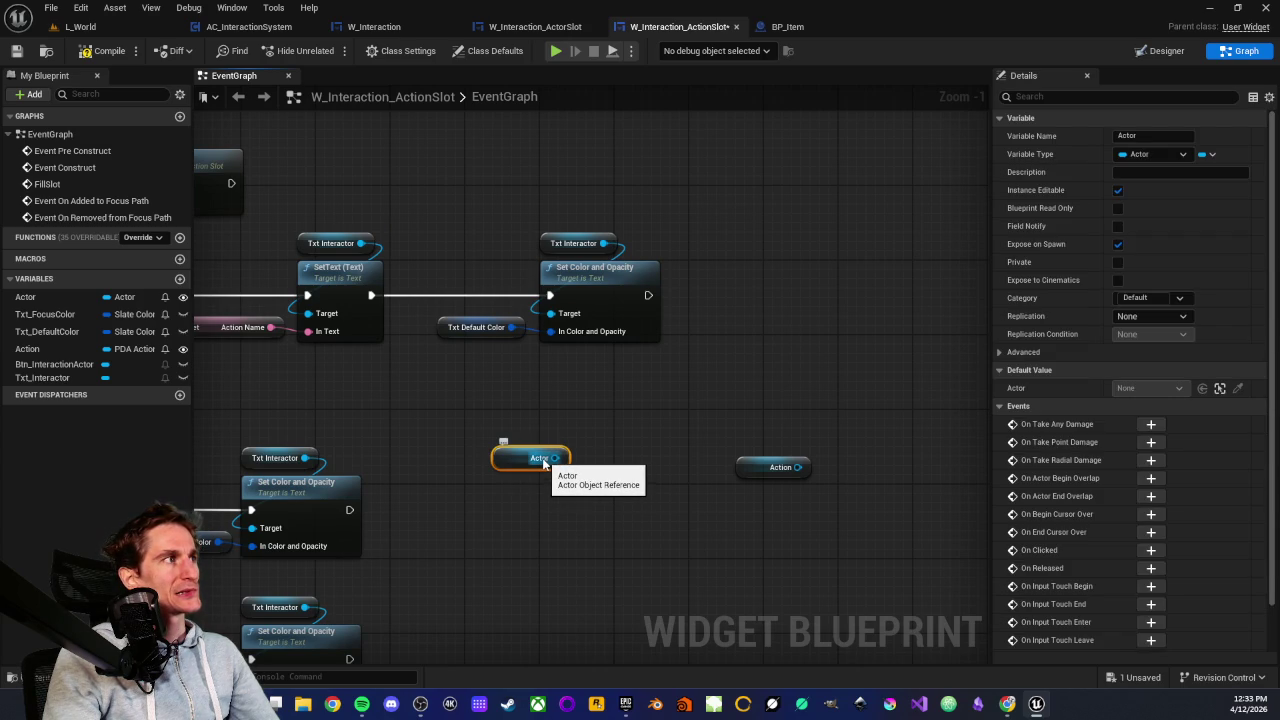
Save the W_Interaction_ActionSlot widget blueprint and select its Actor variable node
left_click(16, 51)
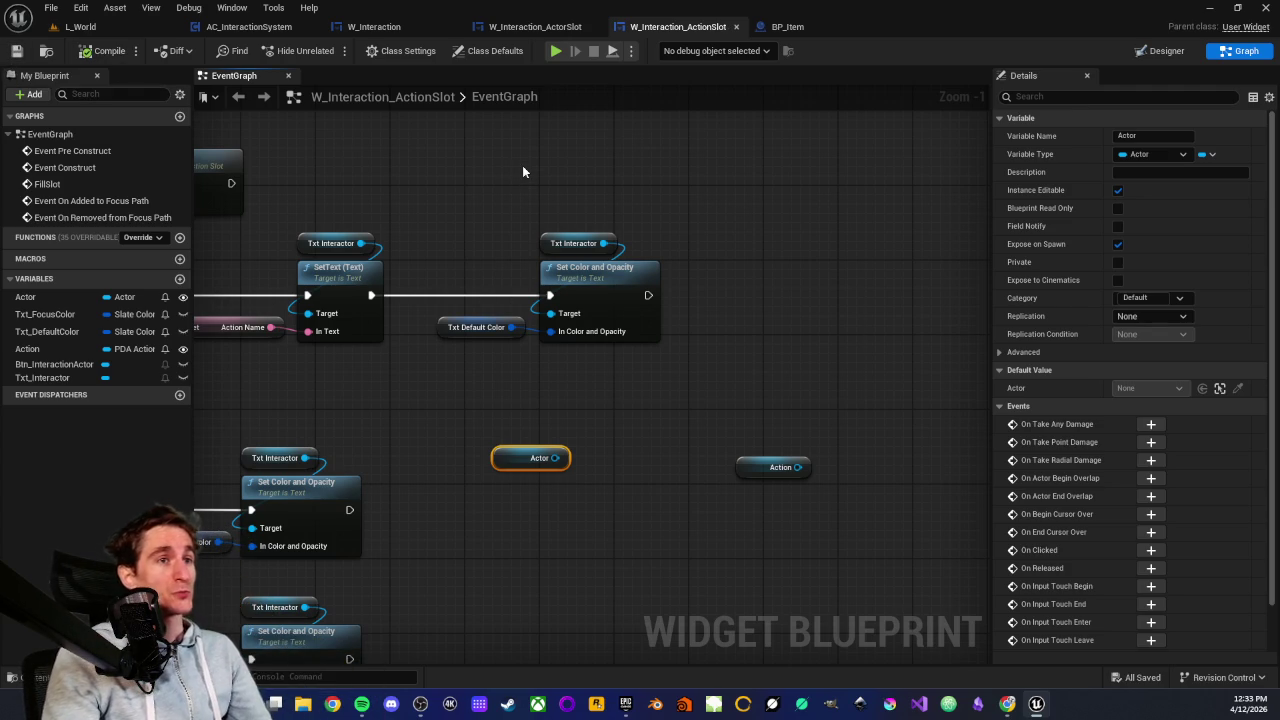
mouse_move(456, 404)
left_mouse_down()
mouse_move(625, 498)
mouse_move(490, 510)
left_mouse_up()
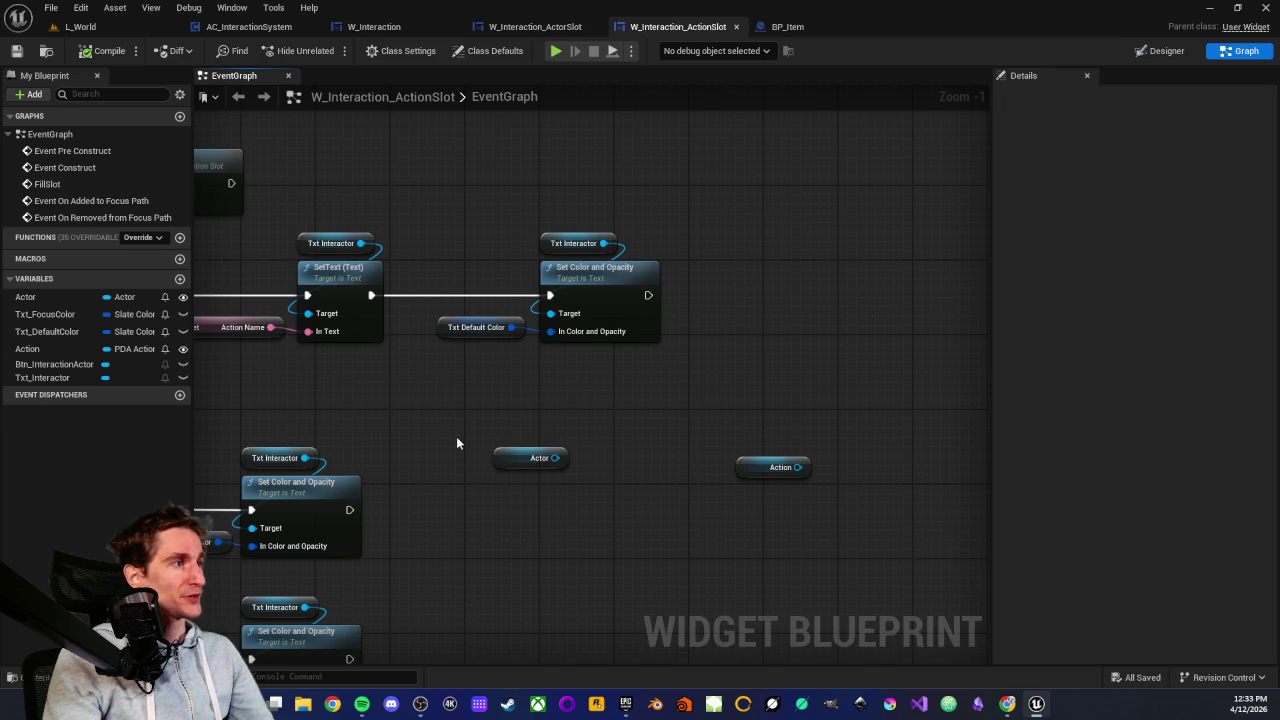
left_click_drag(593, 497, 593, 497)
left_click_drag(452, 422, 616, 500)
left_click(512, 493)
left_click(510, 460)
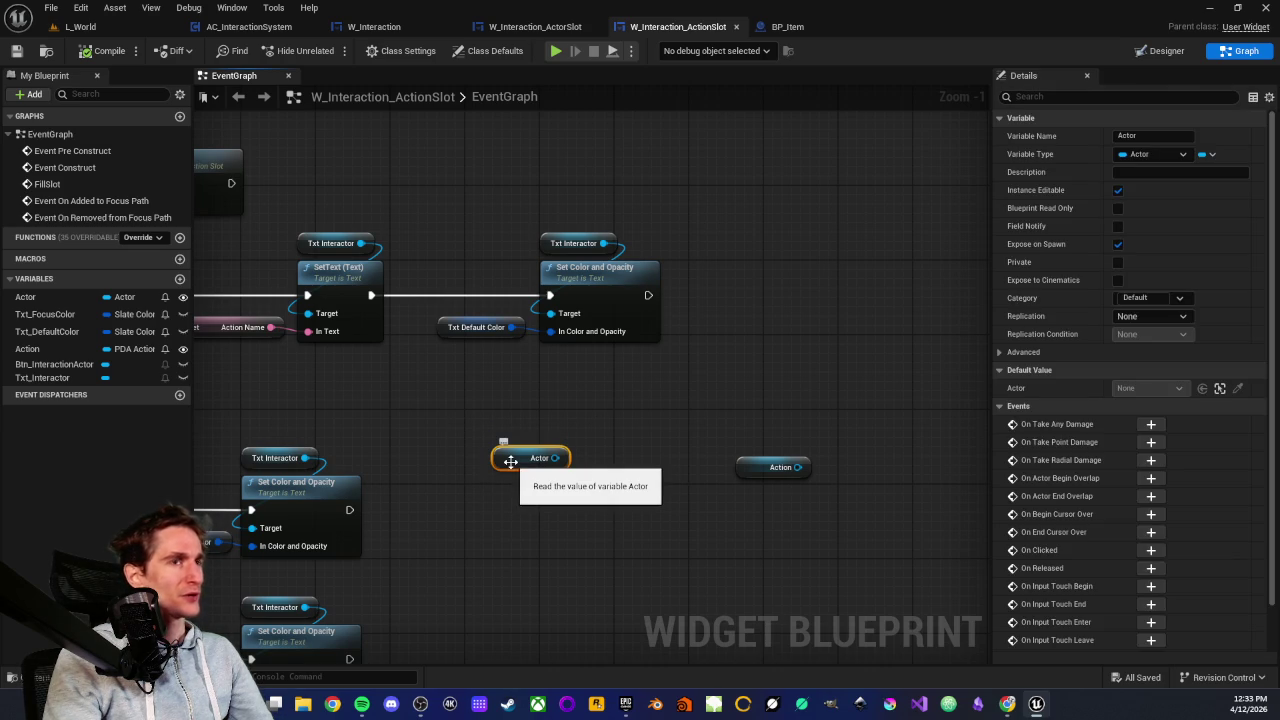
Check the Actor node again, then bring up the InteractionSystem folder's assets in the Content Drawer
left_click(510, 493)
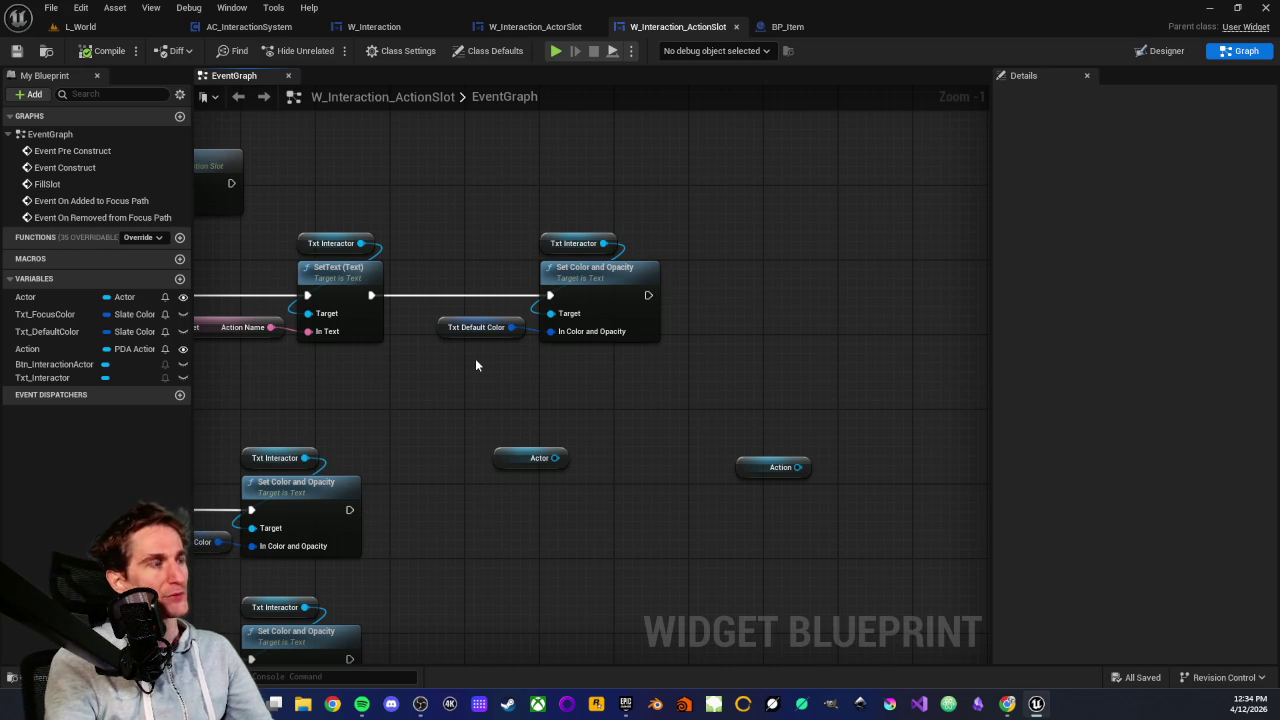
mouse_move(454, 410)
left_mouse_down()
mouse_move(630, 506)
mouse_move(616, 502)
left_mouse_up()
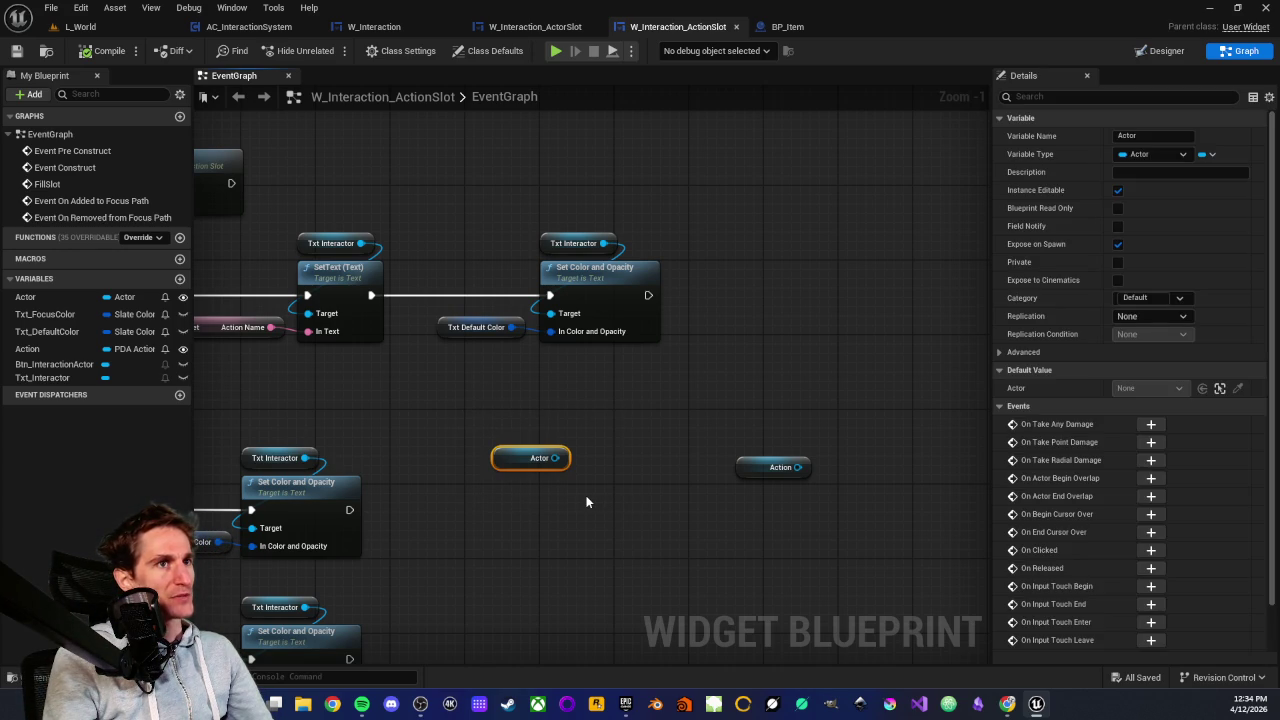
left_click(587, 484)
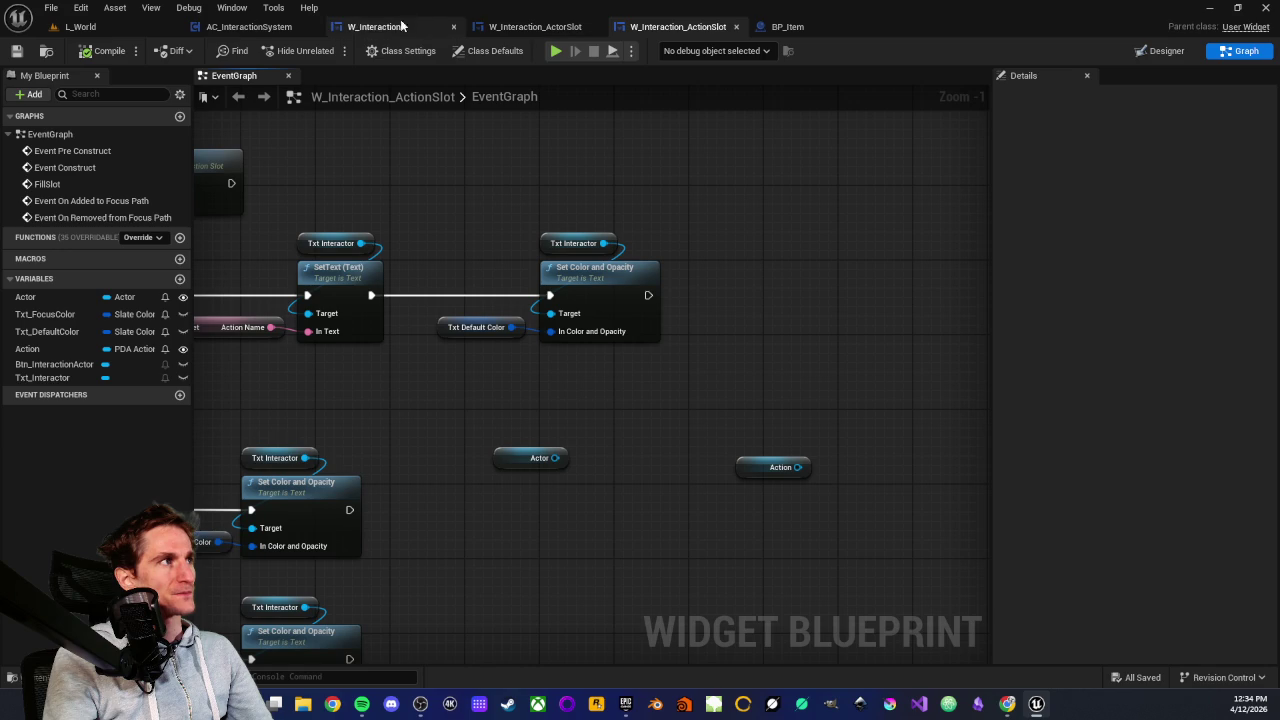
left_click(30, 677)
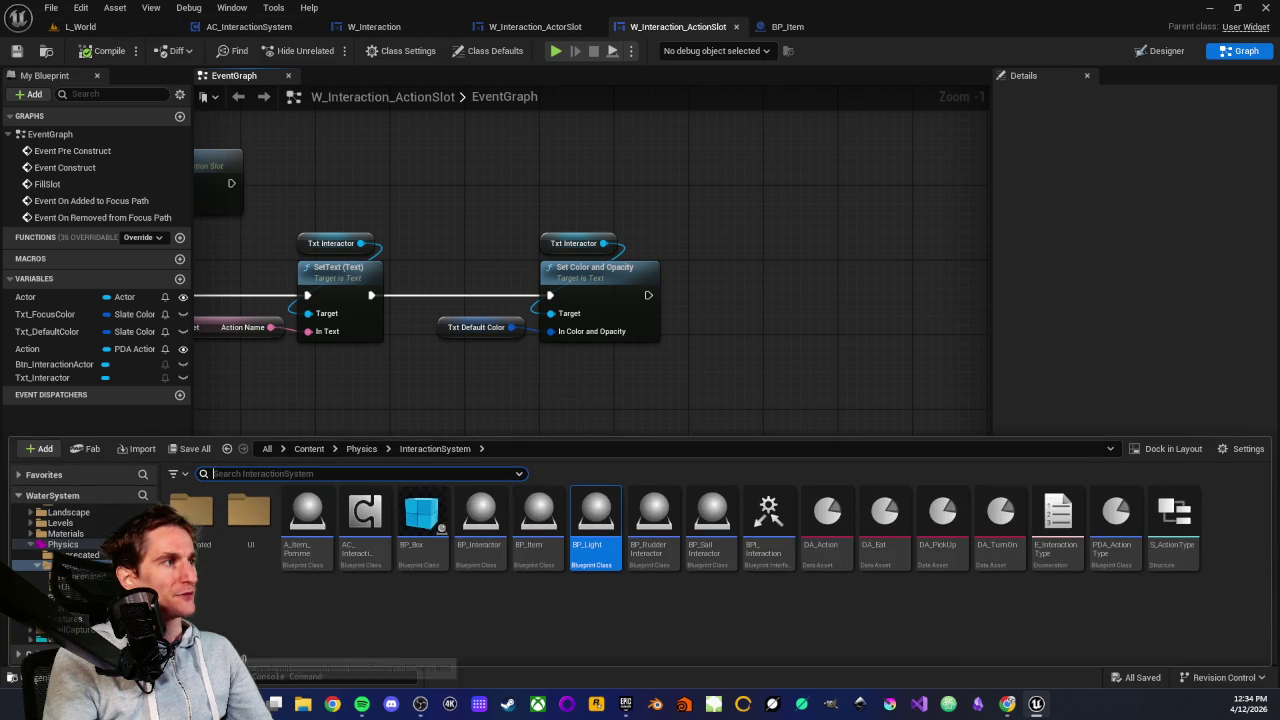
Create a new SetActionType function in the BPI_Interaction interface
left_click(578, 601)
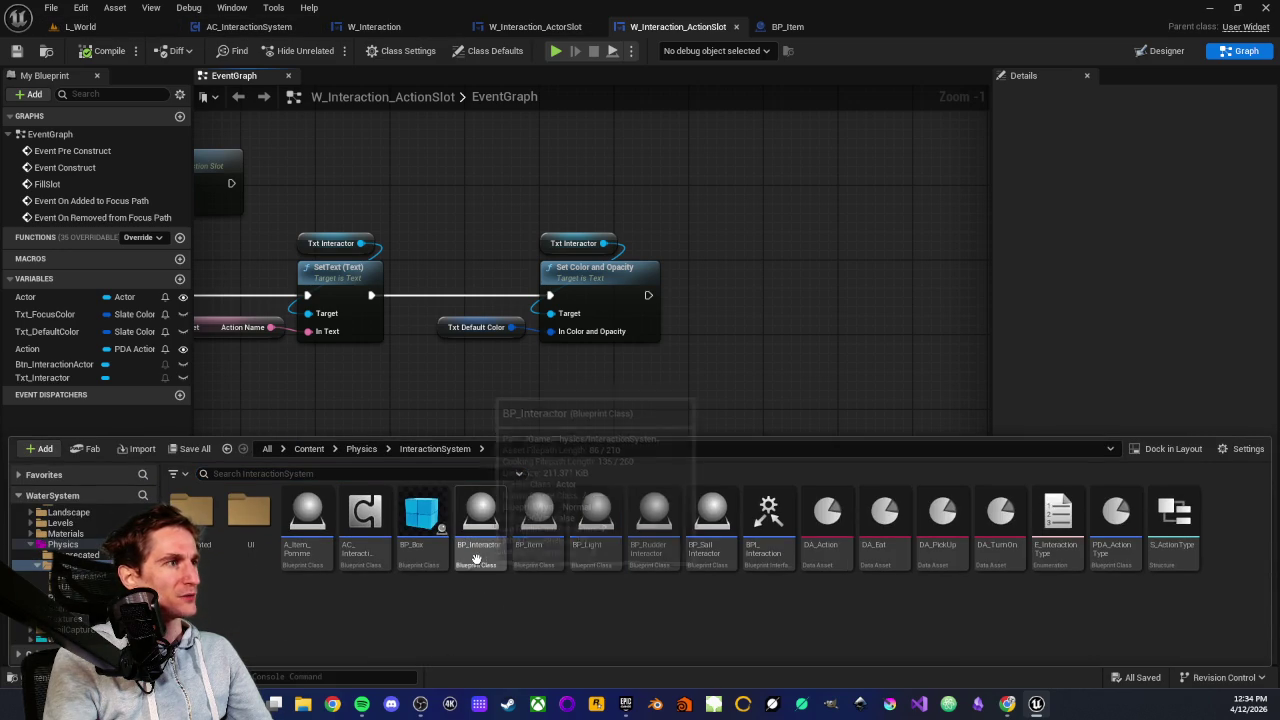
left_click(762, 553)
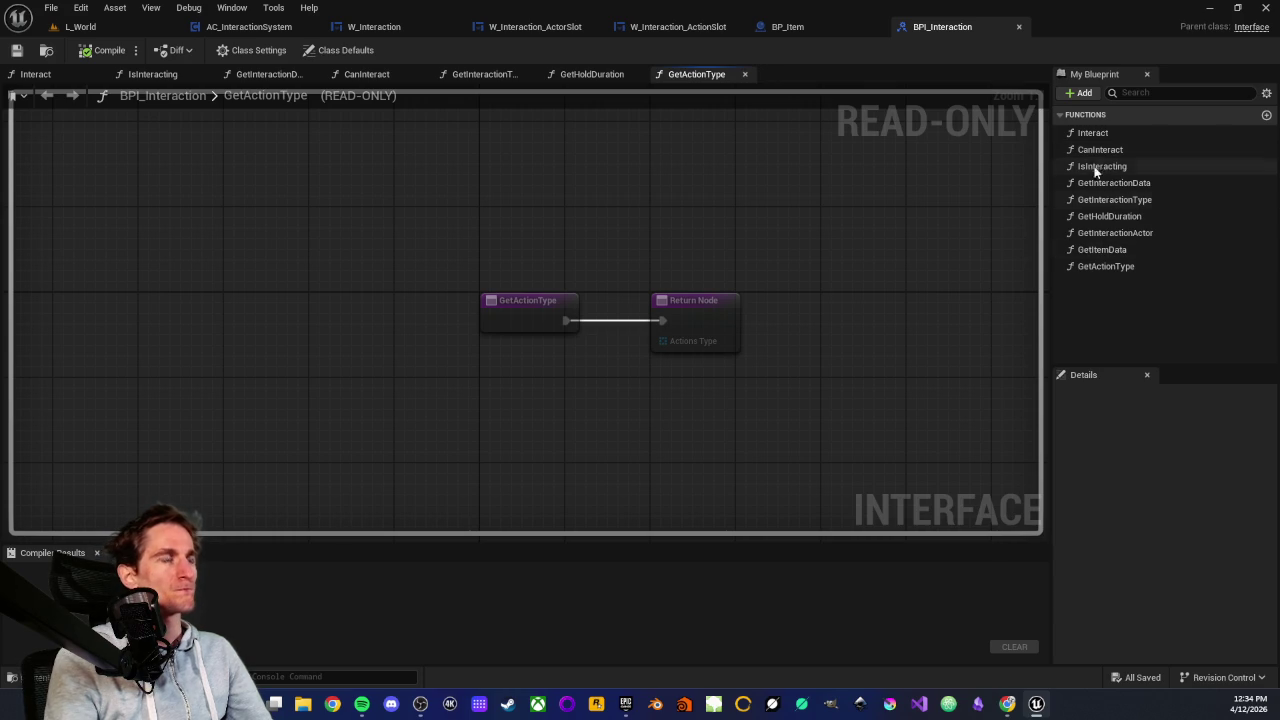
left_click(1080, 92)
left_click(1100, 146)
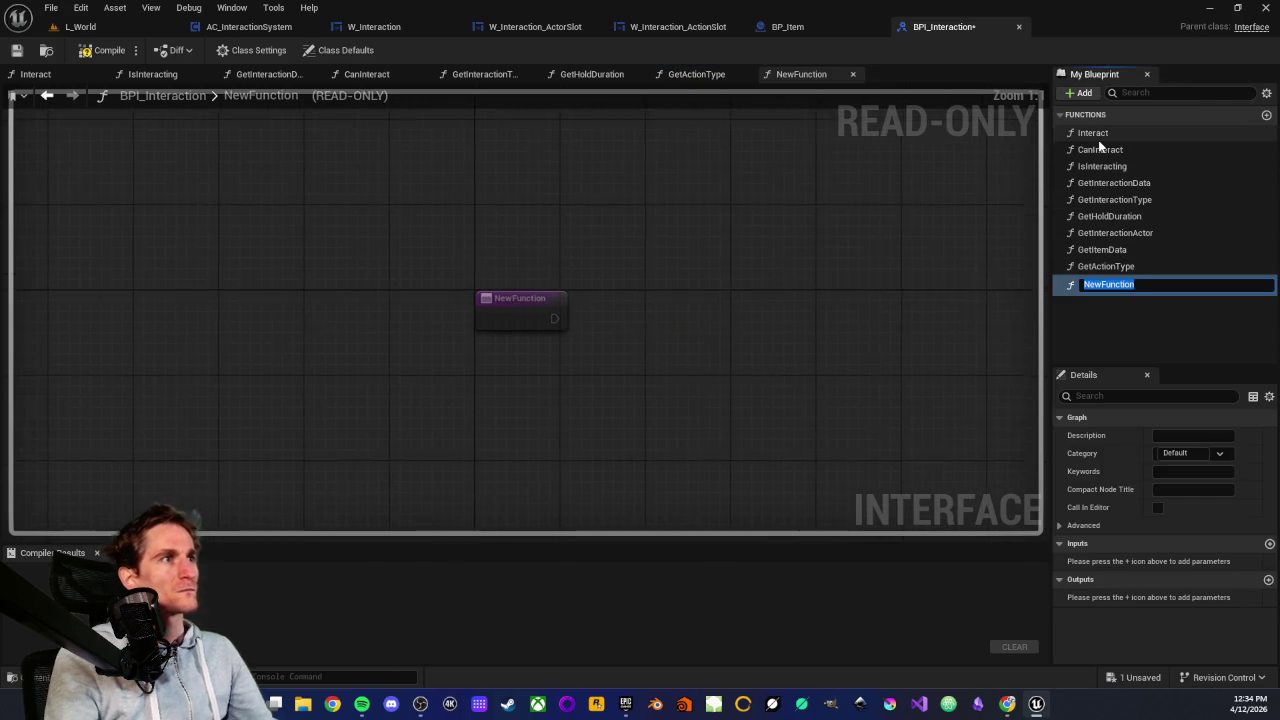
type("SetA")
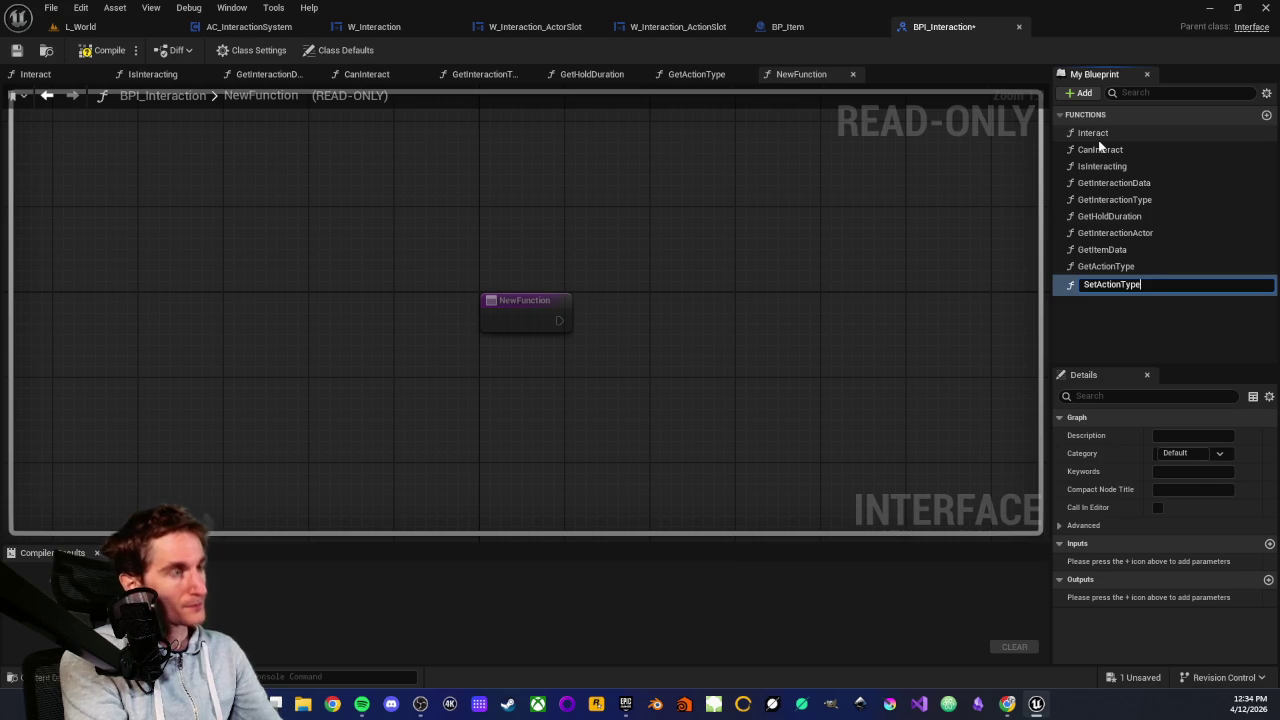
key("Return")
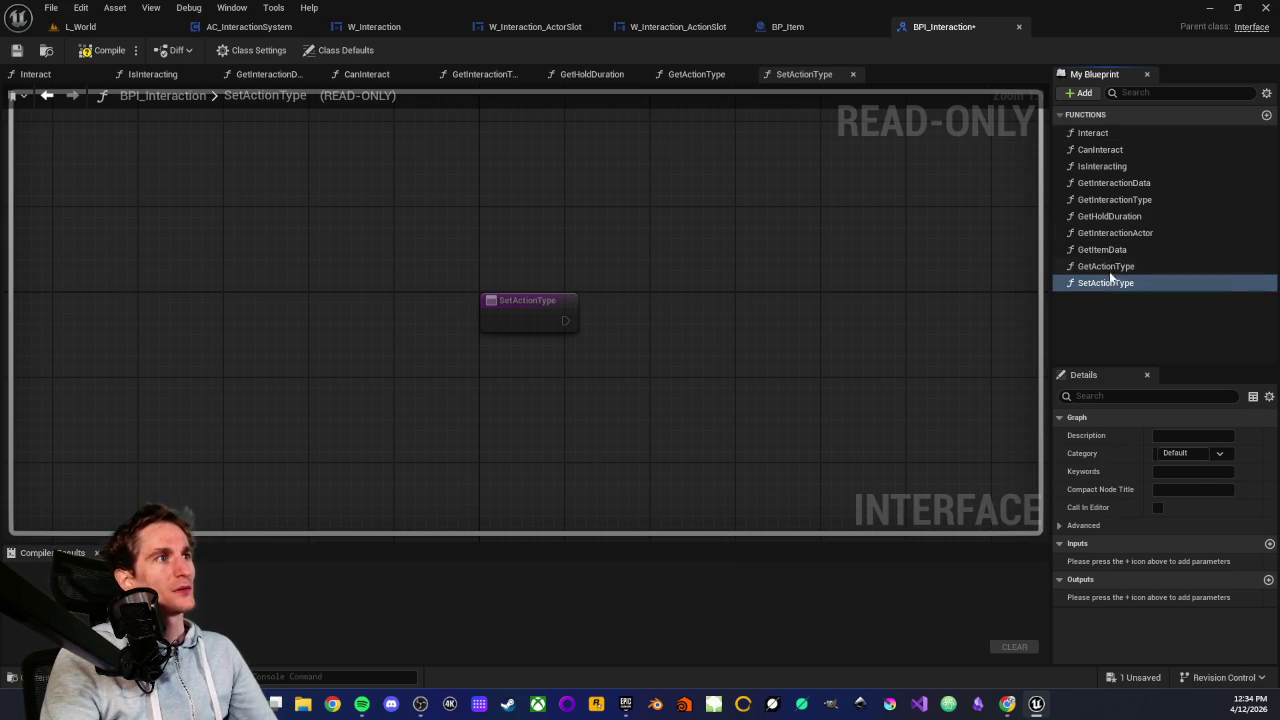
left_click(1110, 268)
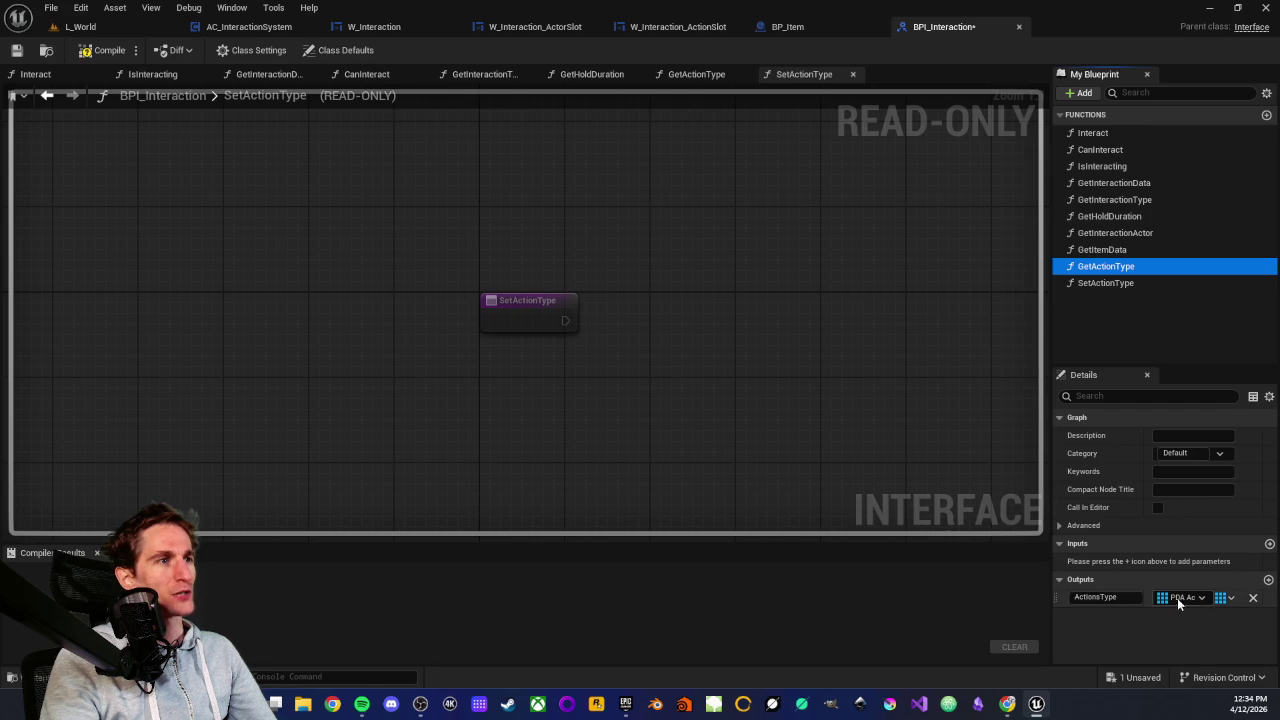
left_click(1104, 283)
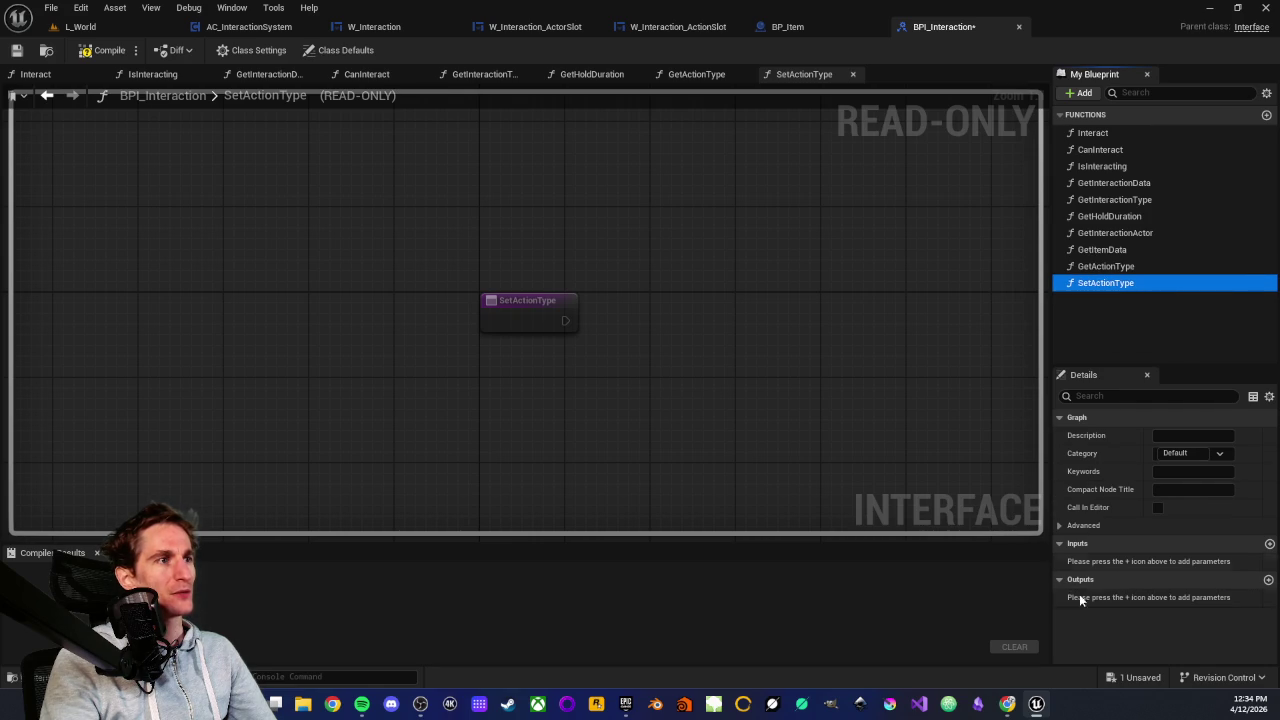
Give SetActionType an ActionType input of type PDA Action Type, then compile and save
left_click(1268, 544)
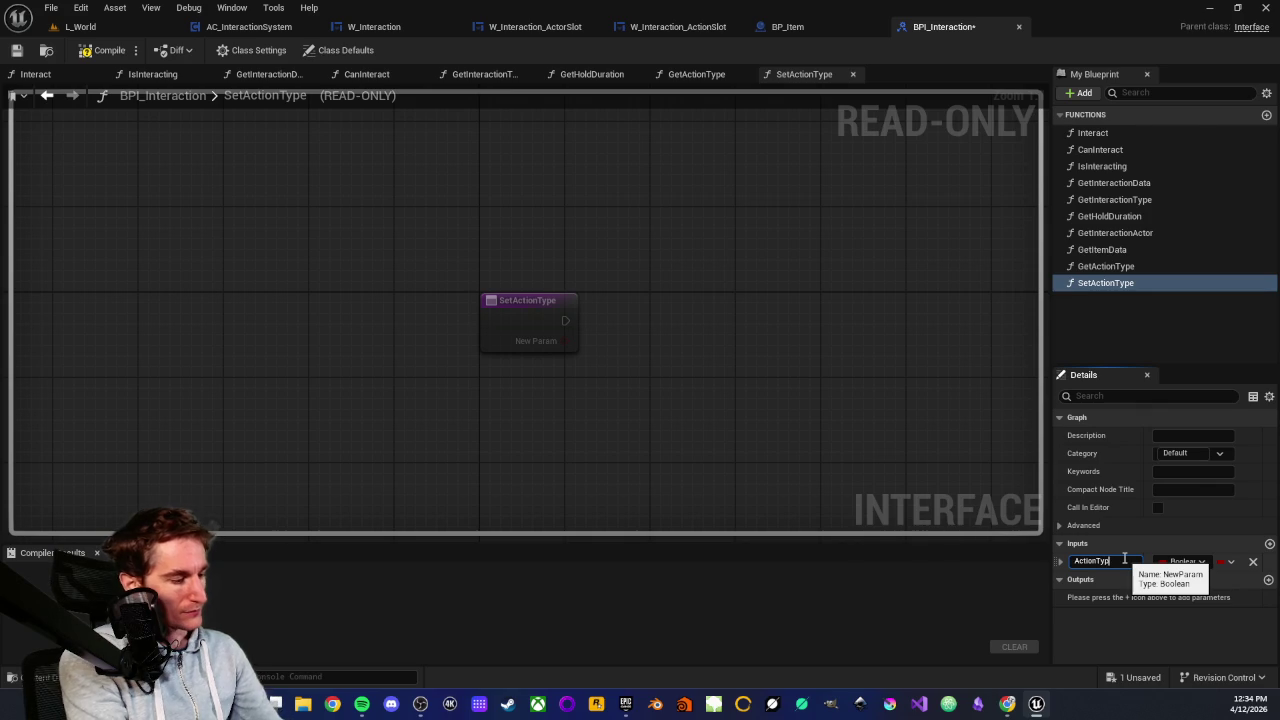
type("e")
key("Return")
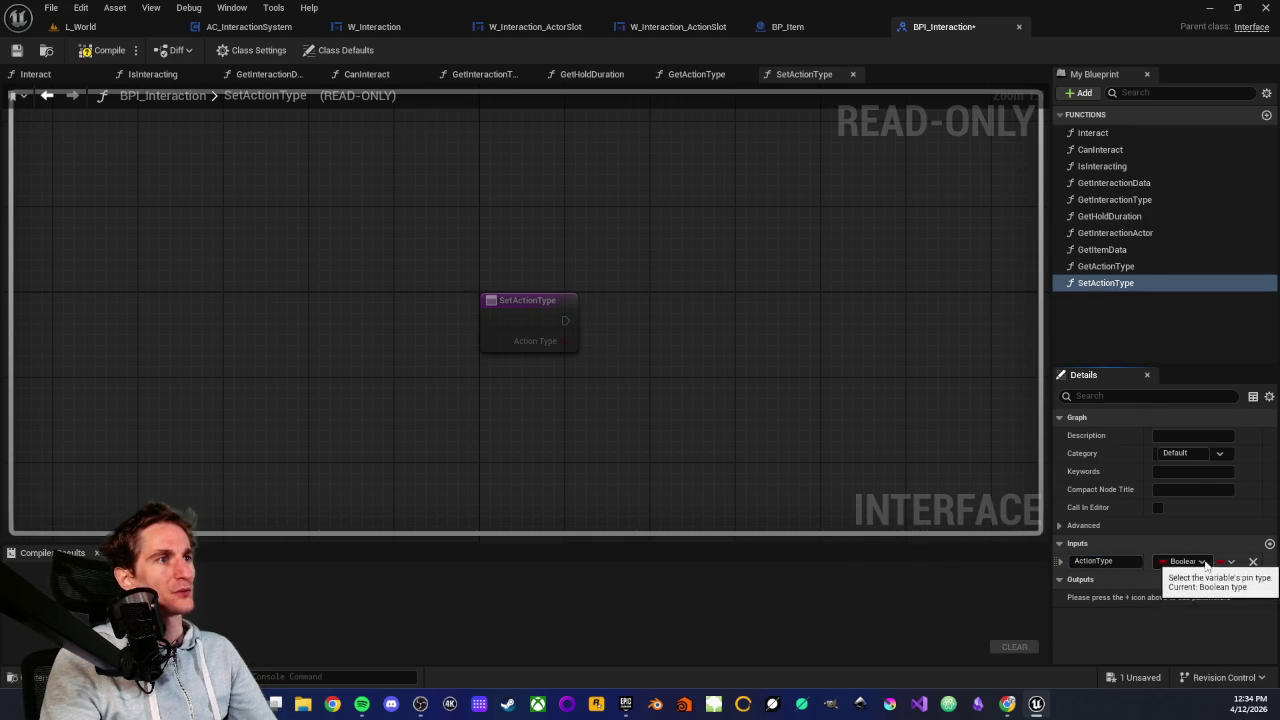
left_click(1172, 562)
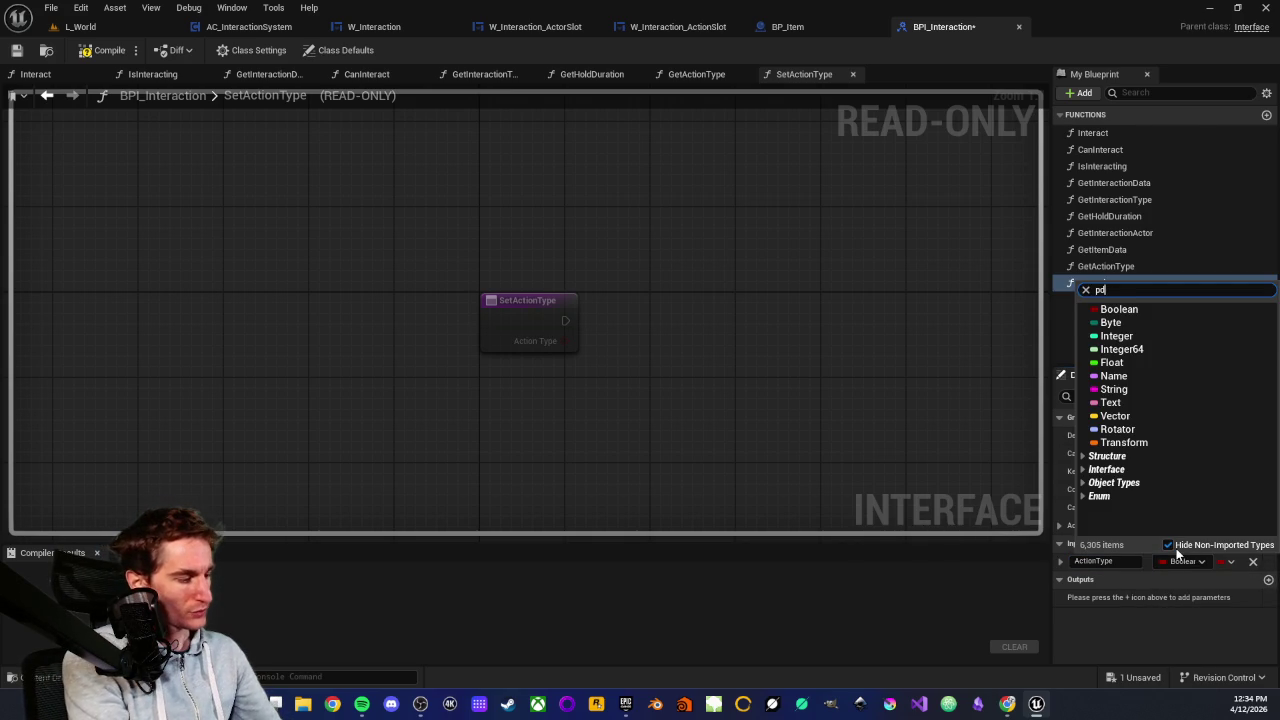
type("a actio")
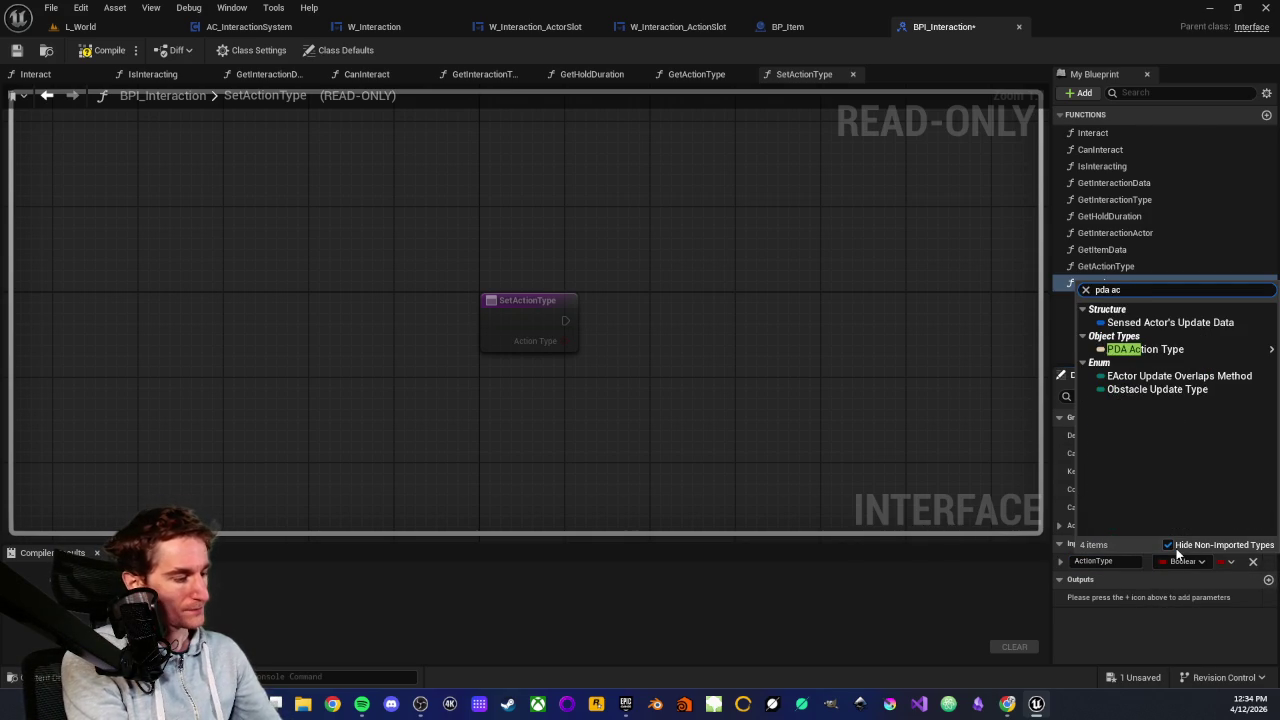
type("n")
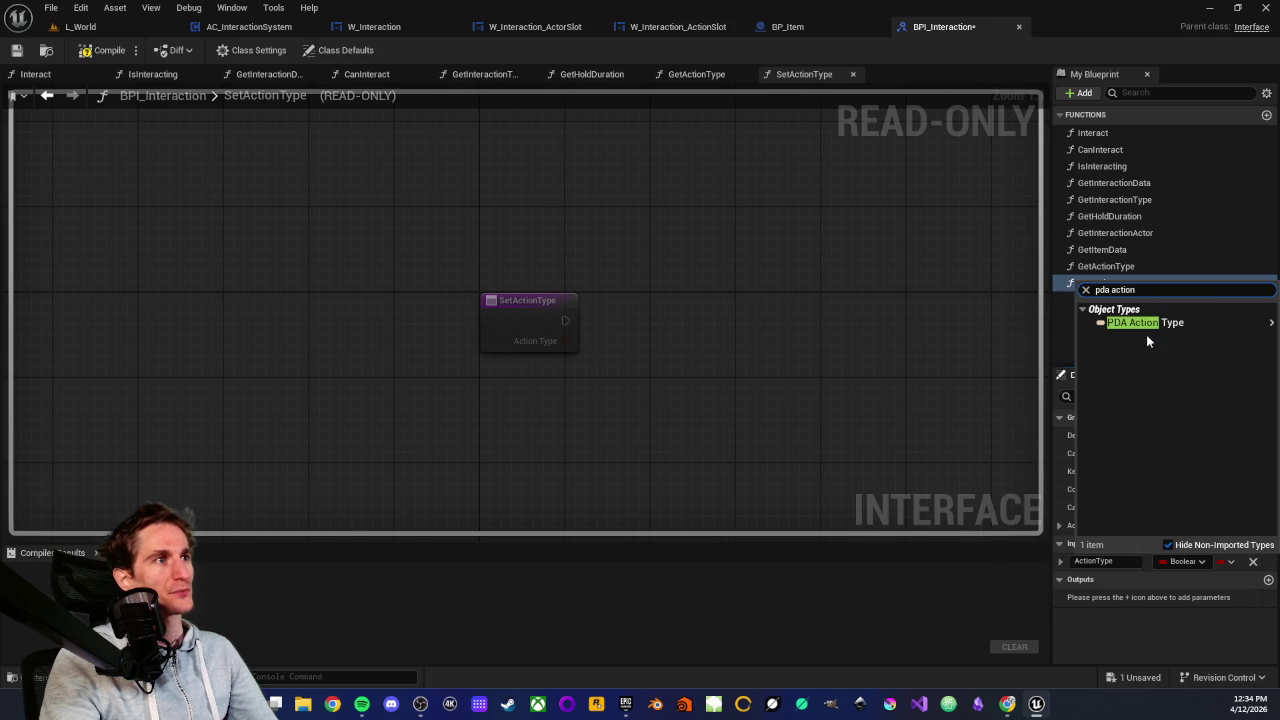
mouse_move(1139, 328)
left_click(1030, 324)
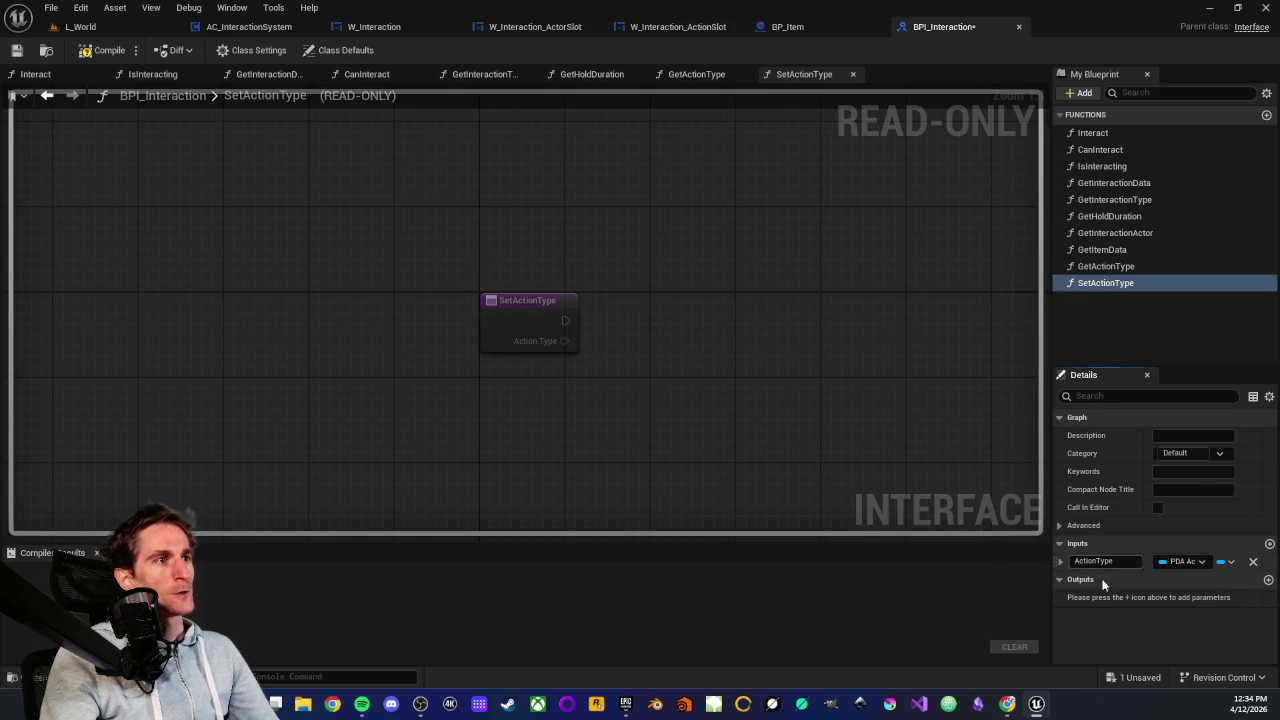
left_click(16, 50)
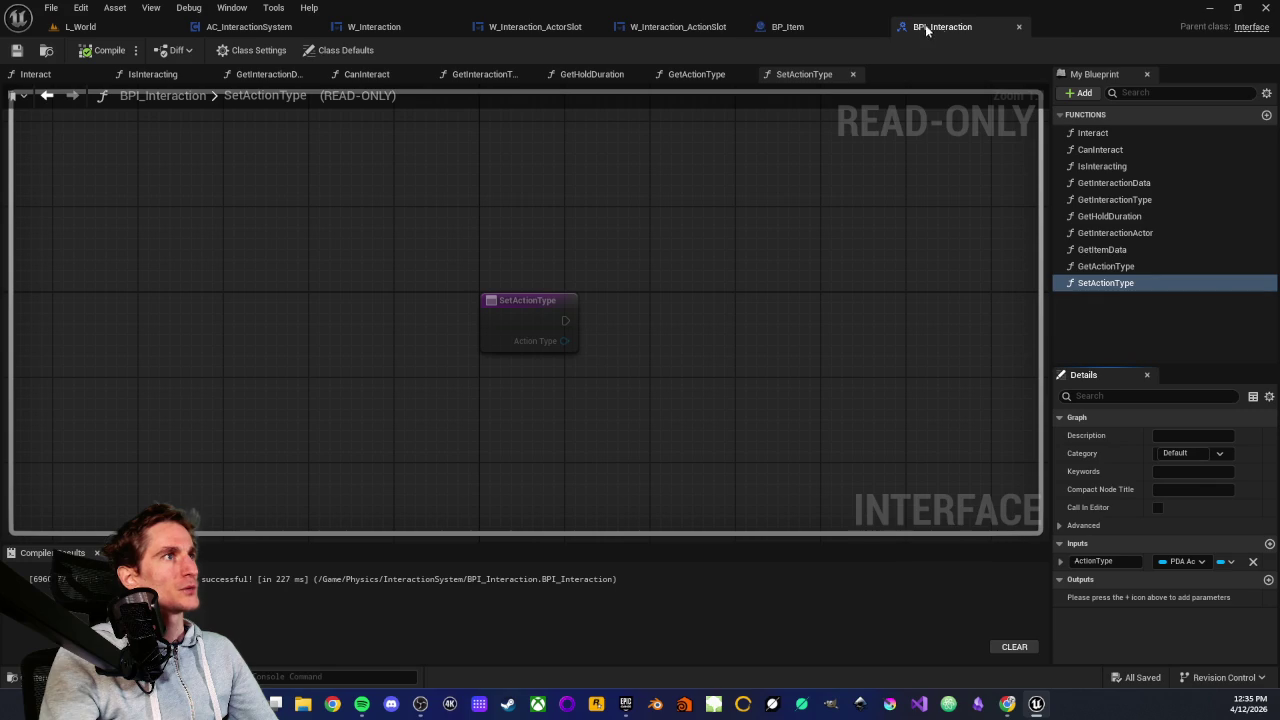
Add a Set Action Type call on Actor, feeding the Action variable into Action Type
left_click(660, 27)
mouse_move(555, 457)
left_mouse_down()
mouse_move(584, 465)
mouse_move(576, 458)
left_mouse_up()
type("se")
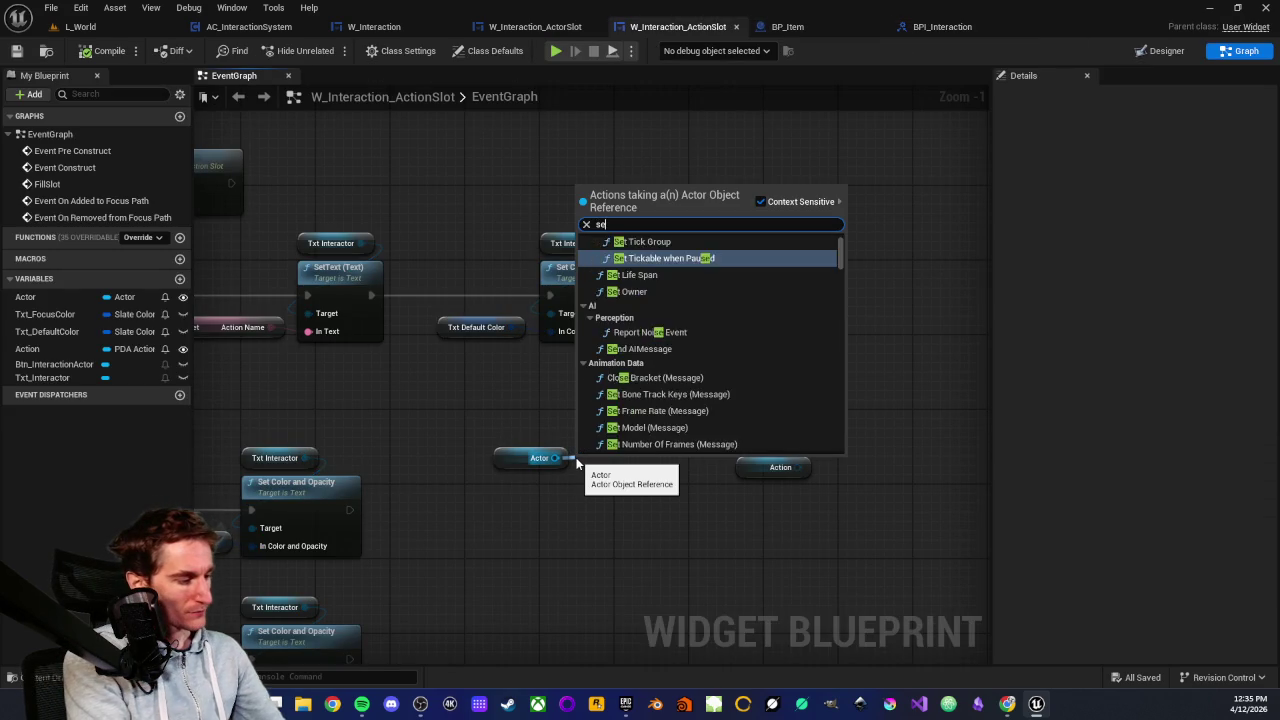
type("t action")
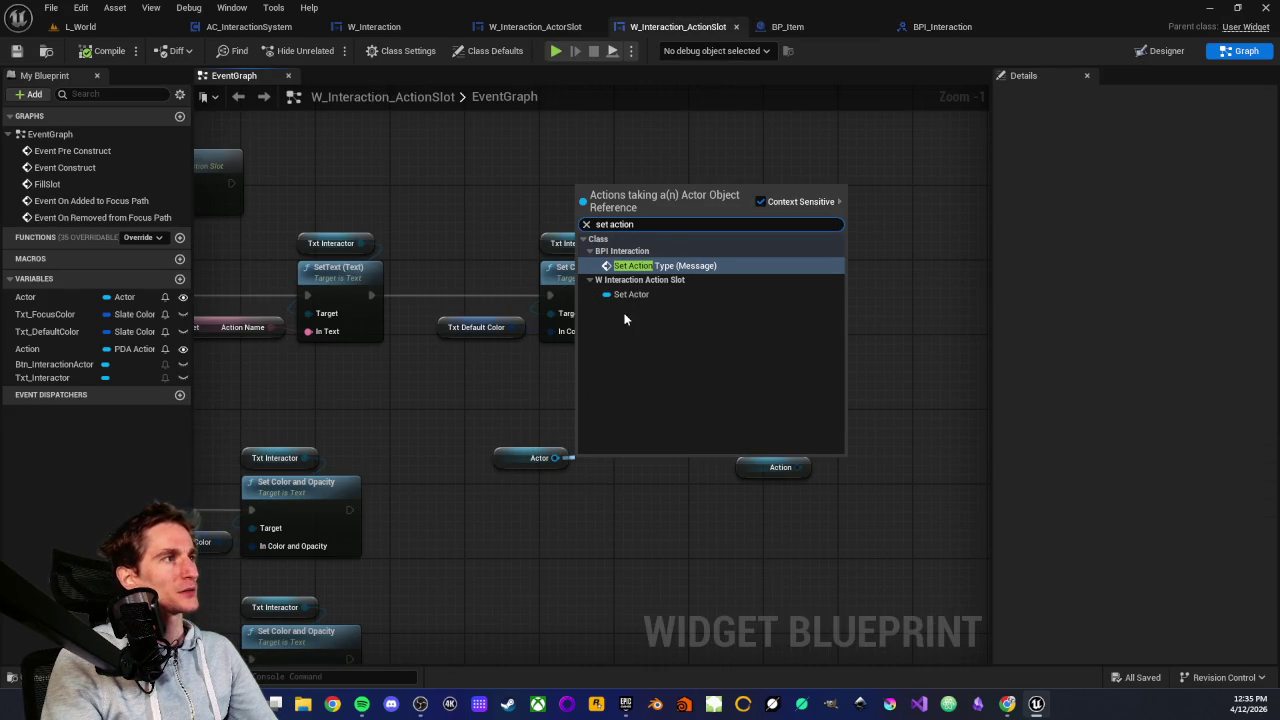
left_click(637, 266)
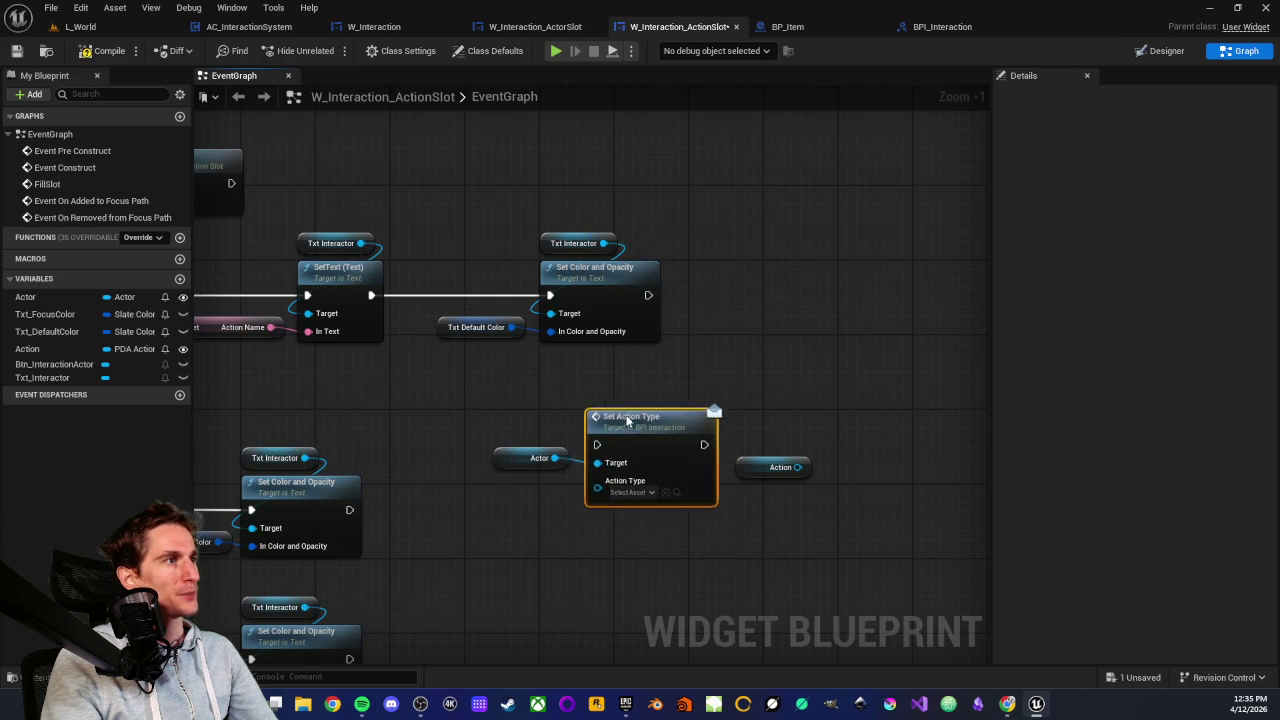
left_click_drag(627, 420, 636, 402)
mouse_move(757, 469)
left_mouse_down()
mouse_move(722, 491)
mouse_move(513, 488)
mouse_move(611, 466)
left_mouse_up()
left_click_drag(520, 452, 668, 510)
mouse_move(650, 422)
left_mouse_down()
mouse_move(650, 488)
mouse_move(631, 492)
mouse_move(948, 404)
left_mouse_up()
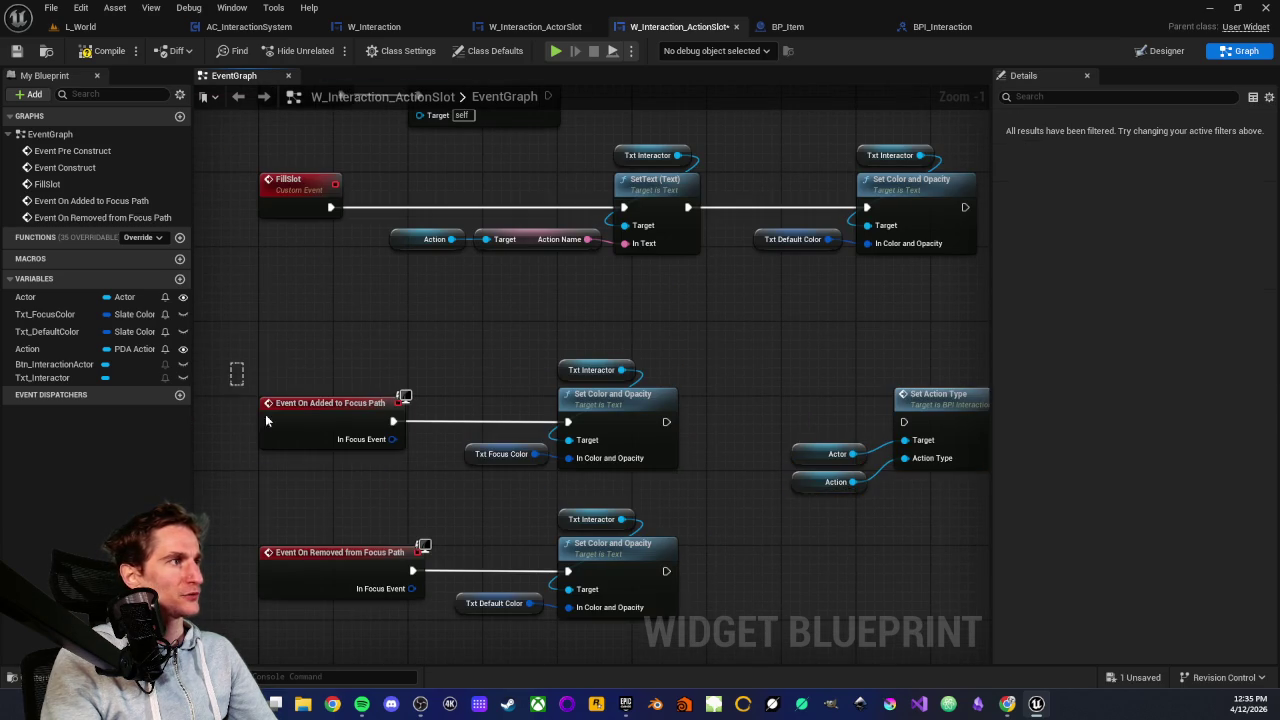
Wire the execution from Set Color and Opacity into Set Action Type
left_click(266, 420)
mouse_move(519, 427)
left_mouse_down()
mouse_move(636, 445)
mouse_move(757, 428)
left_mouse_up()
mouse_move(637, 384)
left_mouse_down()
mouse_move(519, 393)
mouse_move(682, 505)
left_mouse_up()
left_click(682, 516)
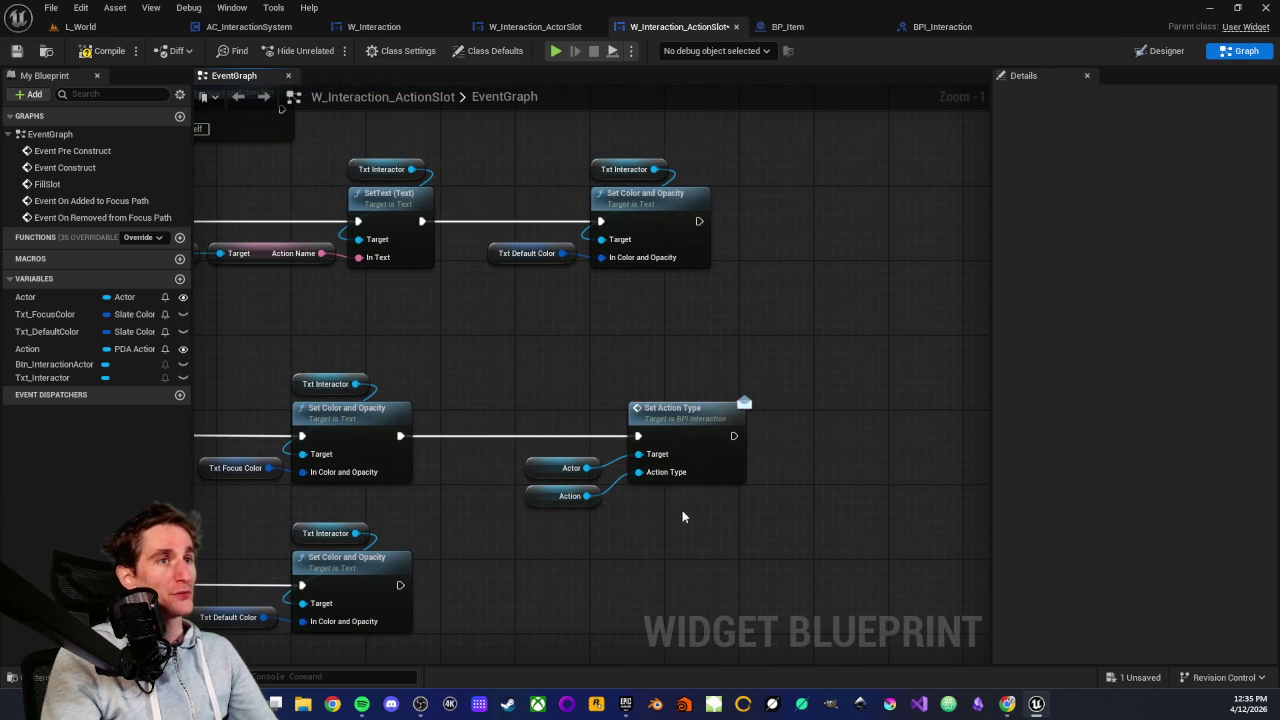
key("ctrl+z")
left_click(480, 252)
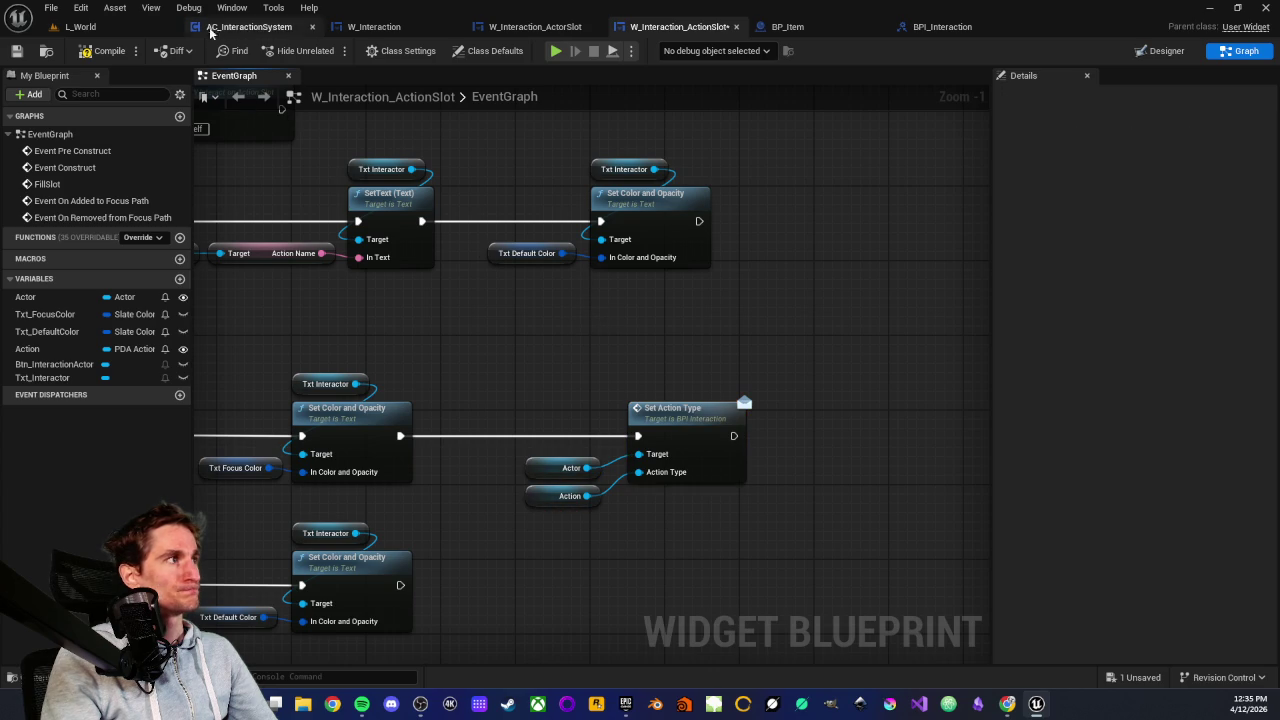
Look over the AC_InteractionSystem and L_World tabs, then return to the W_Interaction_ActionSlot graph
left_click(250, 27)
left_click(596, 239)
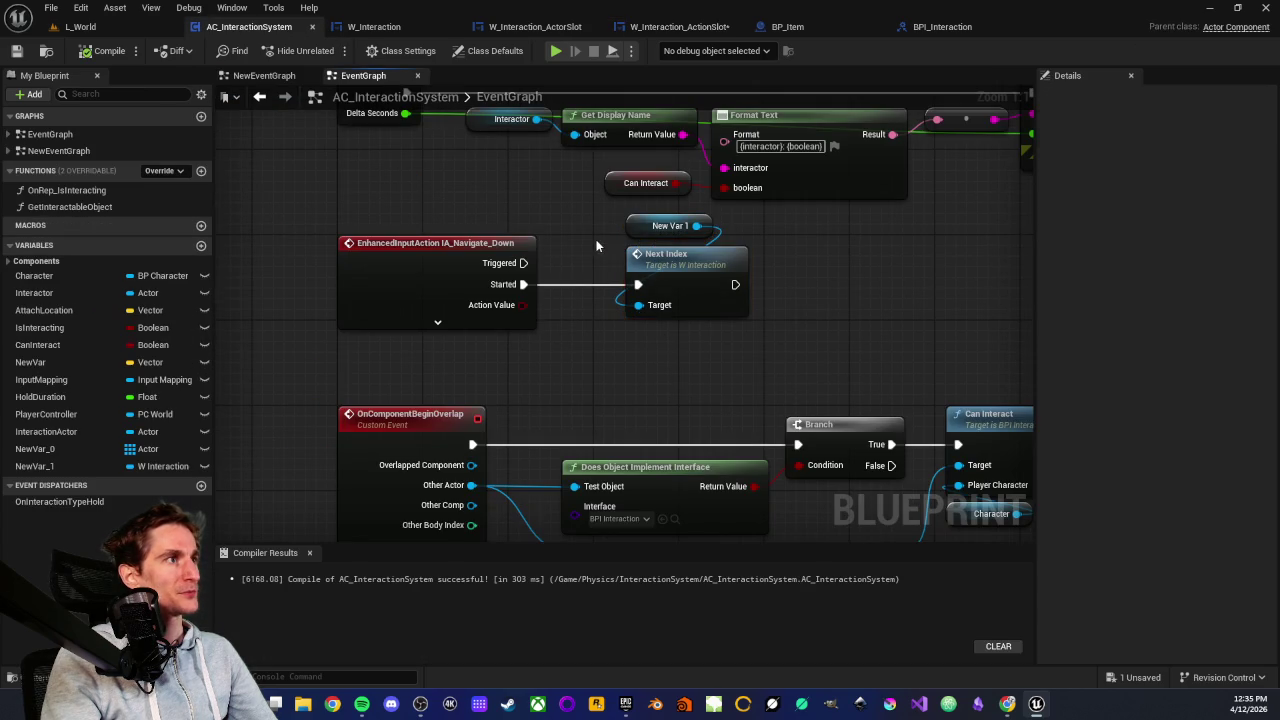
left_click(80, 27)
left_click(656, 27)
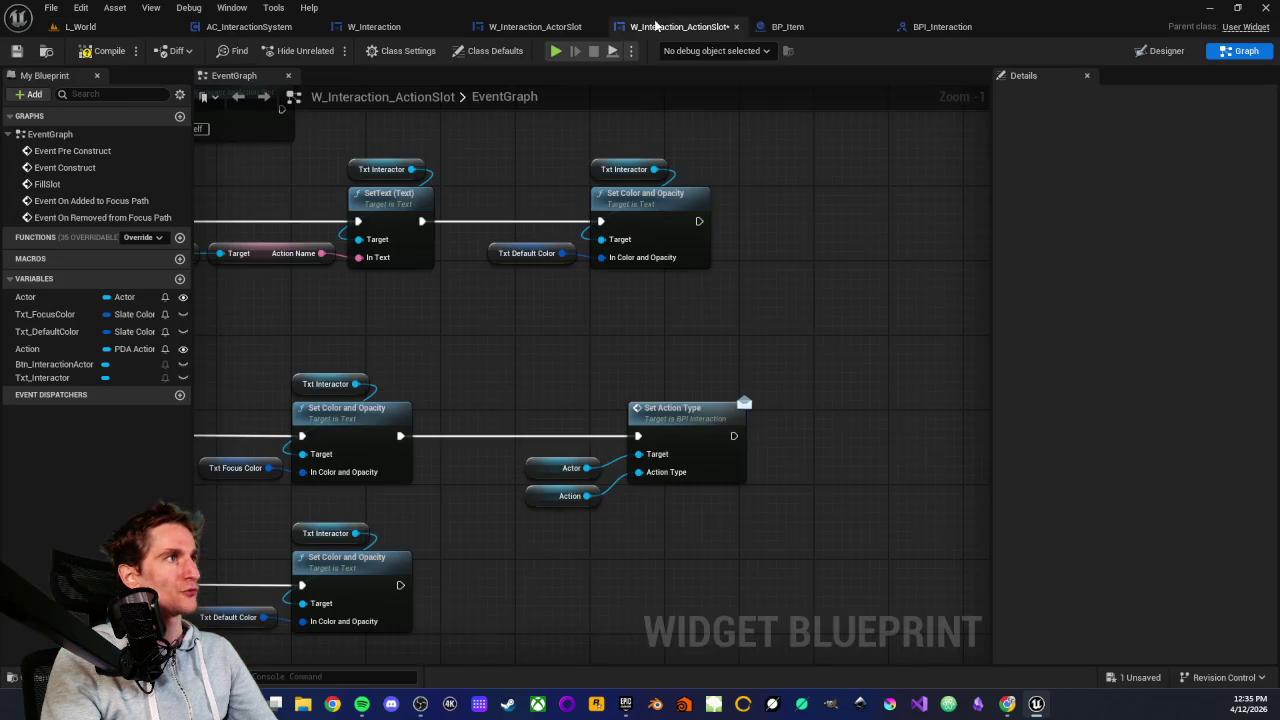
scroll(557, 387, "down", 3)
scroll(586, 366, "up", 2)
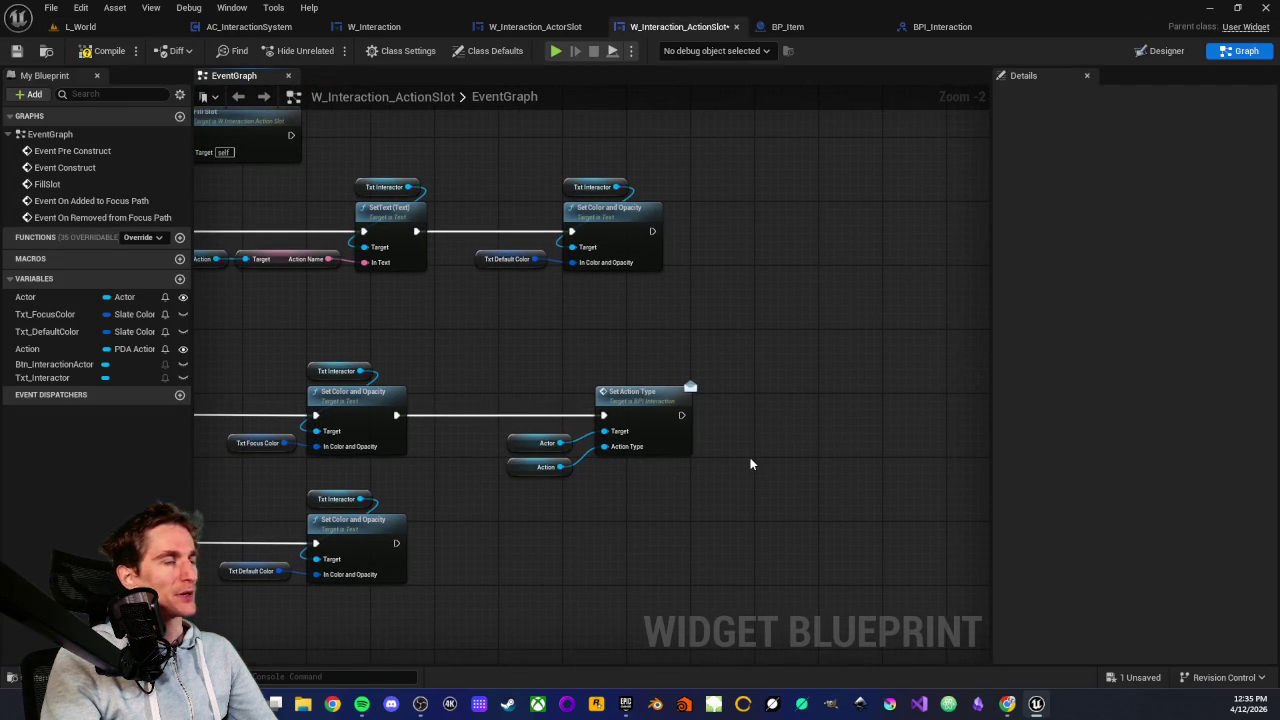
Add a Get Owning Player node wired into a Get Controlled Pawn node
right_click(751, 463)
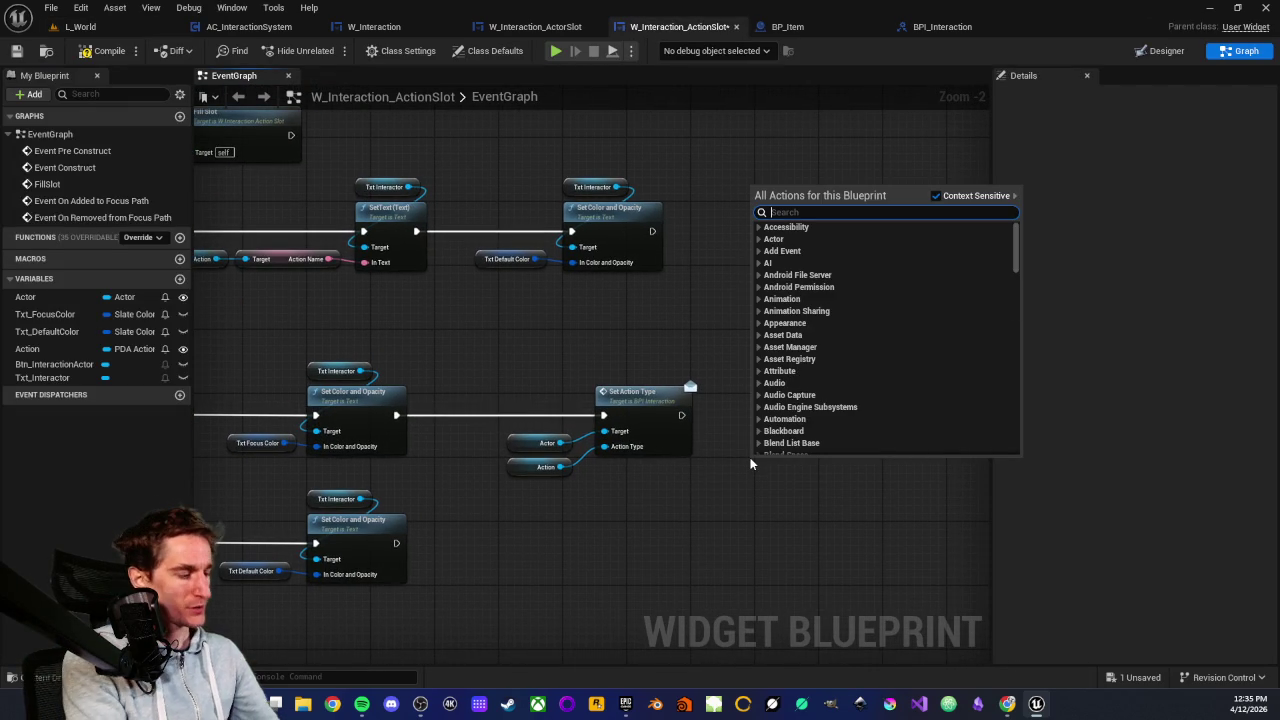
type("get owning")
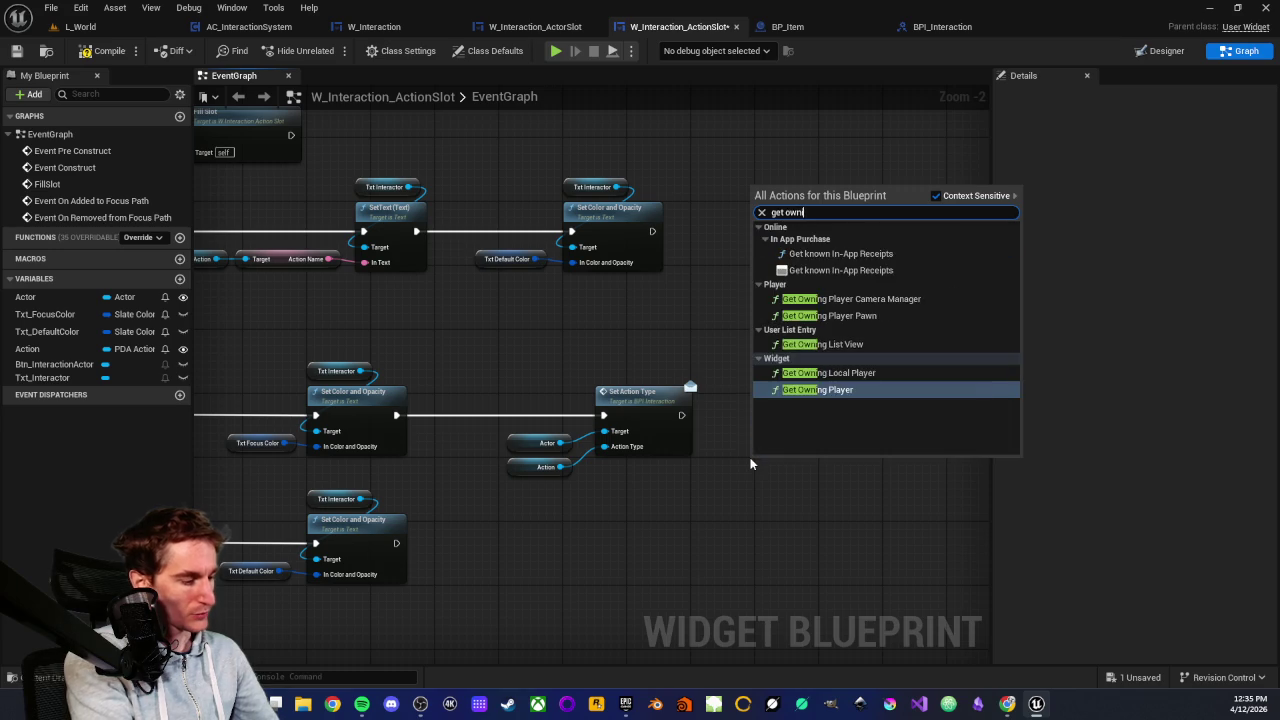
left_click(810, 338)
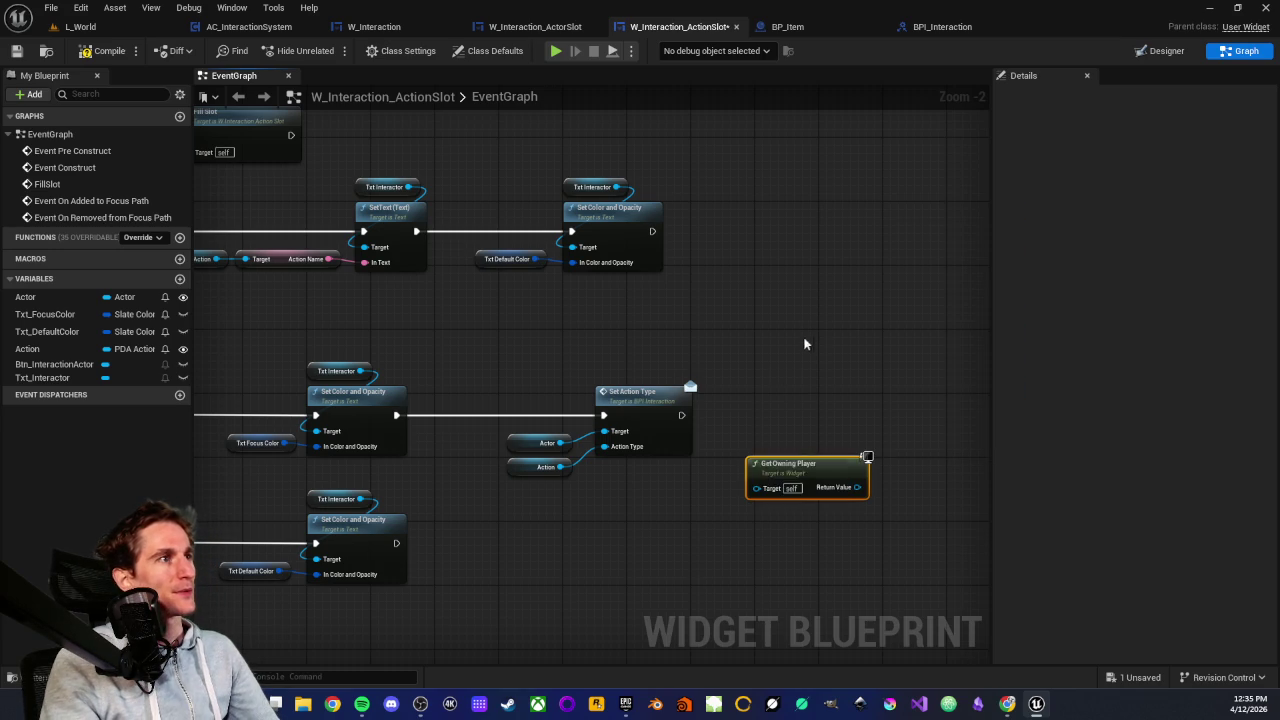
left_click_drag(857, 487, 888, 490)
type("con")
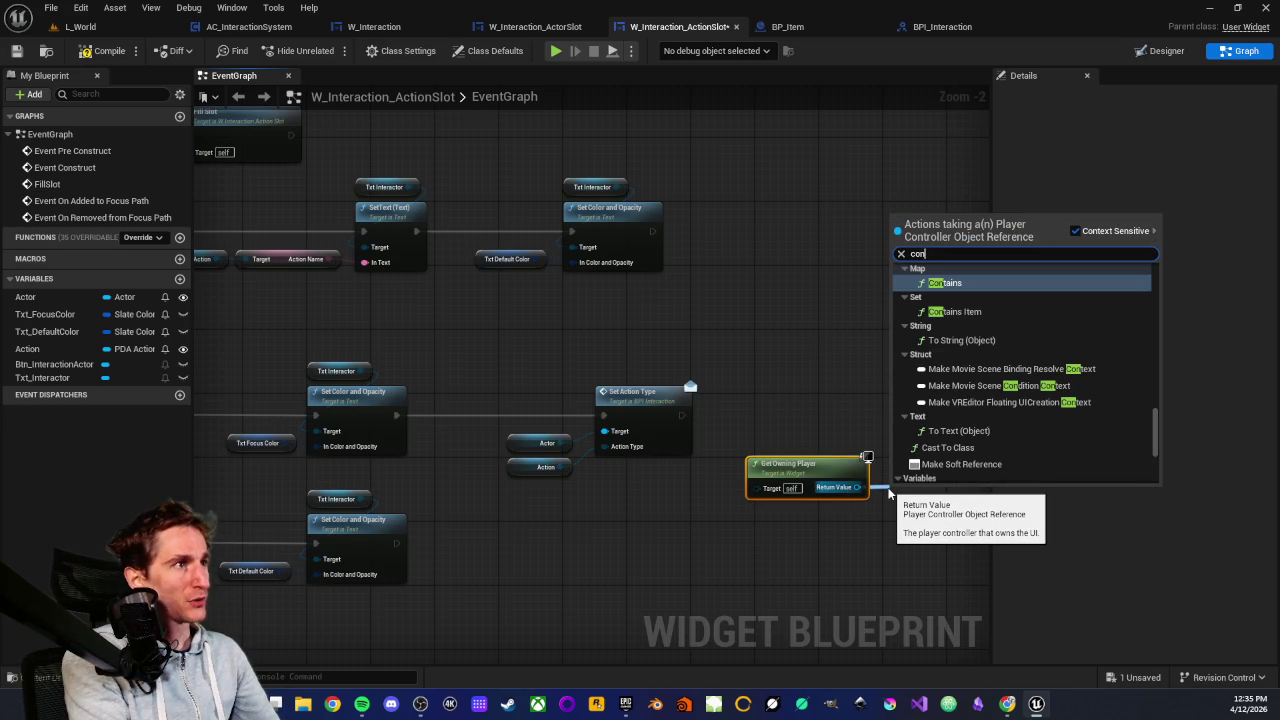
type("trolled")
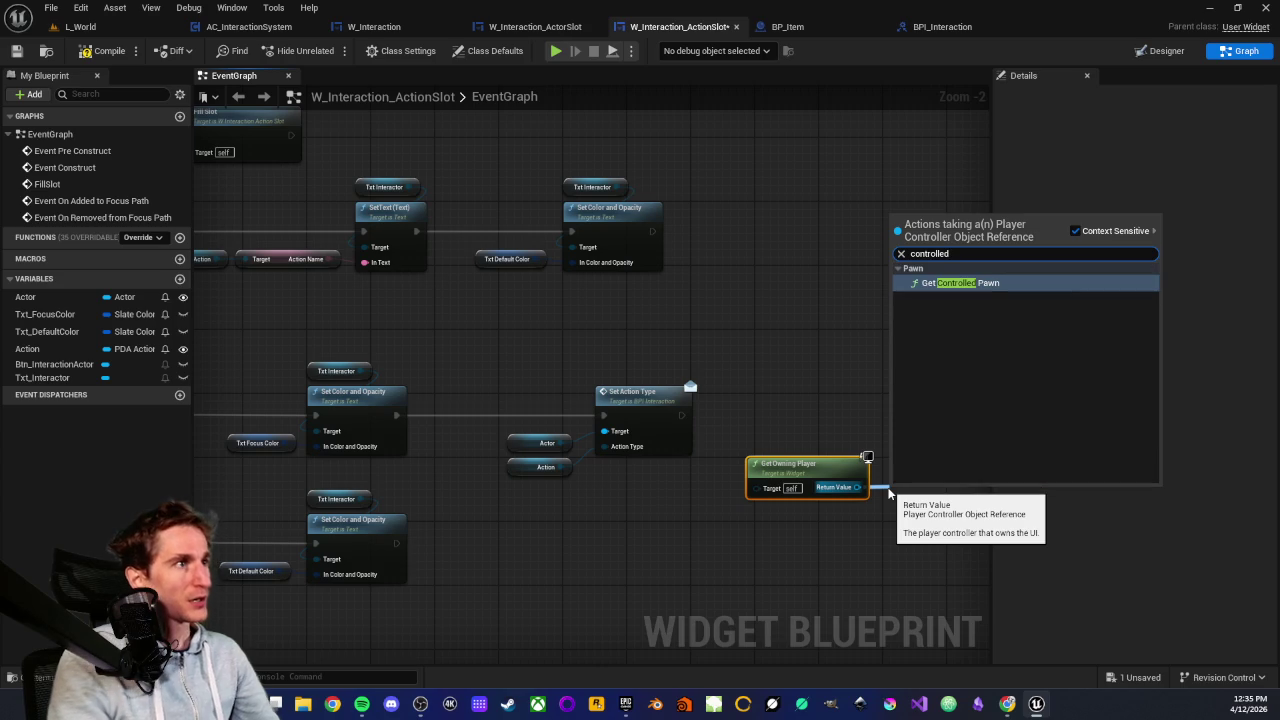
left_click(960, 283)
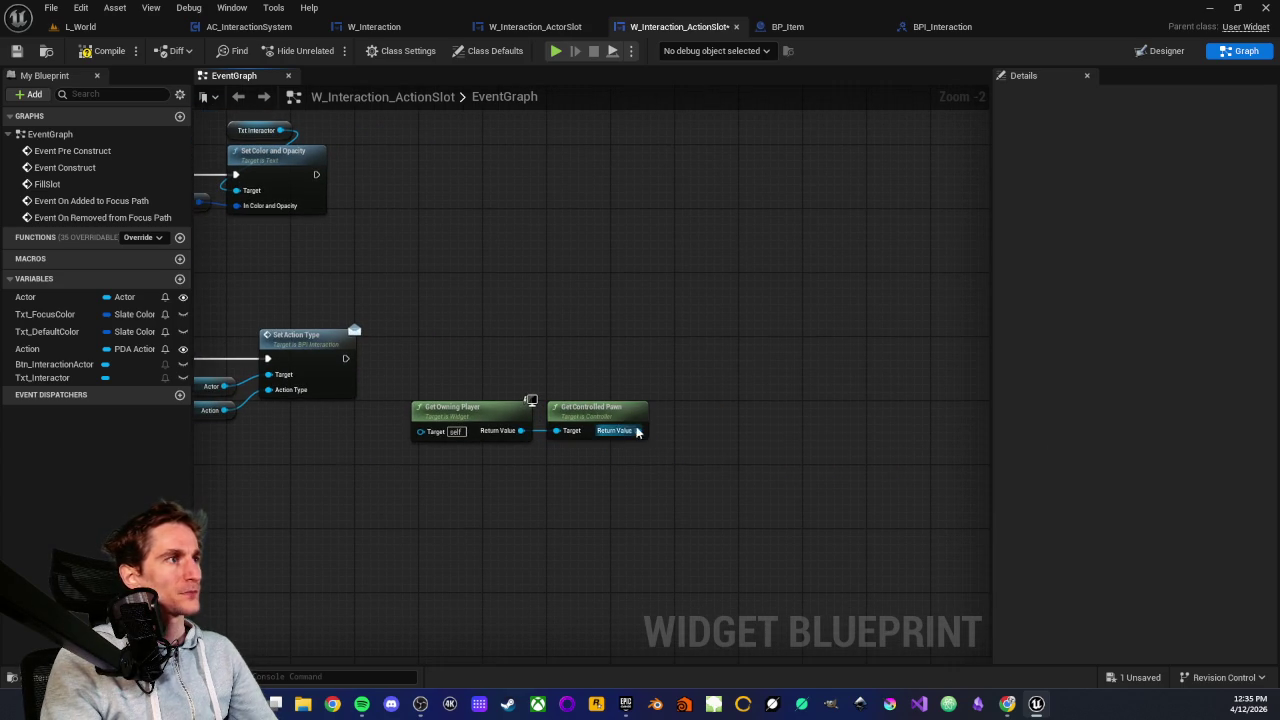
Pull a Get Component by Class node from the controlled pawn's return value
left_click_drag(637, 430, 675, 433)
type("get")
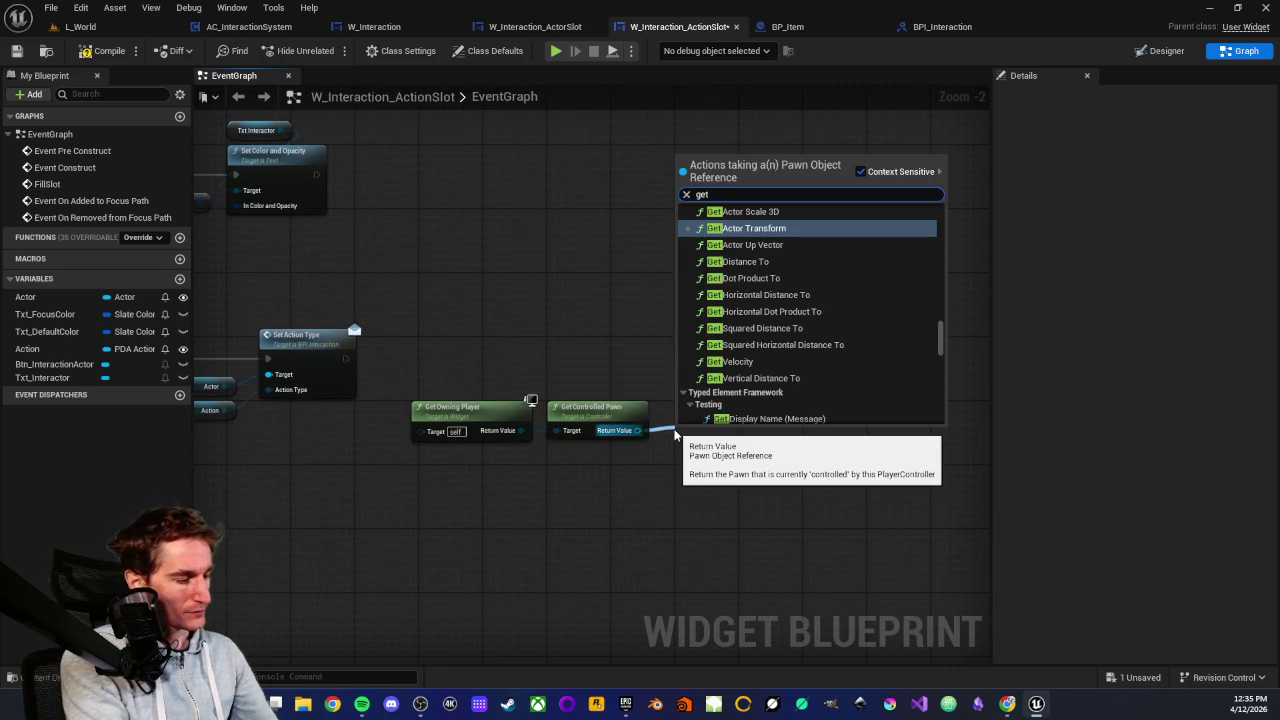
type(" com")
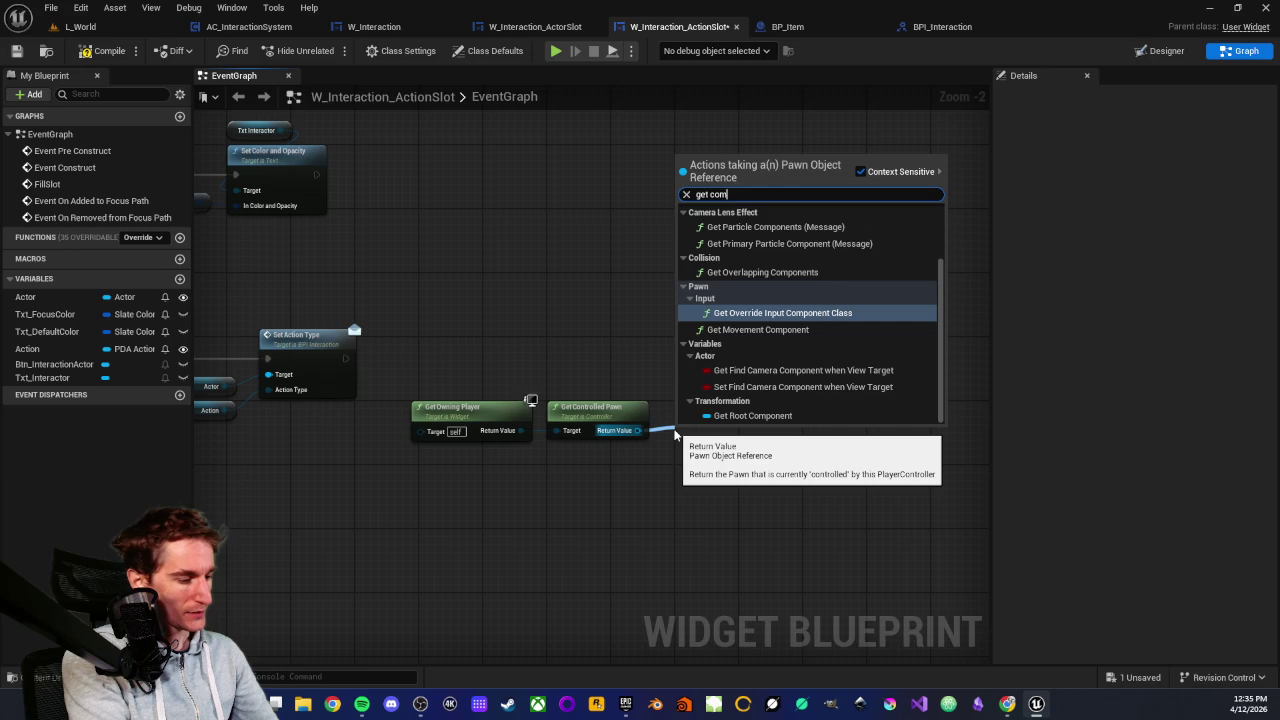
type("ponr")
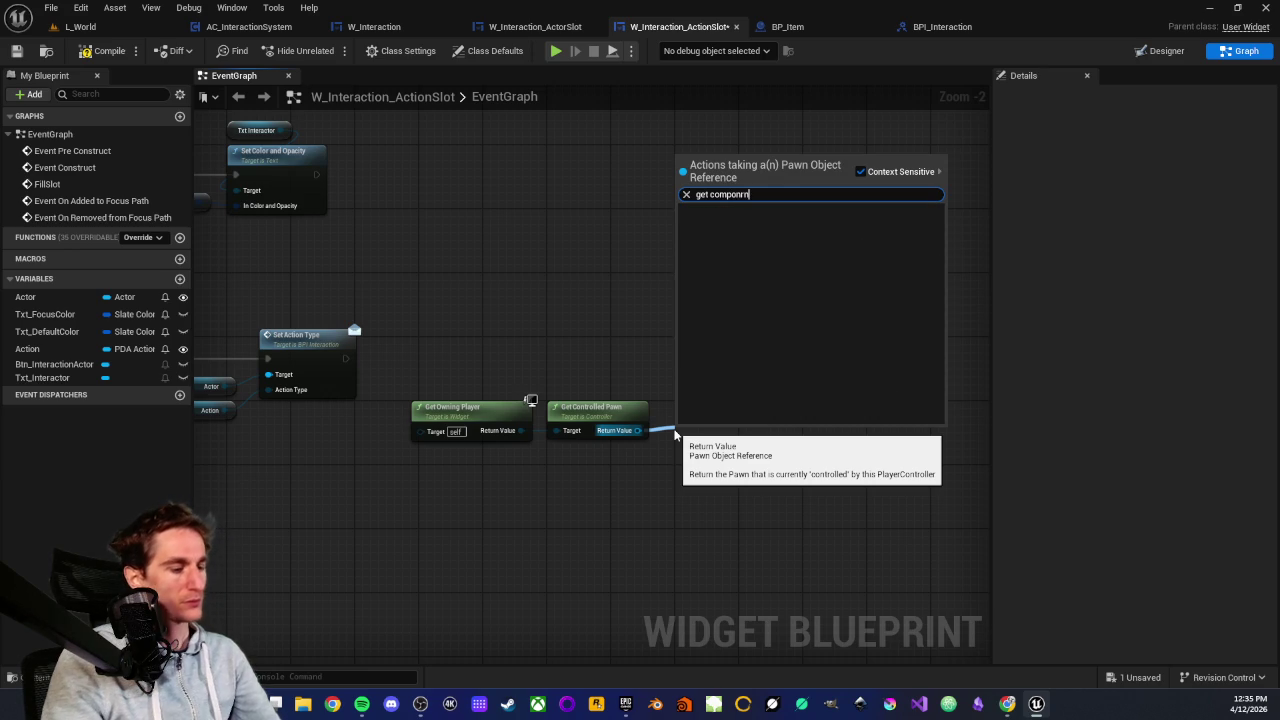
key("BackSpace")
key("BackSpace")
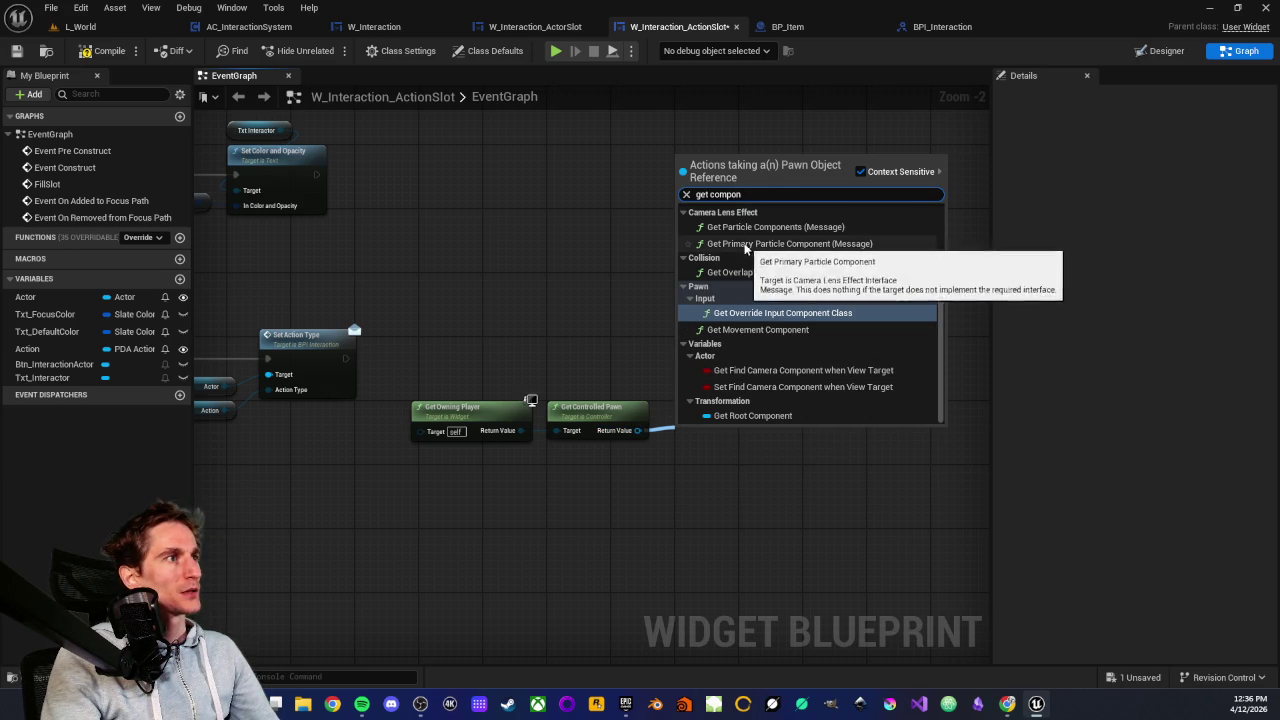
scroll(757, 303, "up", 3)
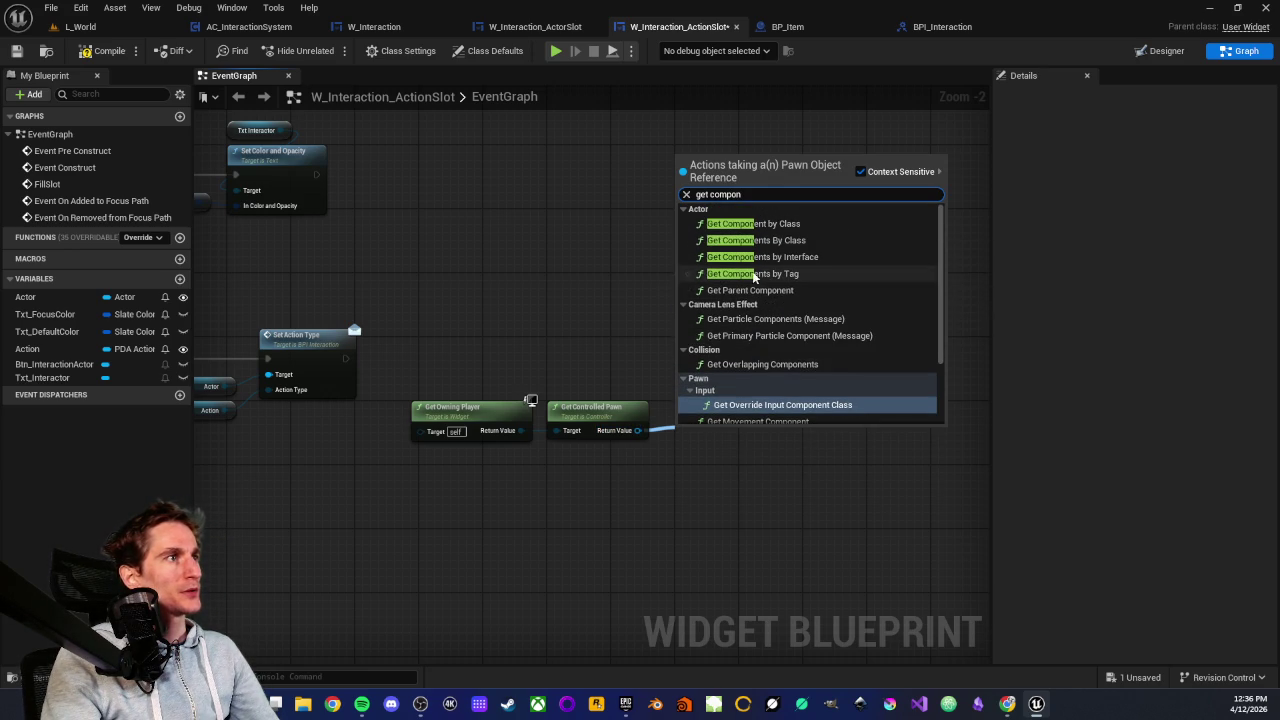
left_click(752, 223)
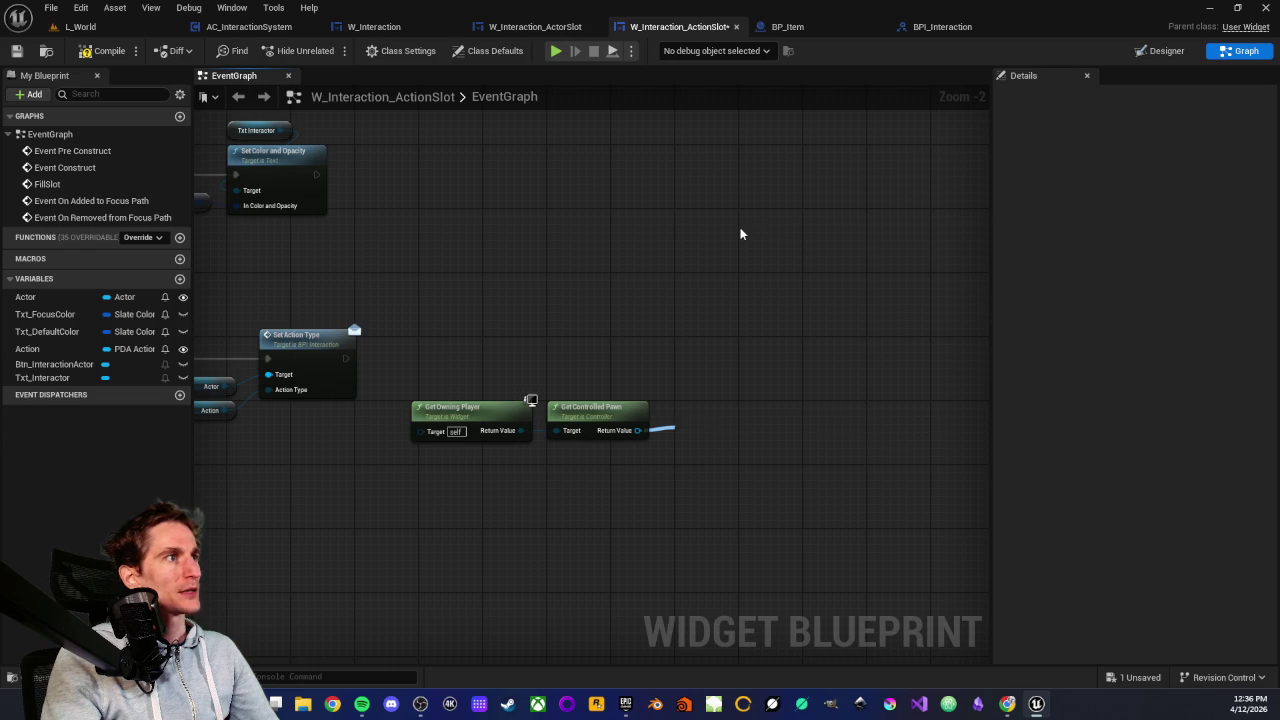
left_click_drag(715, 442, 713, 412)
left_click(707, 447)
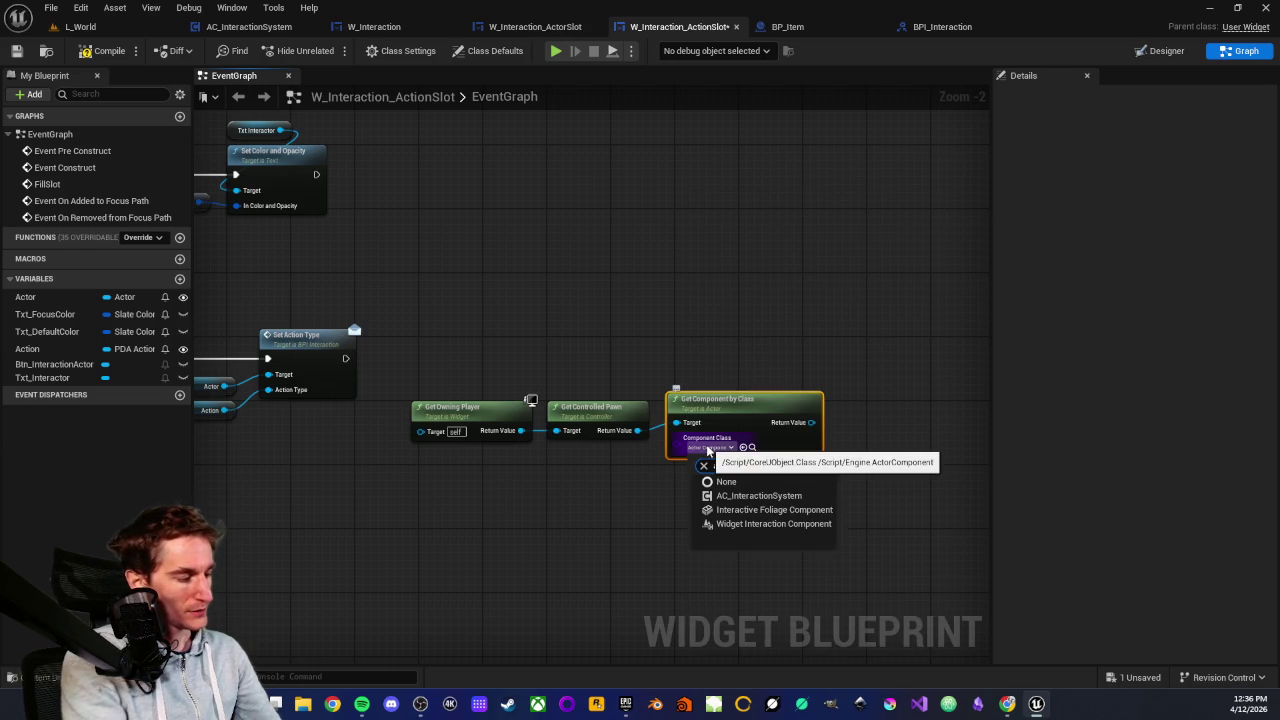
Set Component Class to AC_InteractionSystem and add a SET Interactor node from its return value
left_click(742, 495)
left_click(714, 360)
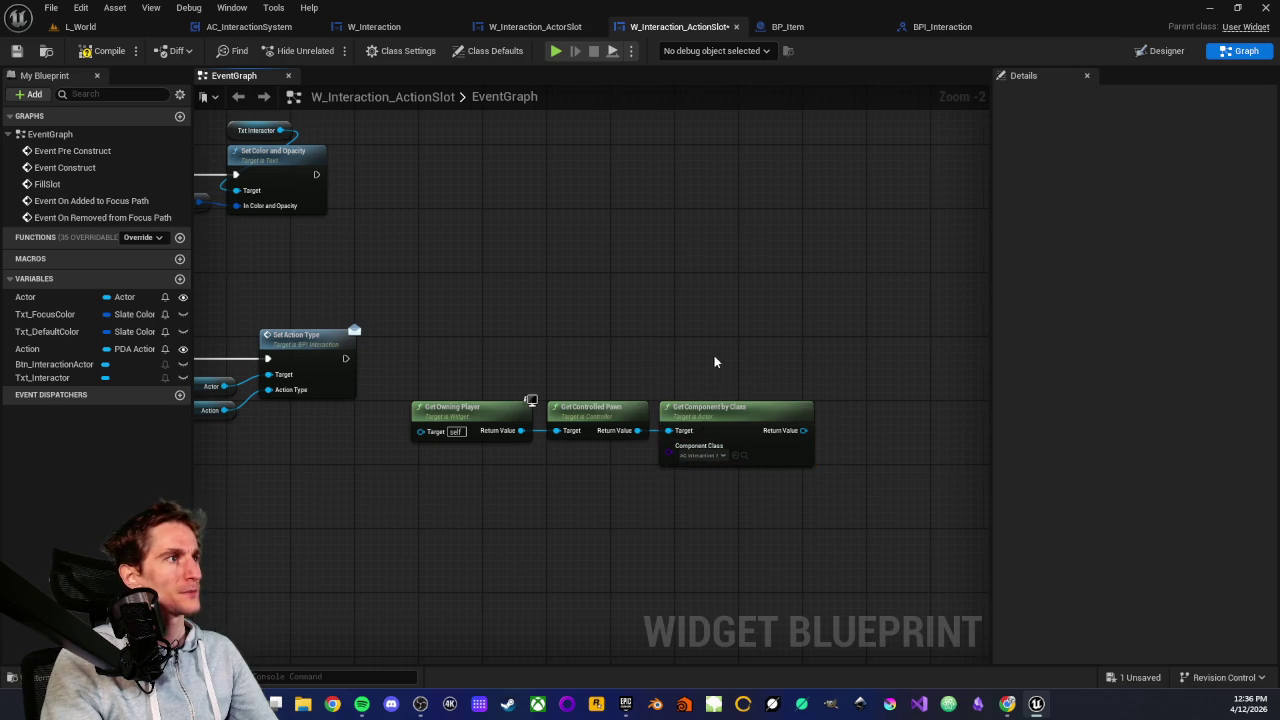
left_click_drag(728, 441, 752, 401)
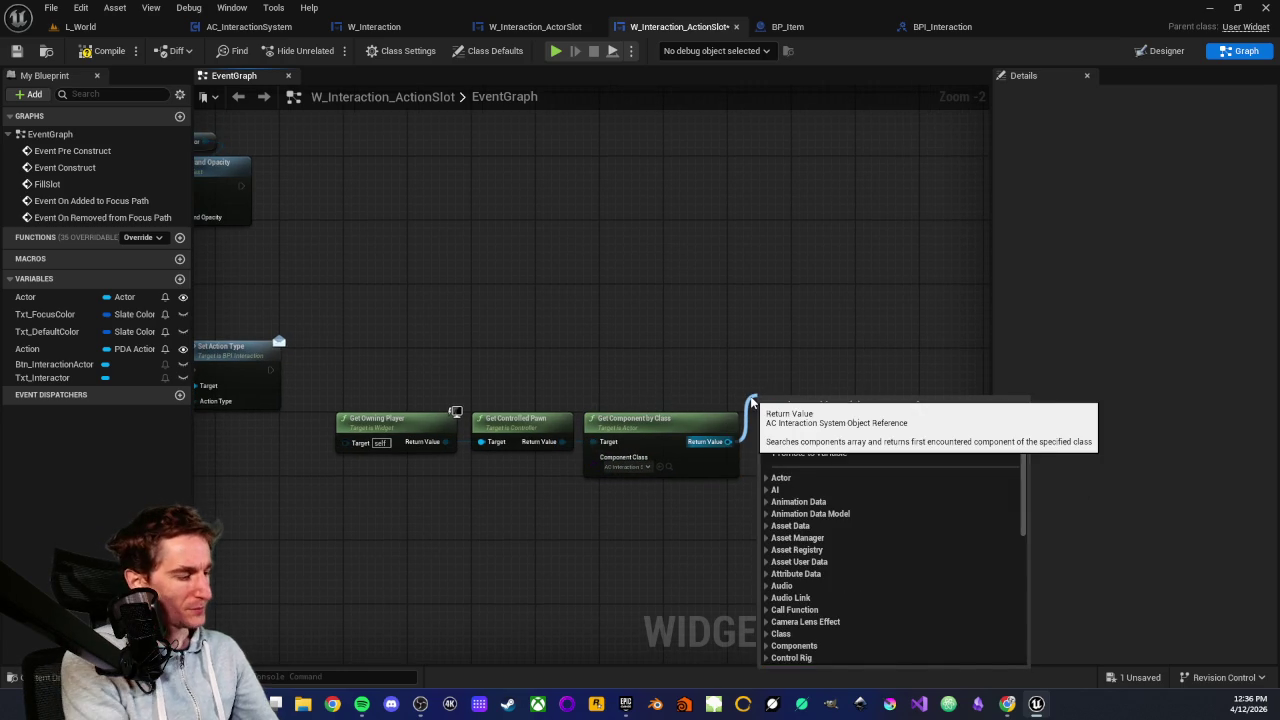
type("set interact")
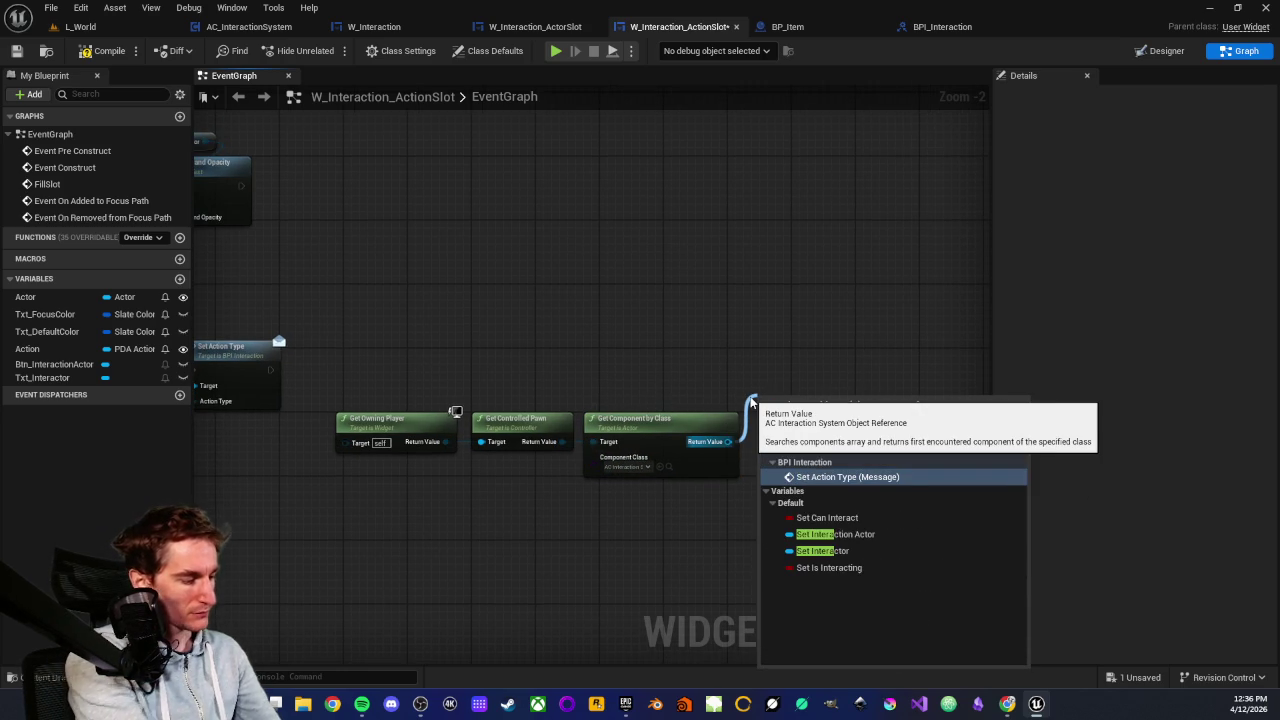
left_click(857, 553)
left_click_drag(790, 400, 790, 376)
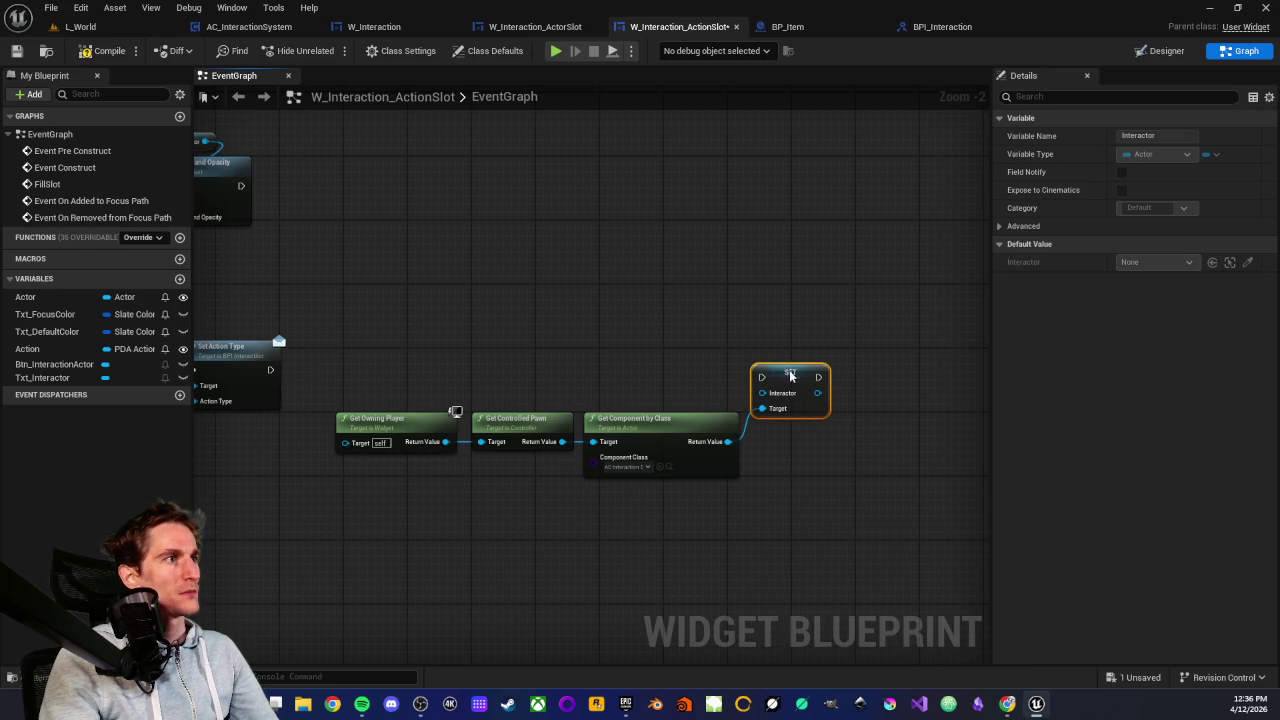
Run SET Interactor after Set Action Type with Actor as Interactor, then compile and save
left_click_drag(270, 370, 781, 367)
left_click(697, 336)
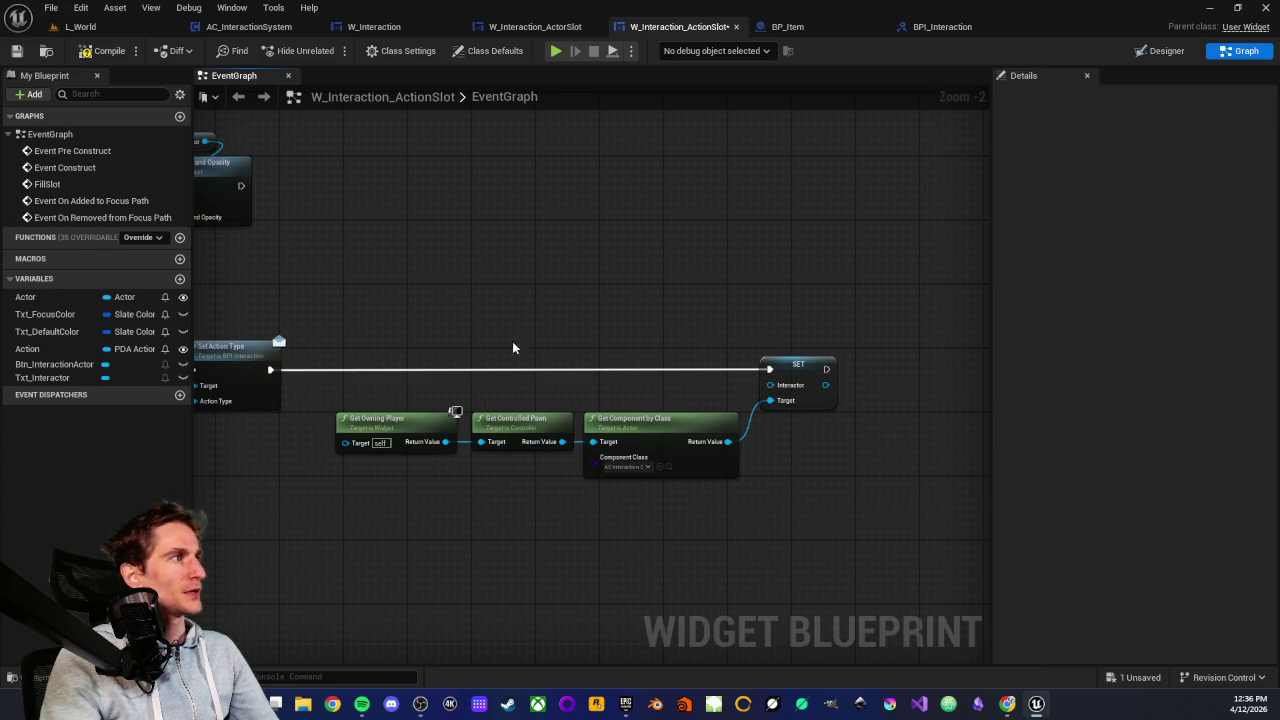
mouse_move(25, 297)
left_mouse_down()
mouse_move(621, 344)
mouse_move(770, 385)
left_mouse_up()
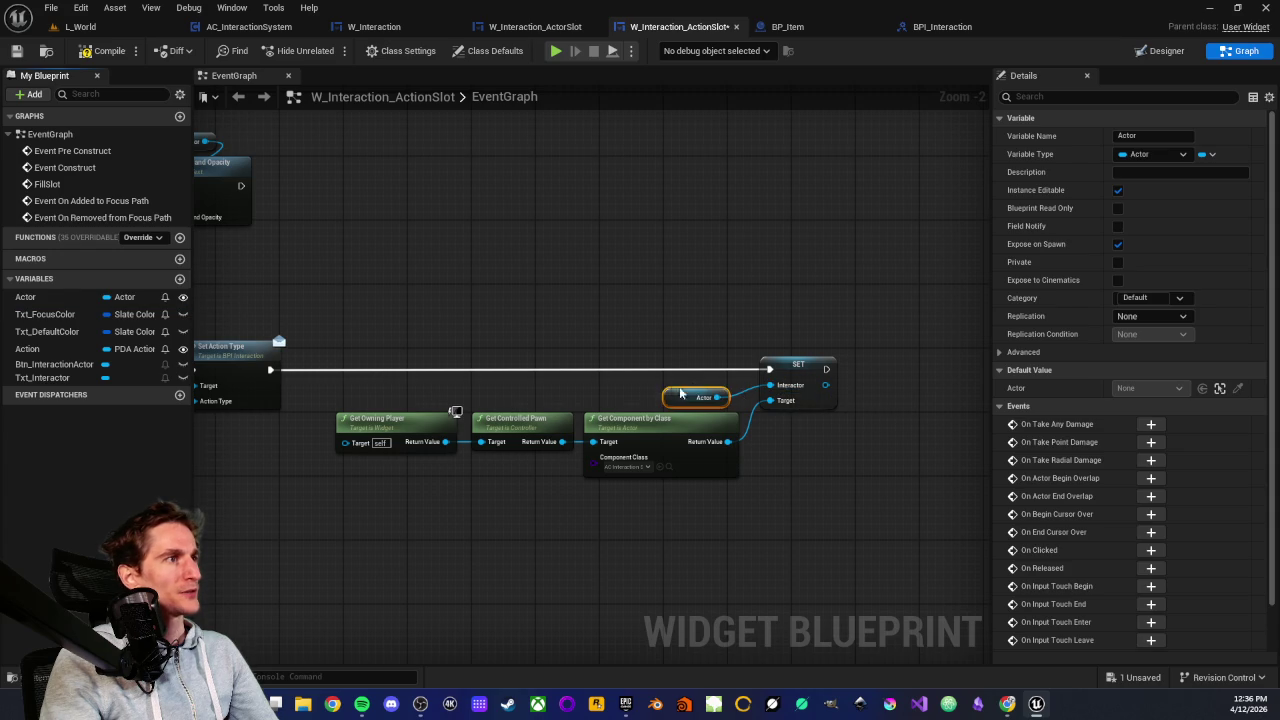
left_click_drag(694, 394, 776, 346)
left_click(671, 405)
left_click_drag(382, 396, 740, 500)
left_click_drag(680, 423, 688, 399)
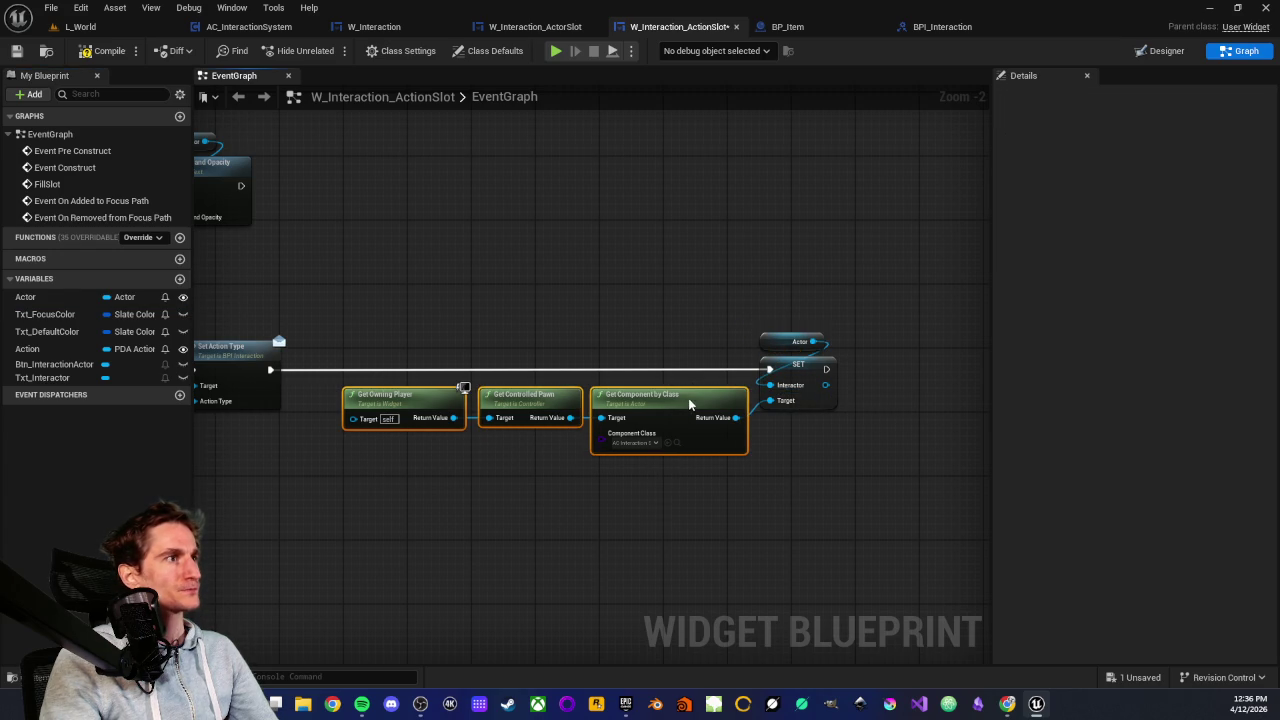
left_click(92, 56)
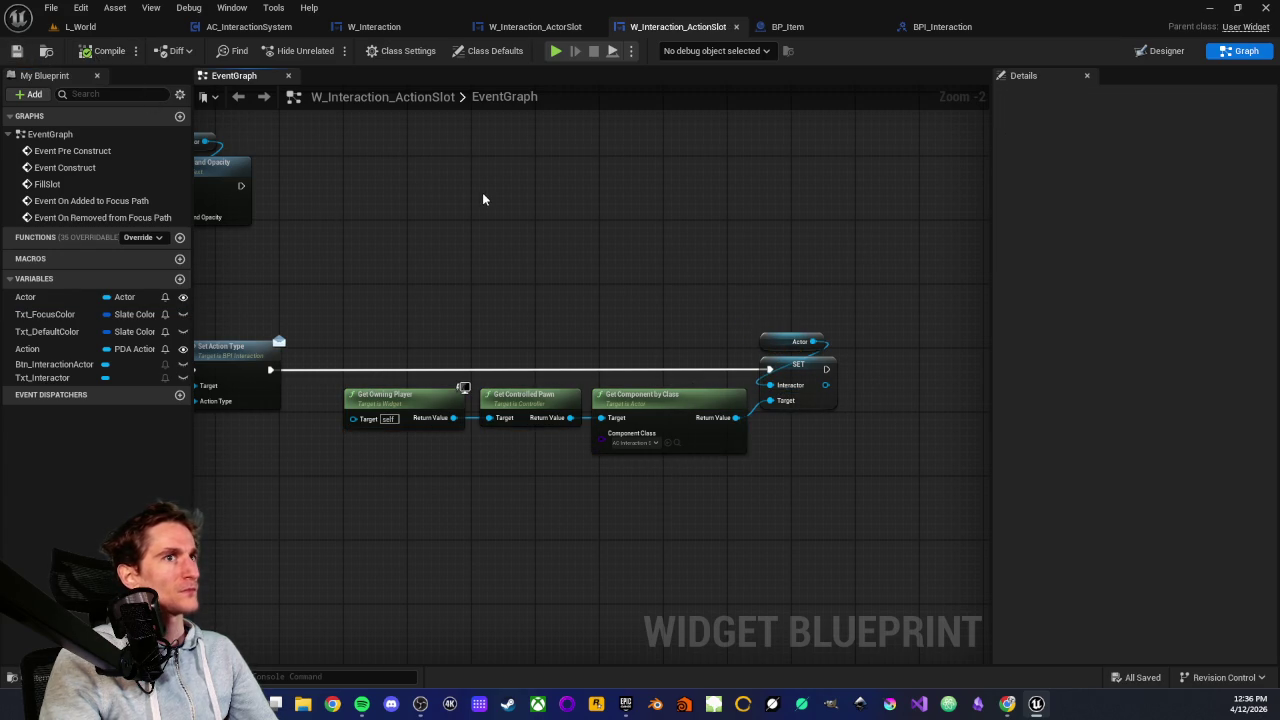
Pan around the graph to review the new Get Owning Player to SET Interactor chain
scroll(482, 192, "down", 1)
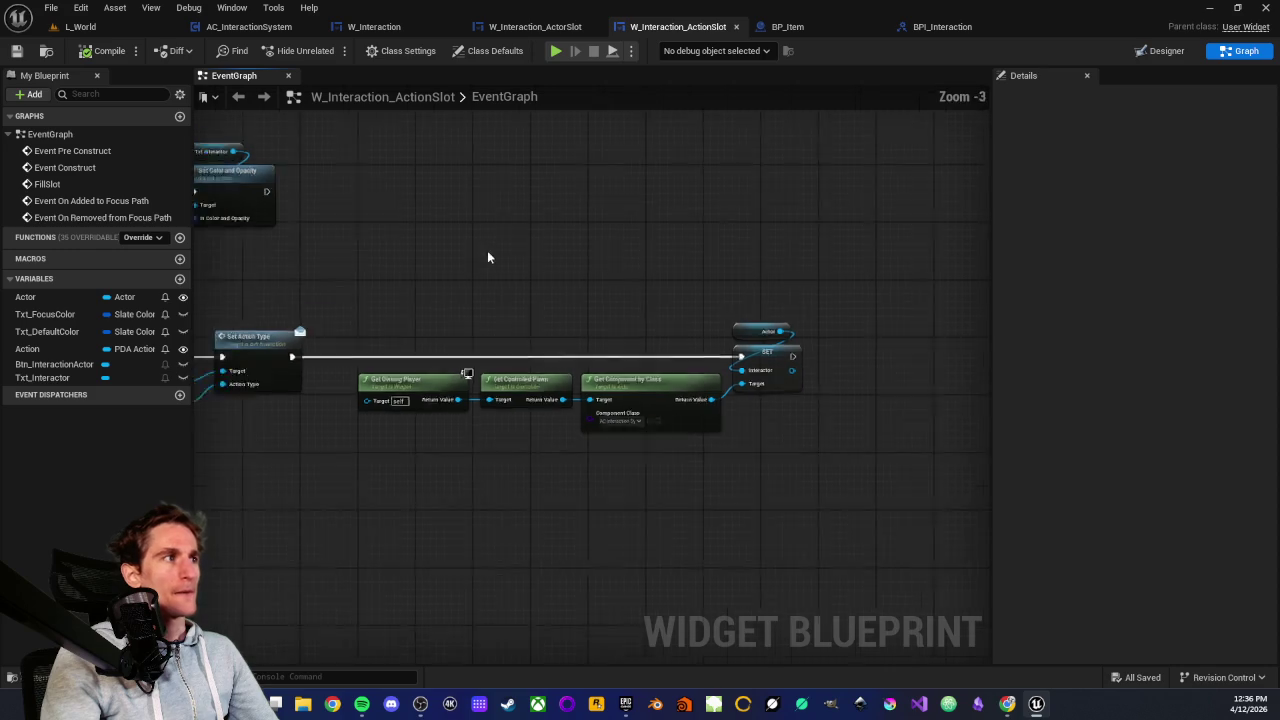
left_click_drag(487, 250, 763, 240)
scroll(526, 281, "up", 1)
scroll(374, 269, "down", 2)
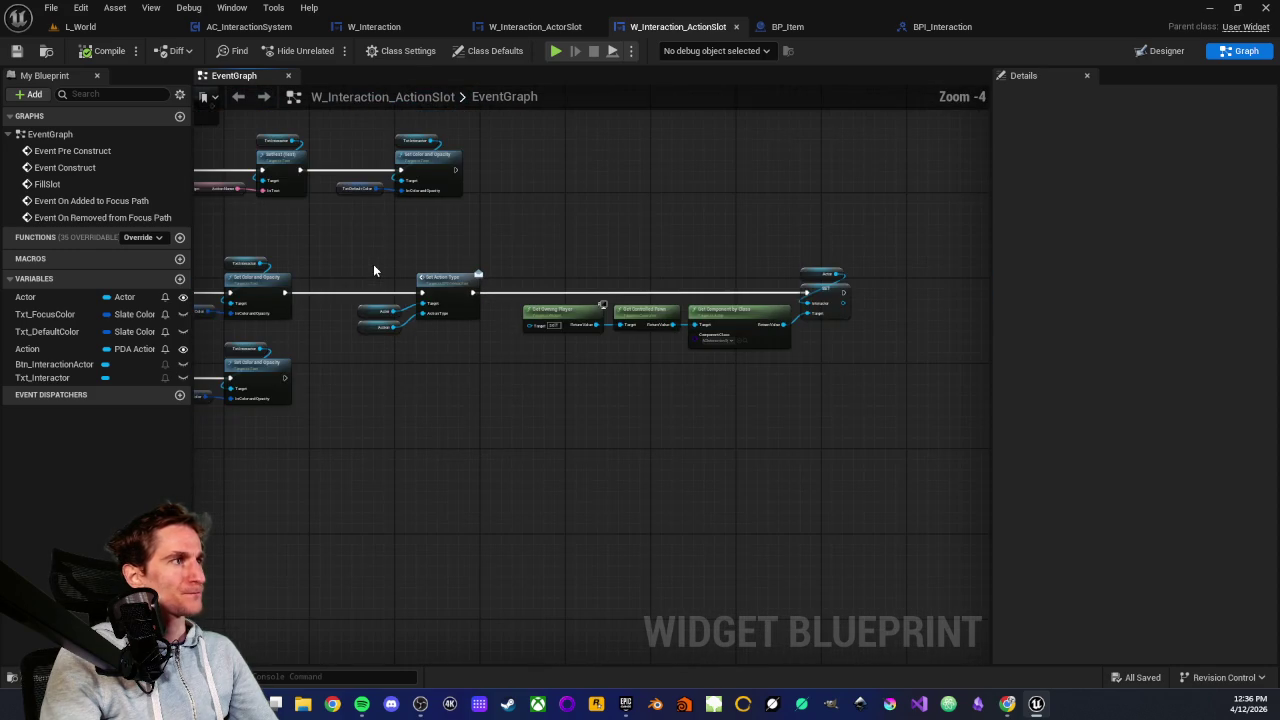
scroll(360, 260, "up", 2)
mouse_move(667, 256)
left_mouse_down()
mouse_move(440, 224)
mouse_move(870, 404)
left_mouse_up()
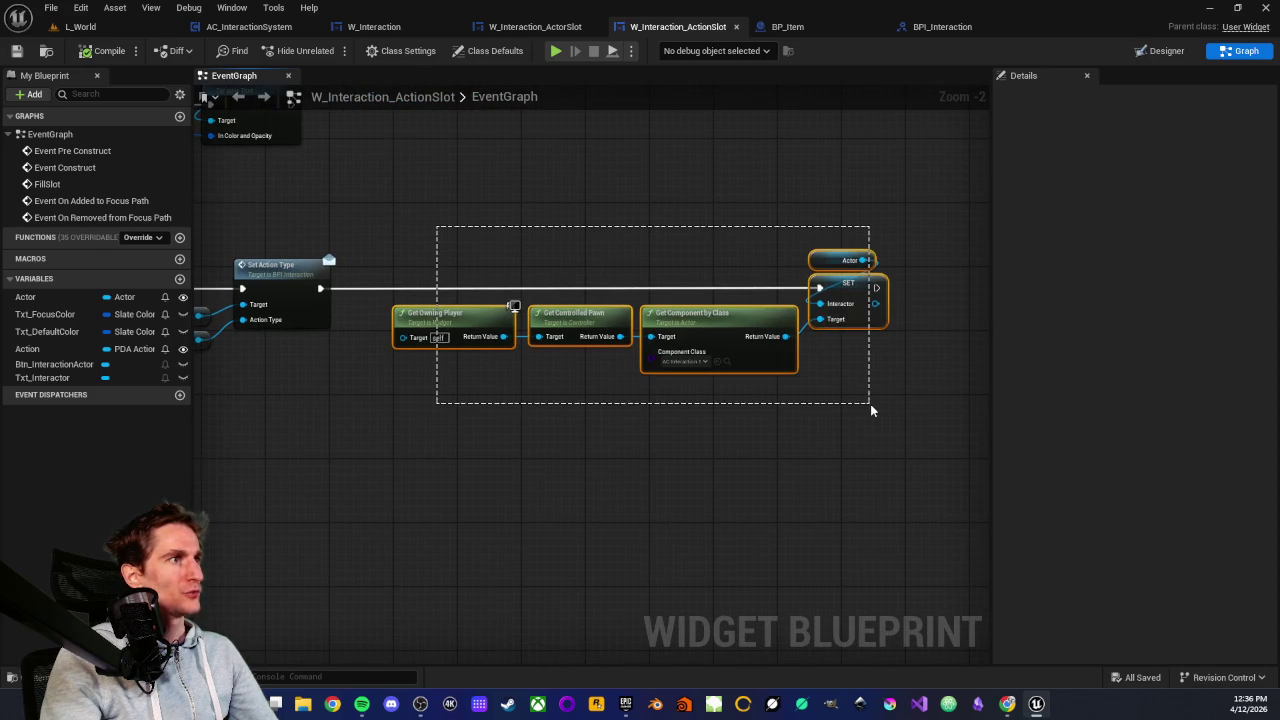
left_click(612, 434)
left_click_drag(500, 409, 726, 416)
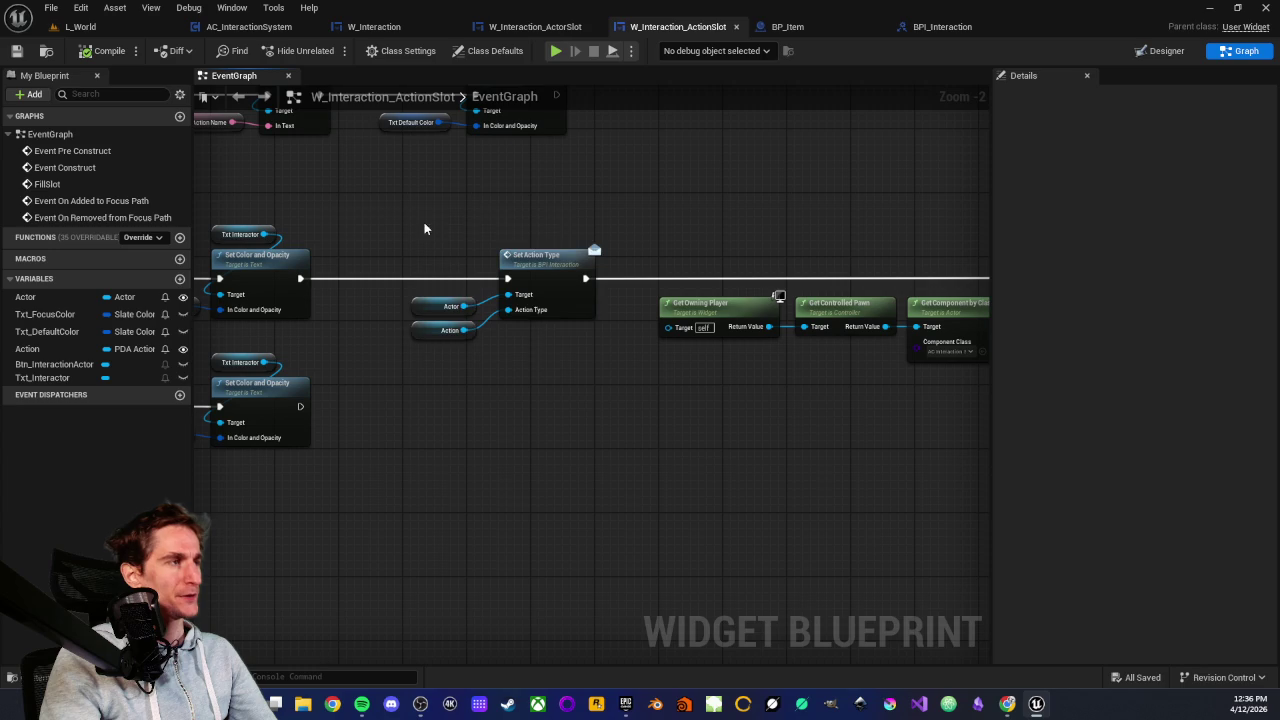
Select the Actor, Action and Set Action Type group a few times, then switch to BP_Item
left_click_drag(424, 226, 565, 381)
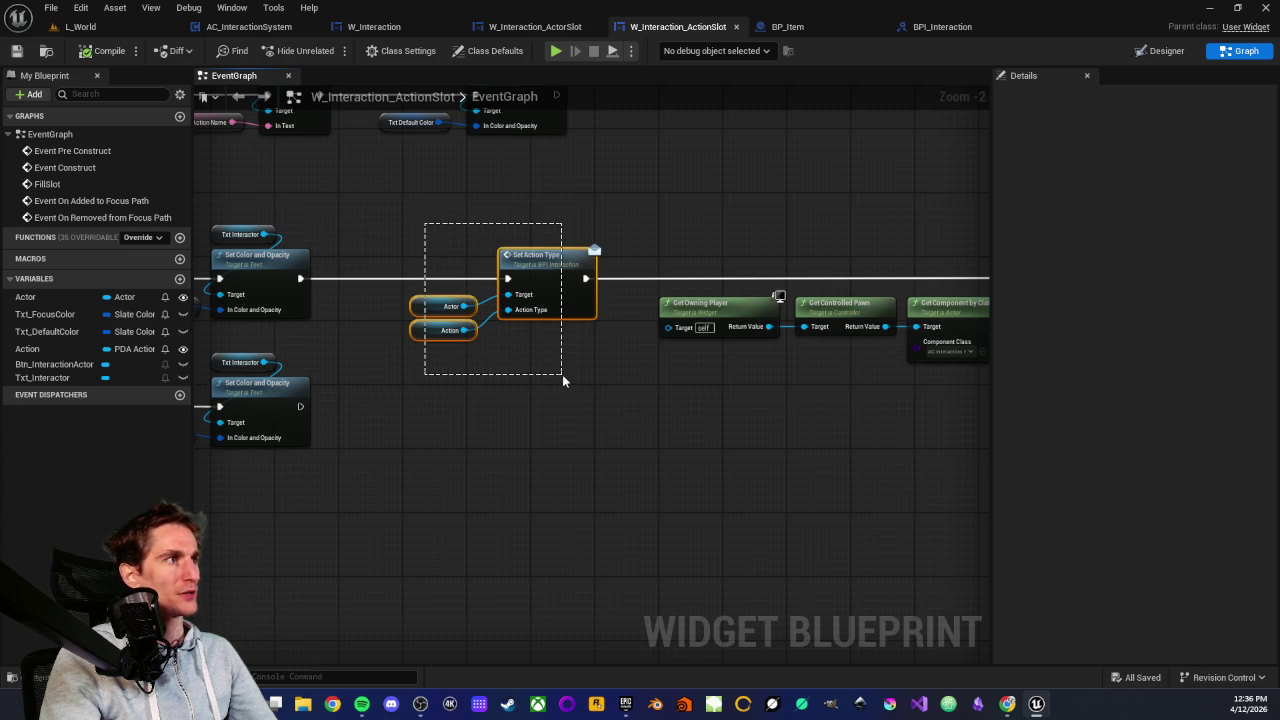
left_click(562, 374)
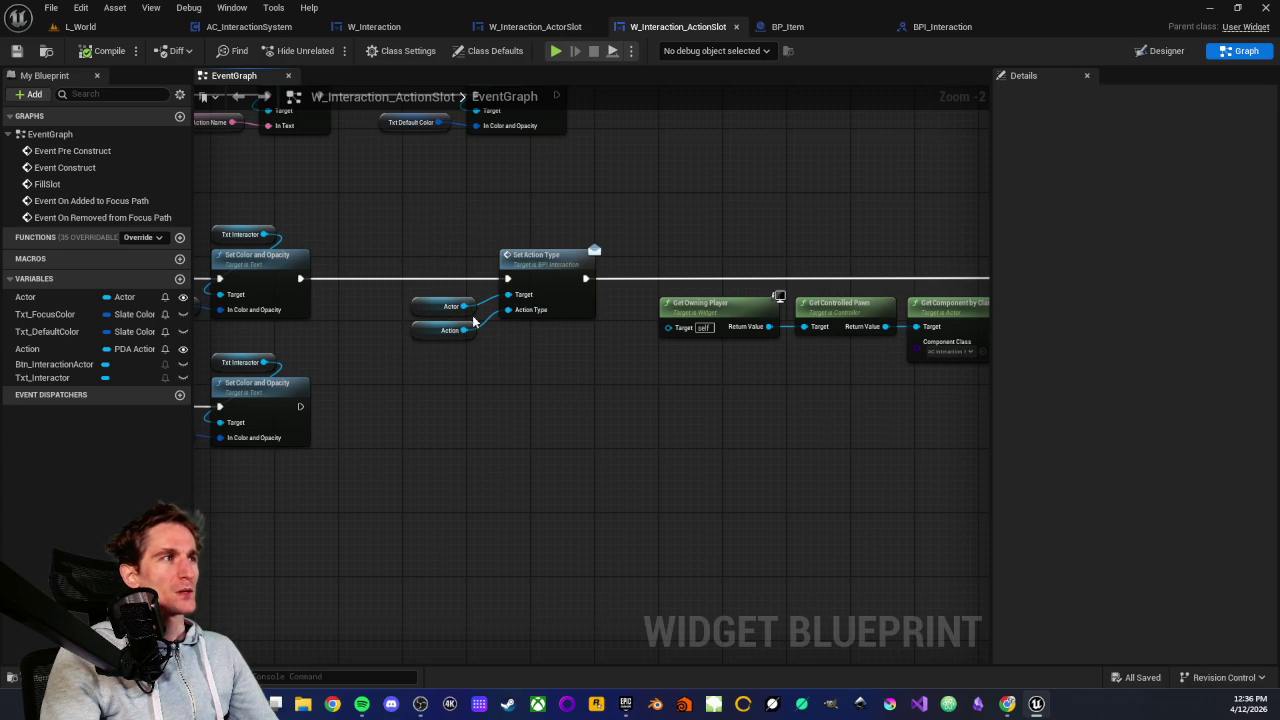
left_click_drag(417, 226, 563, 364)
left_click(563, 364)
left_click_drag(387, 213, 548, 356)
left_click(548, 363)
left_click_drag(457, 208, 563, 377)
left_click(563, 377)
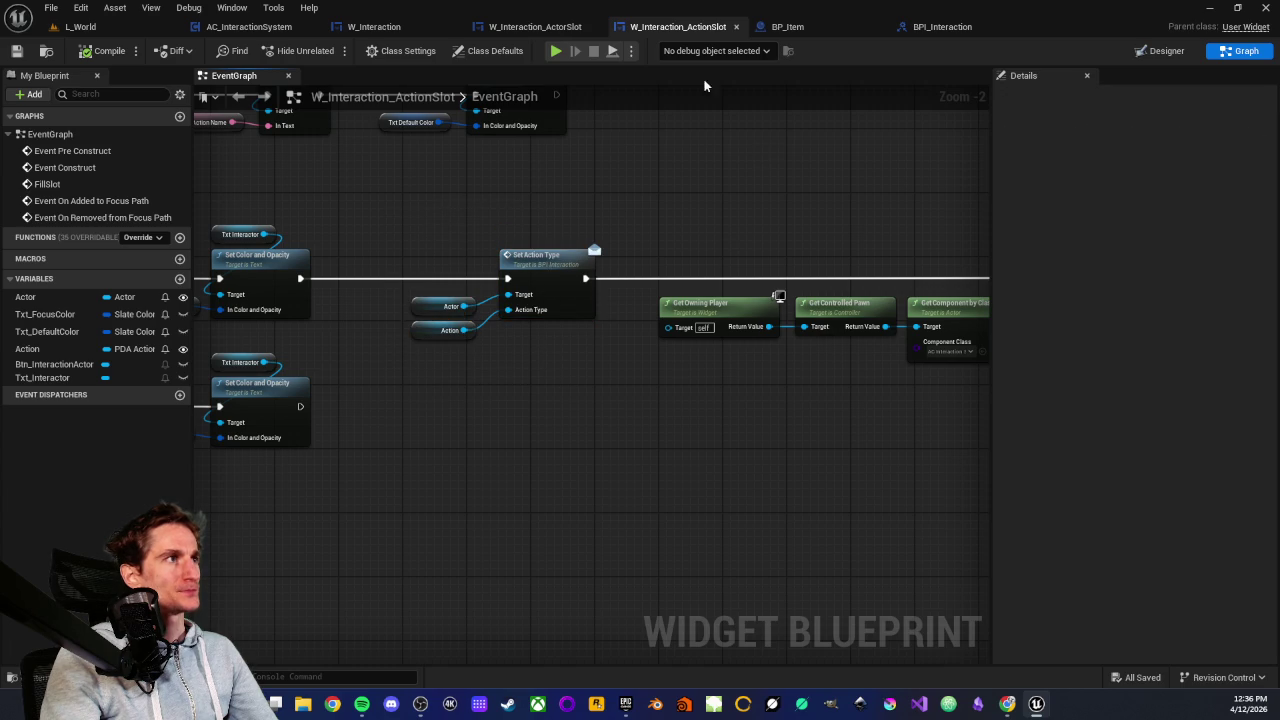
left_click(800, 30)
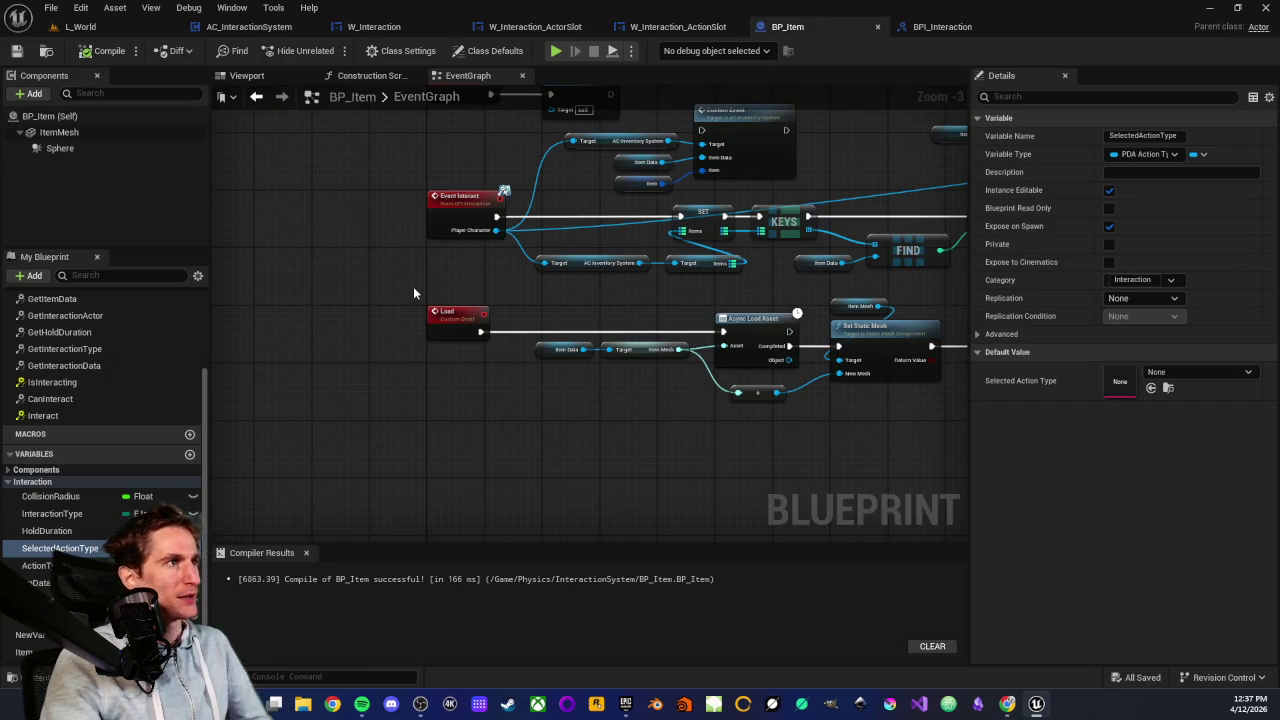
Glance at AC_InteractionSystem and the action slot's Action variable, then return to BP_Item
left_click(251, 30)
scroll(457, 289, "down", 1)
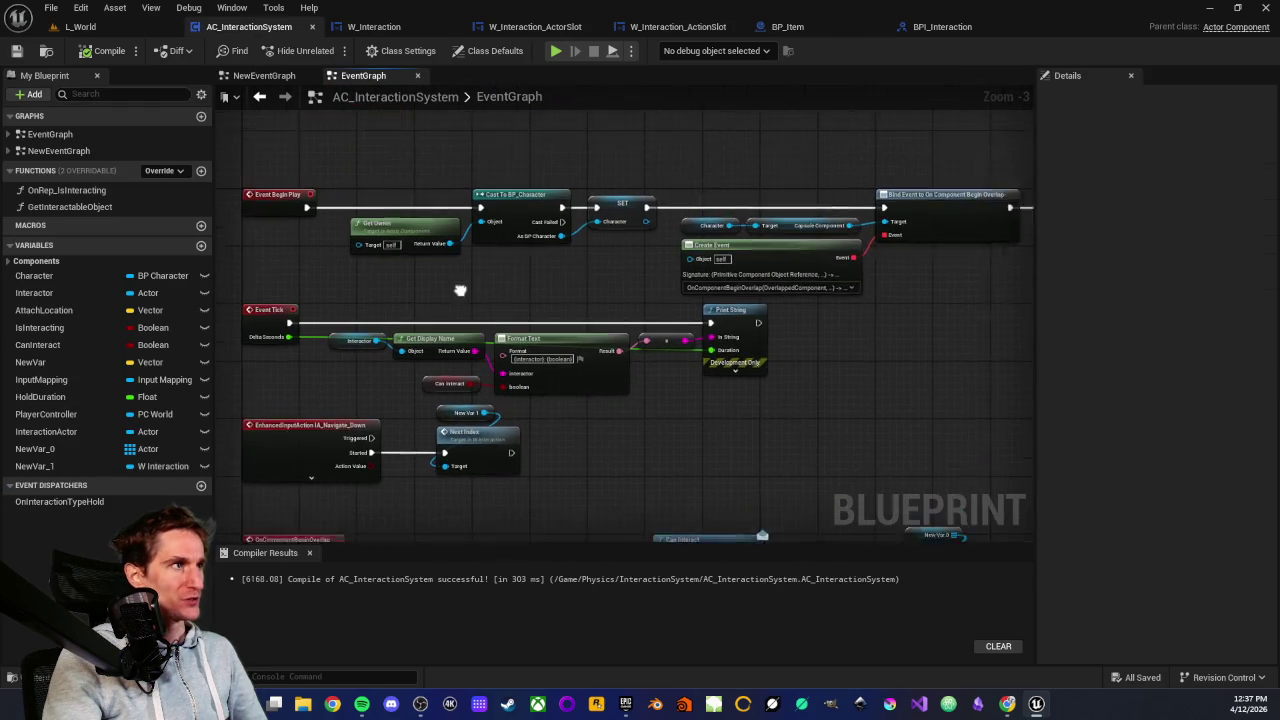
scroll(578, 322, "up", 1)
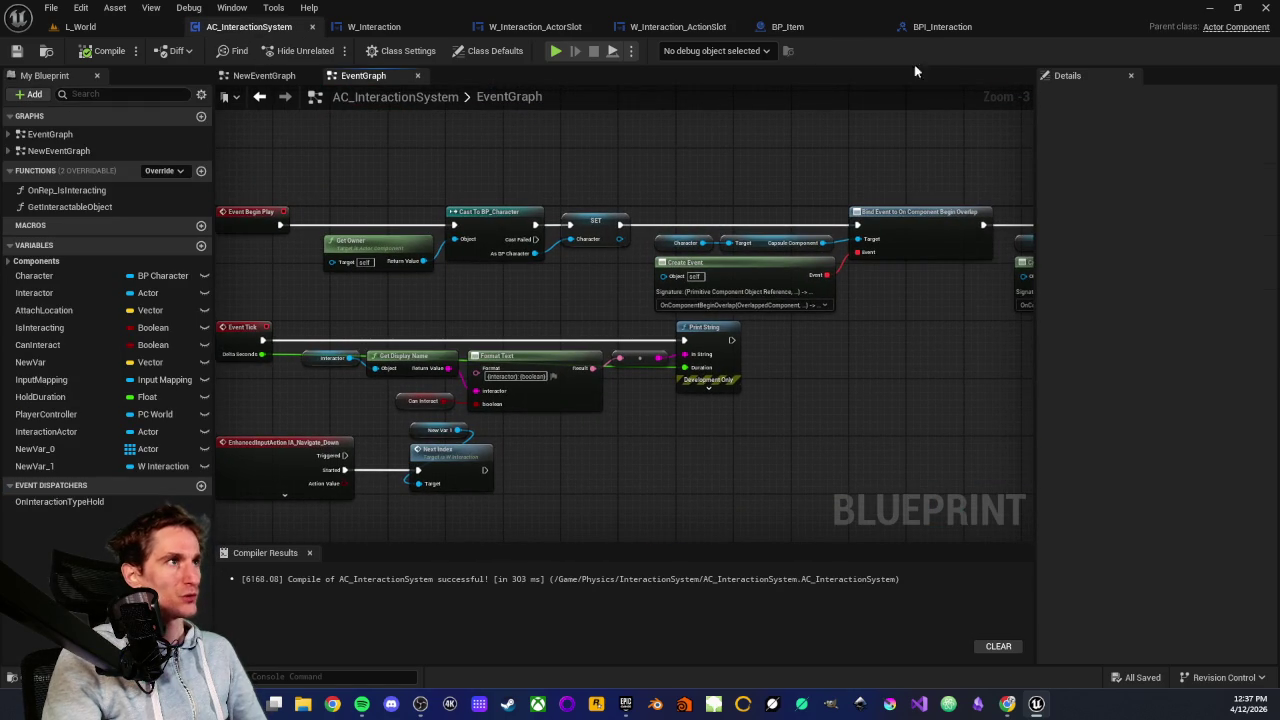
left_click(680, 27)
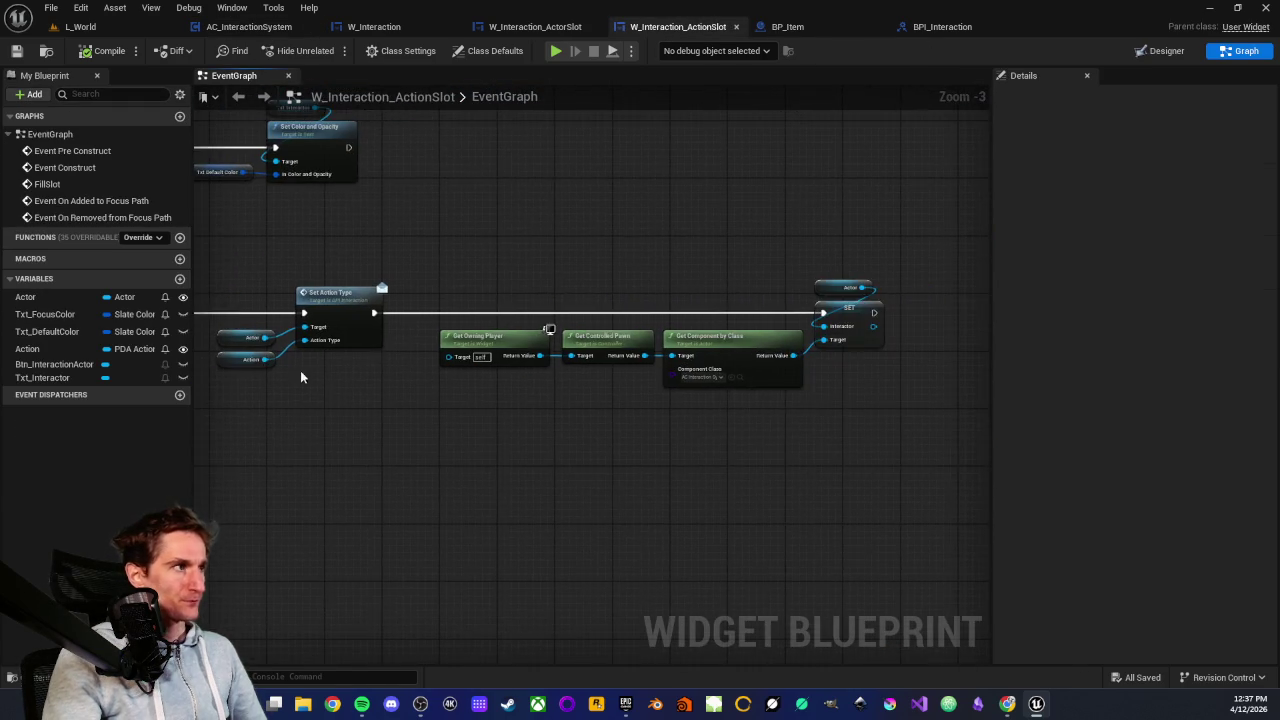
left_click(386, 360)
scroll(349, 431, "up", 1)
scroll(349, 431, "up", 1)
left_click(349, 431)
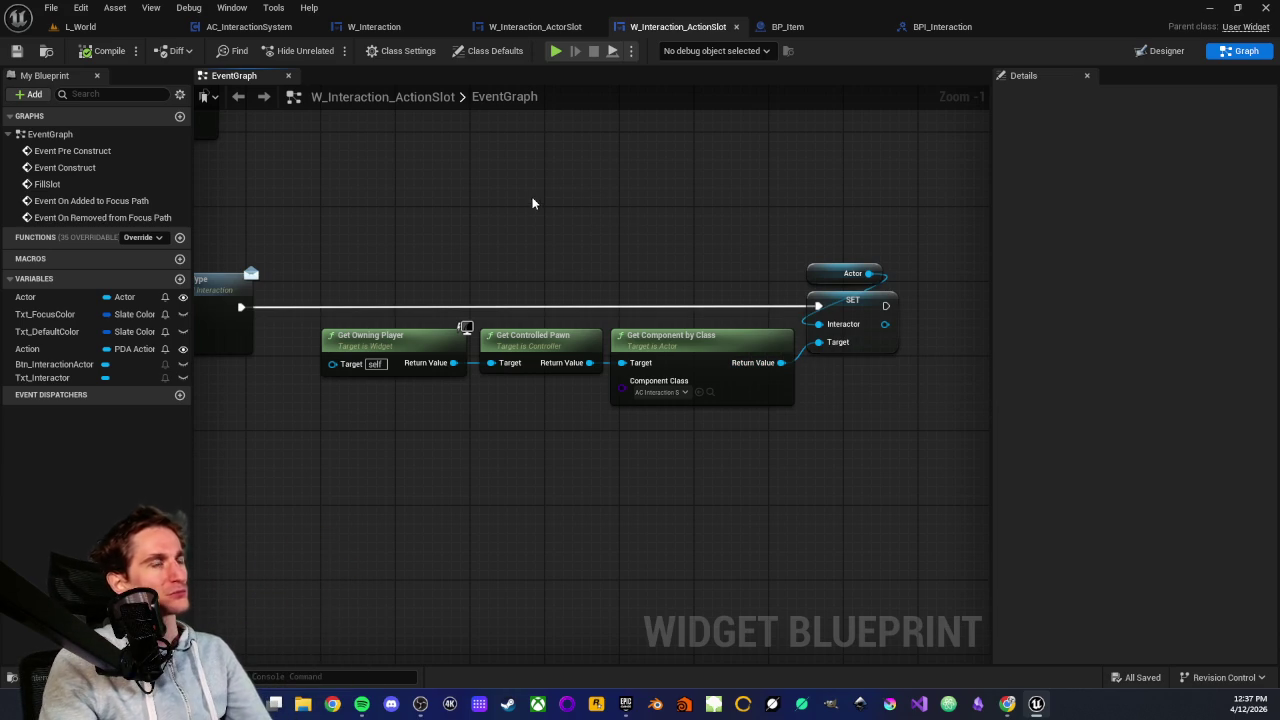
left_click(786, 28)
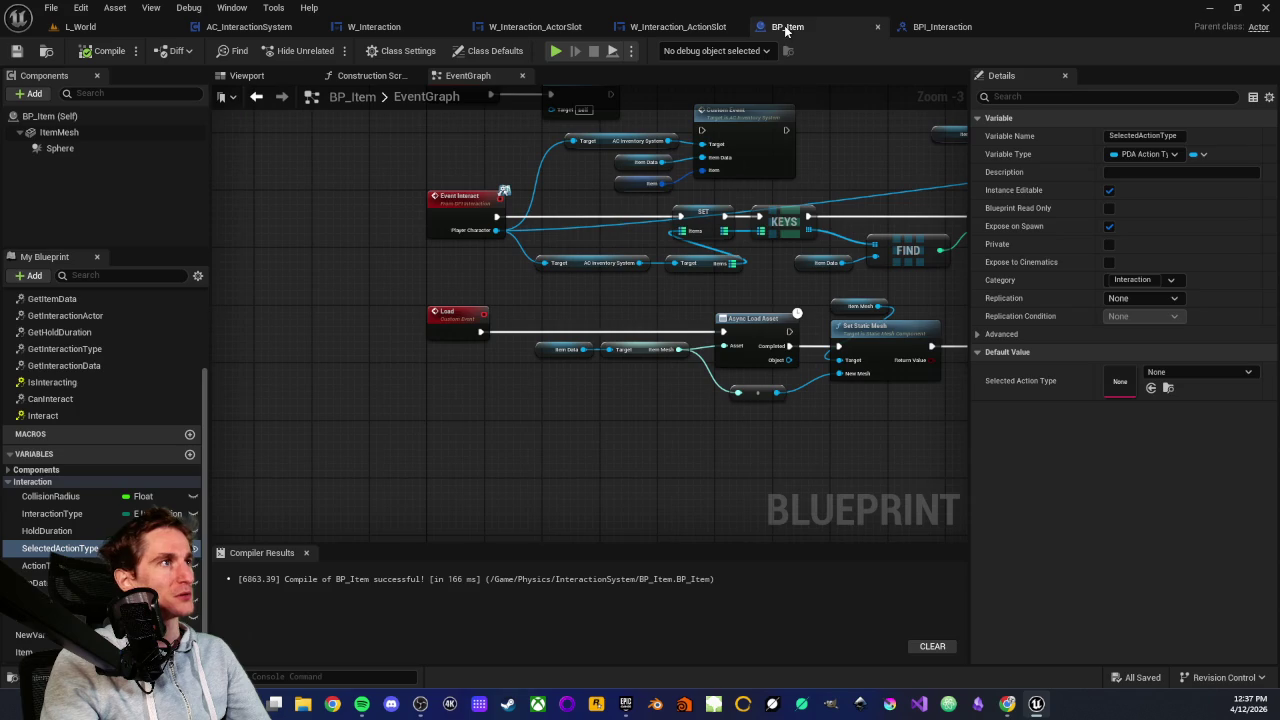
Drop a Get SelectedActionType node into BP_Item's event graph below the Load event
scroll(600, 330, "up", 1)
mouse_move(60, 548)
left_mouse_down()
mouse_move(334, 482)
mouse_move(399, 420)
left_mouse_up()
left_click(421, 451)
scroll(368, 385, "up", 2)
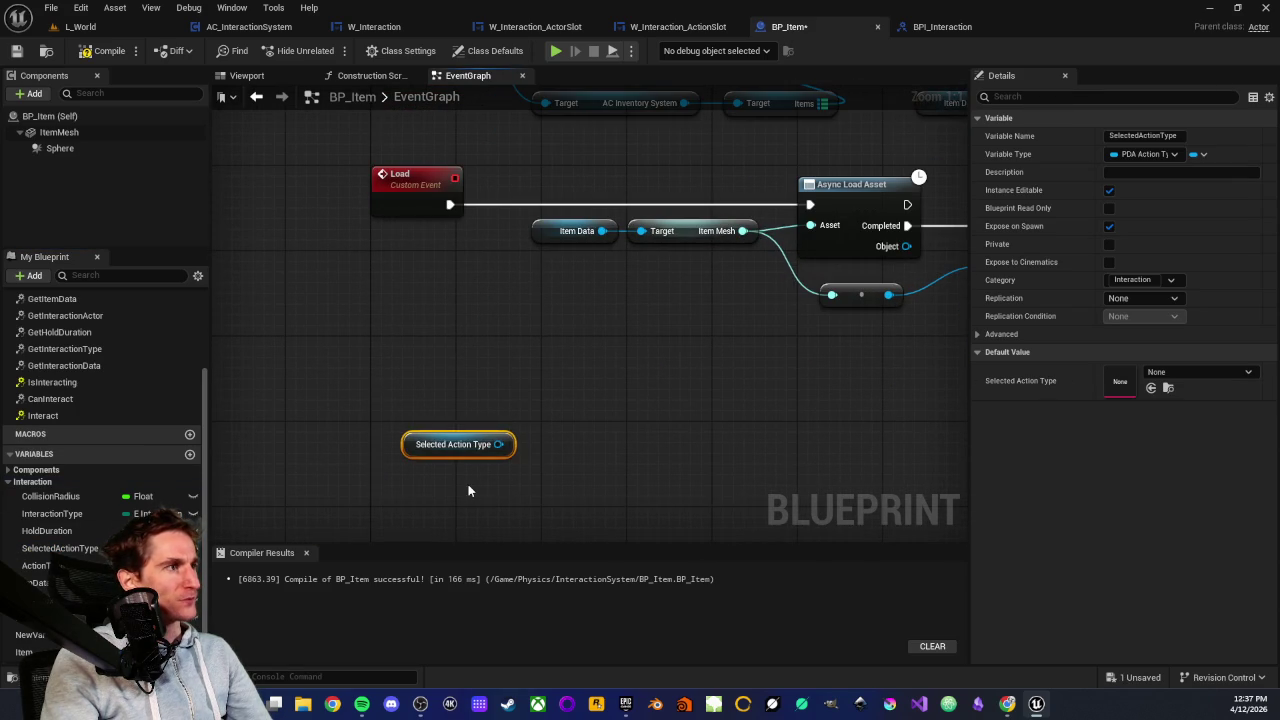
left_click_drag(333, 327, 547, 420)
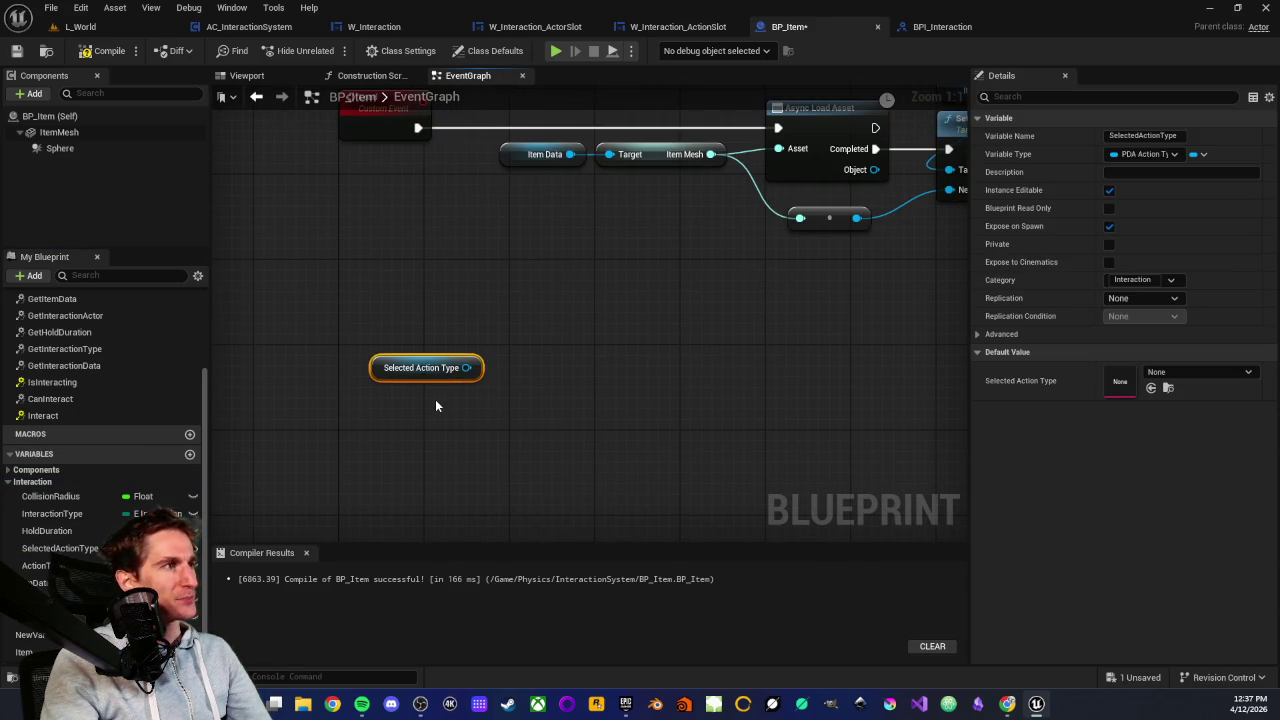
left_click(435, 401)
Select the Selected Action Type node to review its variable properties
scroll(435, 405, "down", 1)
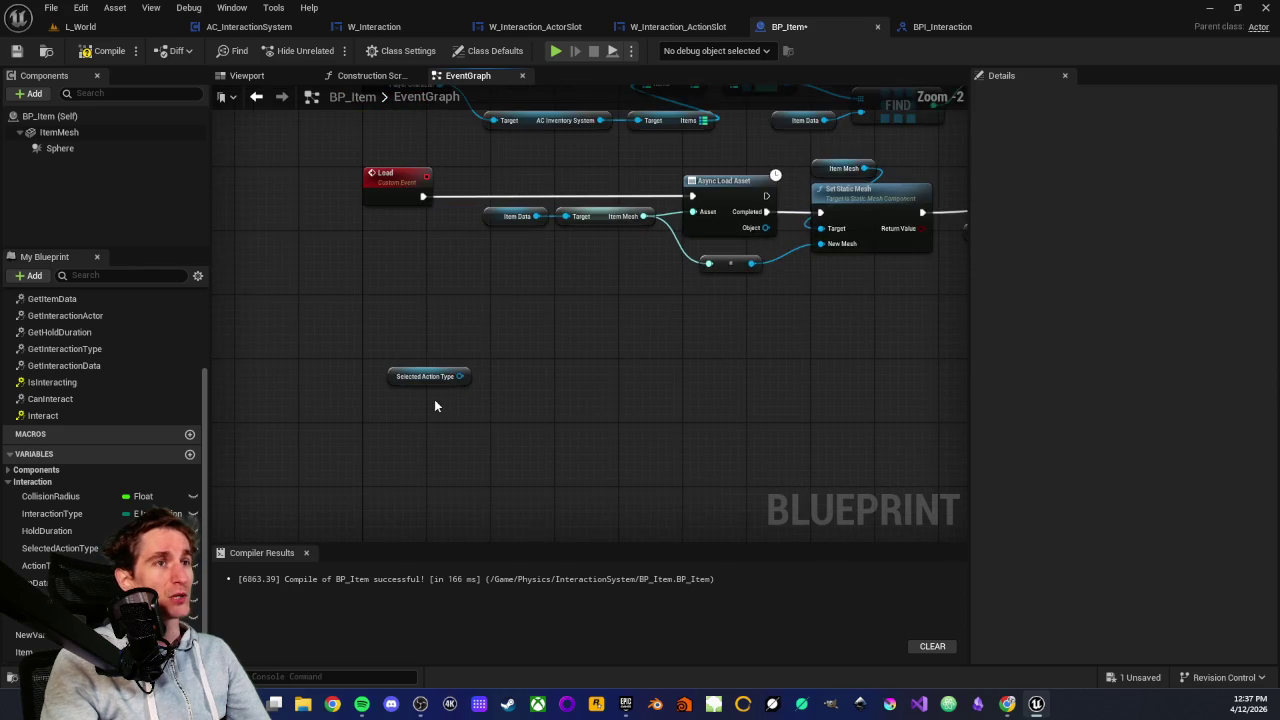
left_click_drag(350, 315, 497, 429)
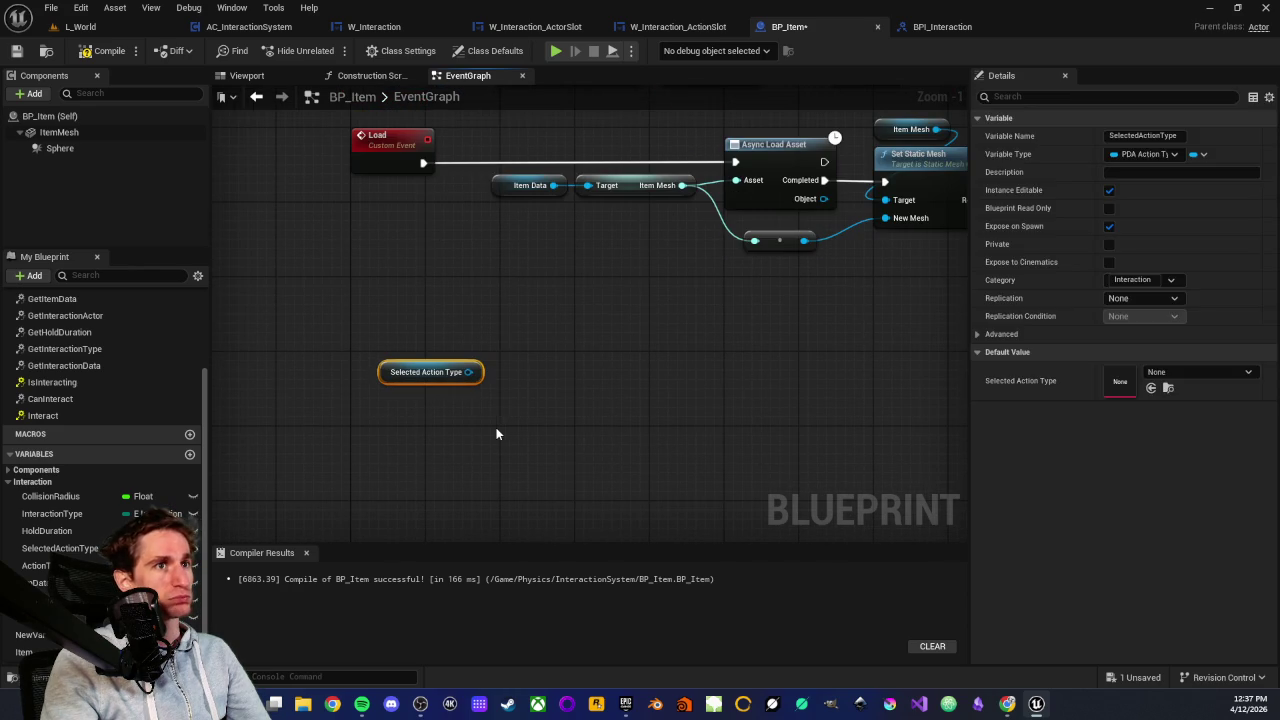
left_click(455, 435)
scroll(430, 410, "down", 1)
left_click_drag(363, 351, 491, 414)
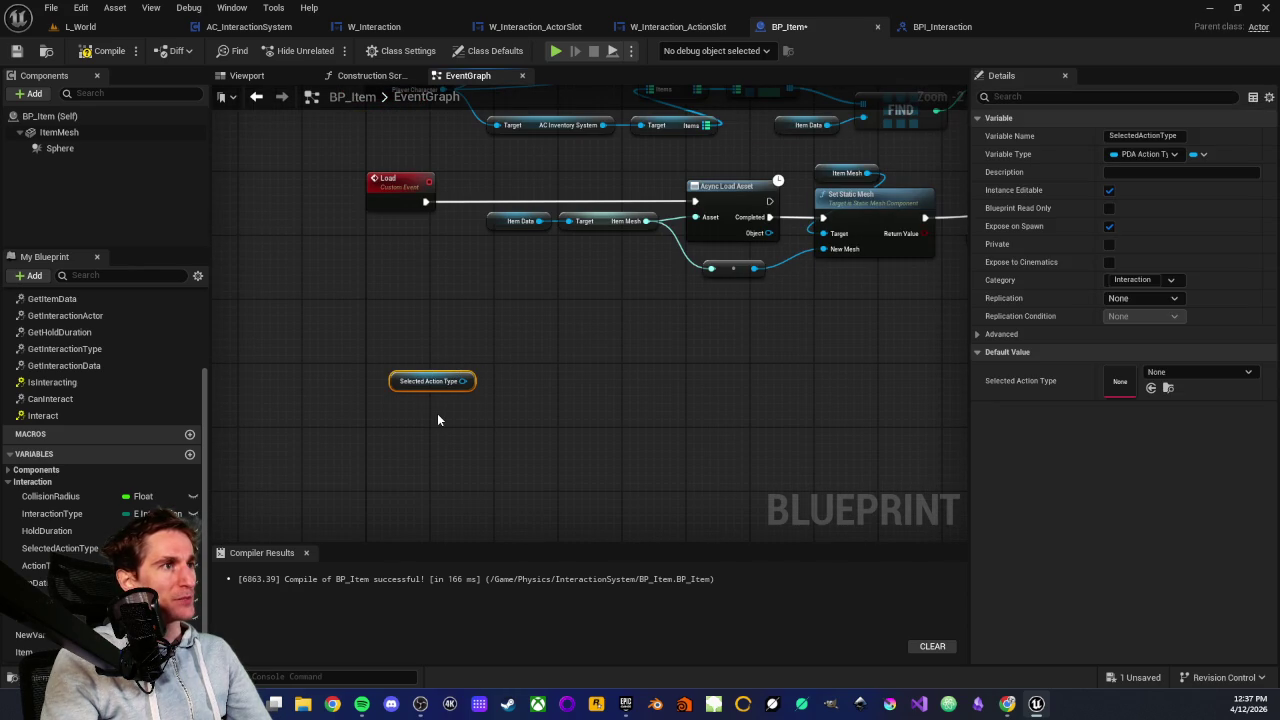
left_click(437, 416)
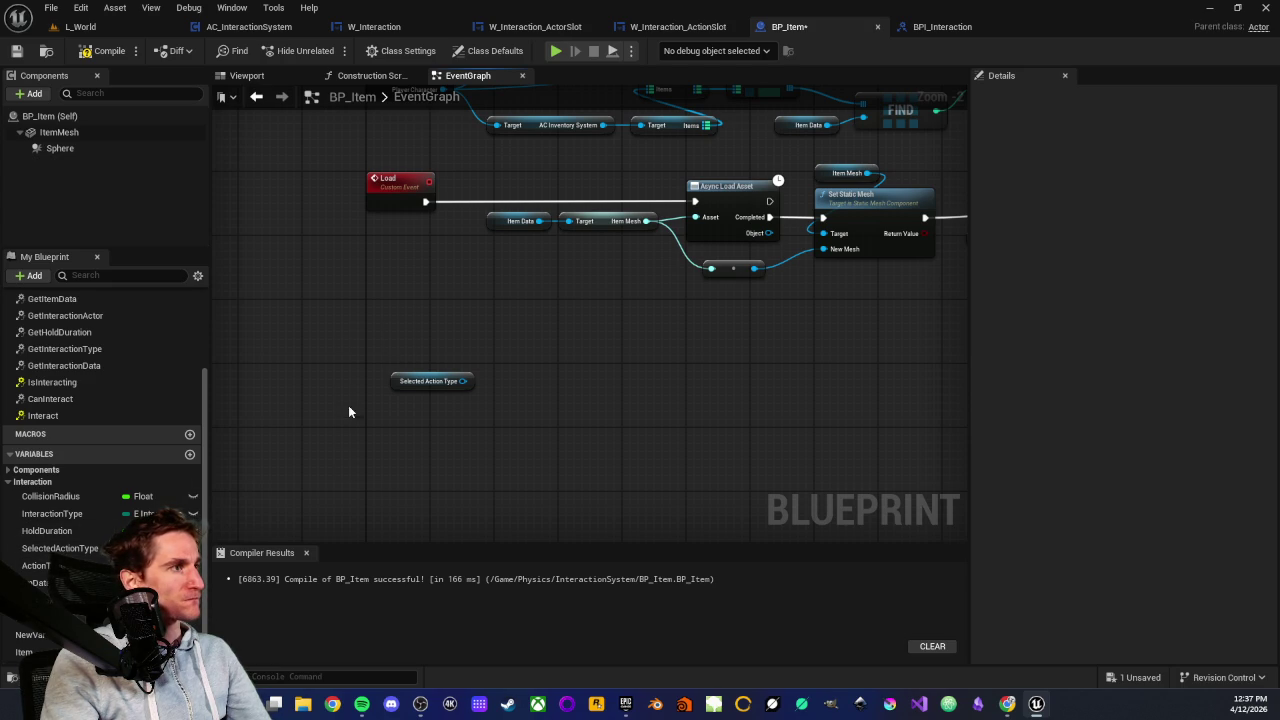
left_click_drag(499, 418, 491, 418)
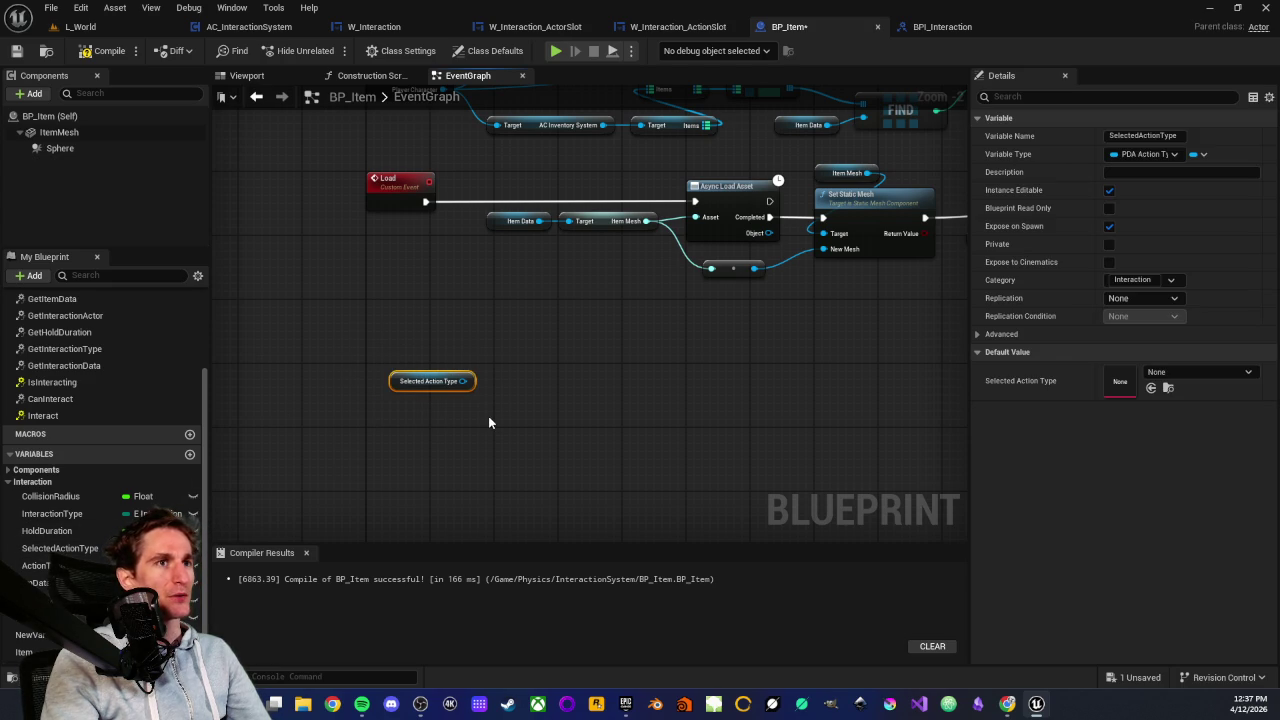
left_click(488, 416)
scroll(488, 416, "down", 3)
scroll(465, 402, "up", 2)
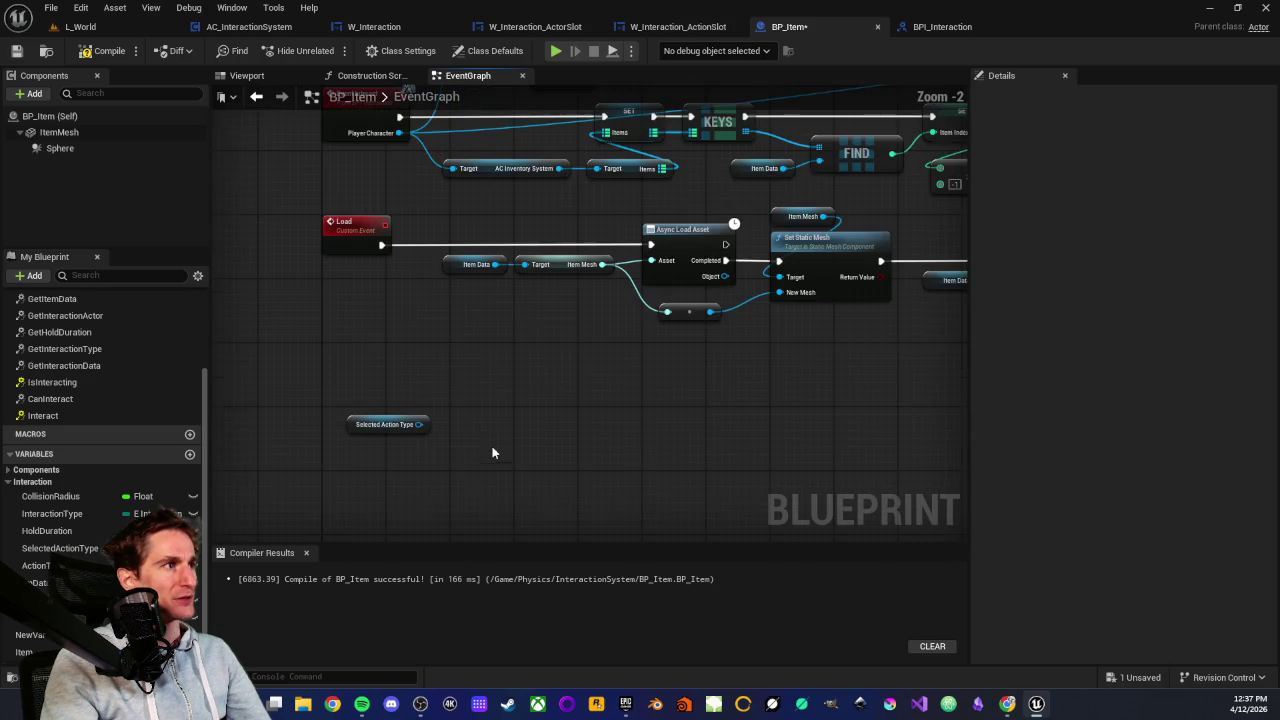
scroll(477, 423, "down", 2)
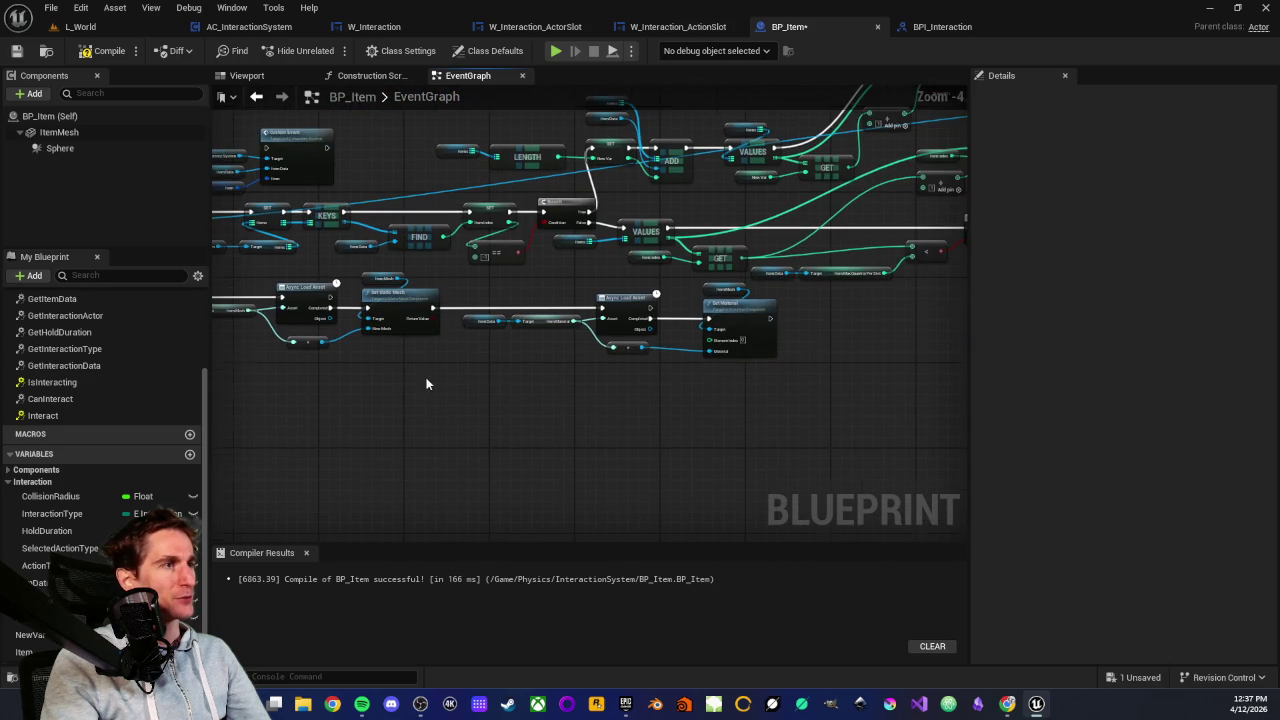
left_click(36, 565)
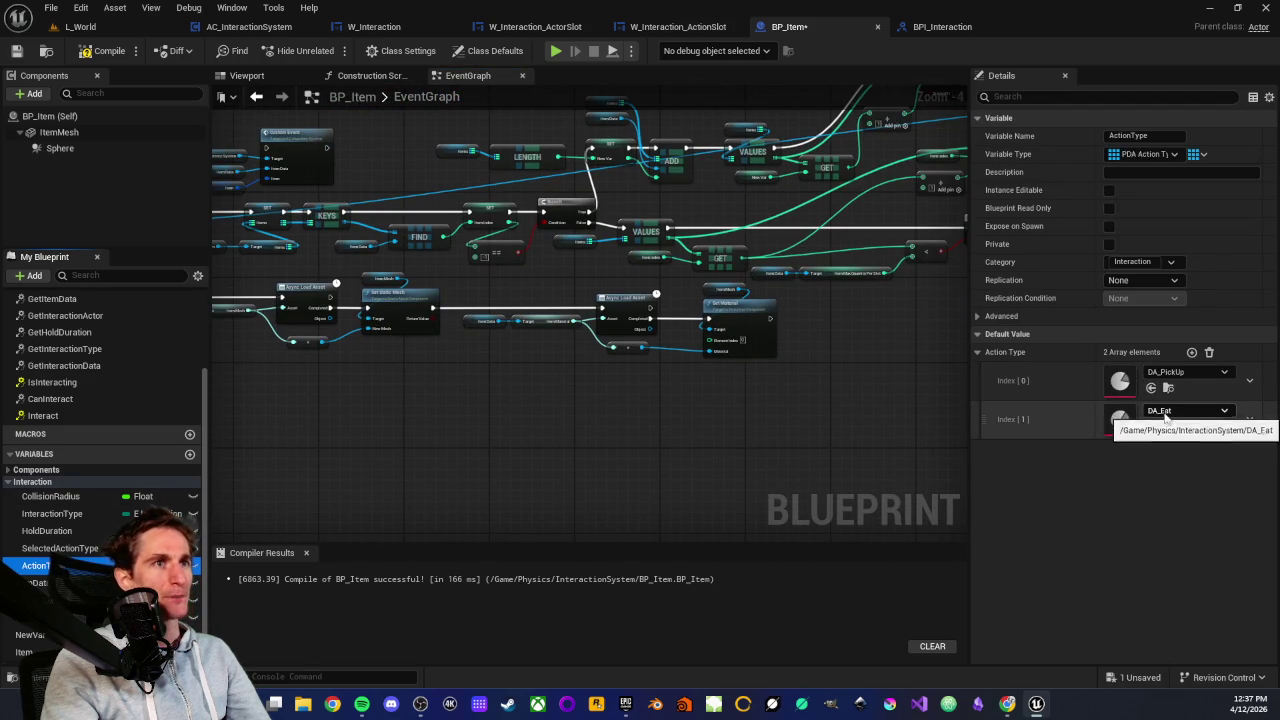
scroll(758, 422, "down", 1)
scroll(568, 411, "down", 1)
scroll(523, 374, "up", 1)
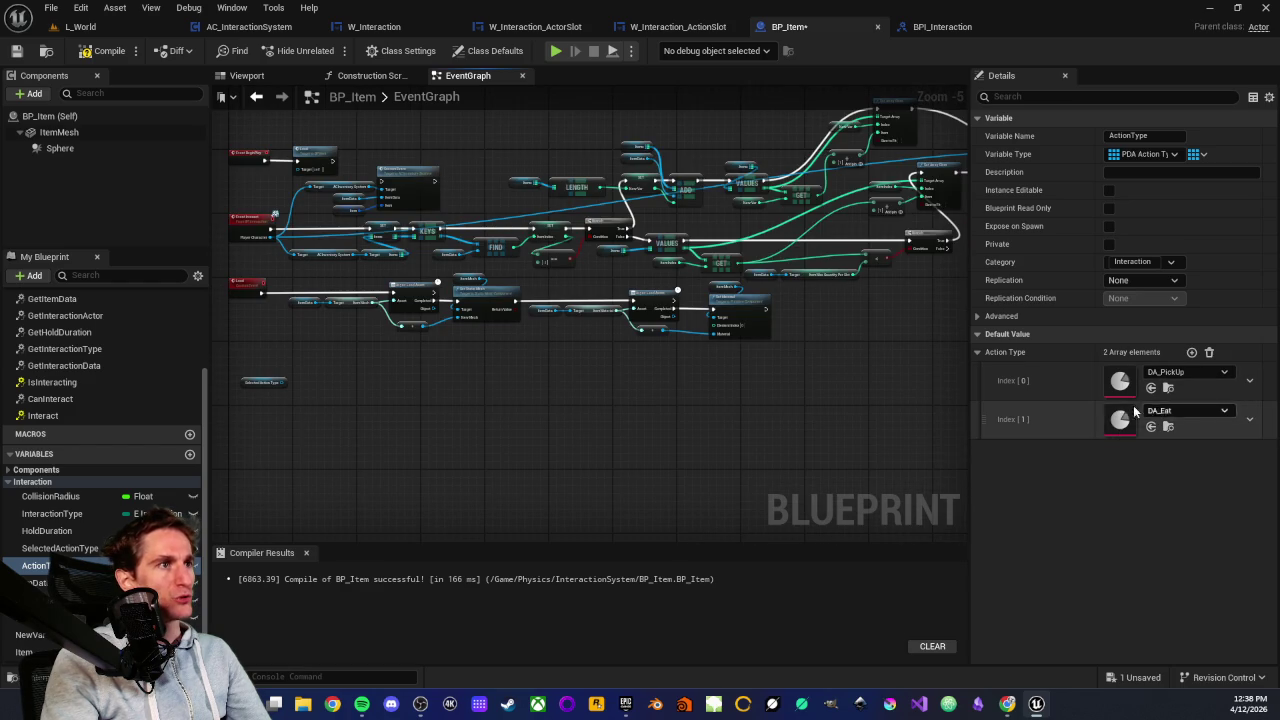
scroll(590, 445, "up", 1)
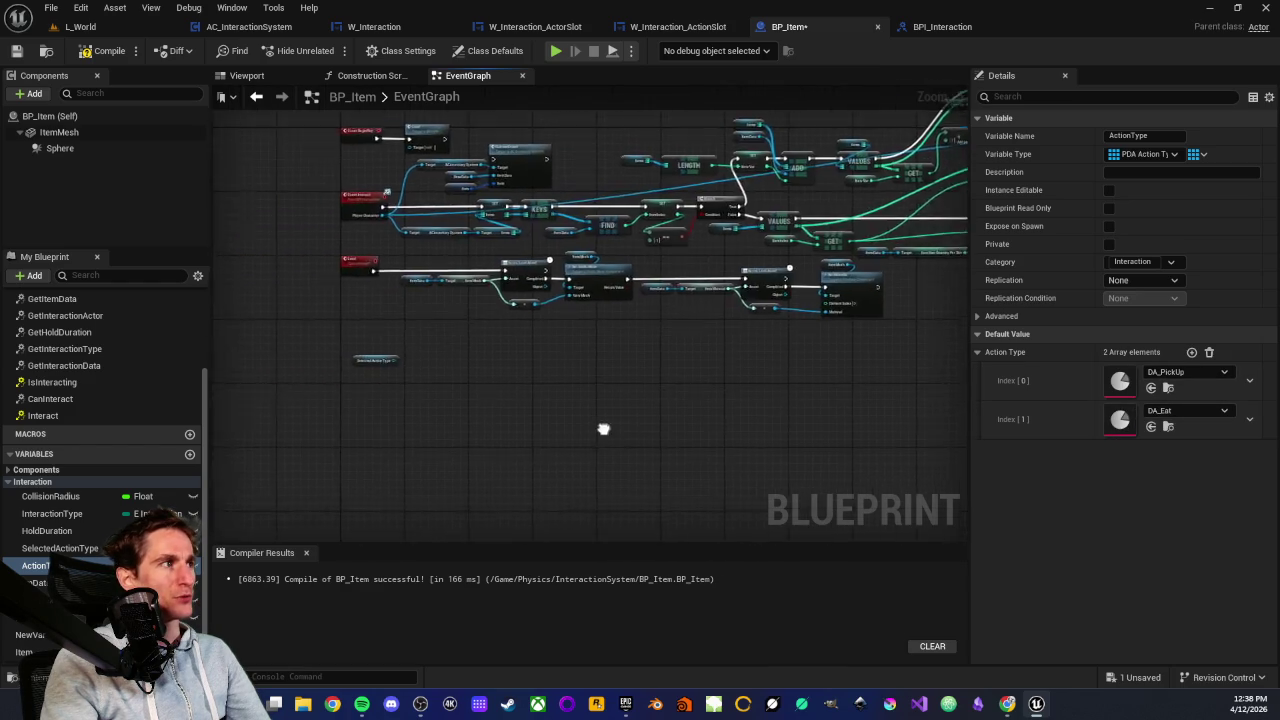
scroll(612, 445, "up", 1)
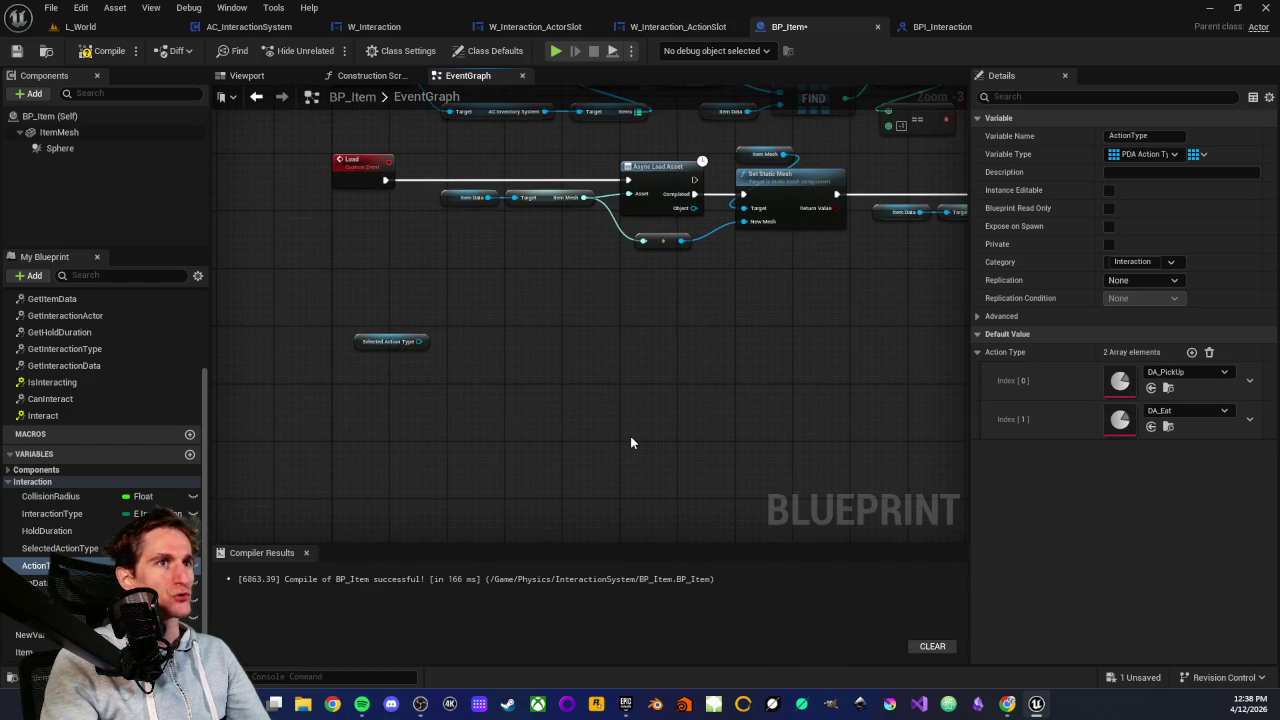
scroll(384, 433, "up", 1)
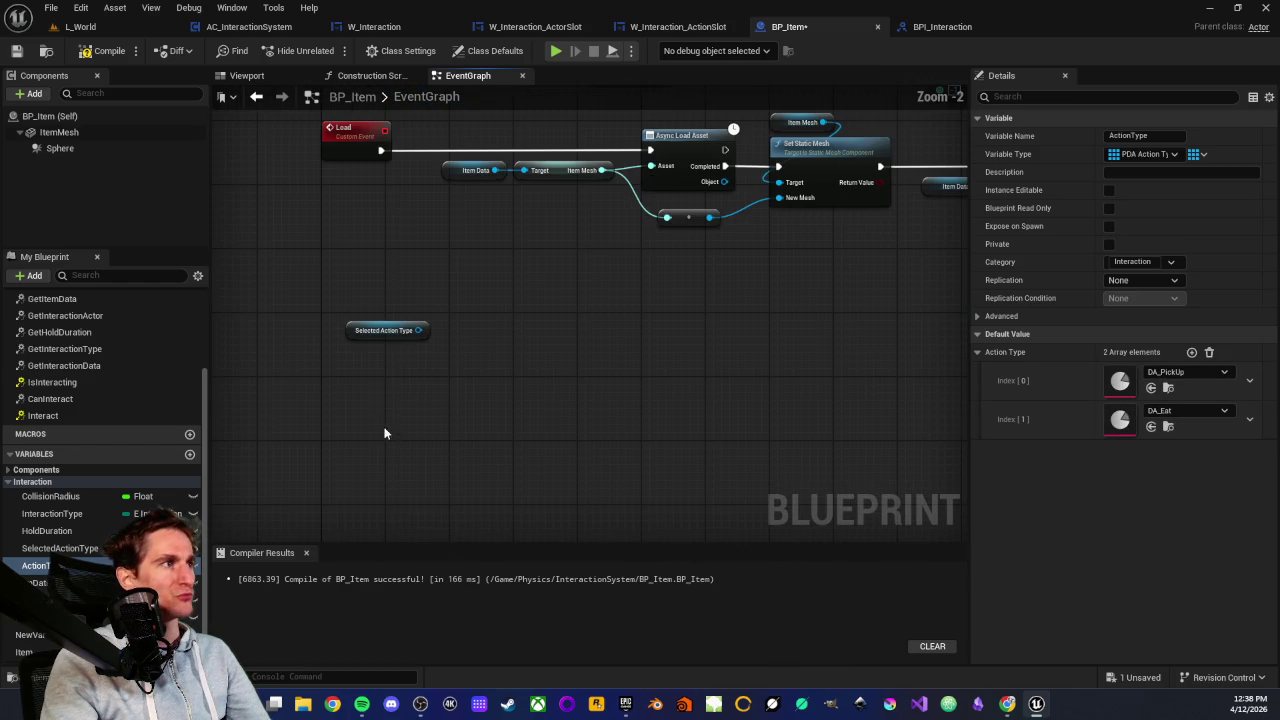
left_click(355, 329)
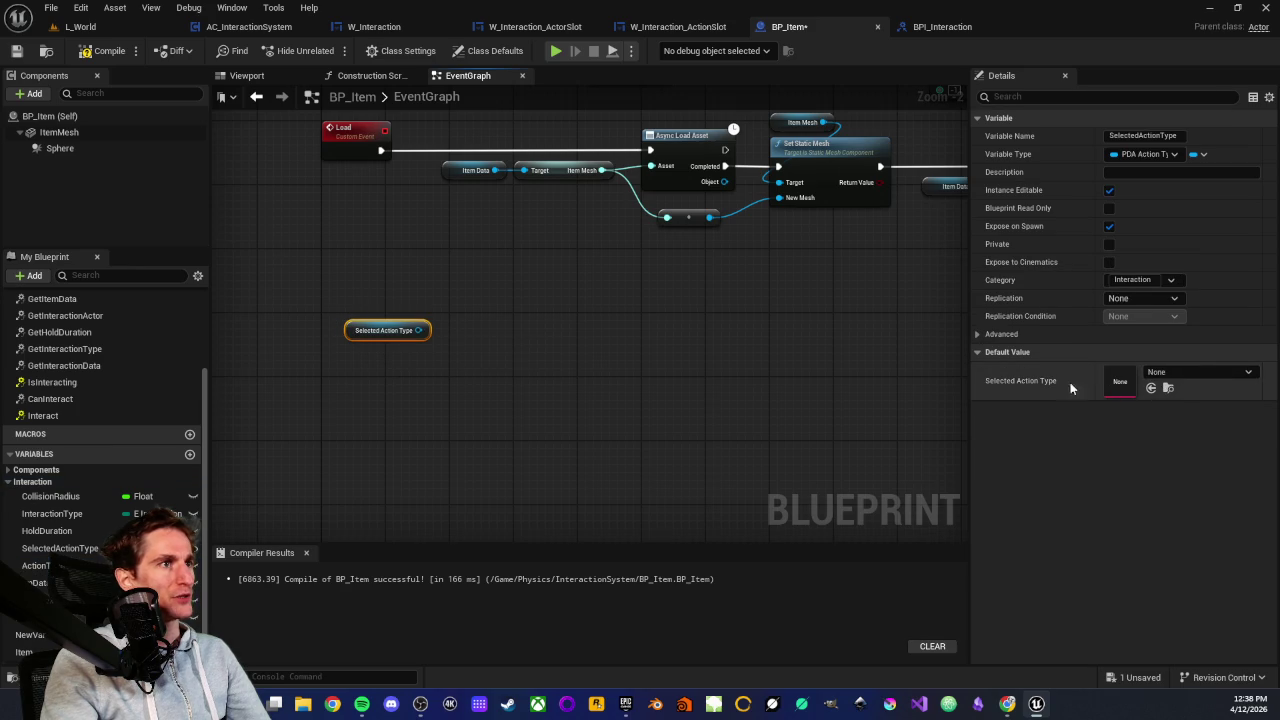
left_click(1214, 372)
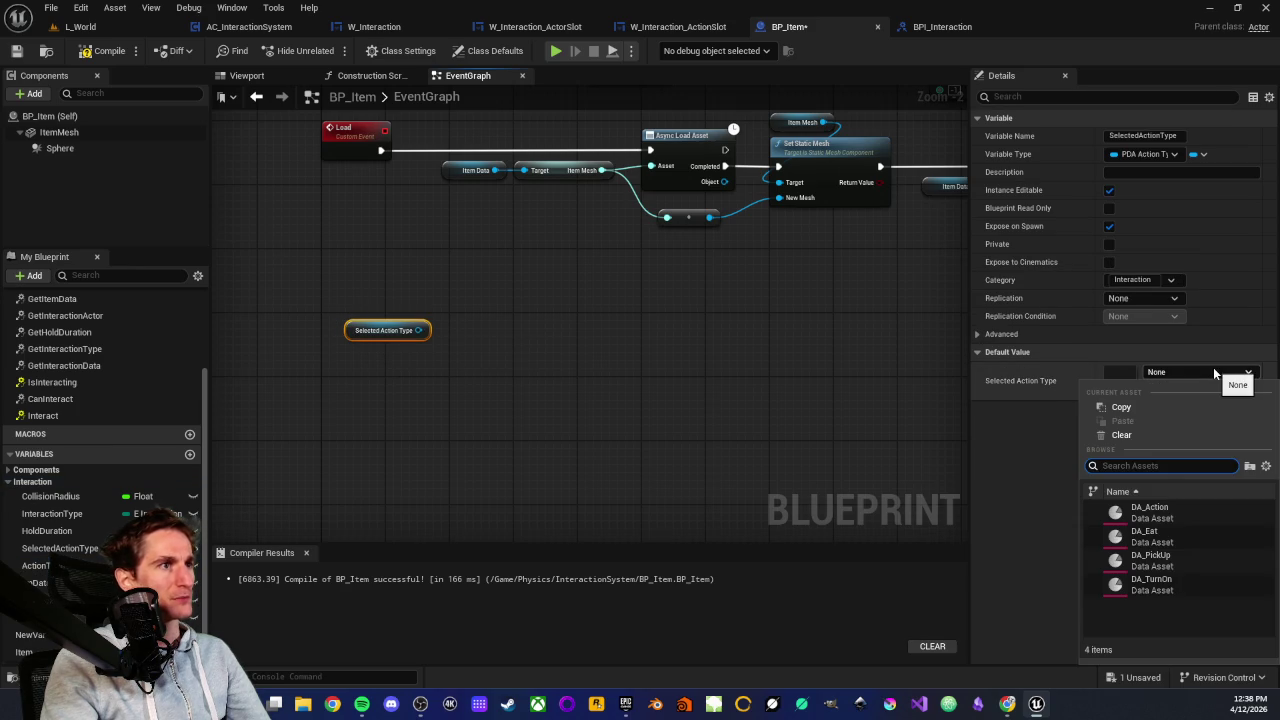
left_click(1213, 367)
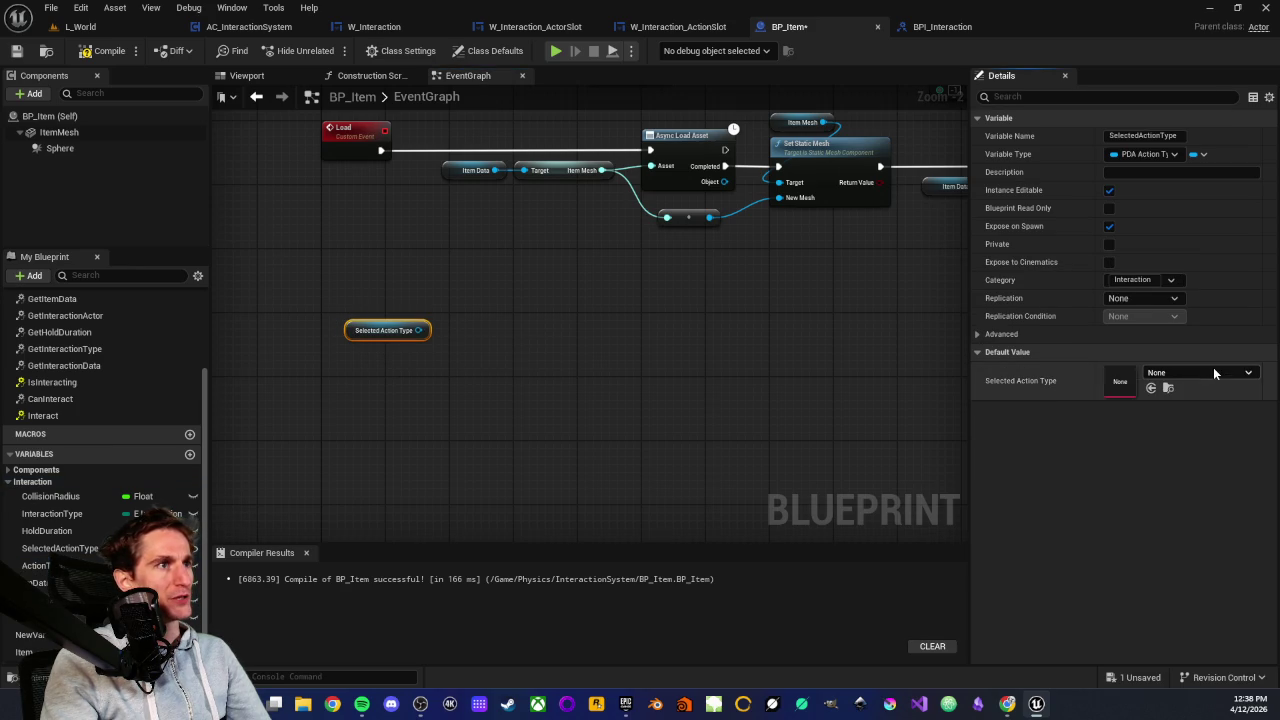
left_click(378, 418)
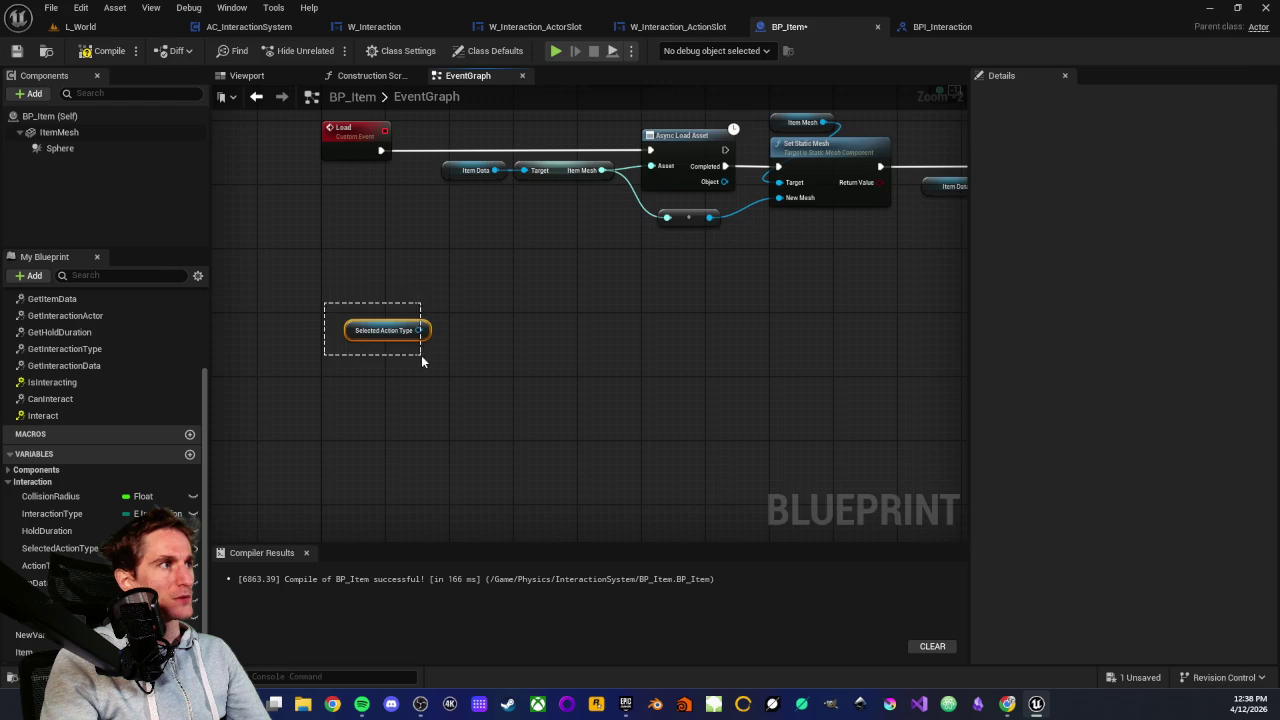
left_click_drag(421, 355, 421, 355)
left_click(407, 298)
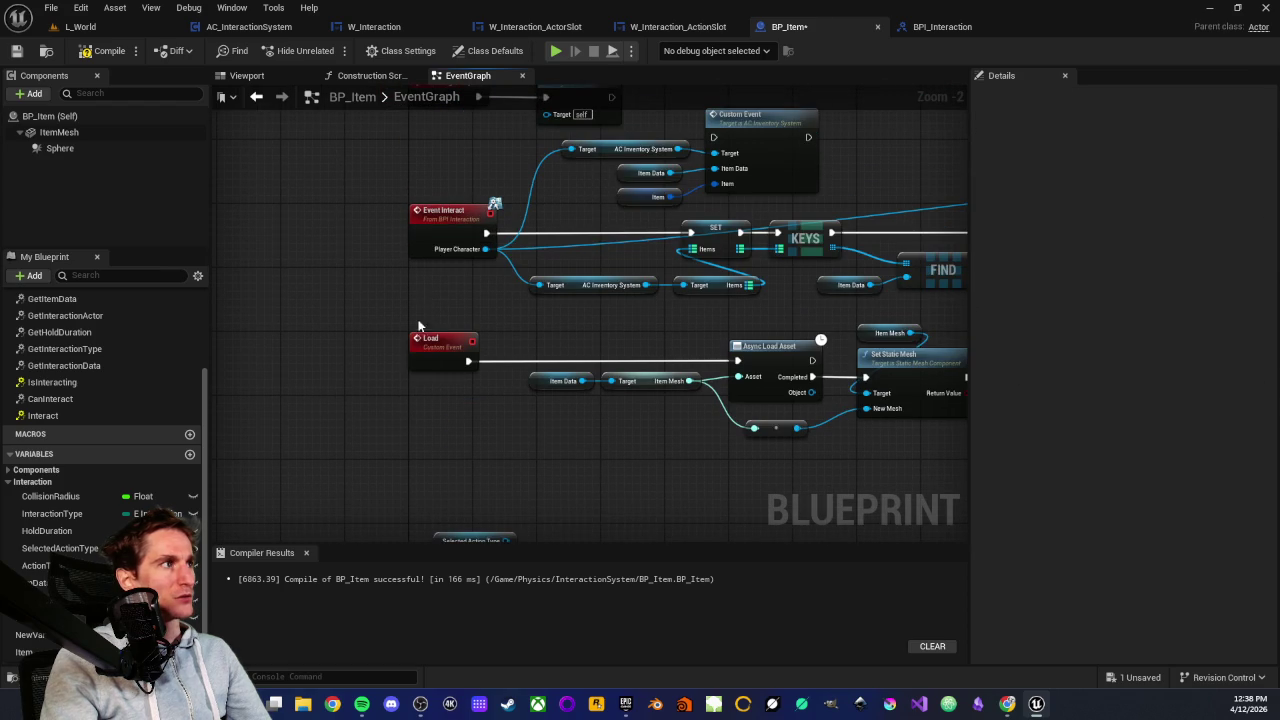
left_click_drag(395, 180, 478, 284)
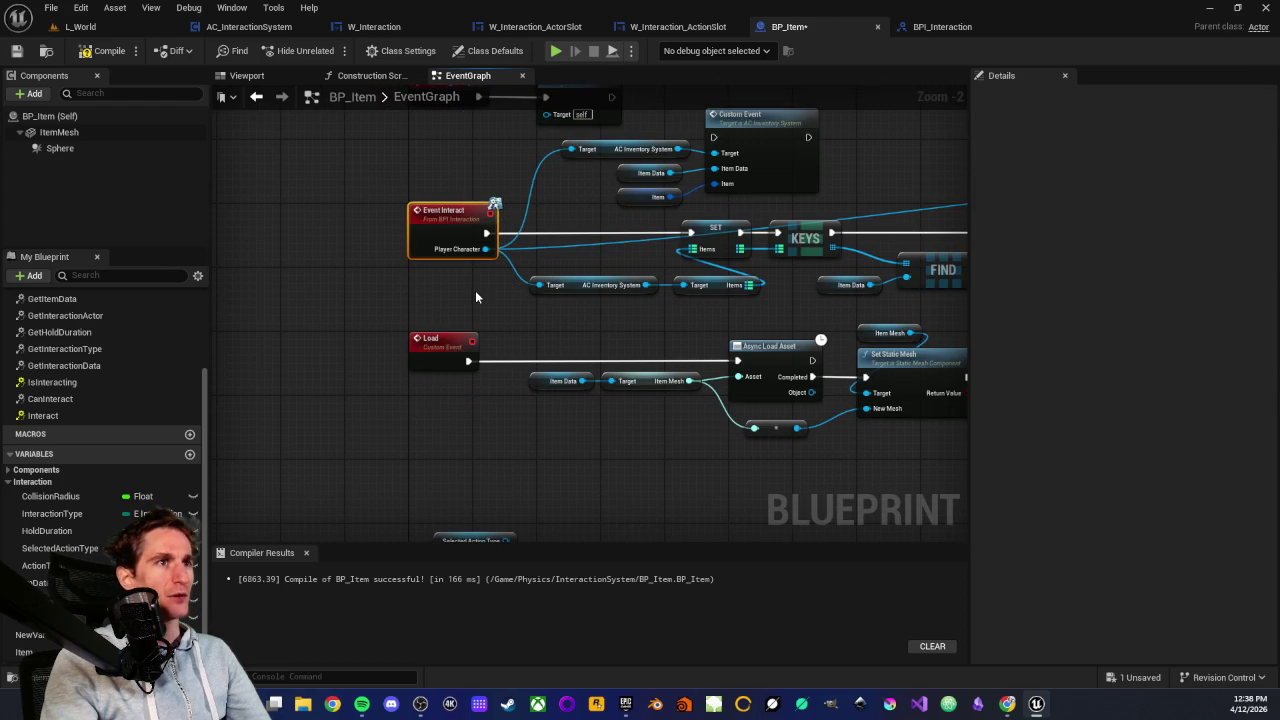
left_click(475, 297)
mouse_move(475, 297)
left_mouse_down()
mouse_move(470, 237)
mouse_move(475, 330)
left_mouse_up()
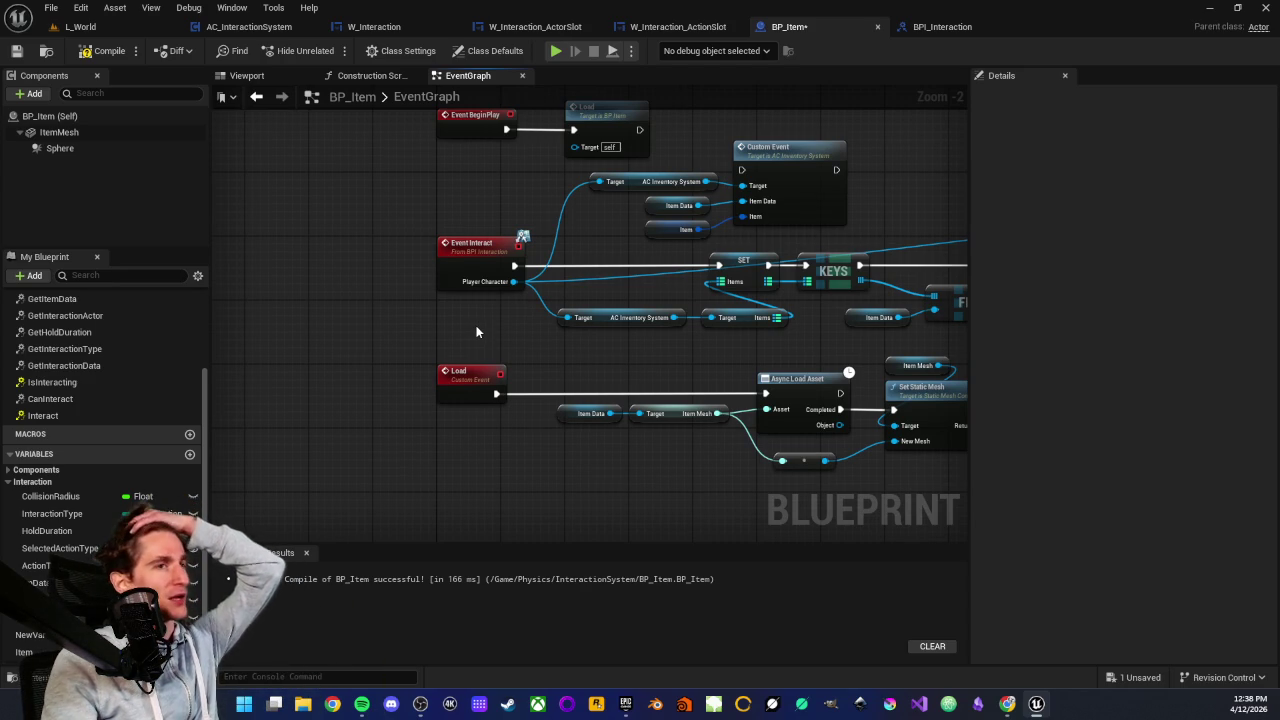
Remove the stray Action Type getter that was dropped into BP_Item's graph
mouse_move(473, 350)
left_mouse_down()
mouse_move(549, 306)
mouse_move(493, 364)
left_mouse_up()
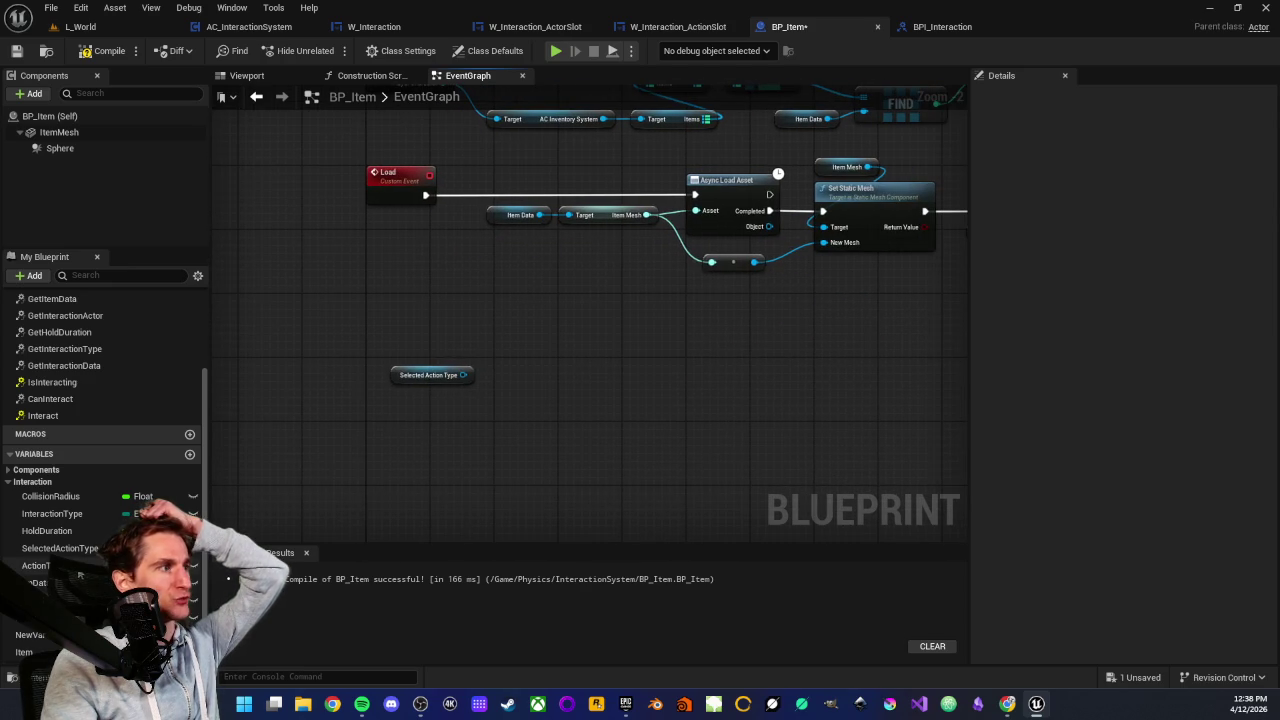
mouse_move(40, 565)
left_mouse_down()
mouse_move(420, 525)
mouse_move(486, 433)
mouse_move(586, 435)
left_mouse_up()
left_click(511, 453)
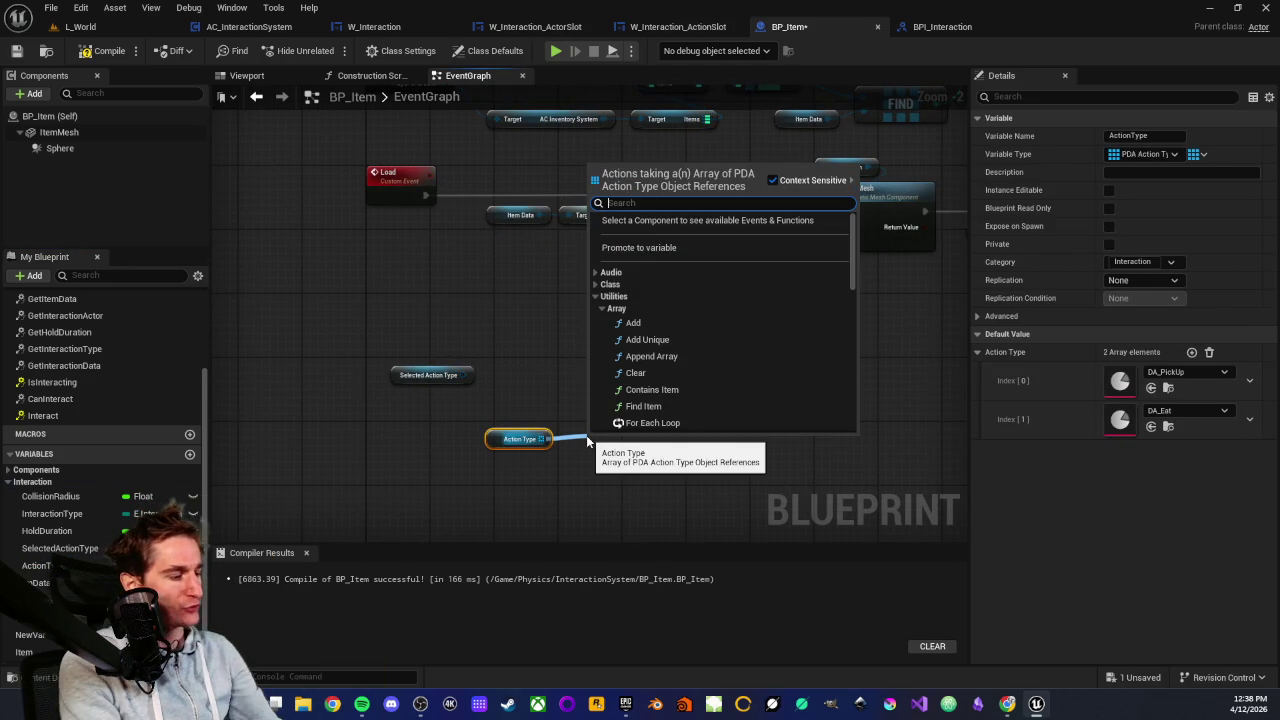
type("swit")
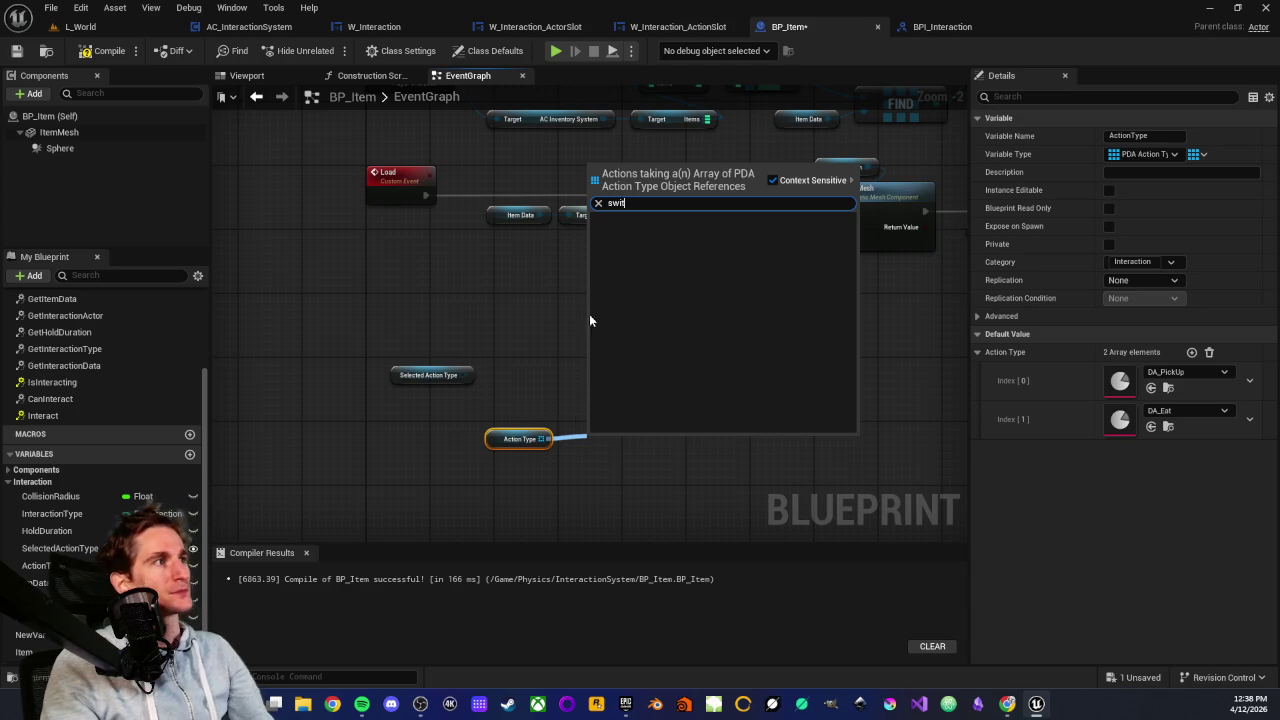
left_click(510, 291)
left_click(519, 439)
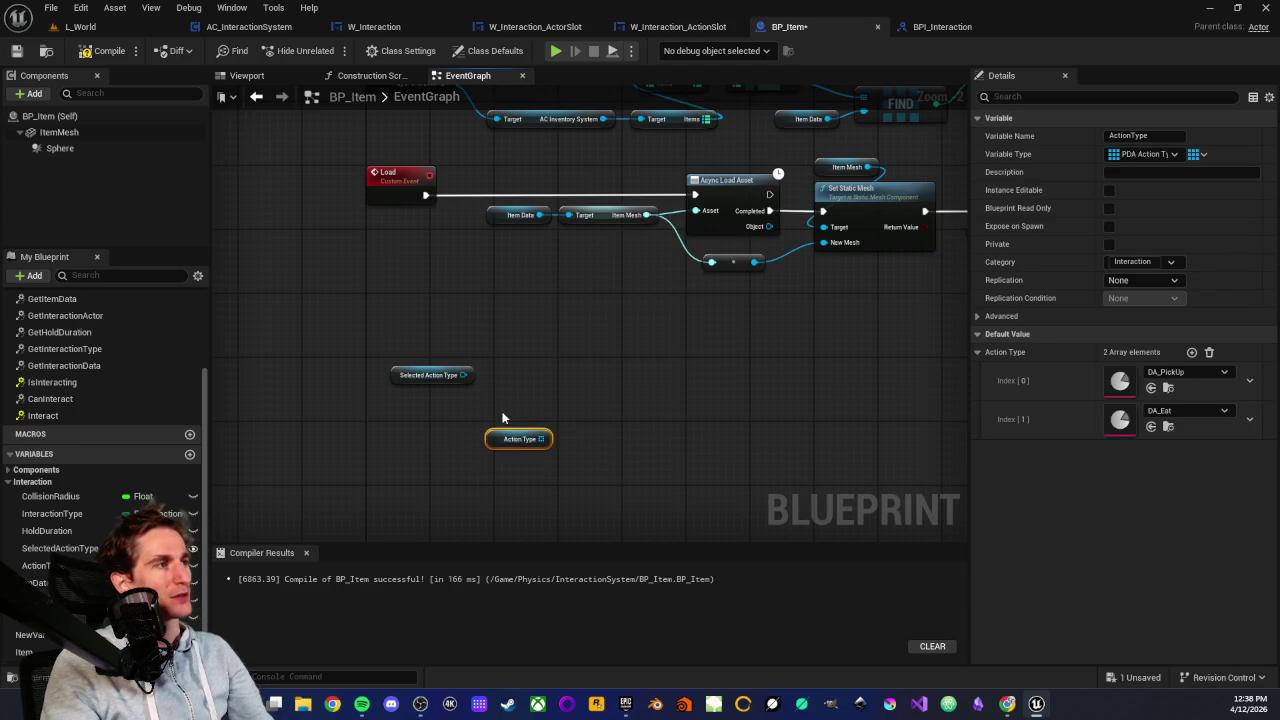
key("Delete")
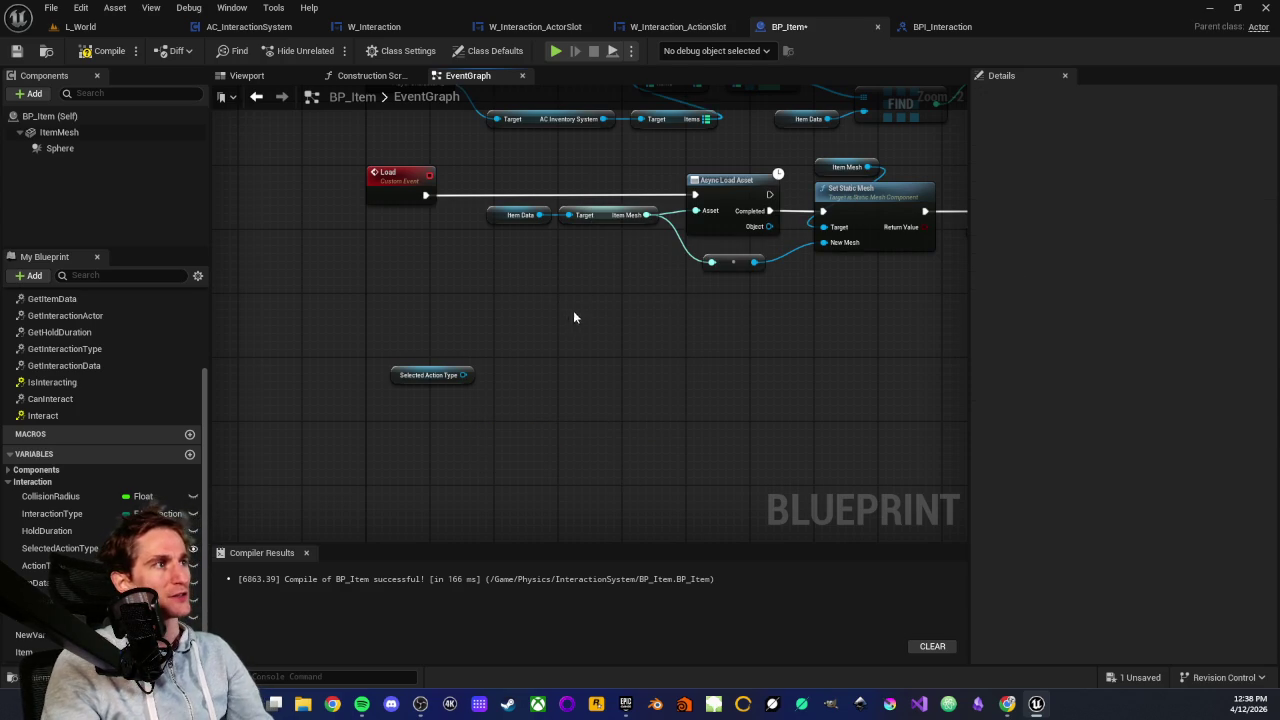
Pan the graph and bring up the All Actions list in empty space below Load
scroll(568, 323, "down", 1)
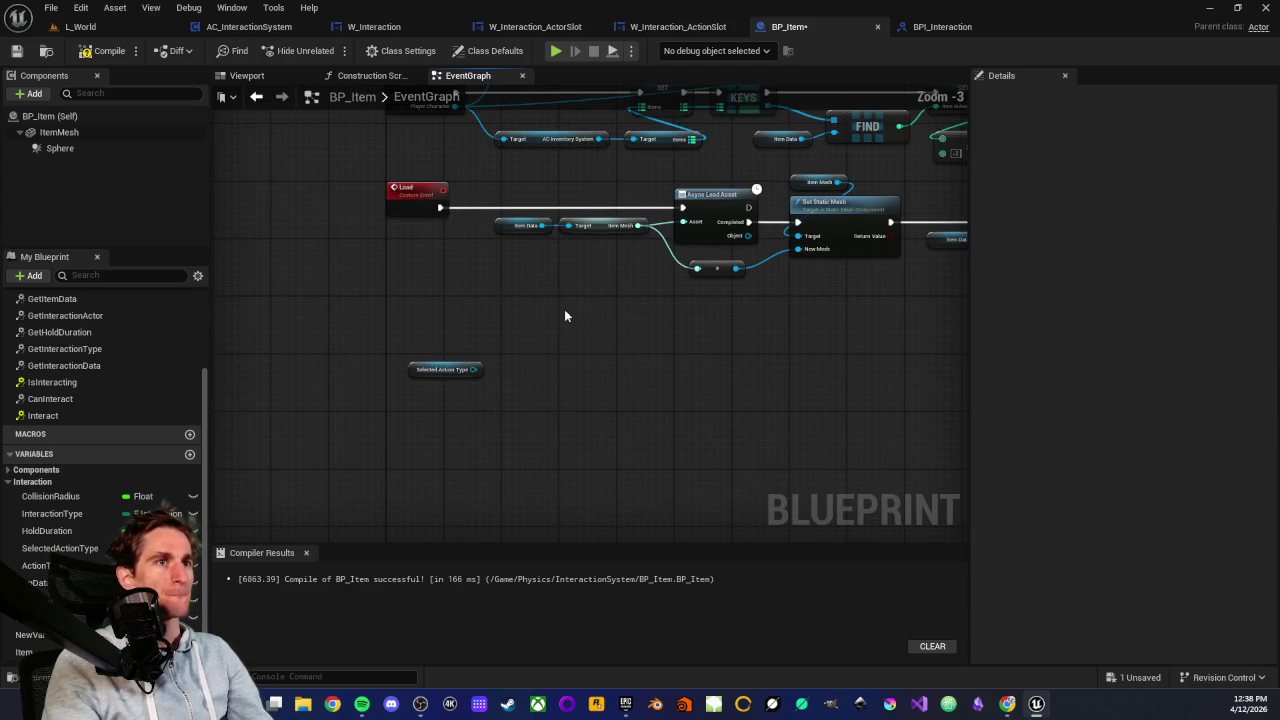
mouse_move(554, 403)
left_mouse_down()
mouse_move(506, 412)
mouse_move(410, 387)
mouse_move(511, 391)
mouse_move(540, 328)
left_mouse_up()
scroll(511, 391, "up", 1)
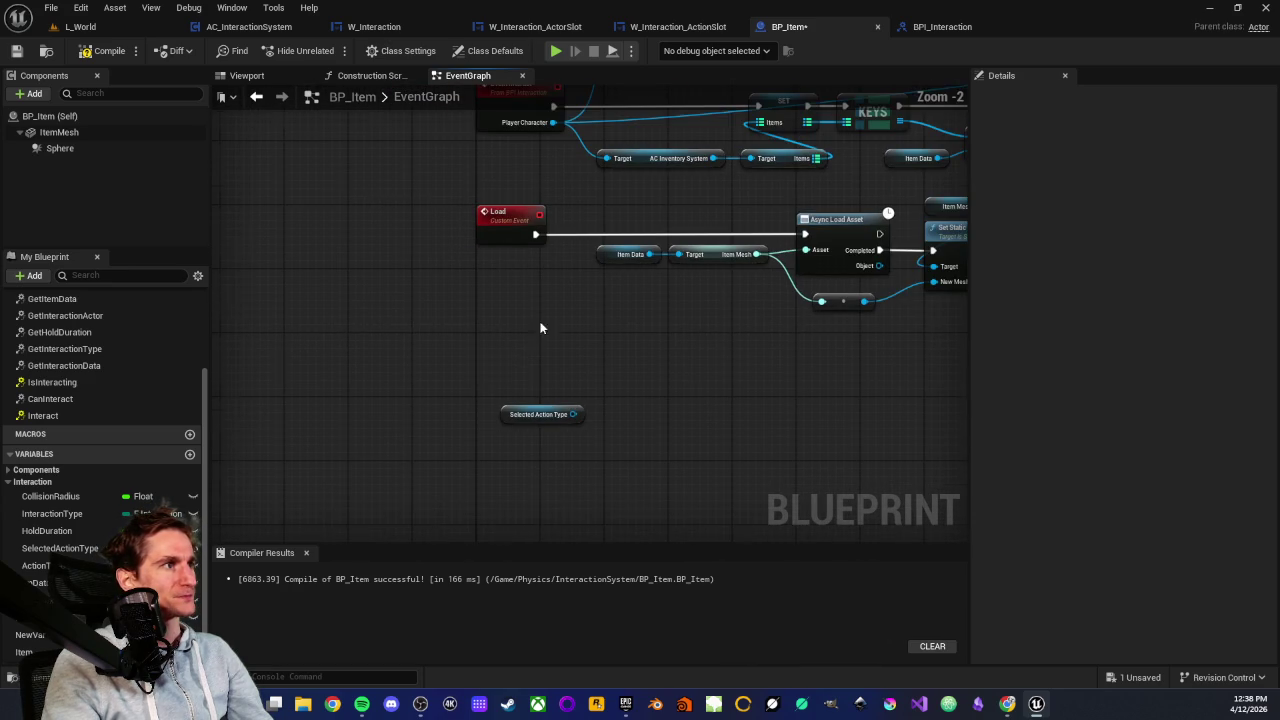
right_click(493, 430)
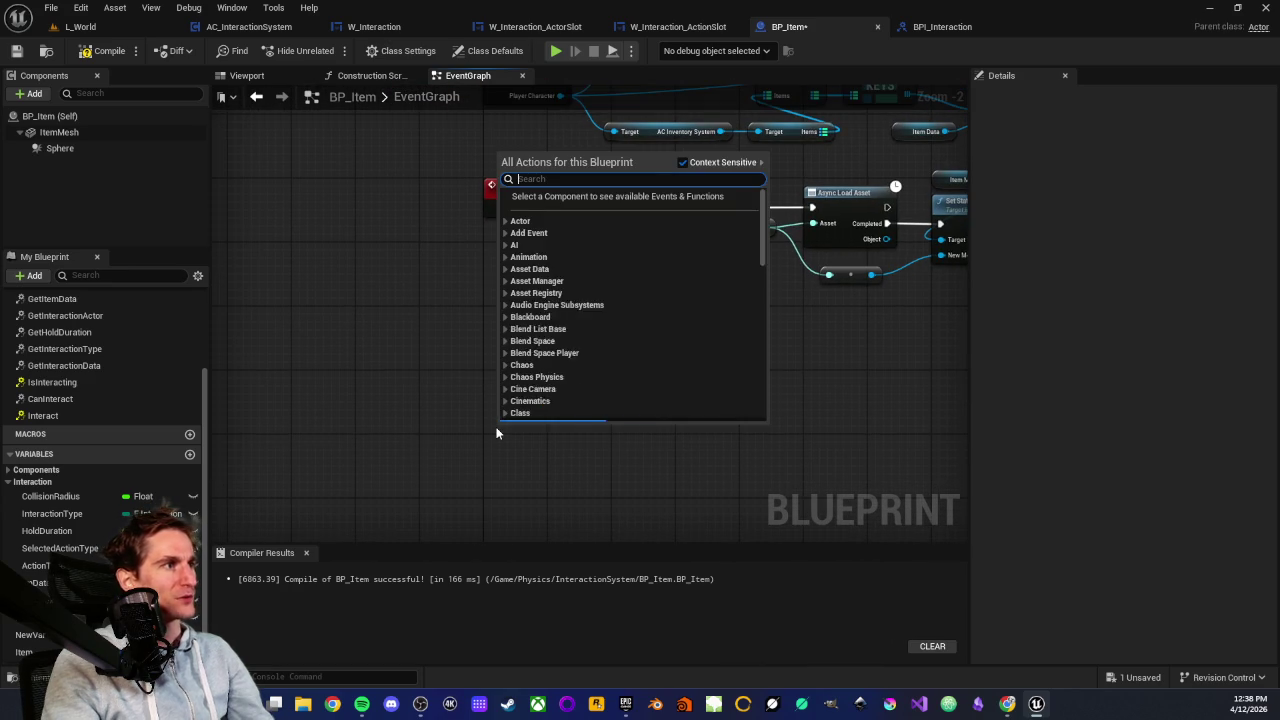
Add a custom event named Eat to BP_Item's event graph
type("custom")
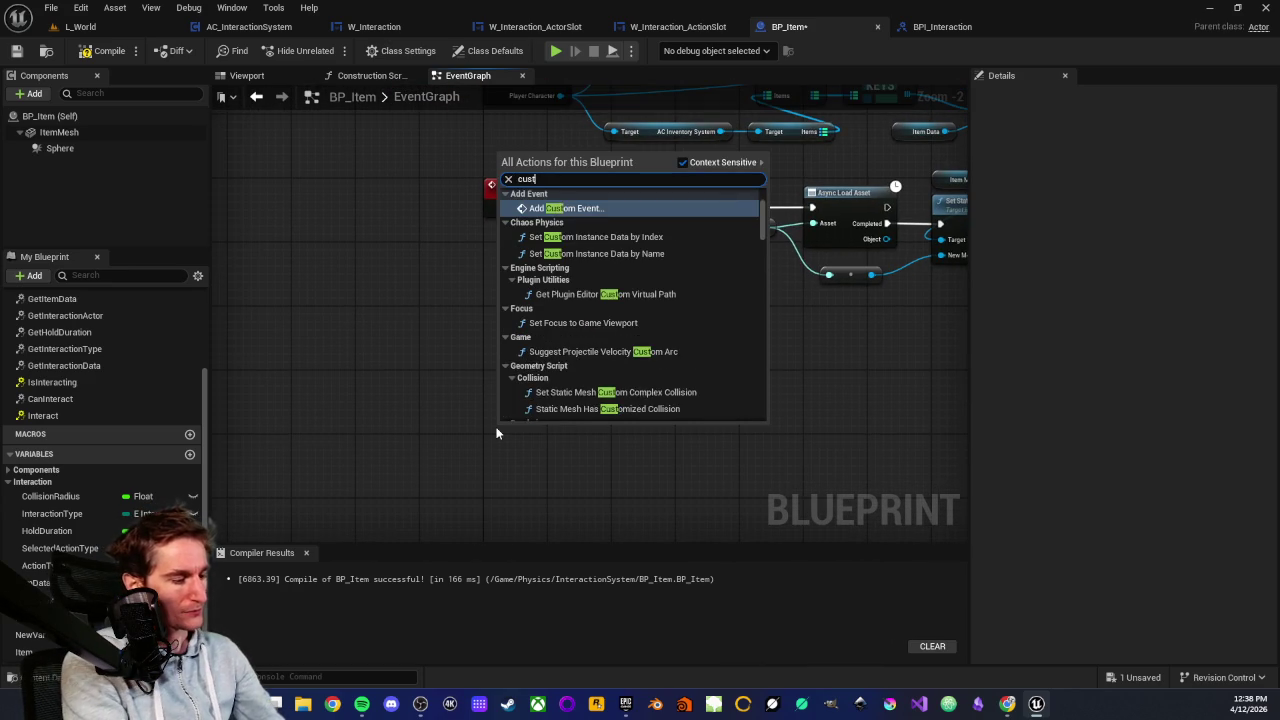
key("Return")
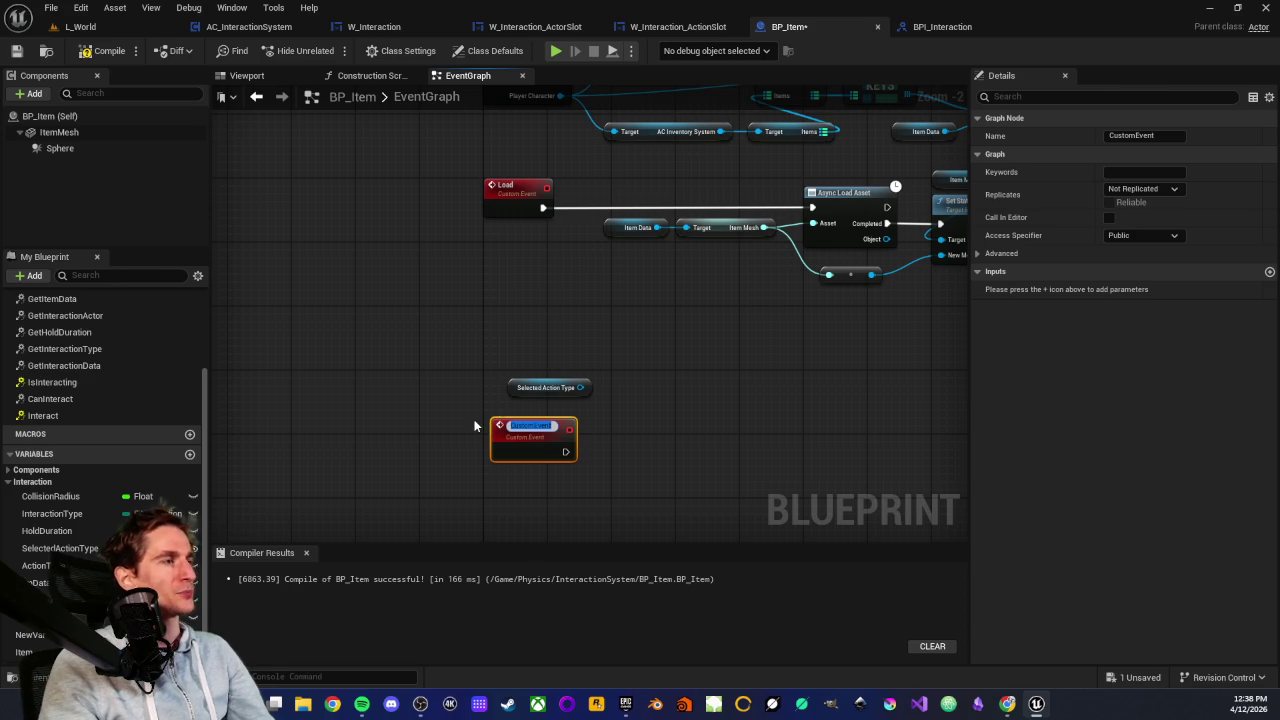
type("Eat")
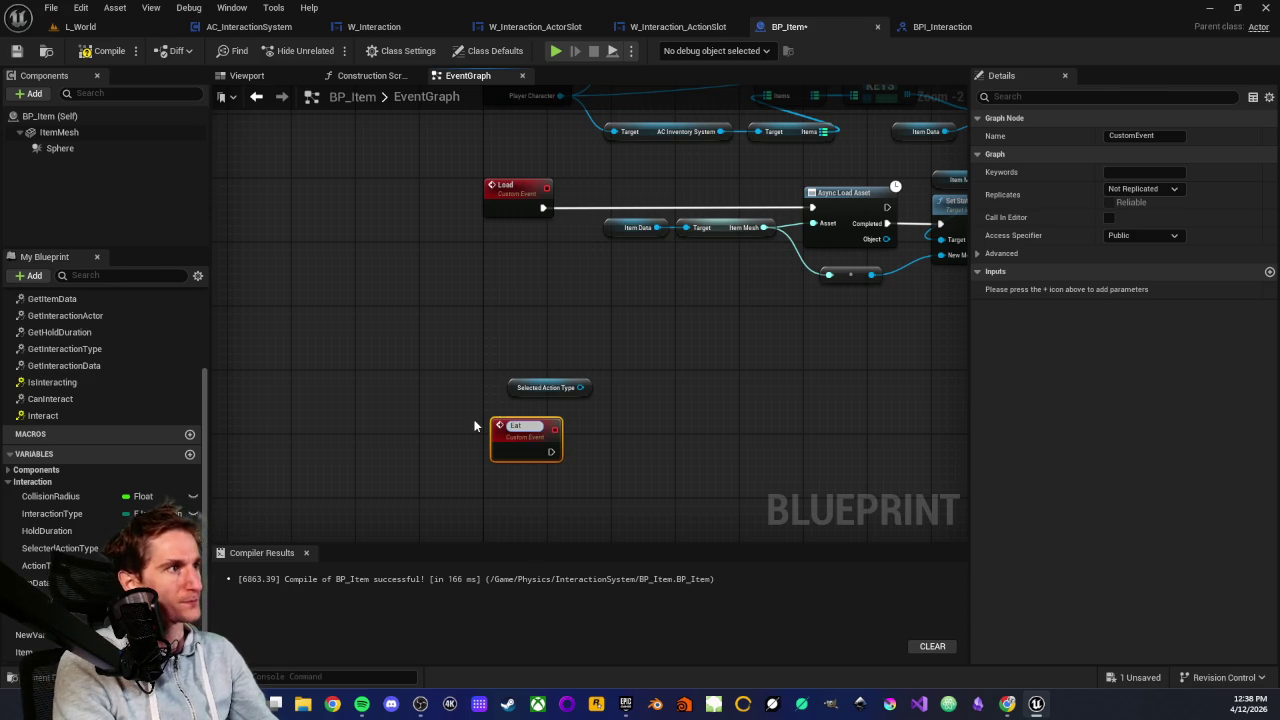
key("Return")
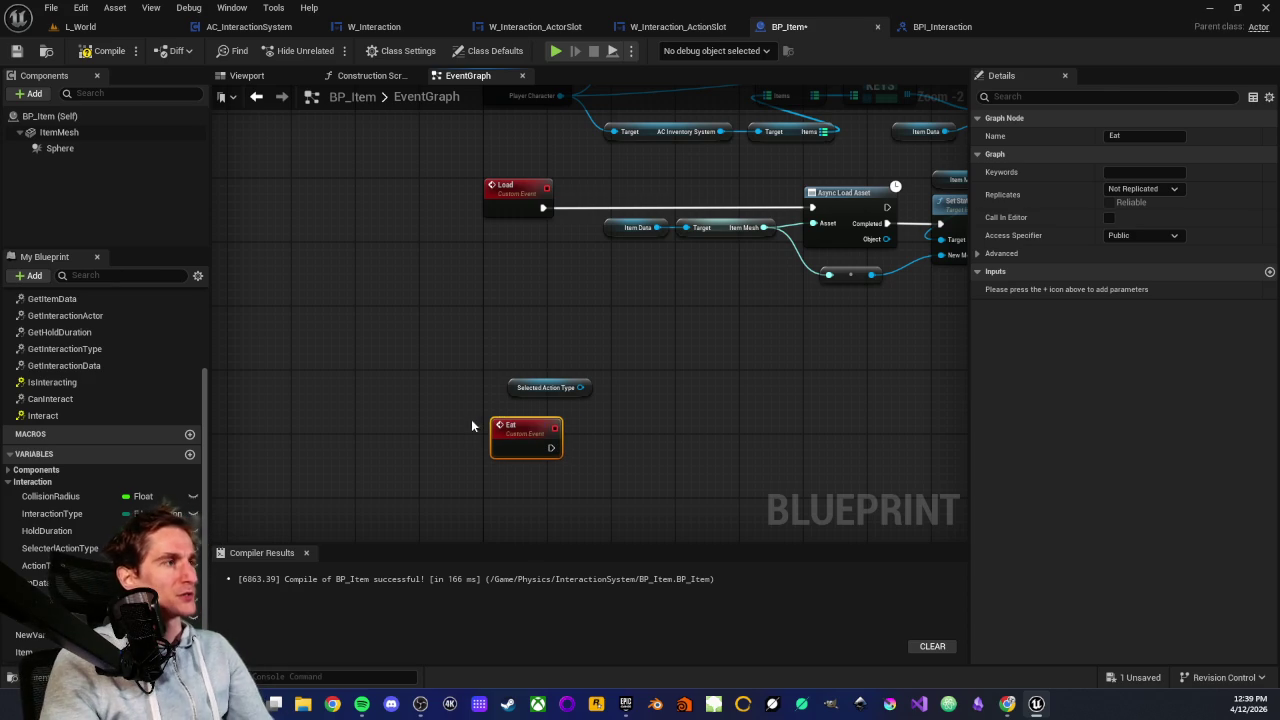
mouse_move(503, 425)
left_mouse_down()
mouse_move(503, 446)
mouse_move(658, 478)
left_mouse_up()
Wire a Print String node to the Eat event and set its text to EAT
type("print")
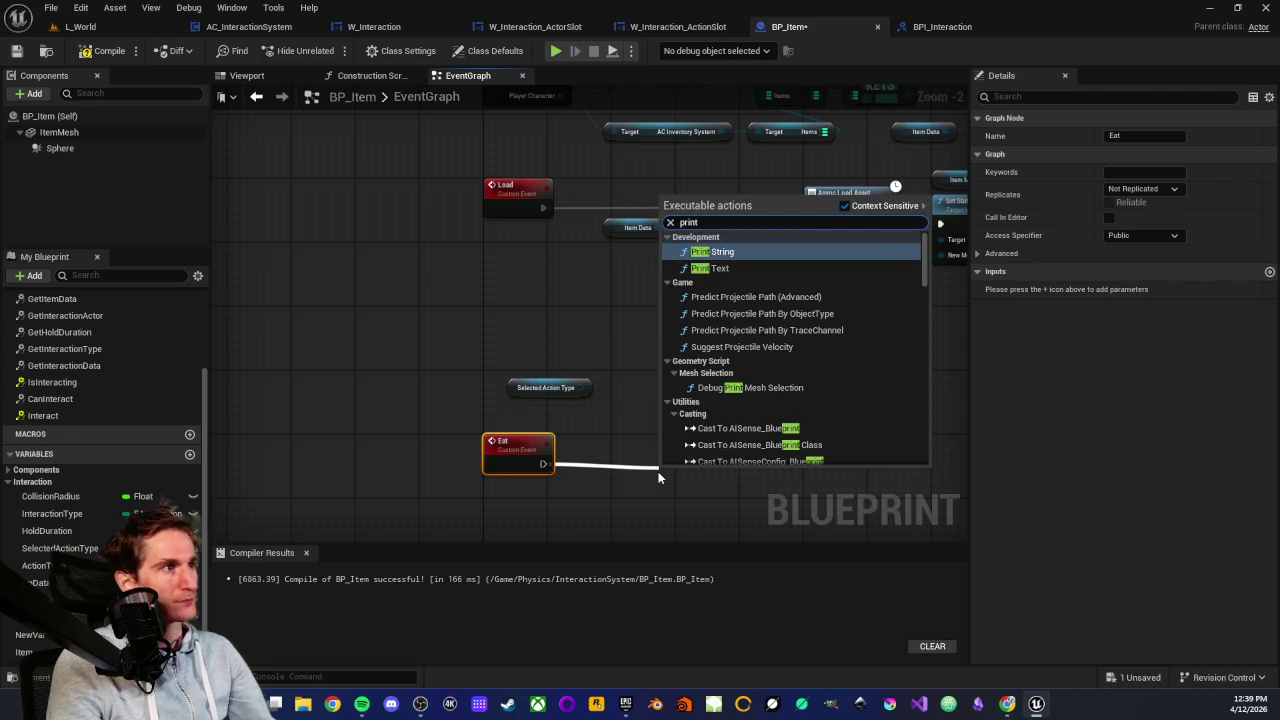
key("Return")
left_click_drag(679, 476, 673, 449)
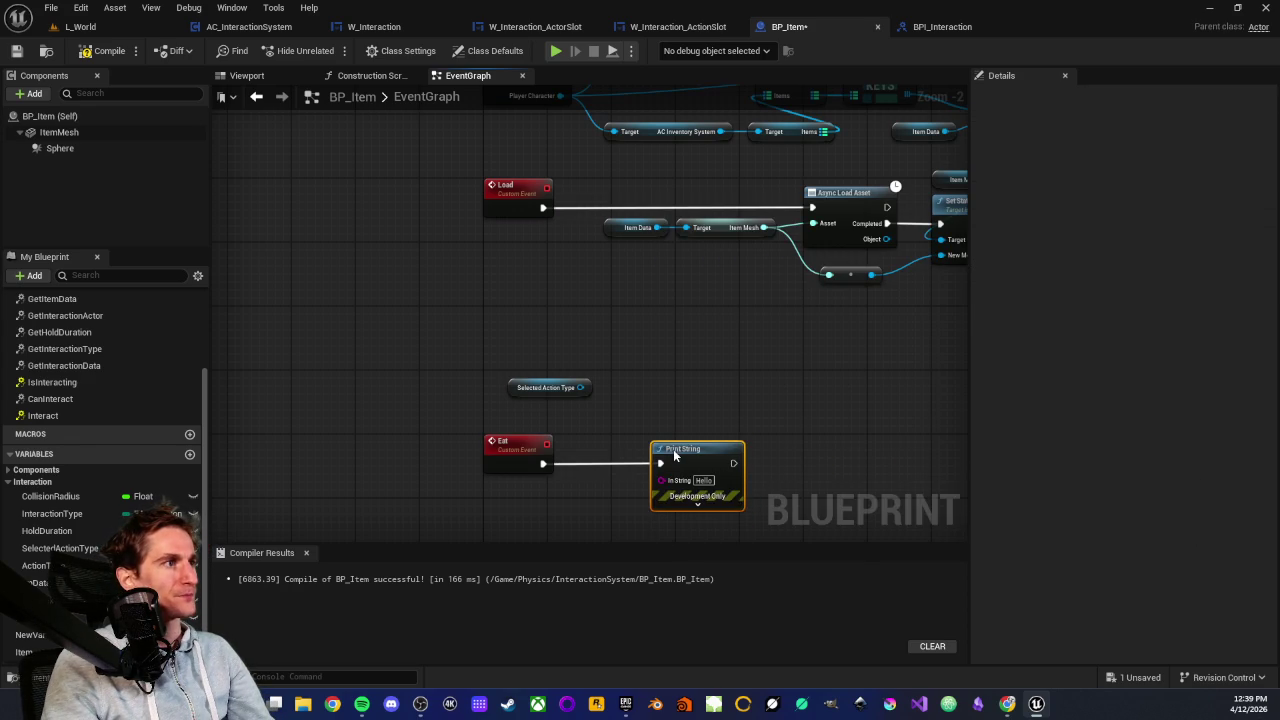
key("BackSpace")
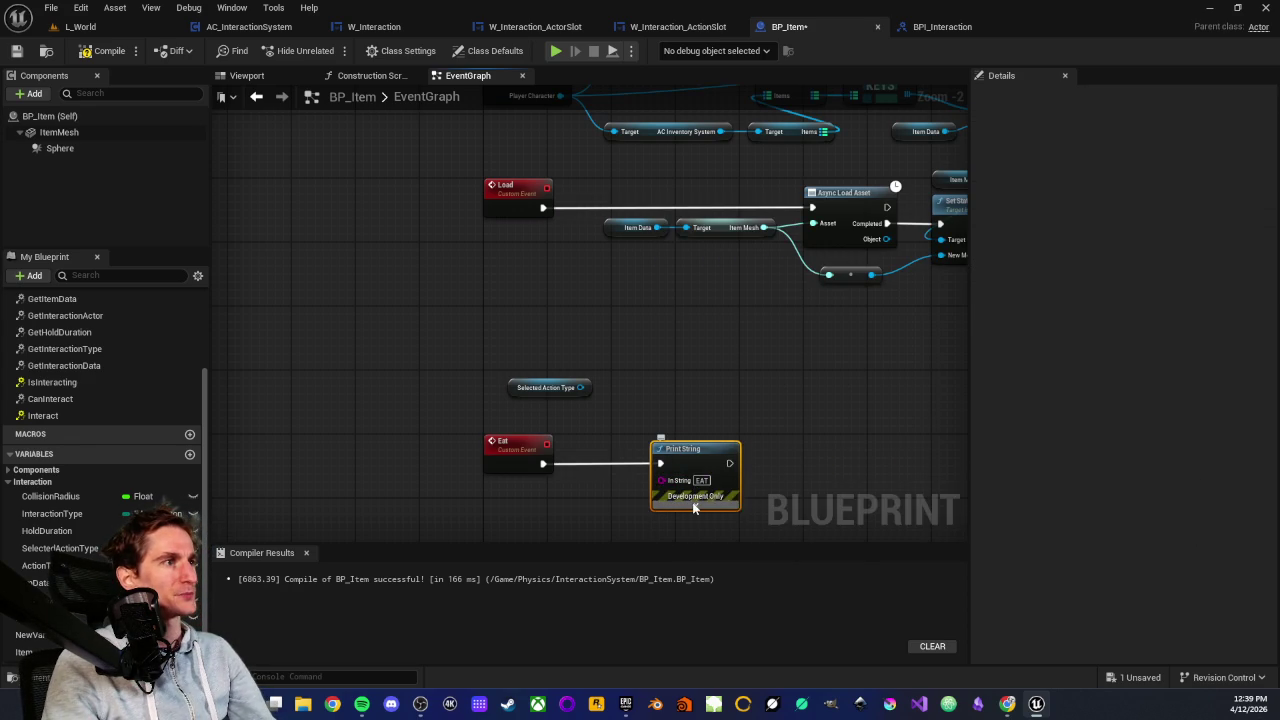
Set the Print String text colour to red and its duration to 10 seconds
left_click(695, 504)
left_click(687, 412)
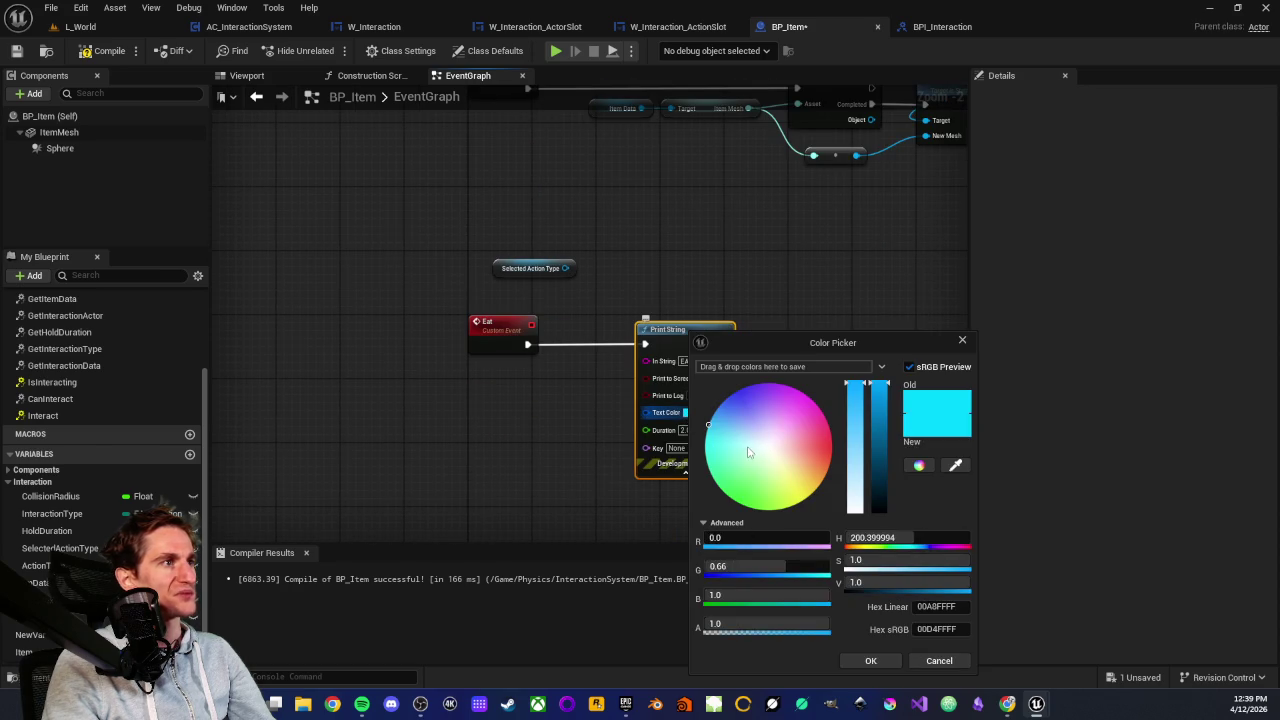
left_click(832, 449)
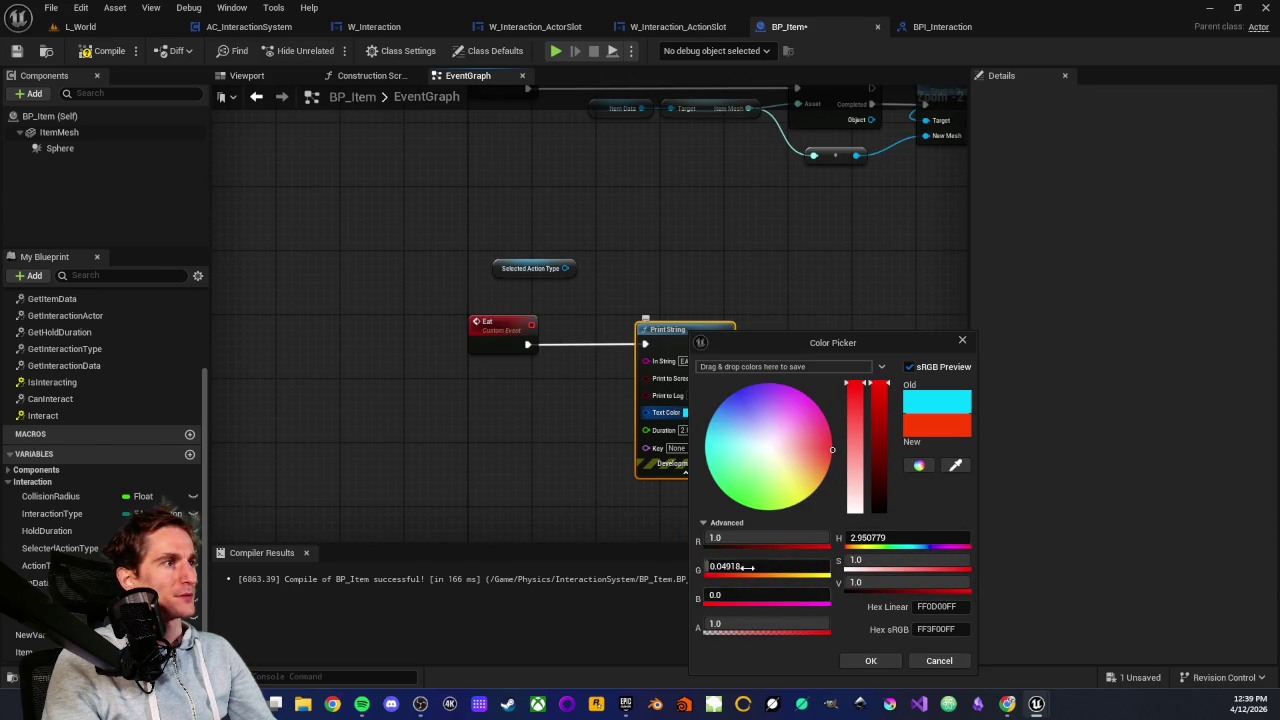
left_click(870, 660)
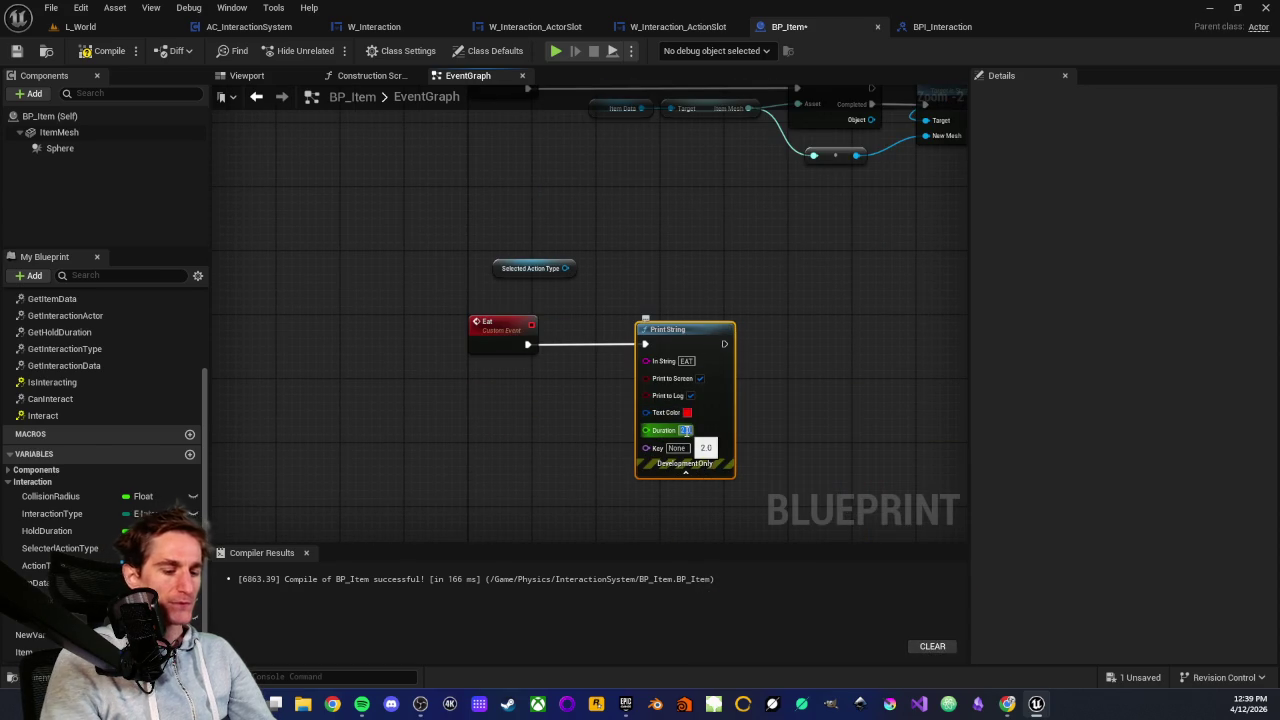
type("0")
key("Return")
left_click(536, 448)
left_click(689, 476)
left_click(689, 476)
left_click(605, 374)
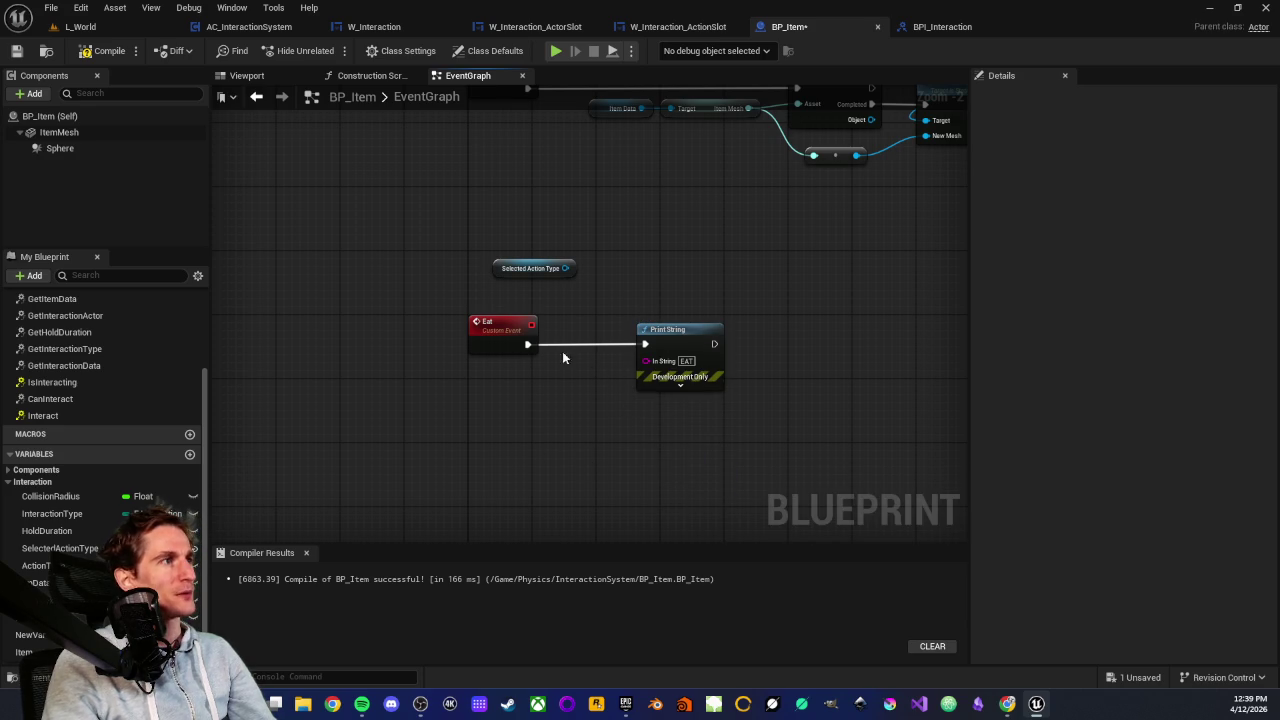
Tidy Eat and Print String together and move the Selected Action Type getter up
left_click_drag(502, 300, 480, 350)
left_click_drag(645, 380, 604, 380)
left_click_drag(406, 363, 655, 459)
left_click(634, 316)
left_click(520, 318)
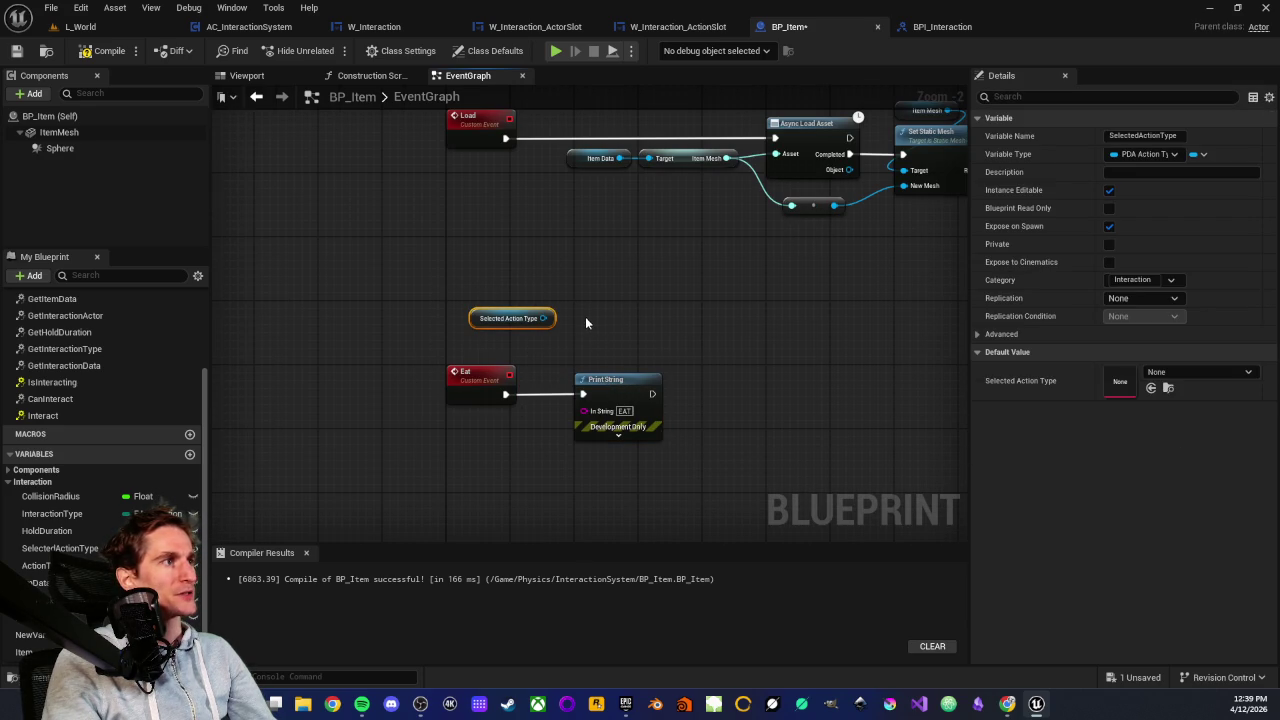
left_click(571, 291)
mouse_move(549, 271)
left_mouse_down()
mouse_move(478, 356)
mouse_move(502, 344)
left_mouse_up()
left_click_drag(470, 105, 484, 286)
left_click(498, 178)
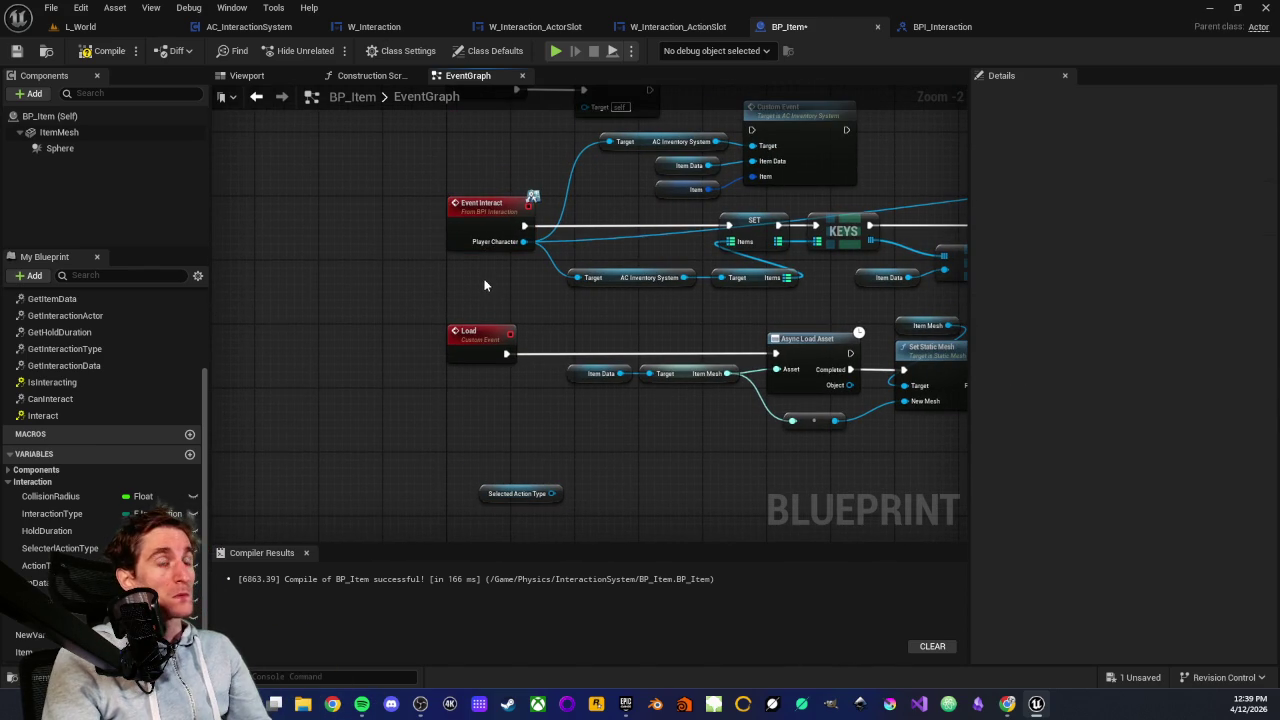
Drop a getter for the ActionType array (DA_PickUp, DA_Eat) beside the Eat event
left_click_drag(473, 458, 516, 281)
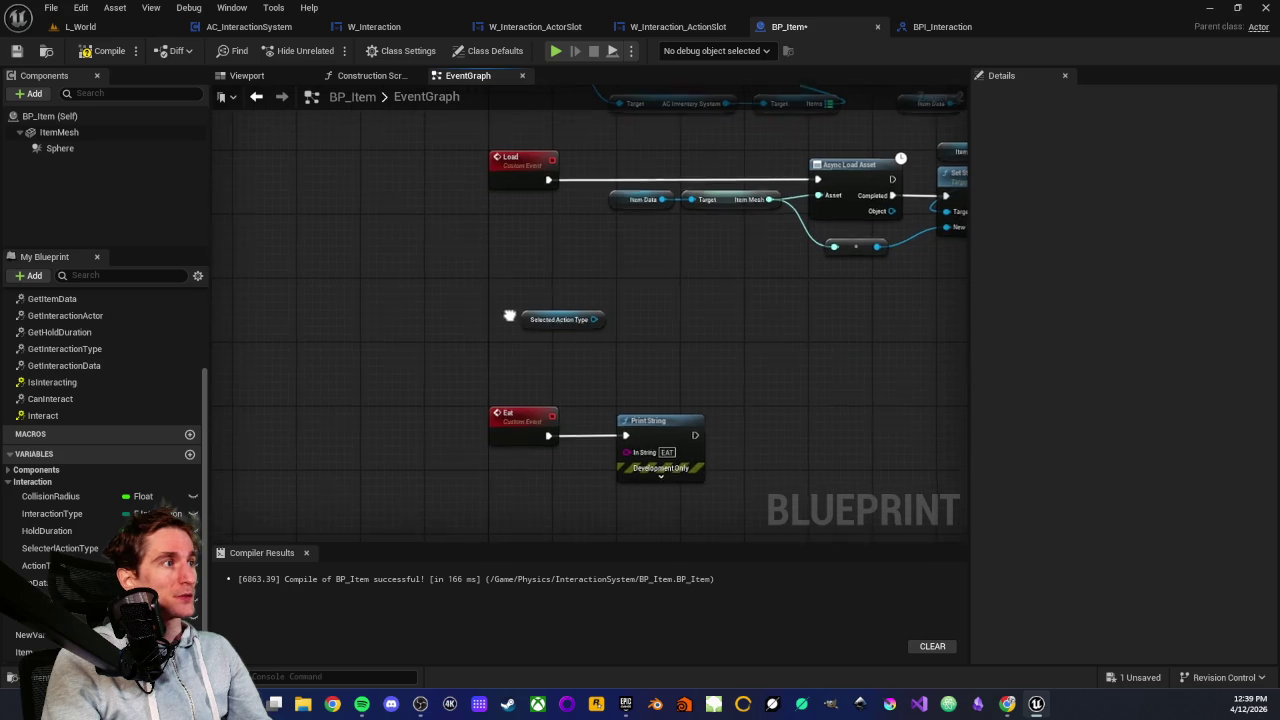
mouse_move(468, 365)
left_mouse_down()
mouse_move(591, 471)
mouse_move(557, 413)
left_mouse_up()
left_click(517, 357)
mouse_move(517, 357)
left_mouse_down()
mouse_move(451, 451)
mouse_move(473, 388)
left_mouse_up()
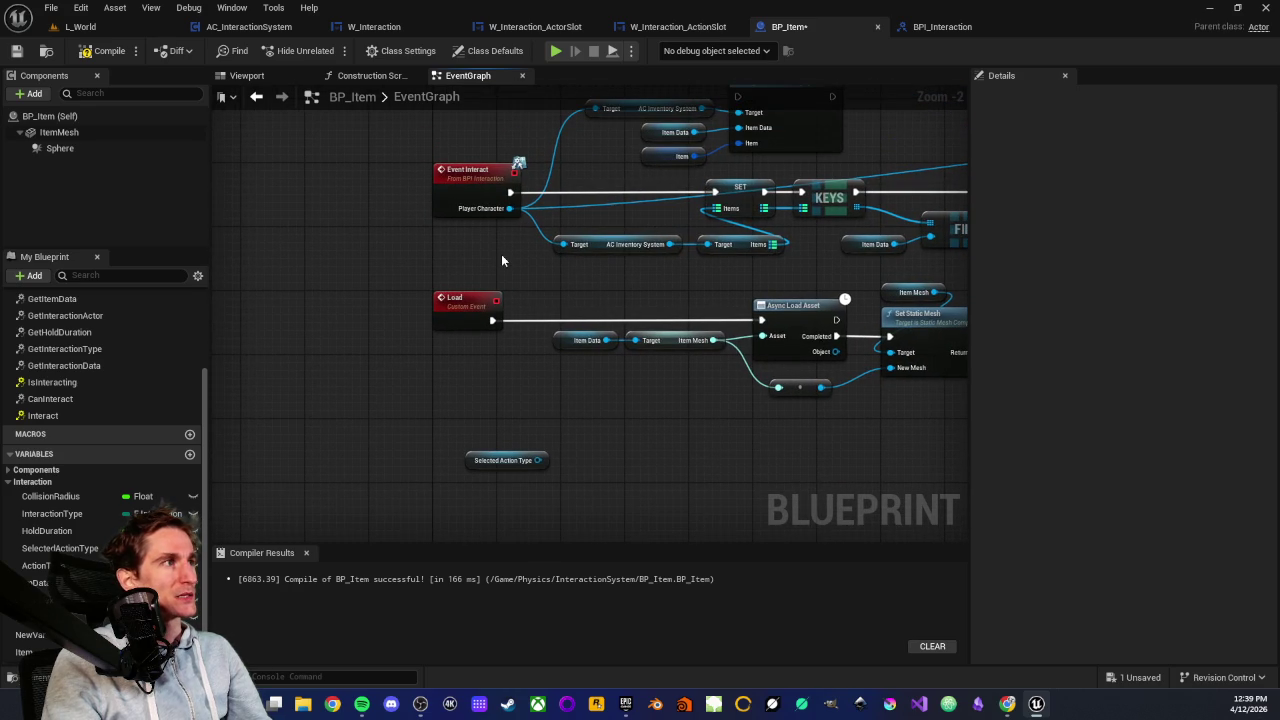
mouse_move(408, 150)
left_mouse_down()
mouse_move(533, 240)
mouse_move(481, 244)
mouse_move(412, 160)
left_mouse_up()
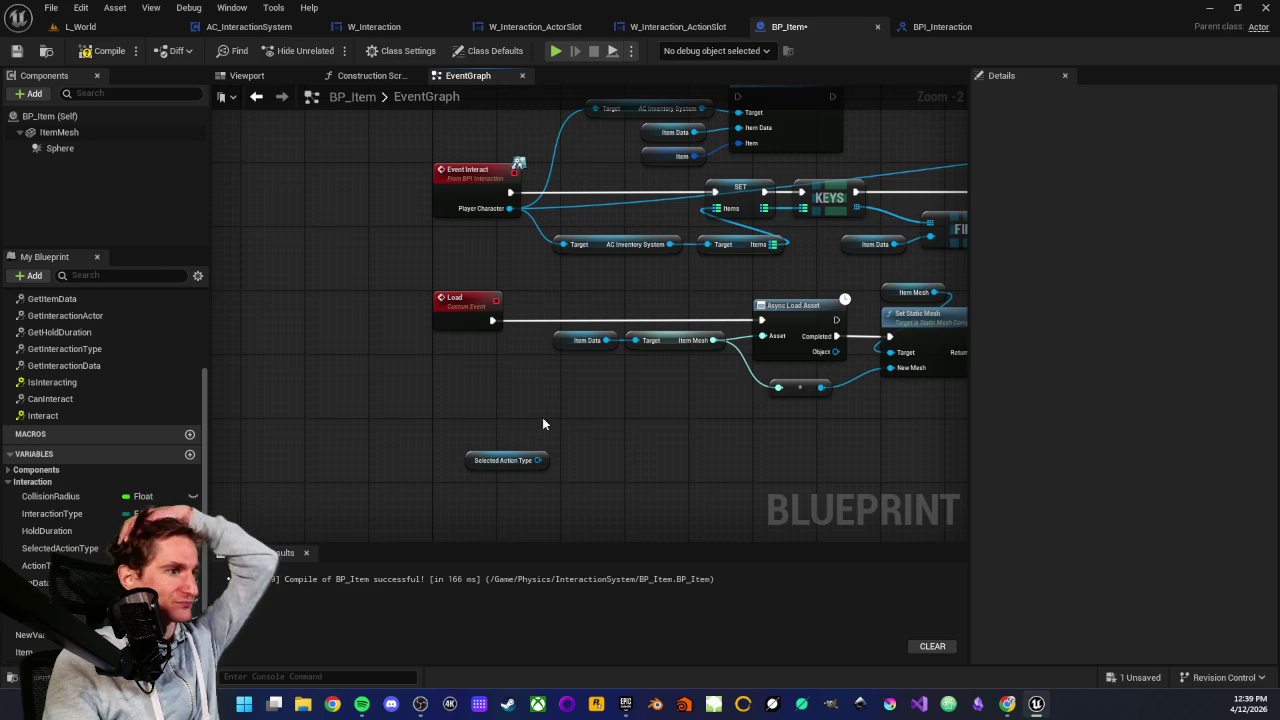
left_click_drag(595, 428, 571, 333)
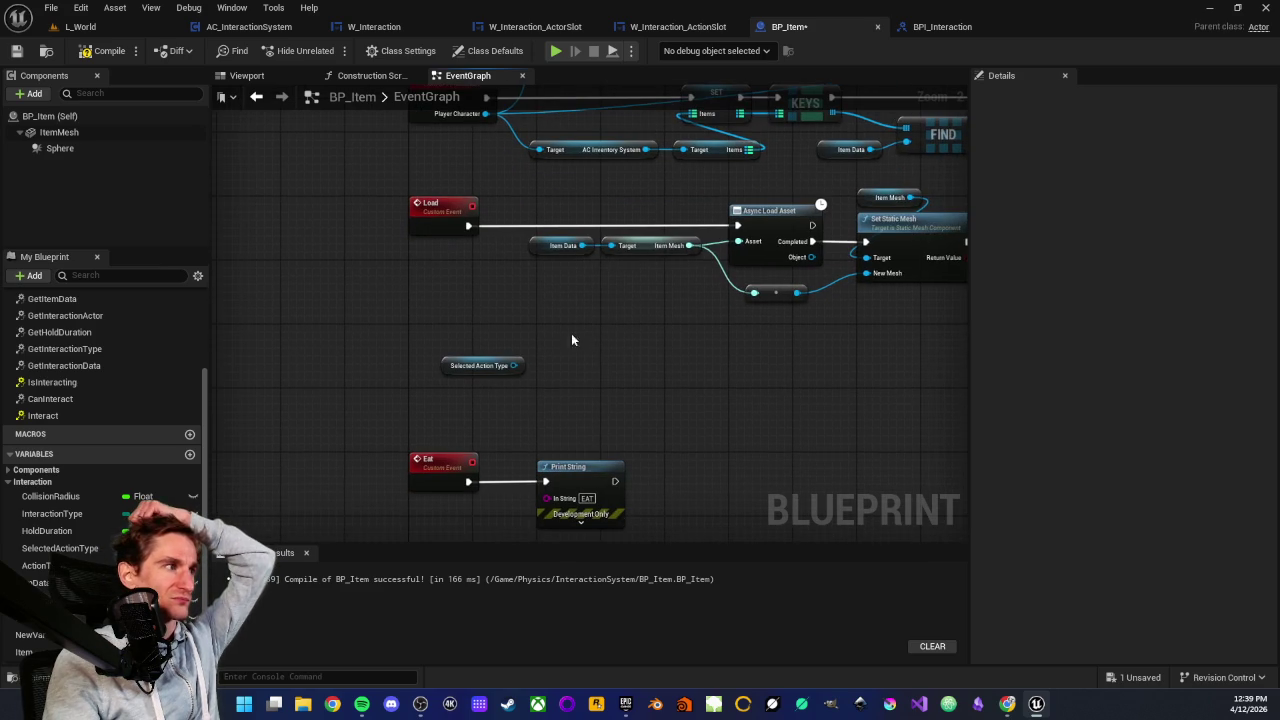
mouse_move(42, 568)
left_mouse_down()
mouse_move(572, 368)
mouse_move(755, 382)
left_mouse_up()
left_click(672, 405)
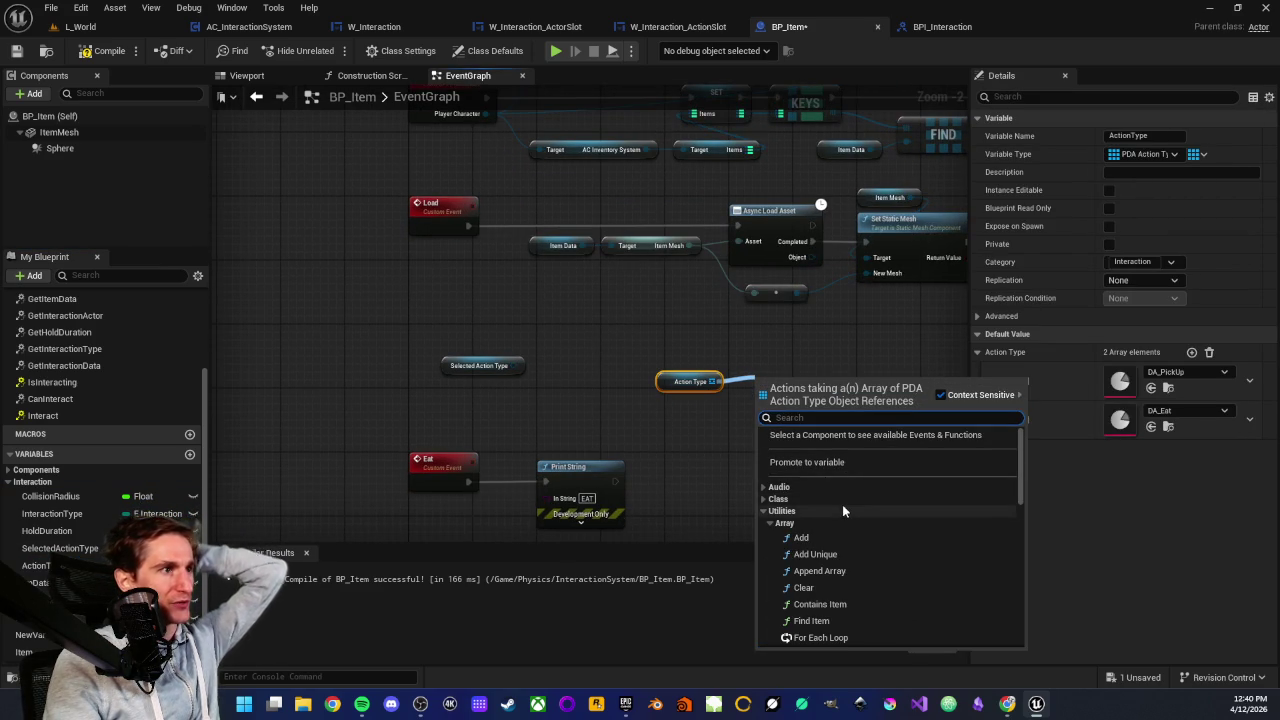
Feed the ActionType array into a Find Item node from Utilities > Array
scroll(842, 505, "down", 1)
scroll(842, 505, "down", 1)
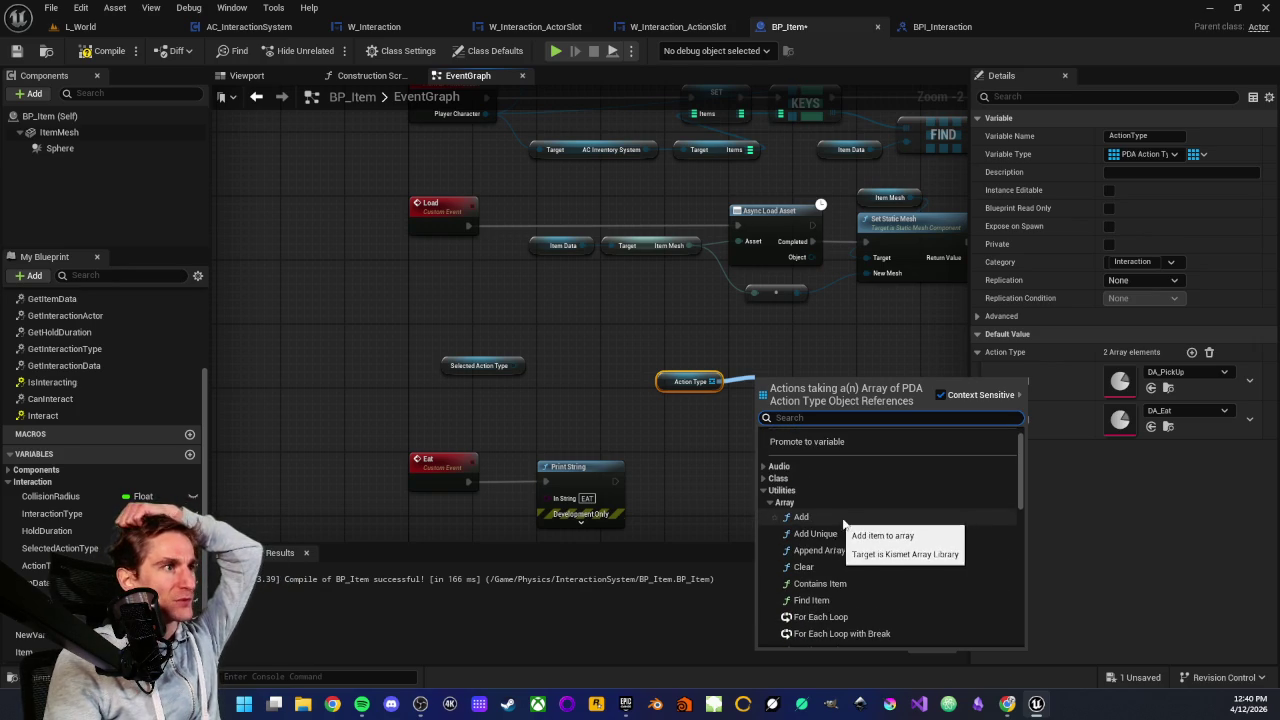
scroll(860, 517, "down", 2)
scroll(867, 517, "down", 2)
scroll(858, 496, "down", 2)
scroll(857, 485, "down", 2)
scroll(856, 486, "down", 1)
scroll(846, 464, "down", 2)
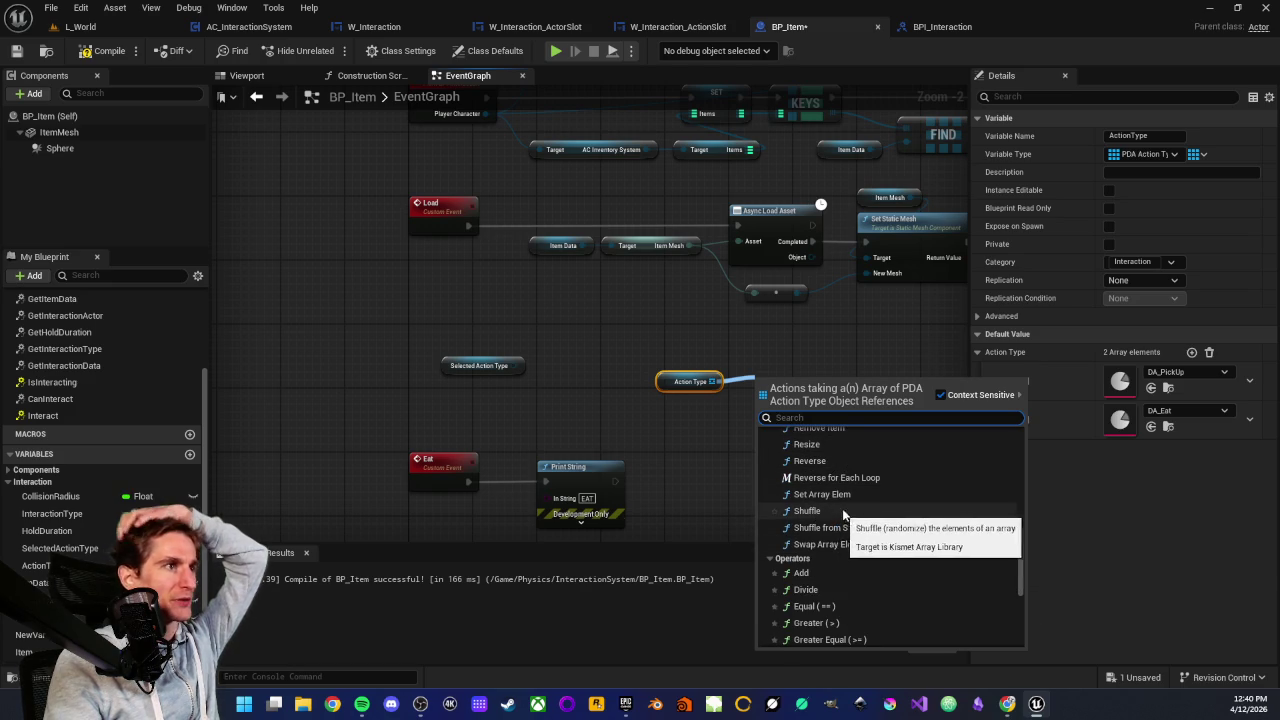
scroll(810, 512, "up", 1)
scroll(825, 525, "up", 6)
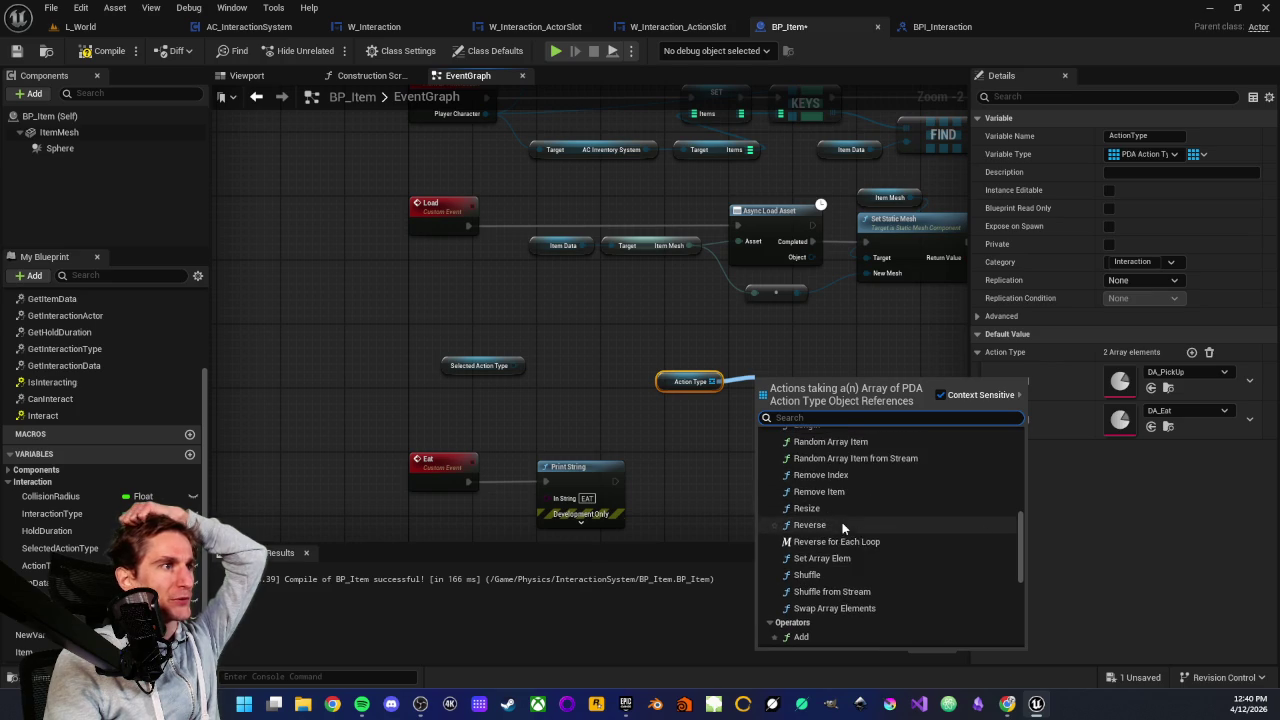
scroll(838, 462, "up", 6)
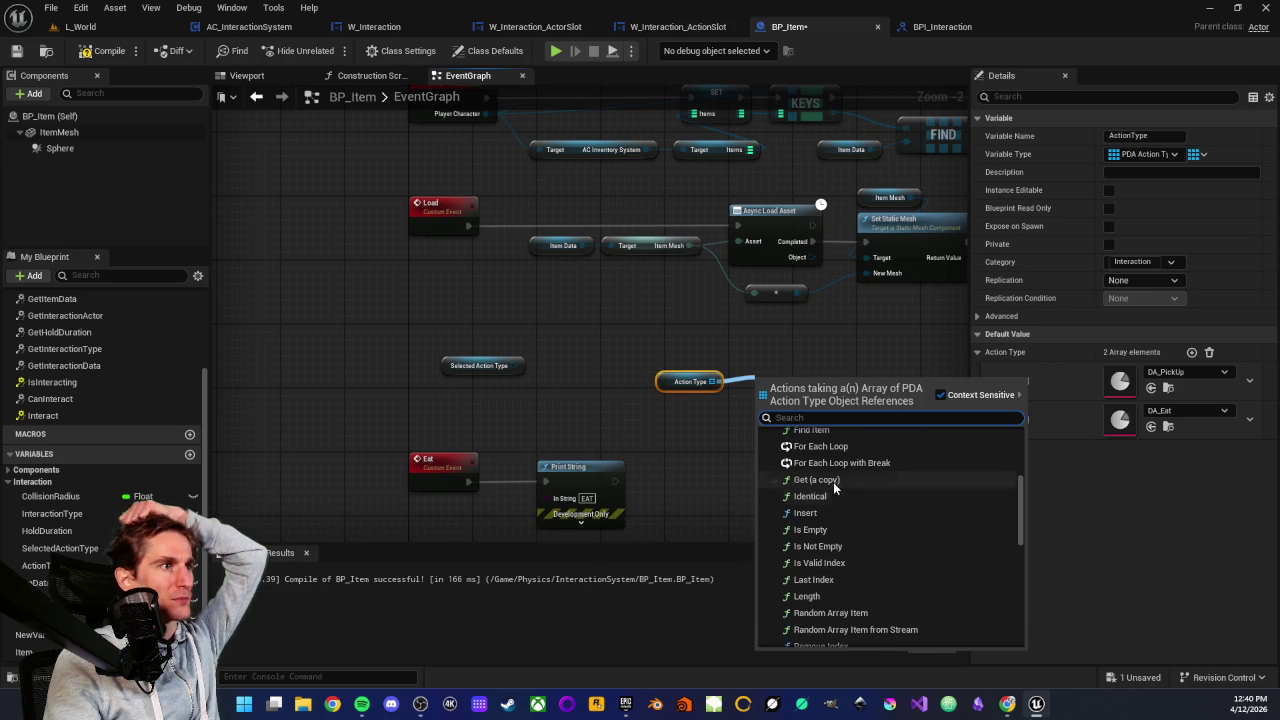
scroll(840, 505, "up", 1)
scroll(845, 527, "up", 3)
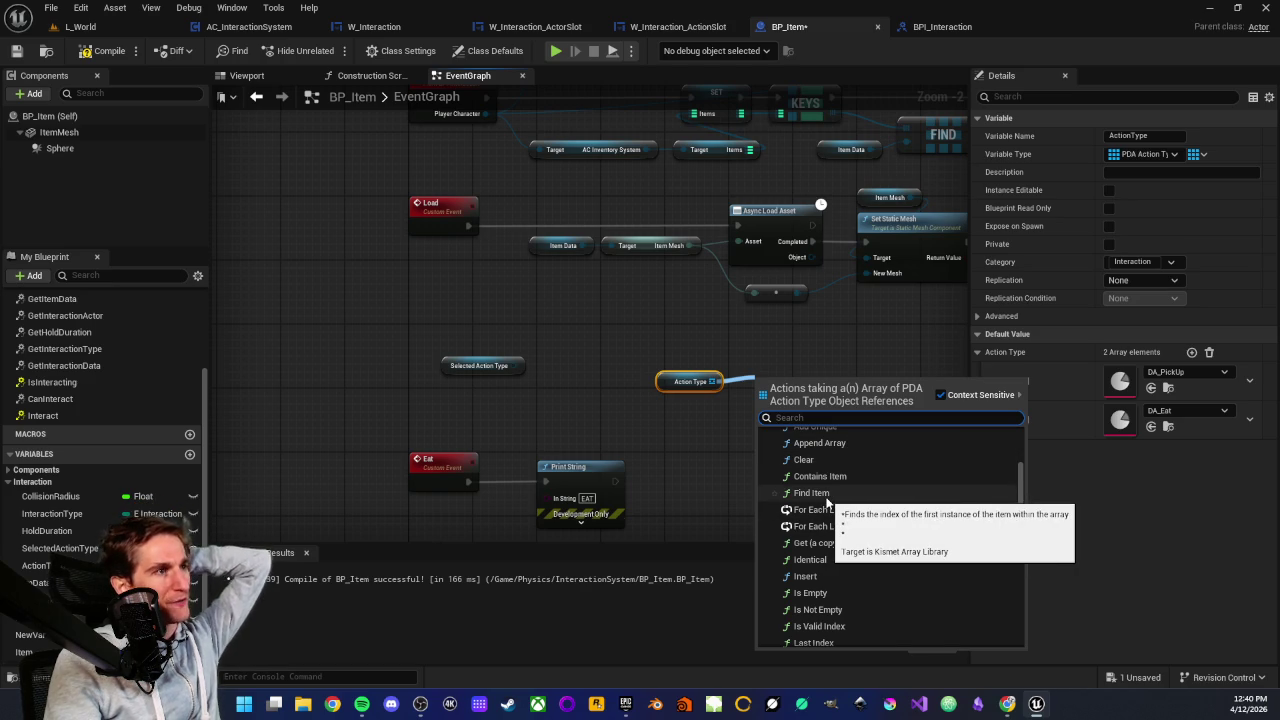
left_click(826, 499)
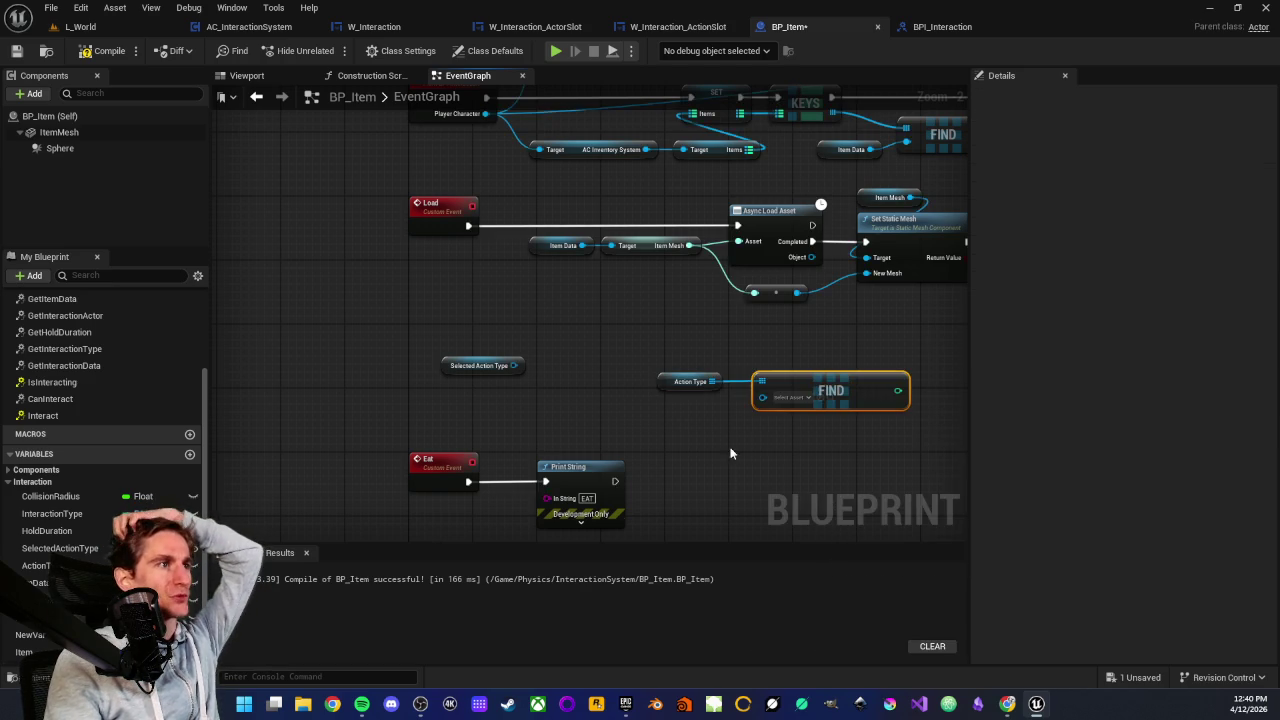
Connect Selected Action Type to the FIND node's item input and nudge FIND left
scroll(707, 428, "up", 2)
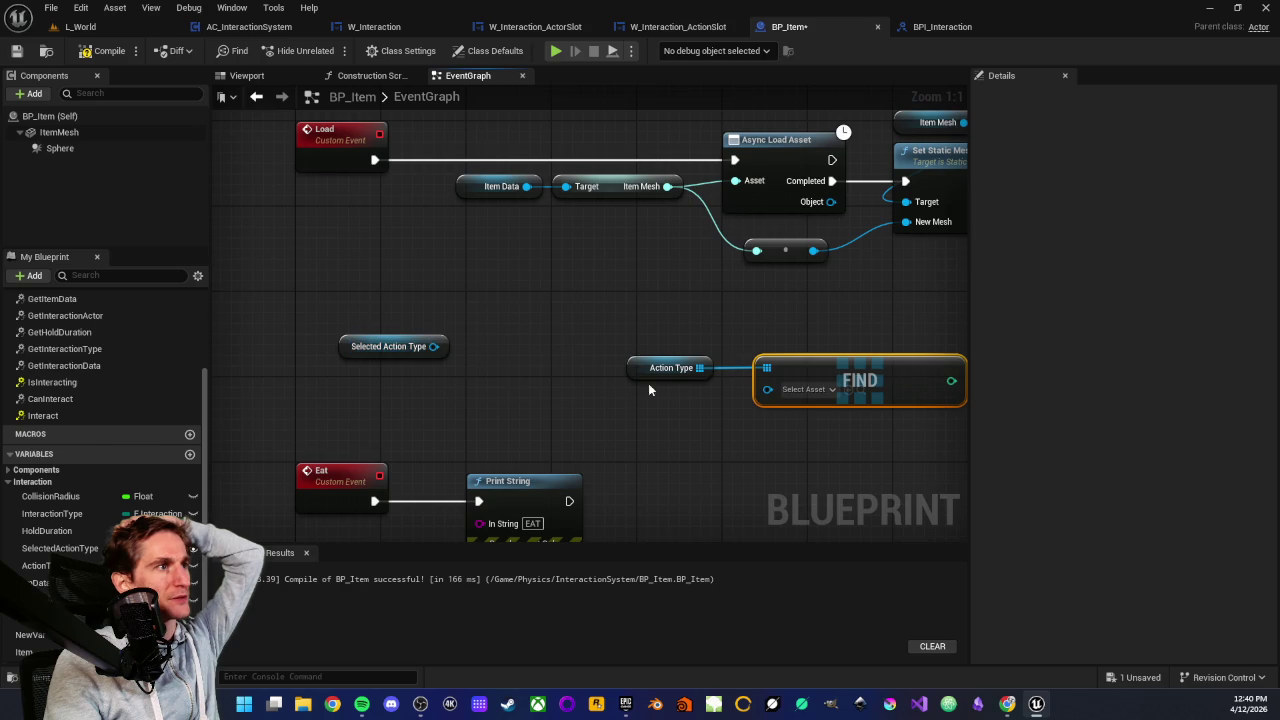
mouse_move(388, 347)
left_mouse_down()
mouse_move(571, 432)
mouse_move(668, 400)
left_mouse_up()
mouse_move(525, 394)
left_mouse_down()
mouse_move(540, 408)
mouse_move(605, 400)
left_mouse_up()
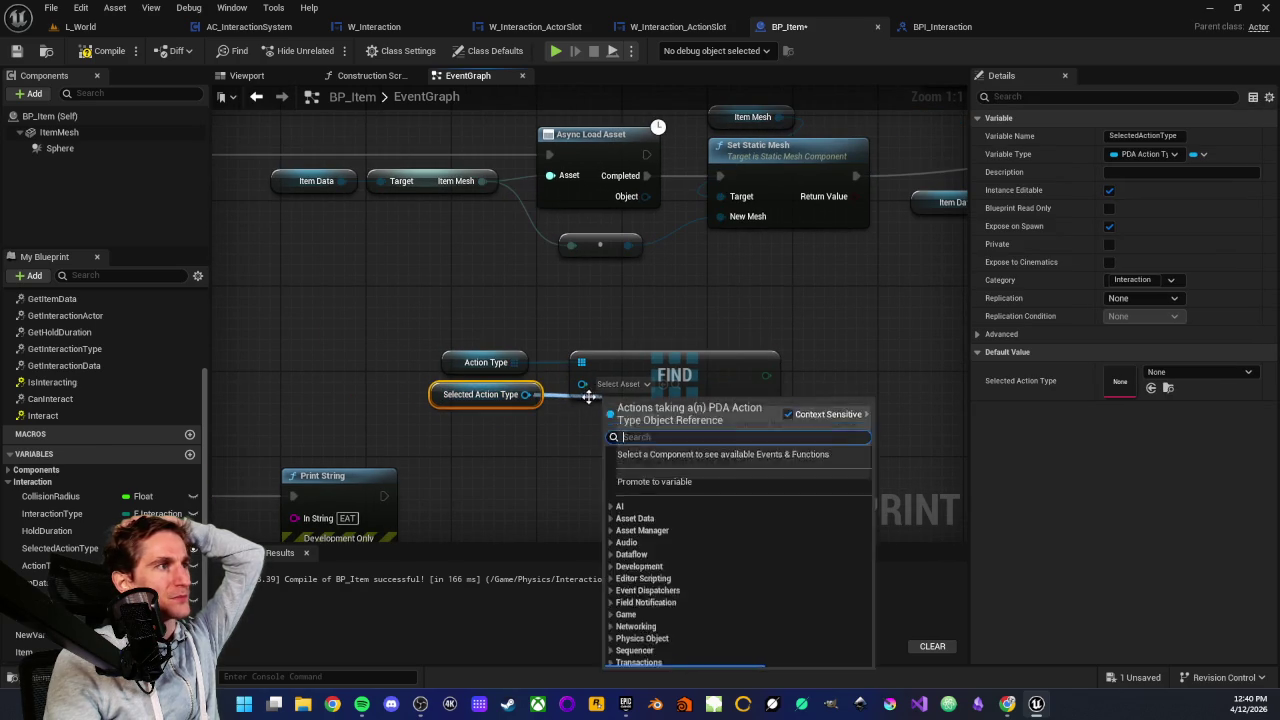
left_click(533, 398)
mouse_move(526, 394)
left_mouse_down()
mouse_move(591, 394)
mouse_move(583, 384)
left_mouse_up()
left_click_drag(569, 428, 457, 434)
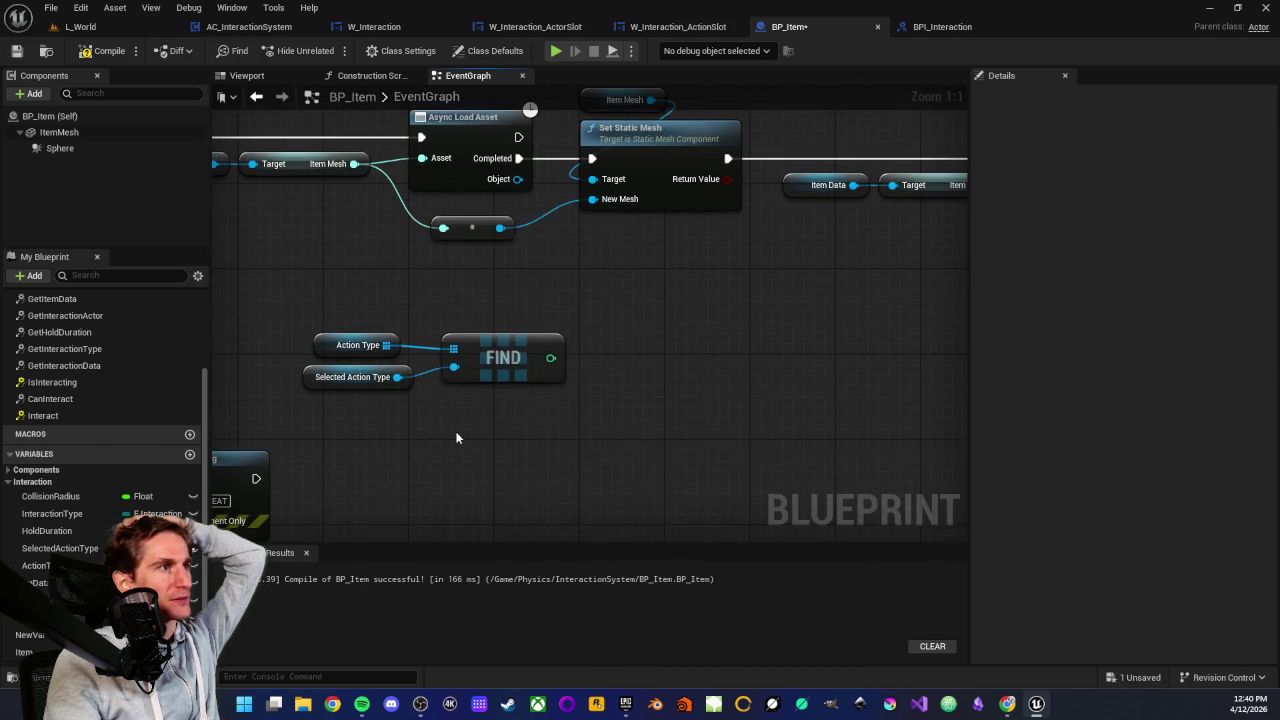
mouse_move(533, 365)
left_mouse_down()
mouse_move(515, 368)
mouse_move(615, 357)
left_mouse_up()
left_click(542, 402)
scroll(389, 446, "down", 2)
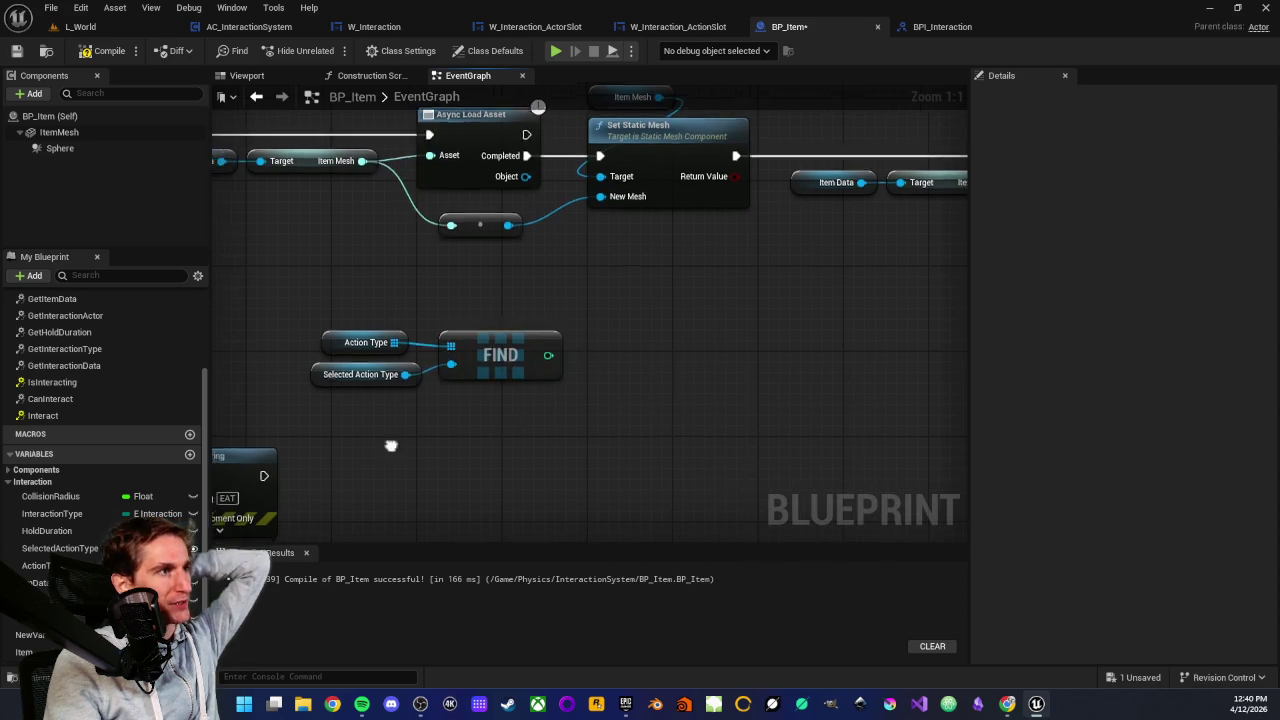
left_click_drag(294, 371, 551, 471)
left_click(491, 346)
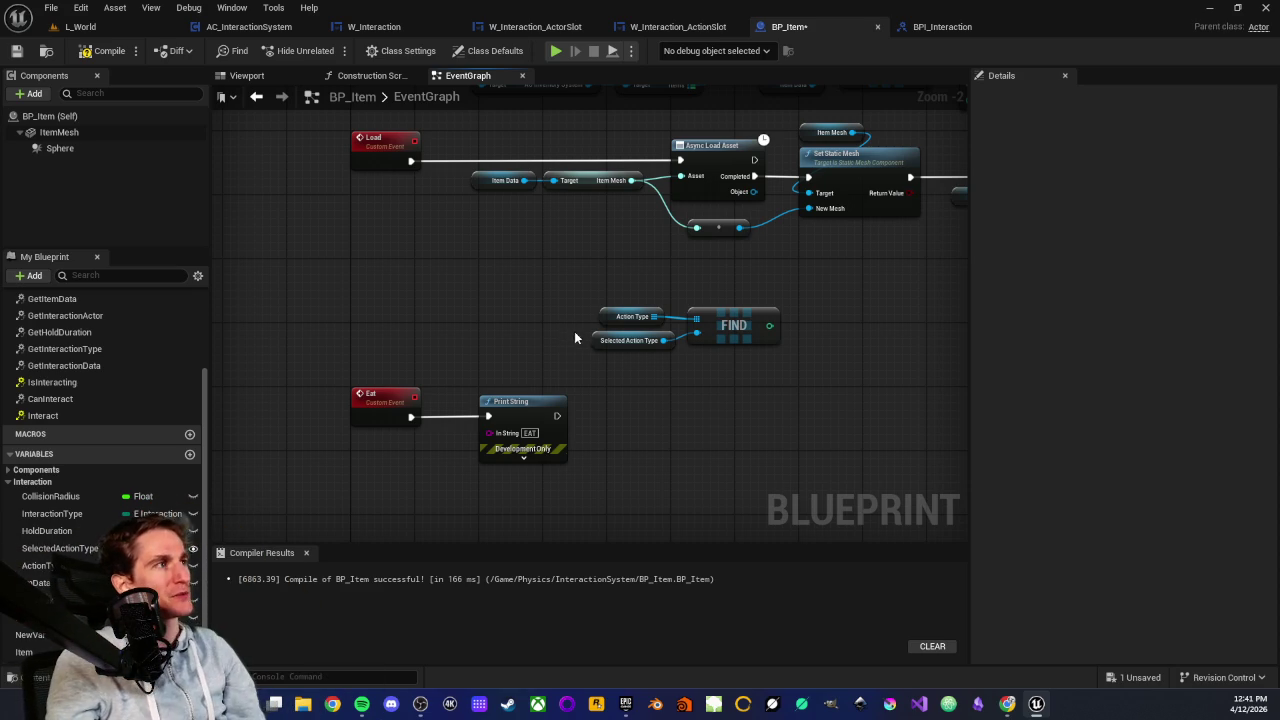
Add, then remove, an empty third entry in the ActionType array defaults
left_click(36, 565)
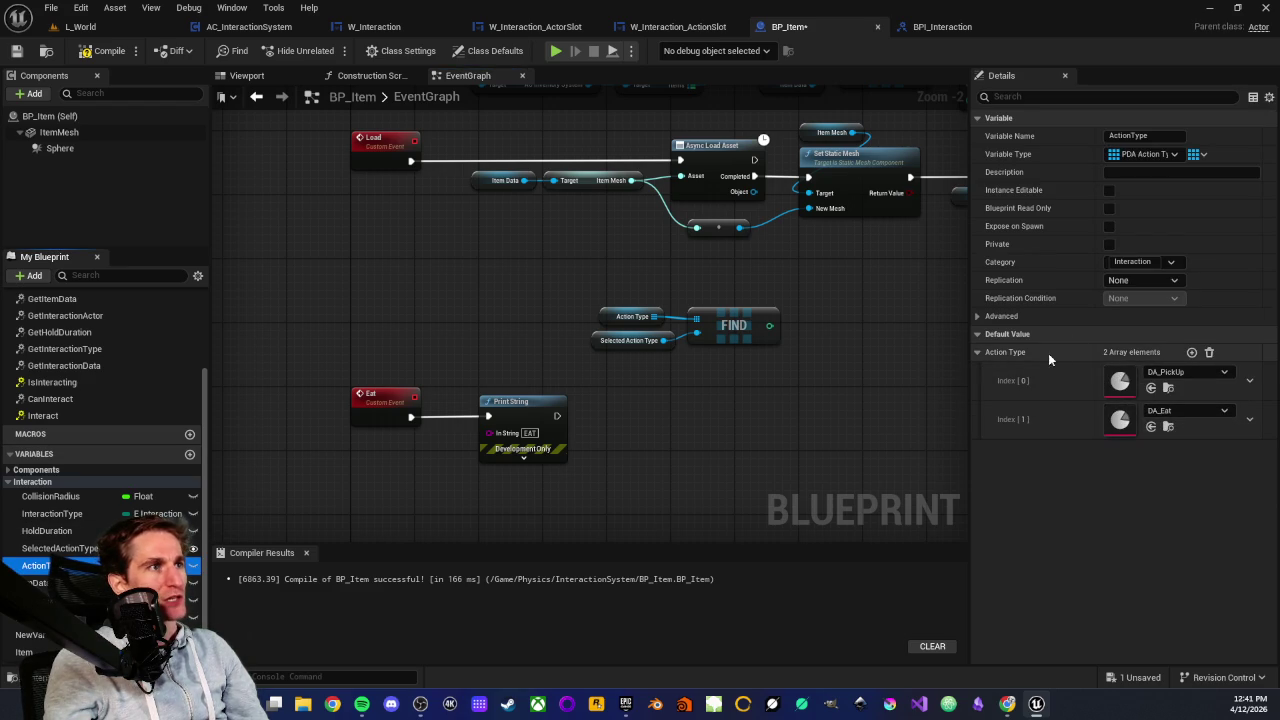
left_click(1191, 352)
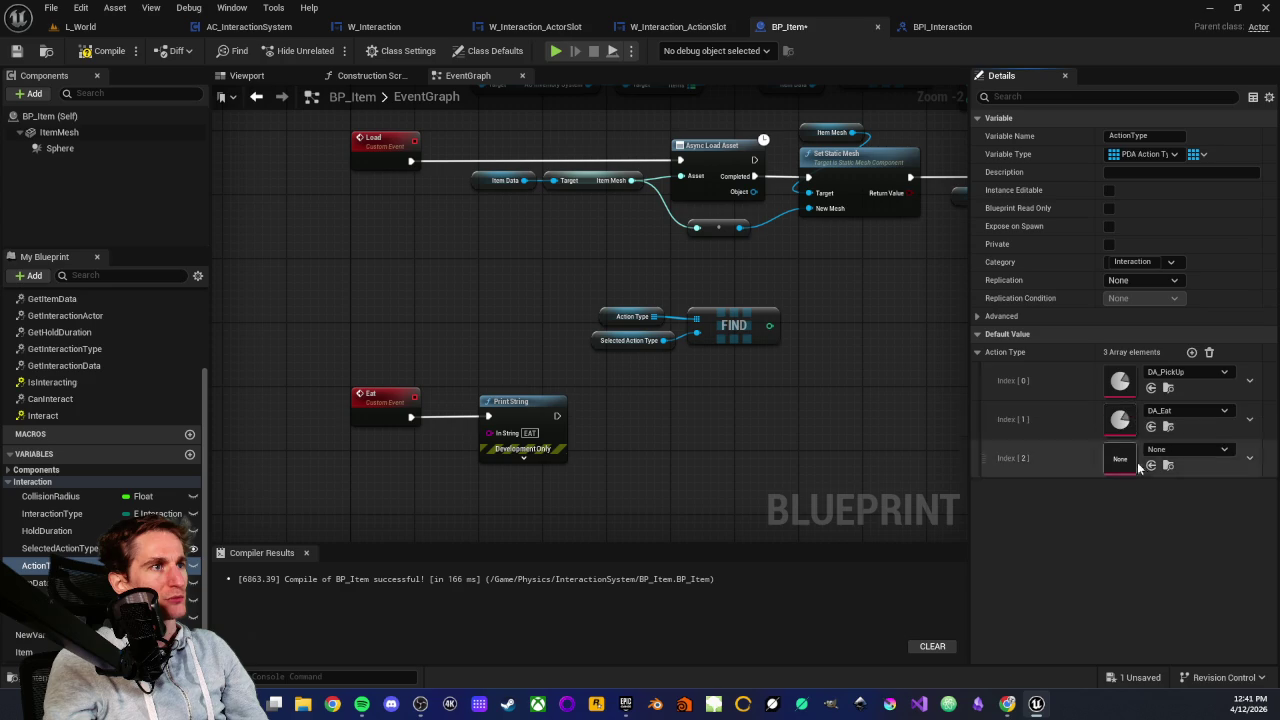
left_click(1252, 463)
left_click(1249, 494)
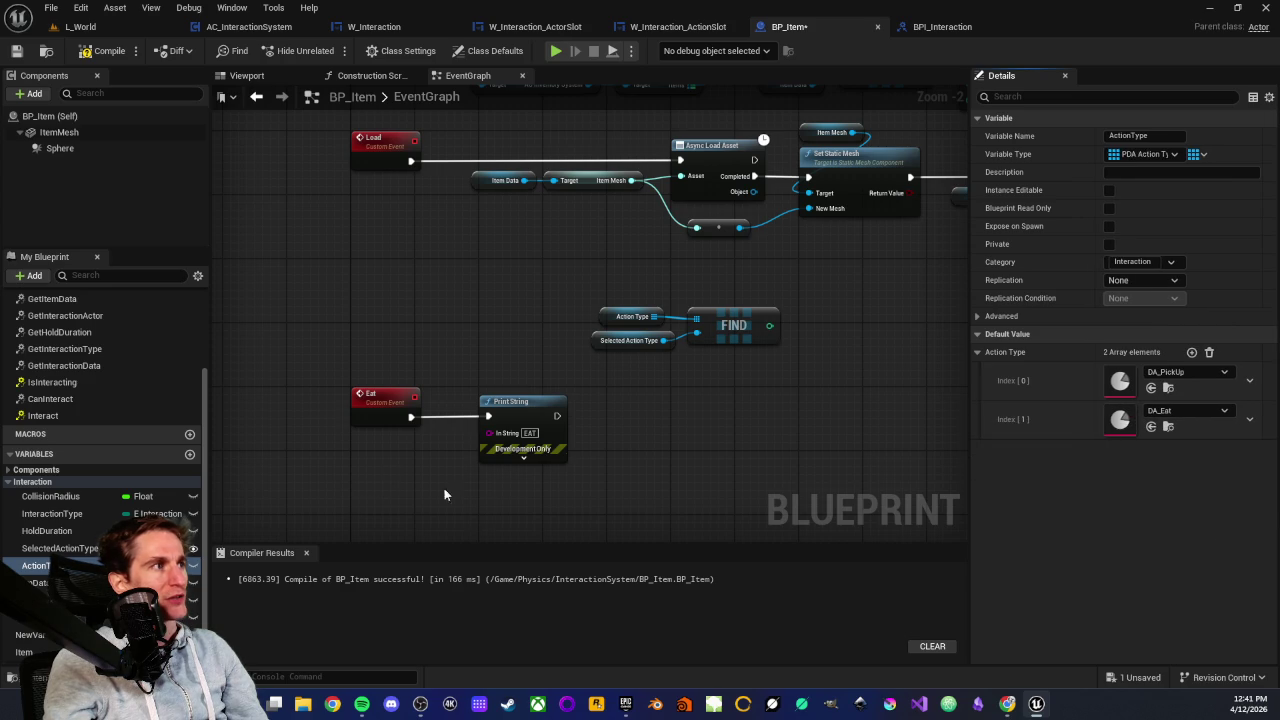
Try selecting the Eat, Action Type, Selected Action Type and FIND nodes
left_click_drag(324, 365, 451, 438)
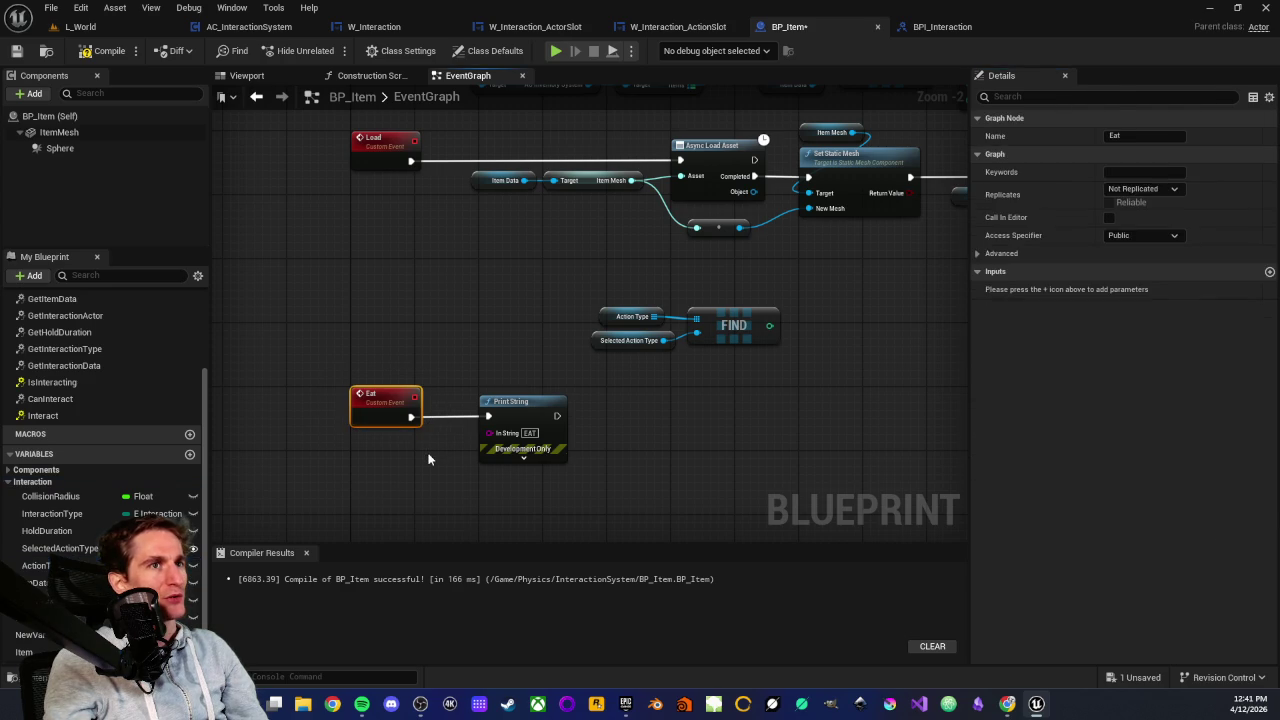
left_click(451, 444)
left_click_drag(411, 360, 425, 466)
left_click(475, 373)
mouse_move(586, 294)
left_mouse_down()
mouse_move(831, 400)
mouse_move(632, 388)
left_mouse_up()
left_click(632, 388)
left_click_drag(575, 308, 629, 370)
scroll(629, 370, "up", 1)
mouse_move(551, 276)
left_mouse_down()
mouse_move(766, 351)
mouse_move(798, 397)
left_mouse_up()
left_click(700, 371)
left_click(694, 329)
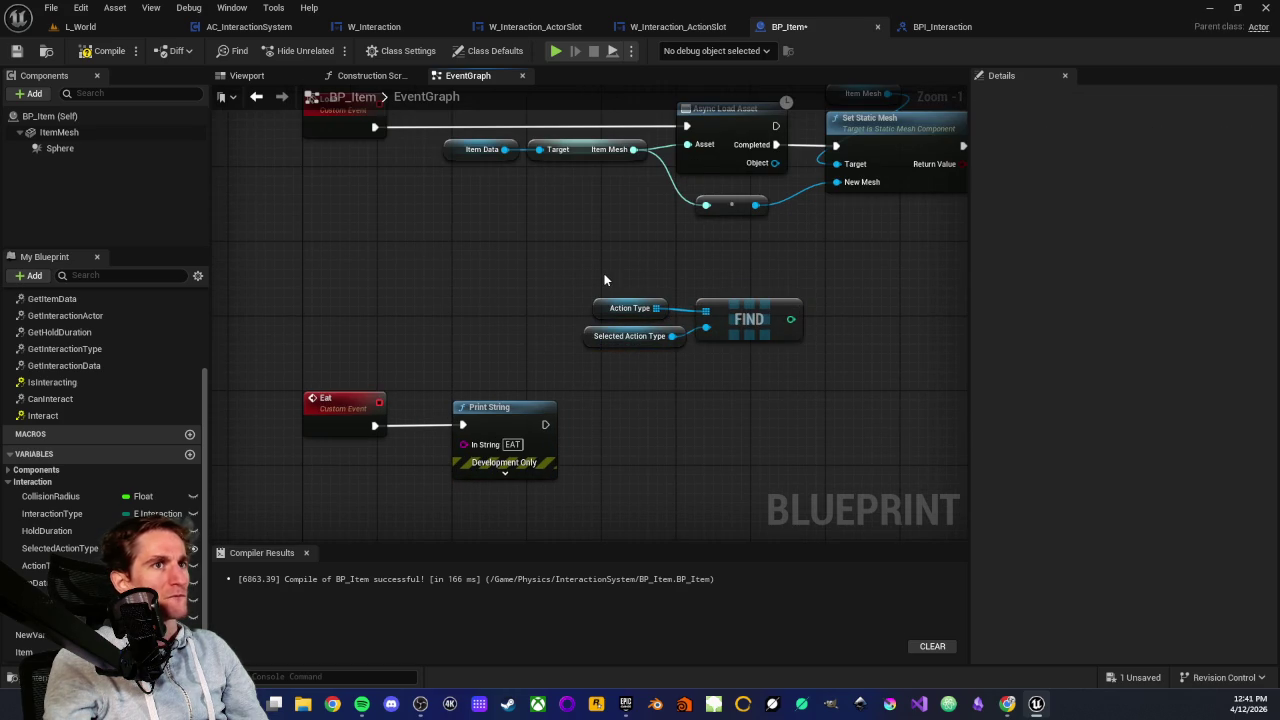
Delete the Action Type getter and FIND node, keeping Selected Action Type
left_click_drag(552, 266, 634, 394)
scroll(571, 363, "down", 1)
mouse_move(571, 363)
left_mouse_down()
mouse_move(532, 457)
mouse_move(502, 485)
left_mouse_up()
scroll(426, 349, "up", 1)
scroll(429, 333, "down", 1)
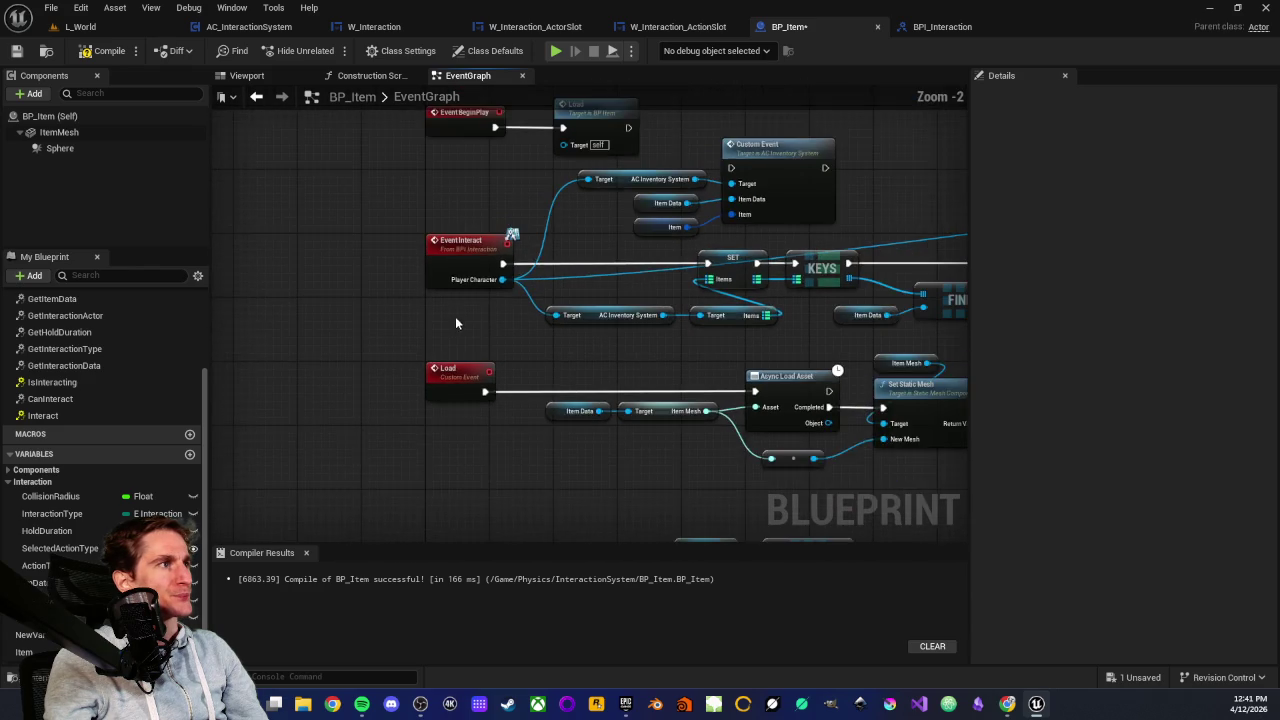
mouse_move(450, 345)
left_mouse_down()
mouse_move(440, 360)
mouse_move(466, 404)
left_mouse_up()
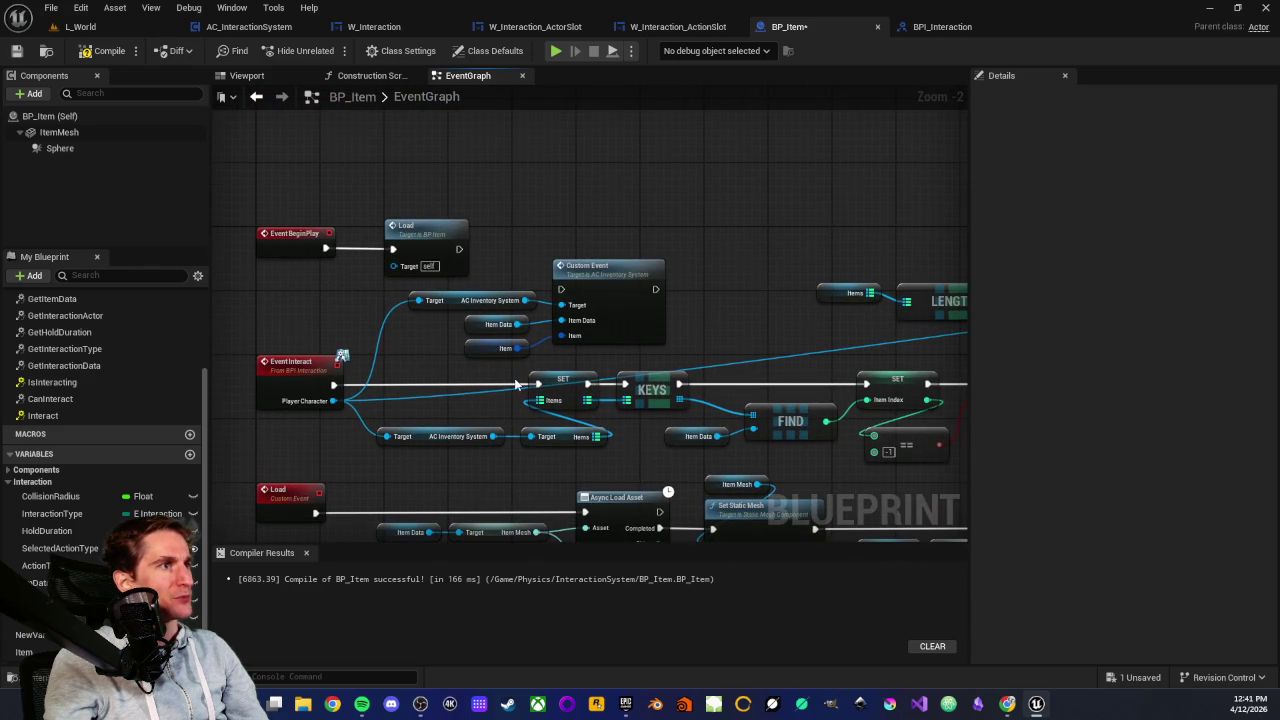
scroll(516, 383, "down", 1)
mouse_move(501, 448)
left_mouse_down()
mouse_move(516, 364)
mouse_move(462, 412)
left_mouse_up()
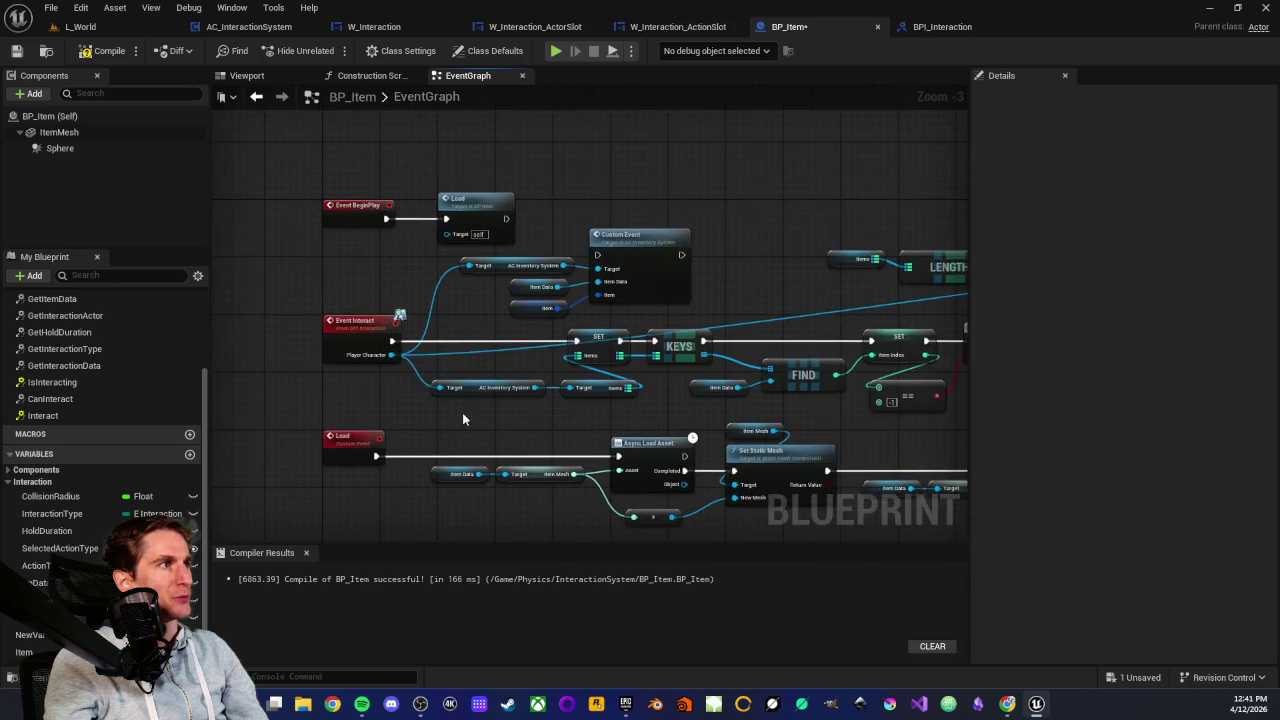
scroll(462, 412, "up", 3)
scroll(587, 354, "down", 2)
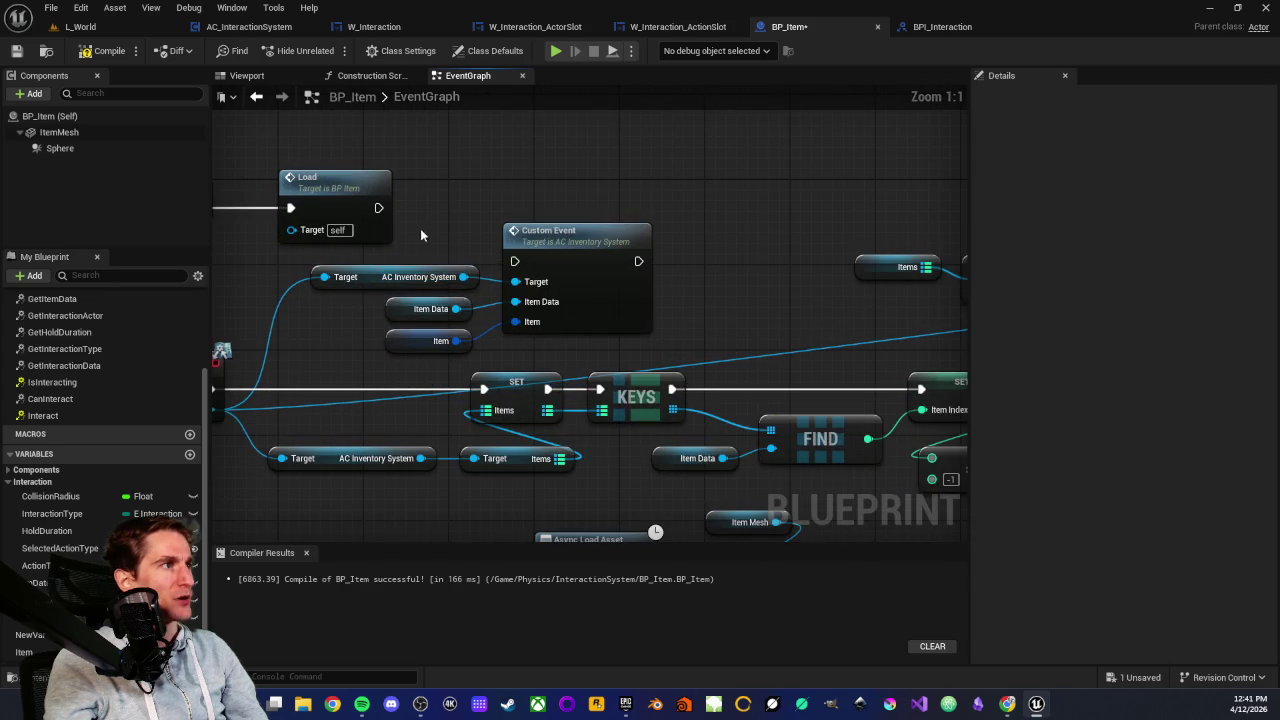
left_click_drag(420, 235, 581, 351)
left_click(540, 182)
scroll(612, 295, "down", 3)
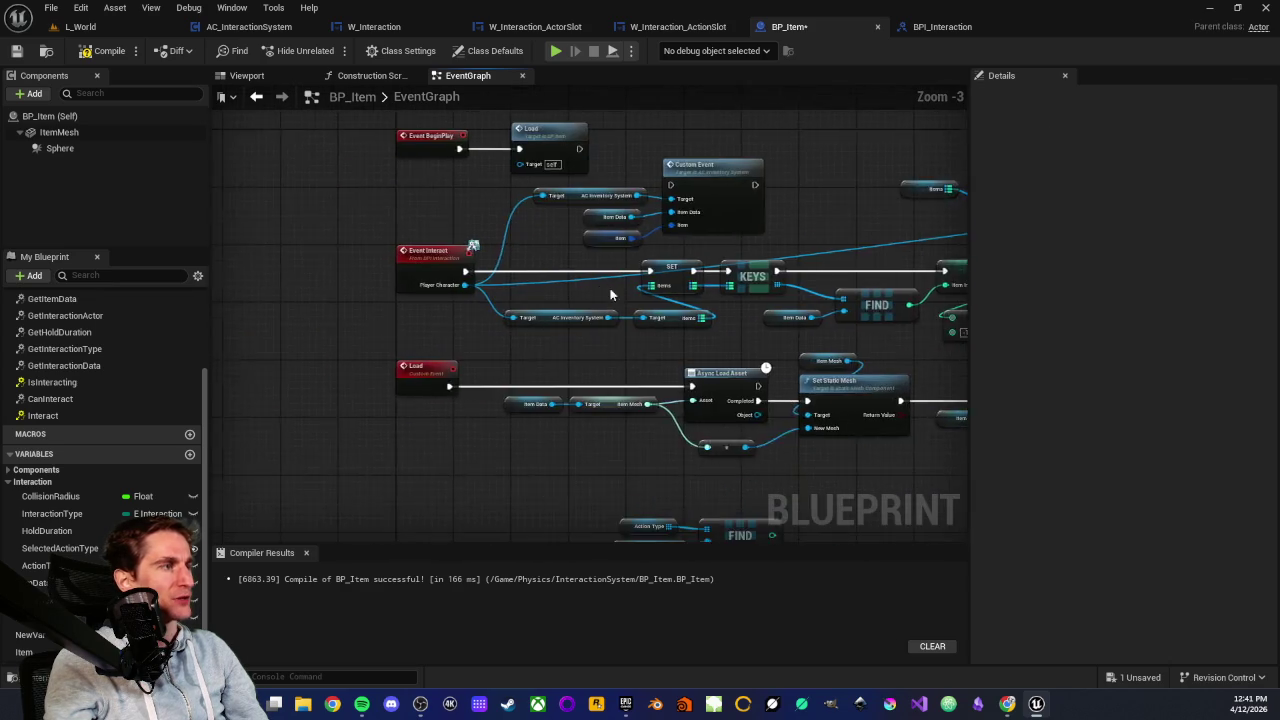
scroll(557, 437, "down", 2)
scroll(563, 274, "up", 5)
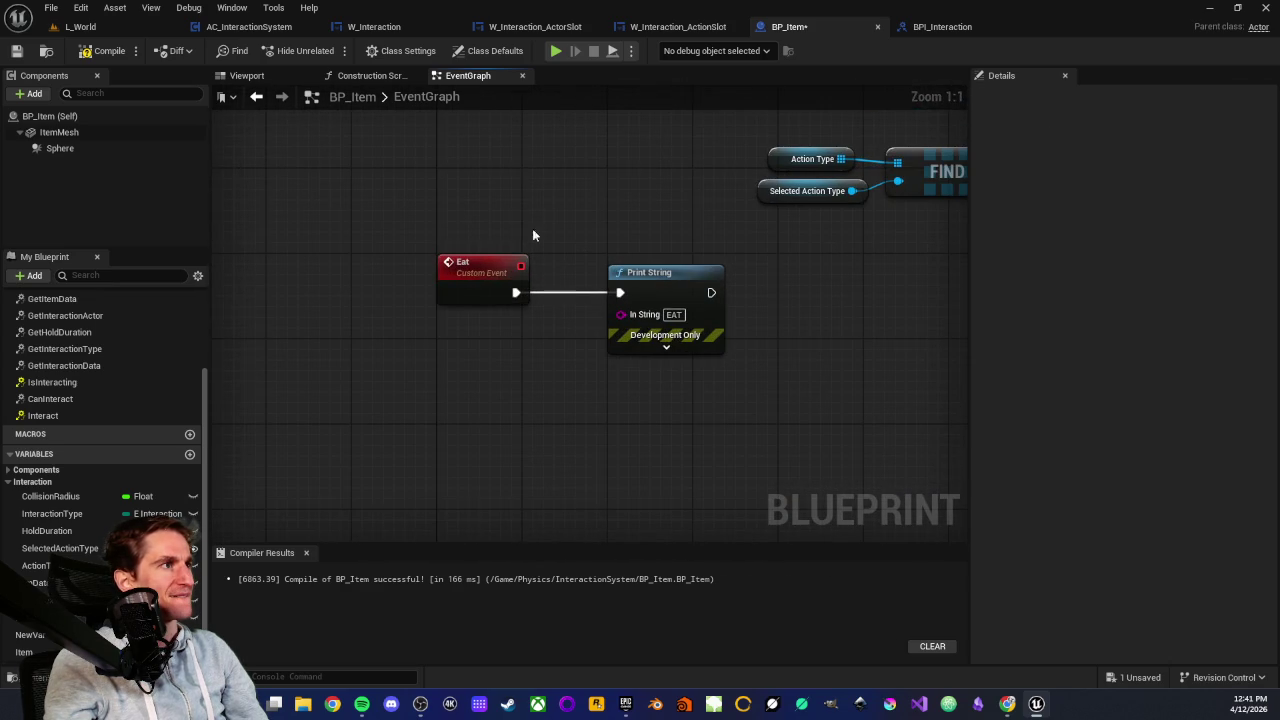
left_click_drag(532, 235, 467, 304)
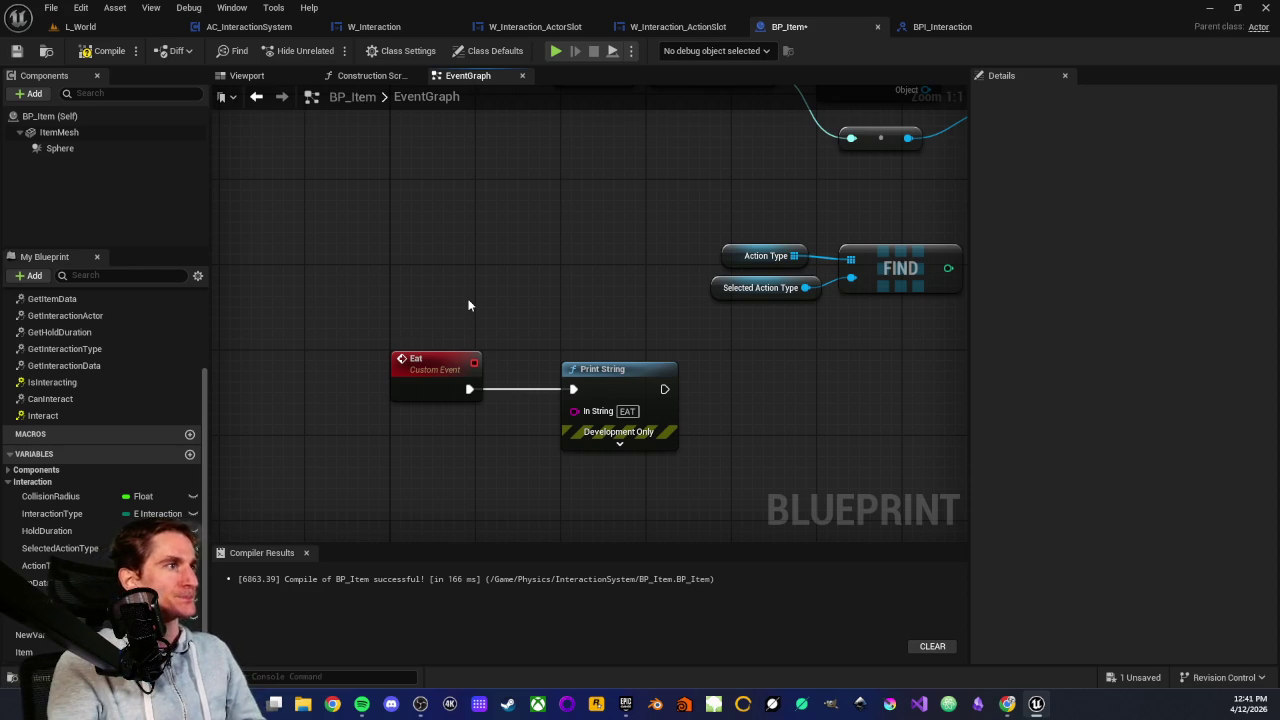
left_click_drag(532, 301, 426, 290)
left_click_drag(512, 264, 698, 313)
key("Delete")
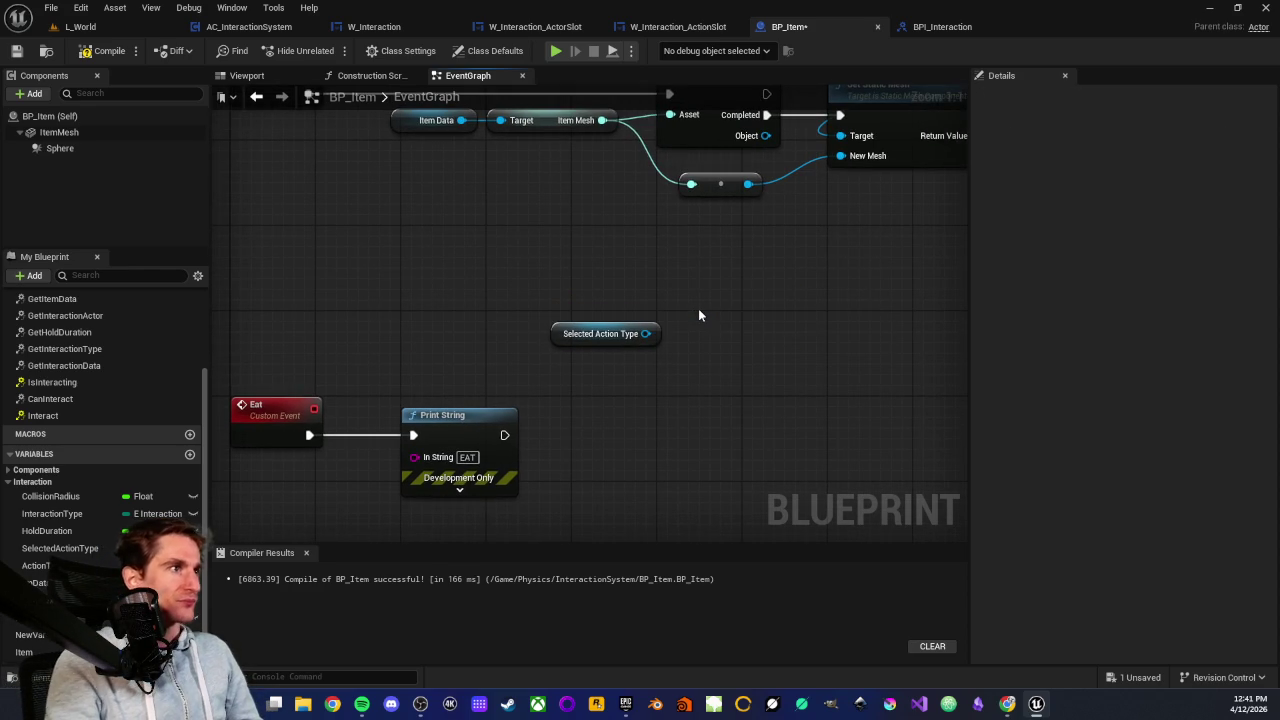
scroll(503, 285, "down", 2)
left_click_drag(499, 300, 510, 407)
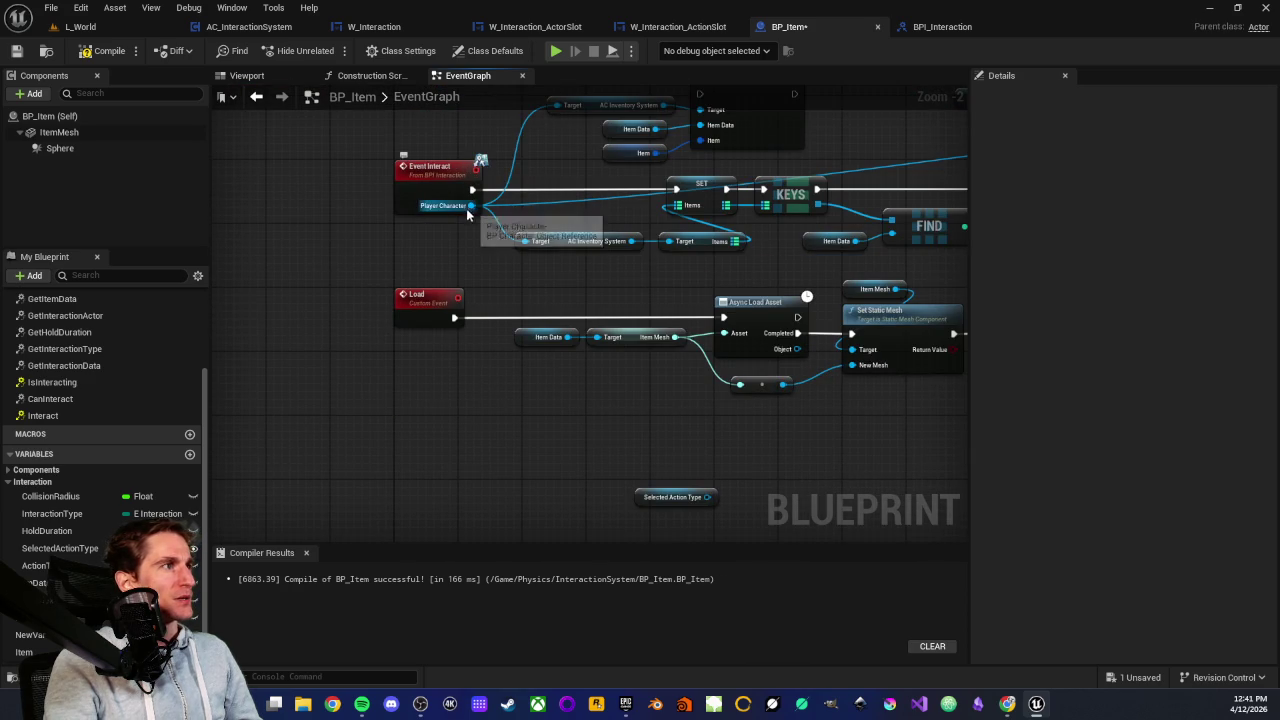
scroll(435, 309, "up", 2)
left_click_drag(514, 277, 707, 345)
left_click(707, 345)
scroll(436, 322, "down", 2)
scroll(580, 277, "up", 2)
left_click_drag(580, 277, 762, 337)
left_click(607, 348)
scroll(395, 246, "down", 2)
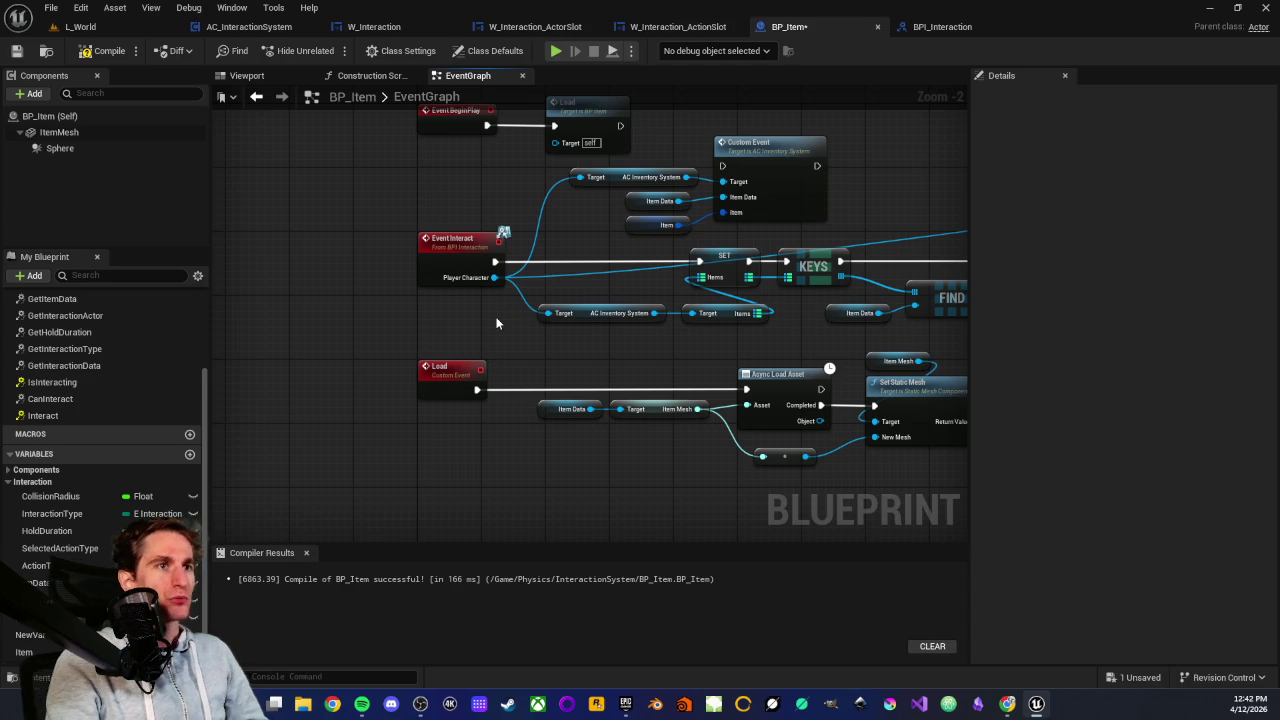
scroll(497, 318, "up", 2)
scroll(497, 318, "down", 1)
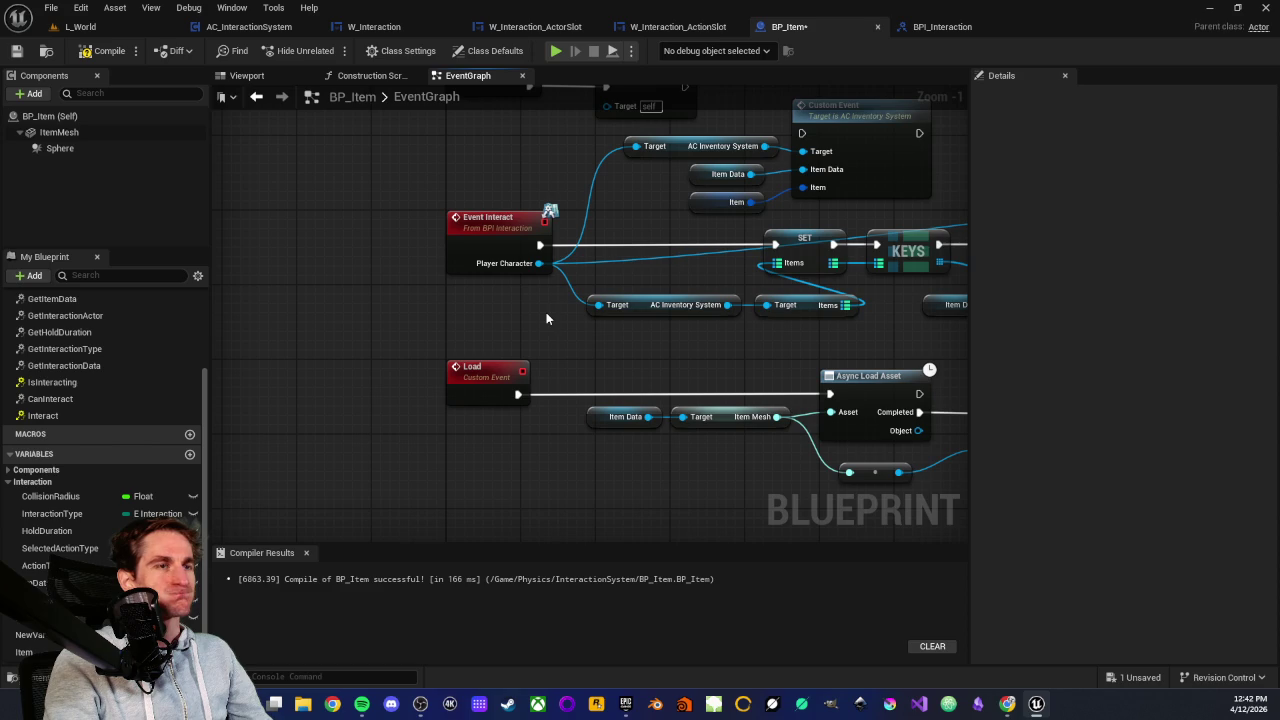
scroll(546, 312, "down", 1)
scroll(547, 325, "up", 2)
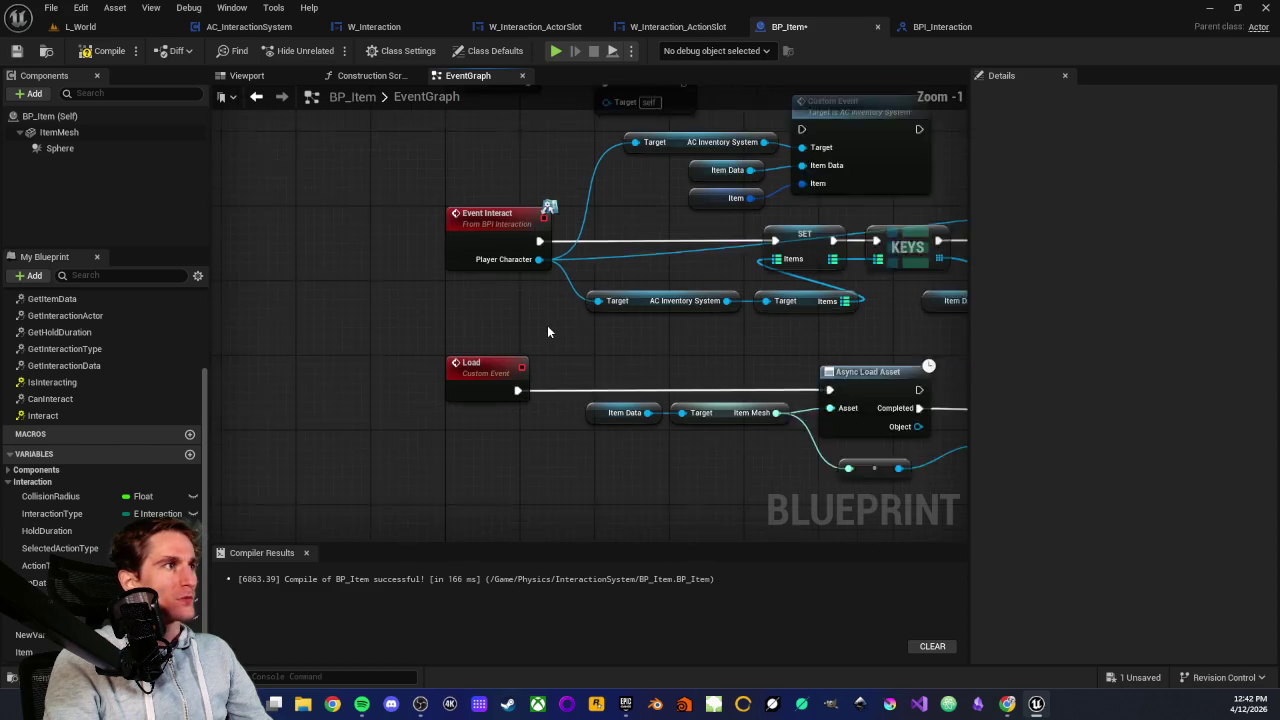
scroll(547, 325, "down", 2)
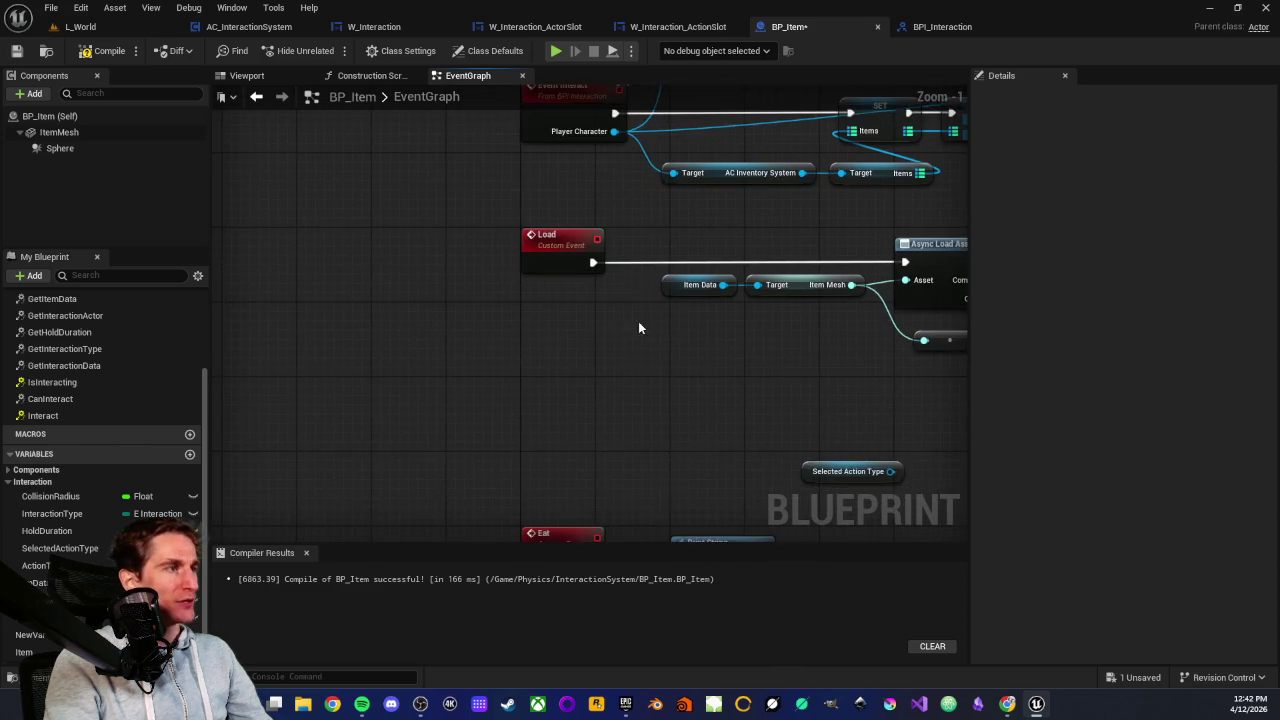
scroll(598, 316, "down", 1)
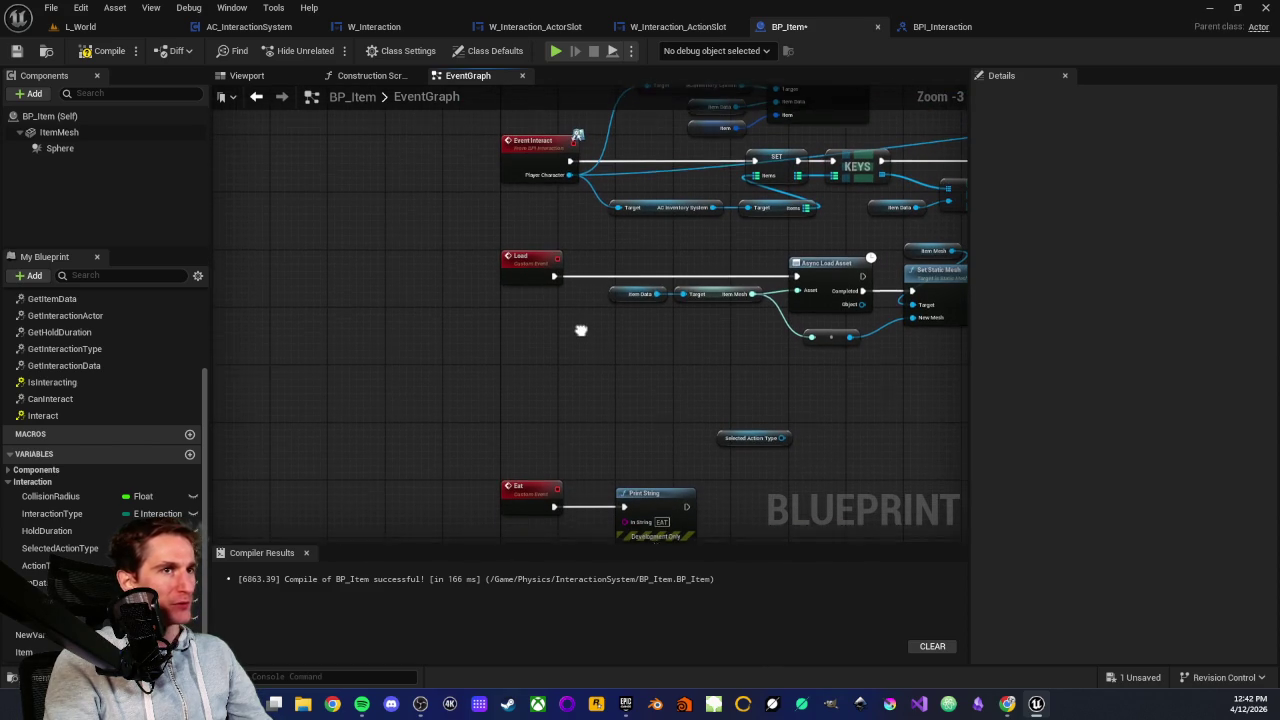
scroll(580, 330, "down", 1)
scroll(577, 337, "up", 1)
scroll(548, 357, "down", 1)
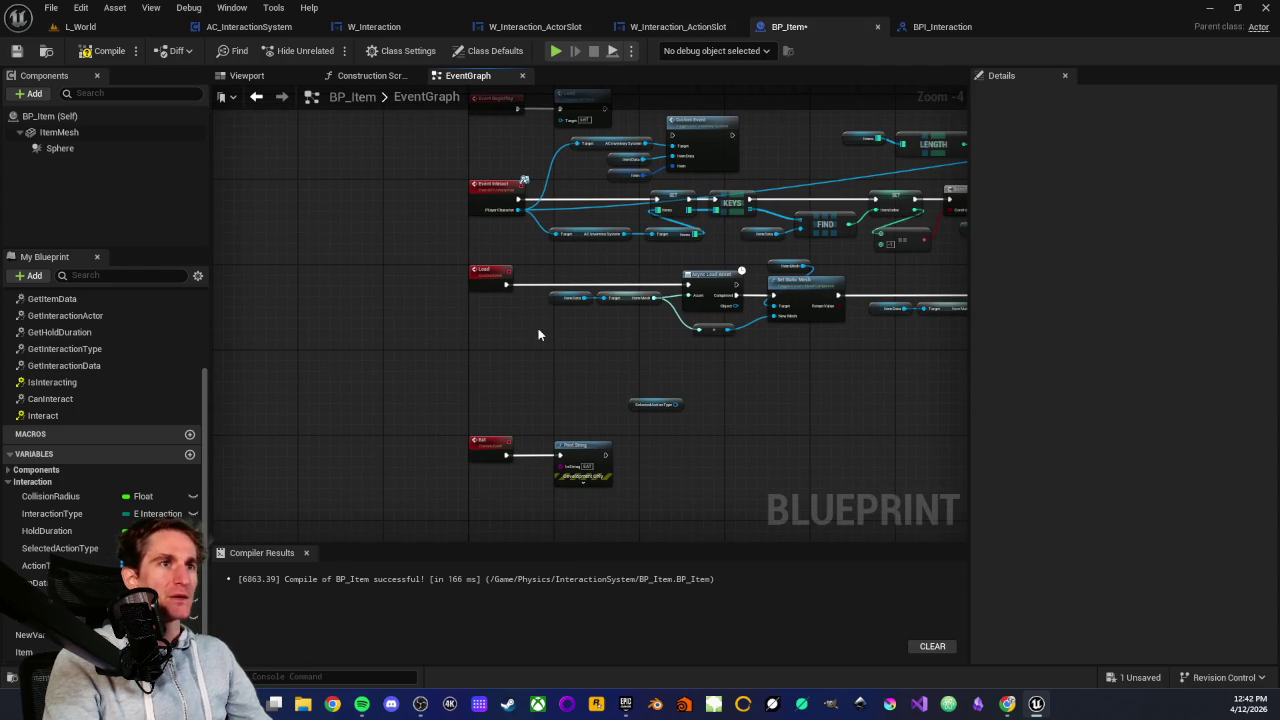
scroll(538, 333, "up", 1)
scroll(538, 333, "down", 1)
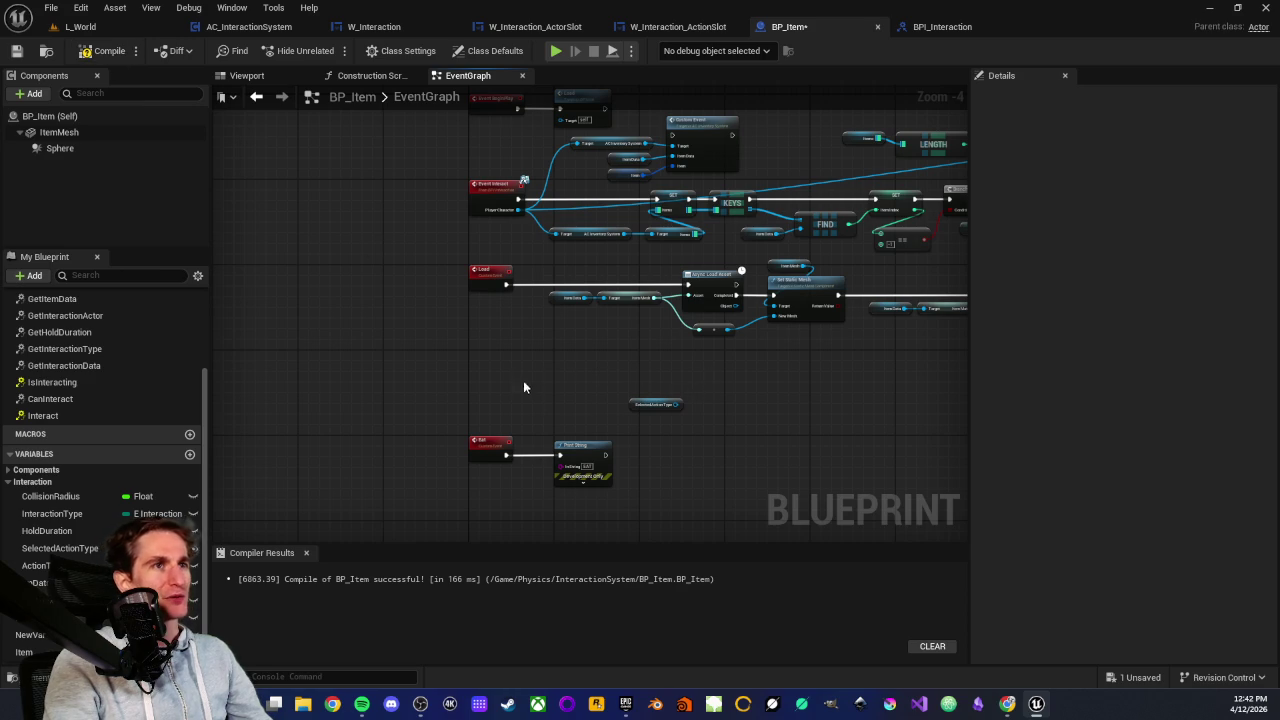
scroll(553, 400, "up", 2)
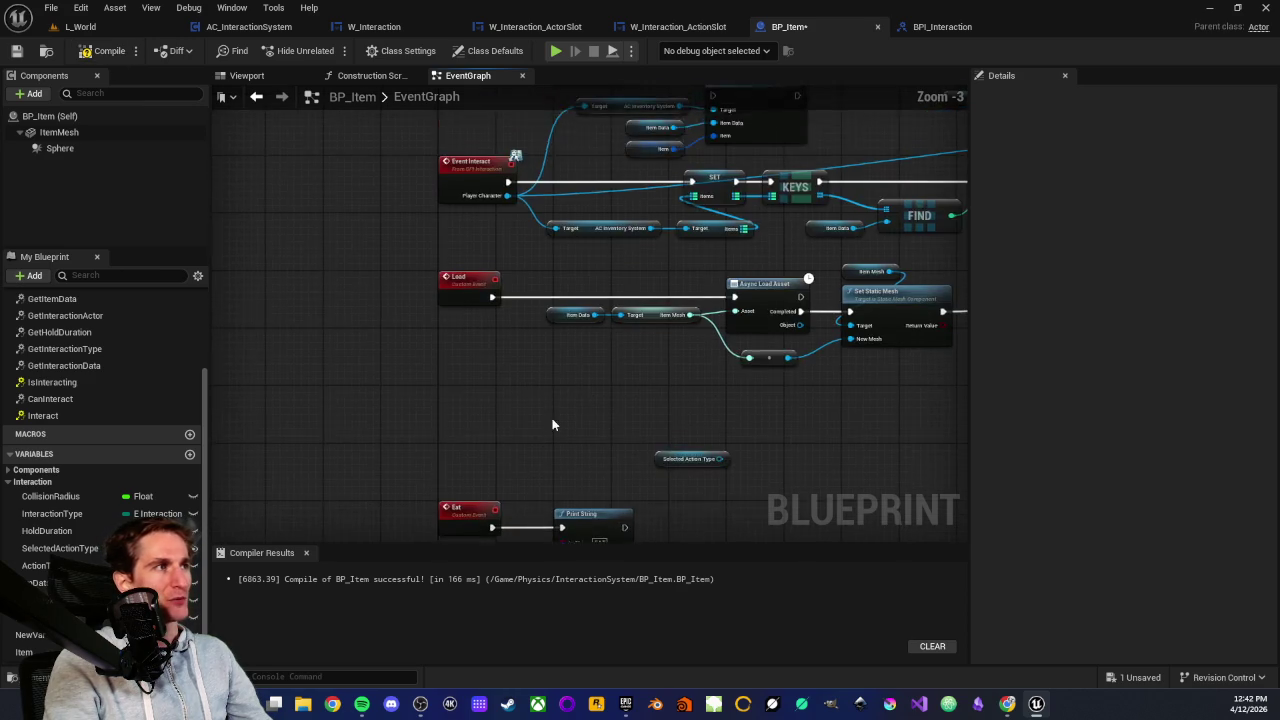
scroll(540, 410, "down", 2)
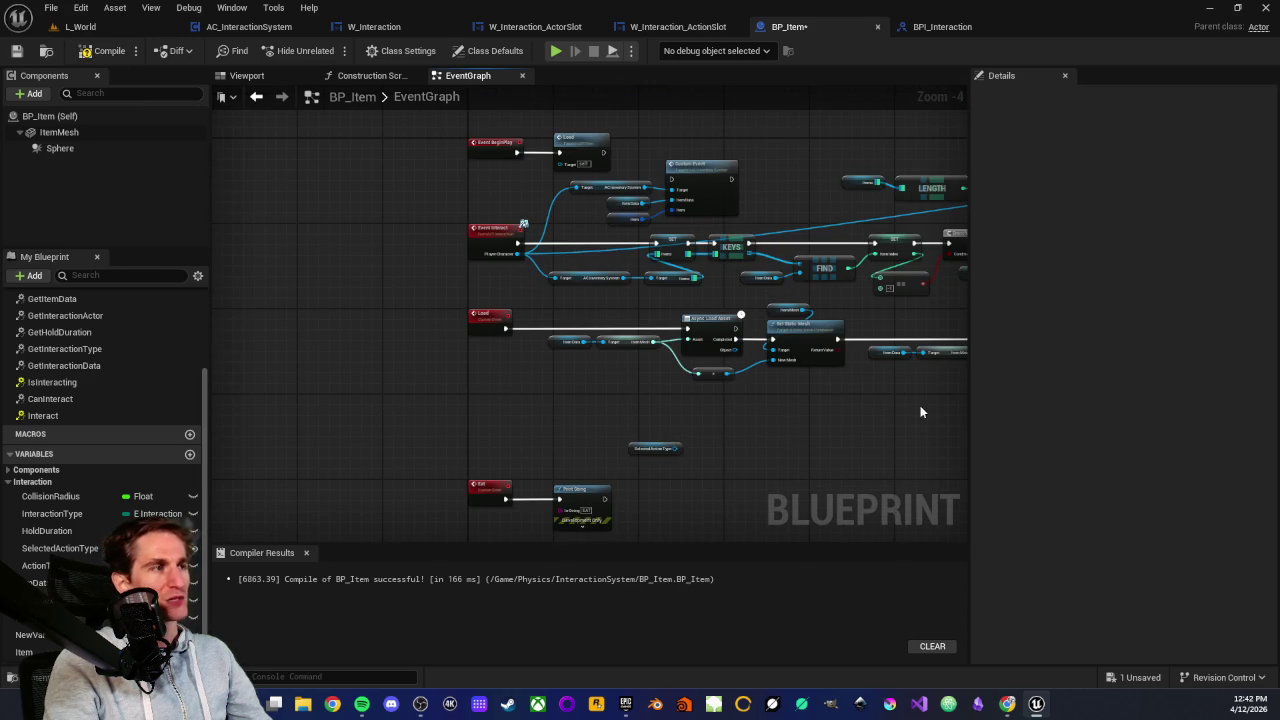
left_click(40, 565)
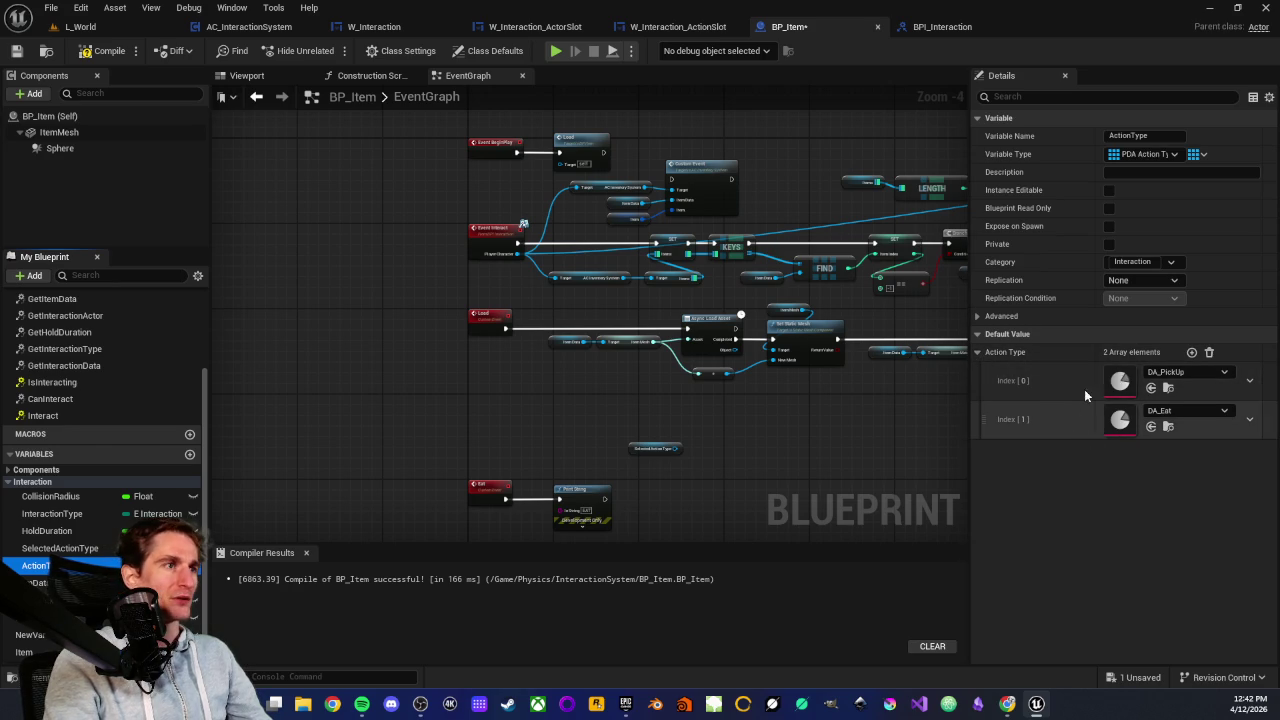
left_click_drag(566, 440, 571, 360)
scroll(571, 360, "up", 2)
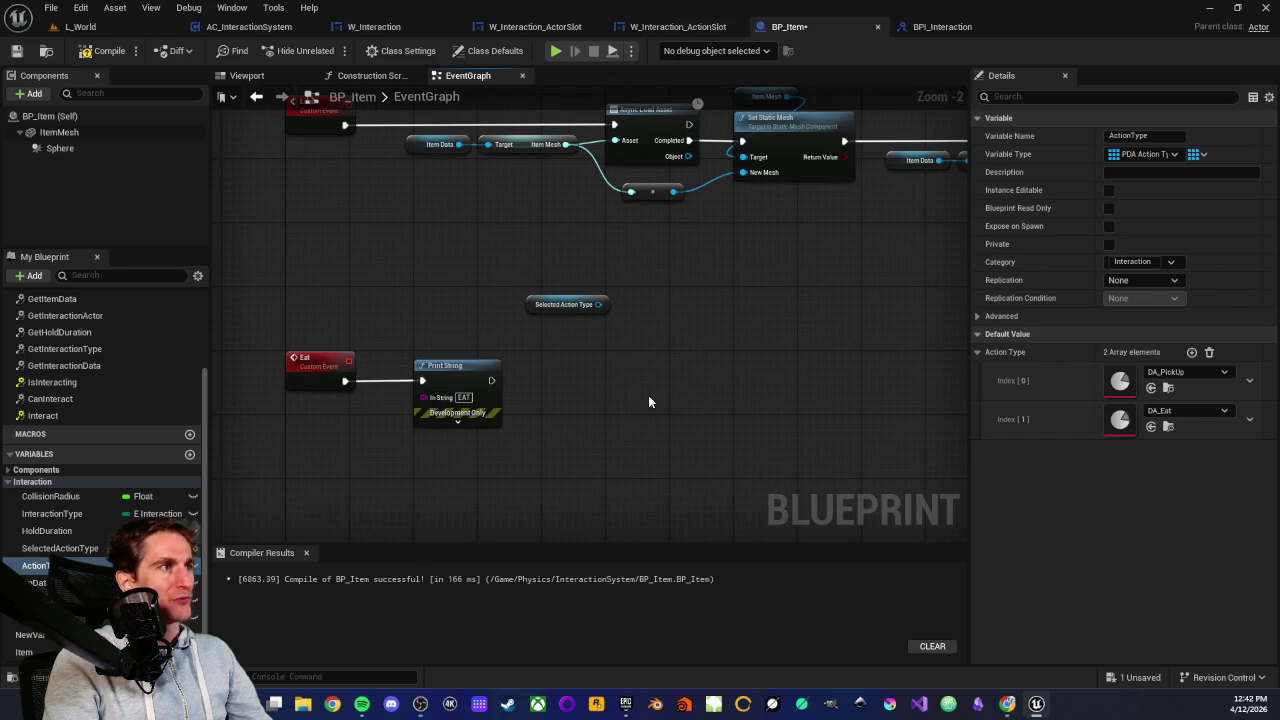
scroll(648, 400, "up", 2)
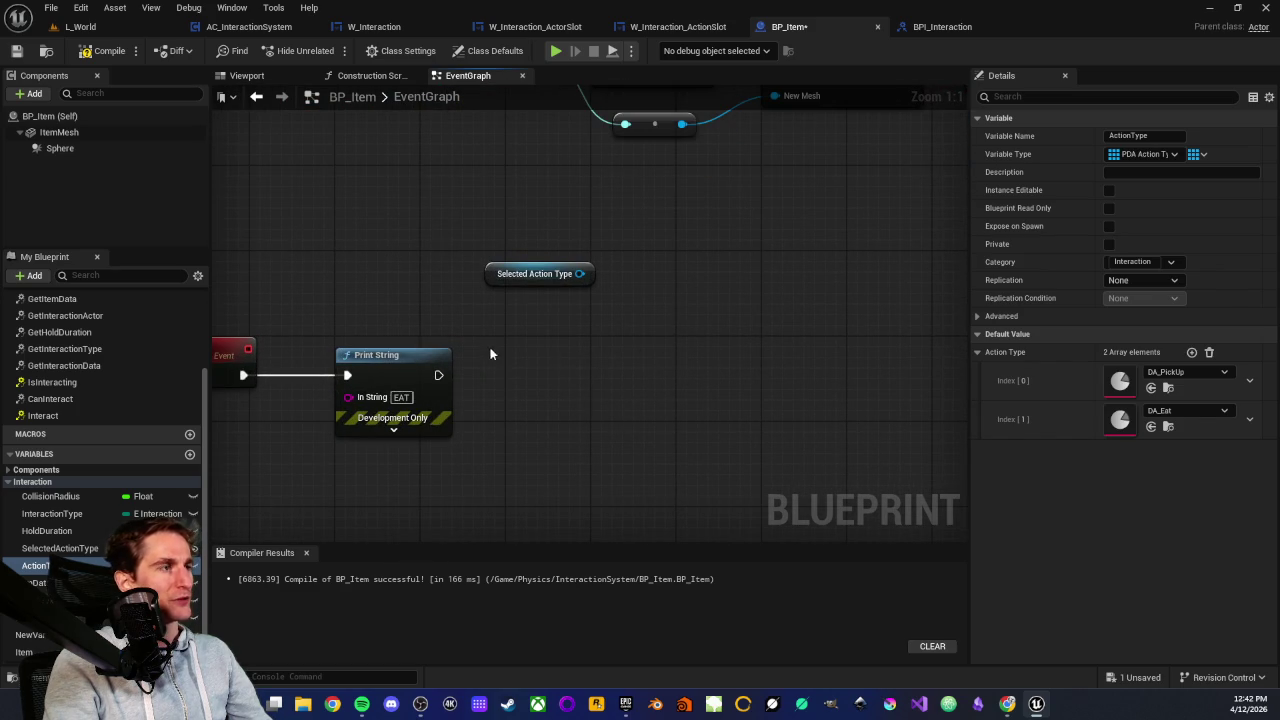
scroll(634, 391, "down", 2)
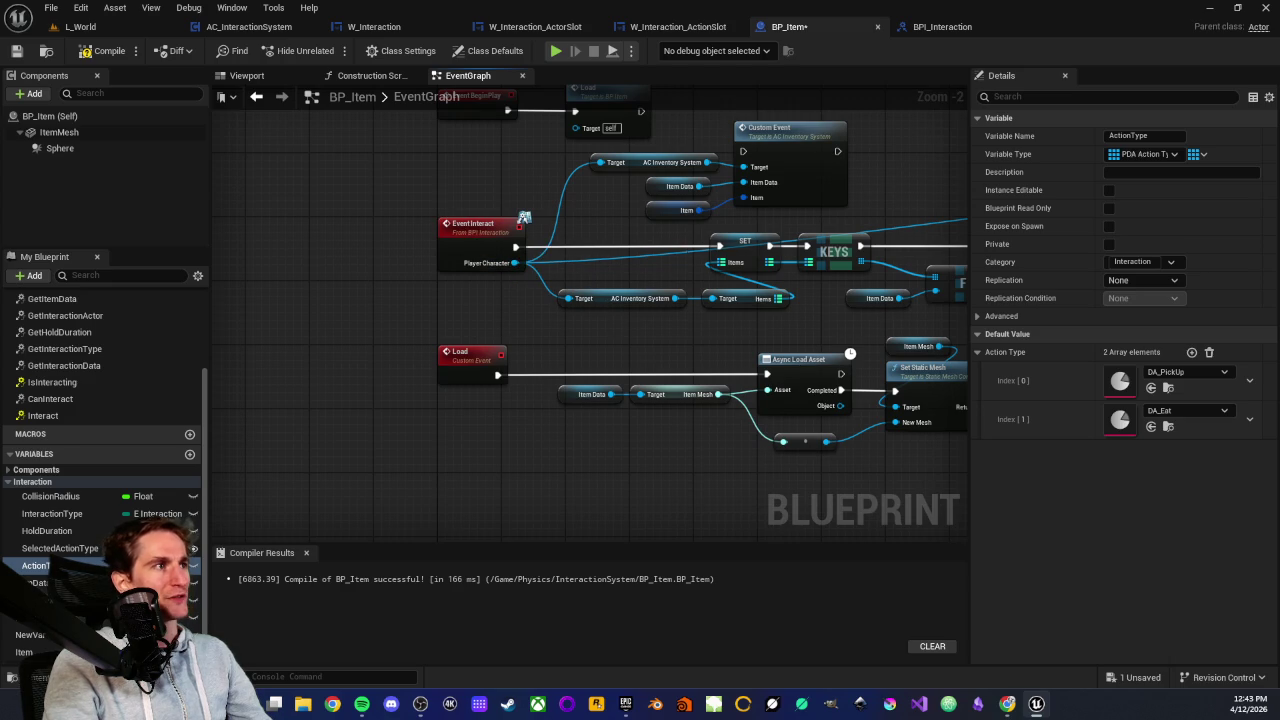
left_click_drag(742, 238, 607, 217)
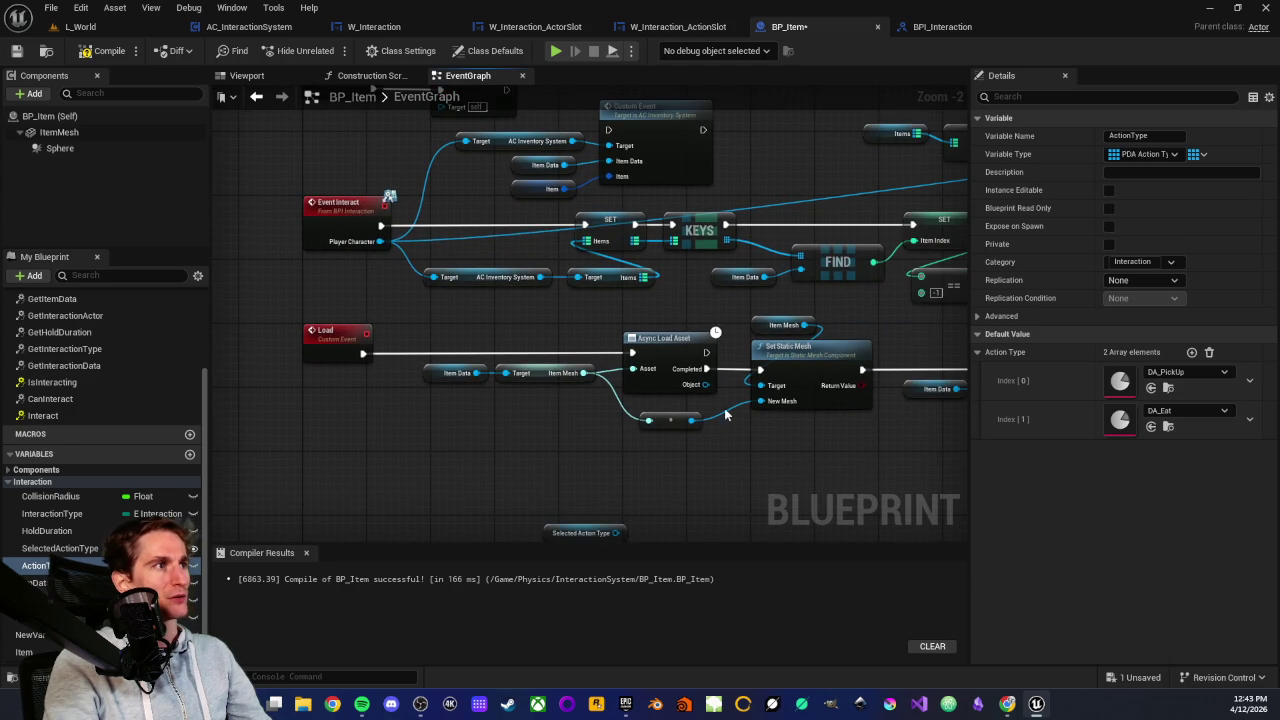
left_click_drag(542, 477, 529, 277)
scroll(454, 286, "up", 2)
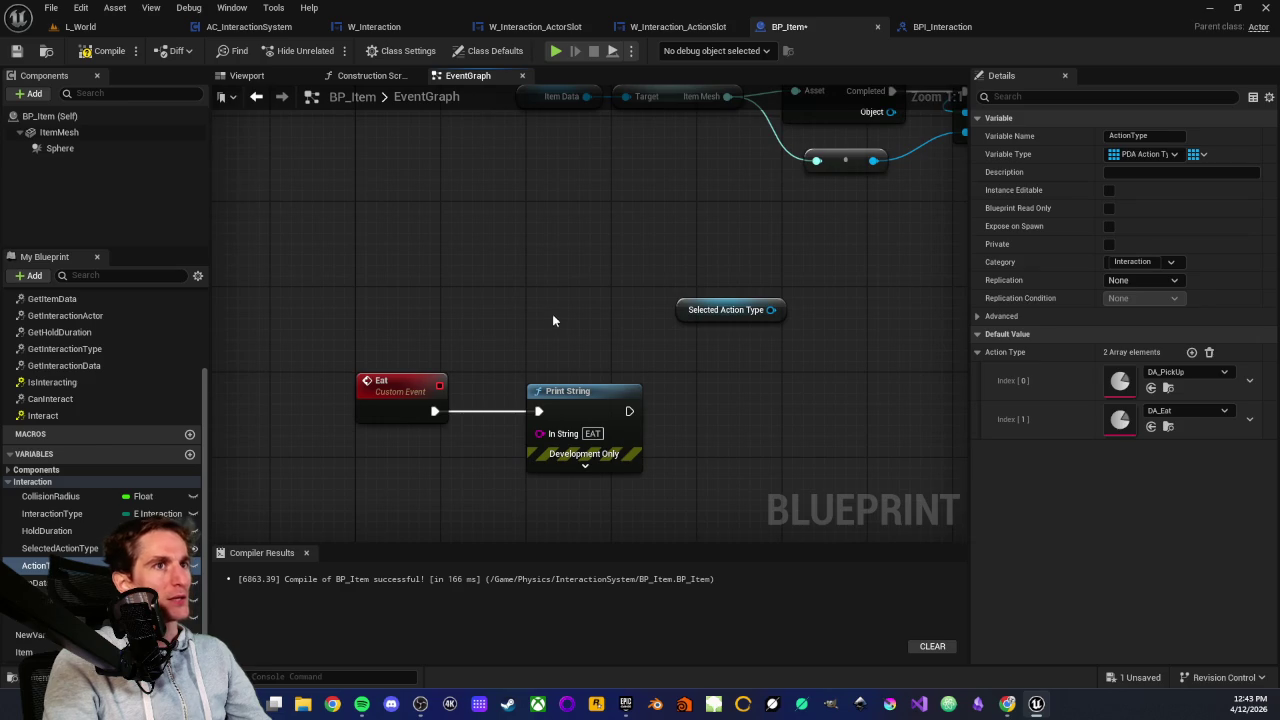
scroll(551, 446, "down", 2)
mouse_move(428, 280)
left_mouse_down()
mouse_move(551, 446)
mouse_move(450, 537)
left_mouse_up()
scroll(425, 427, "up", 2)
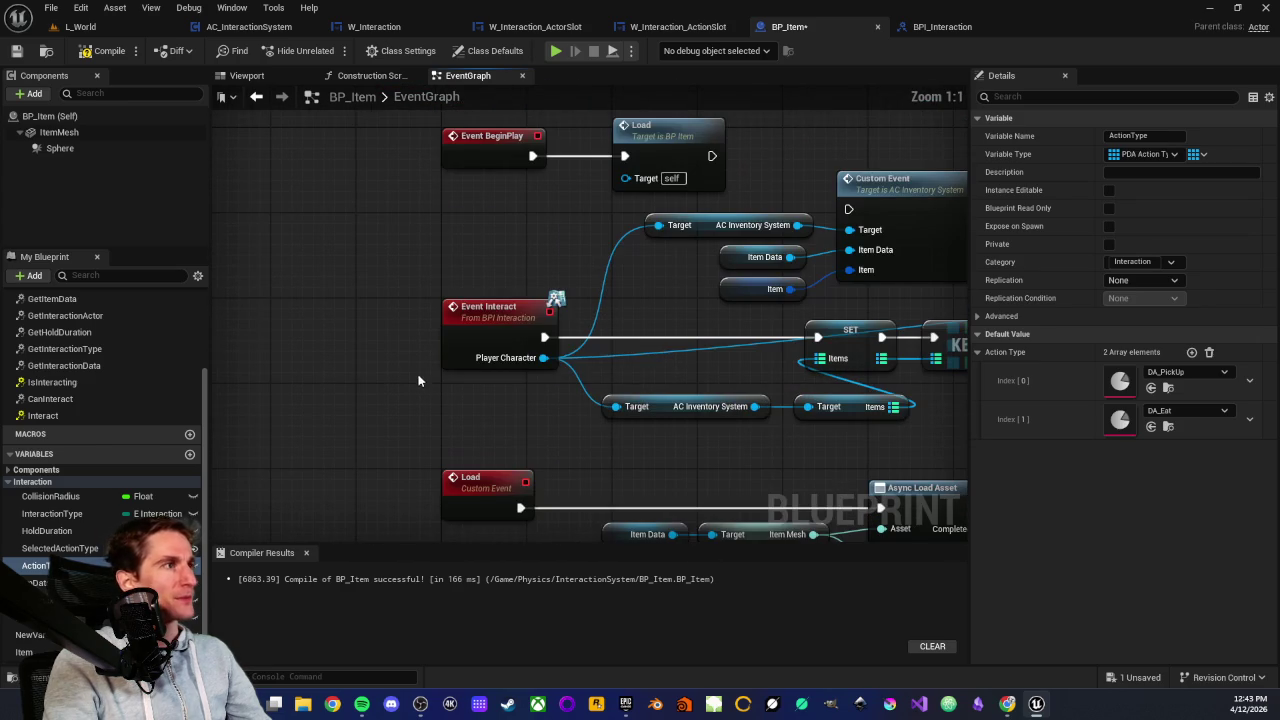
left_click_drag(404, 268, 574, 406)
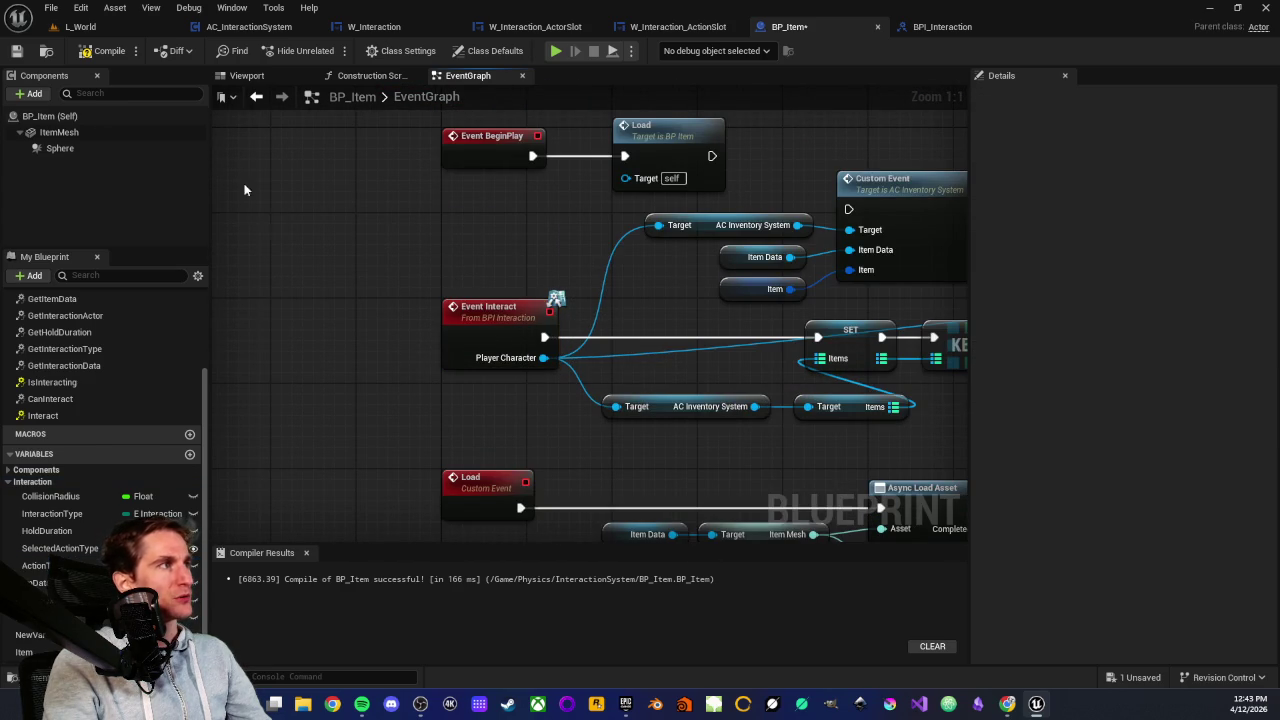
left_click(80, 26)
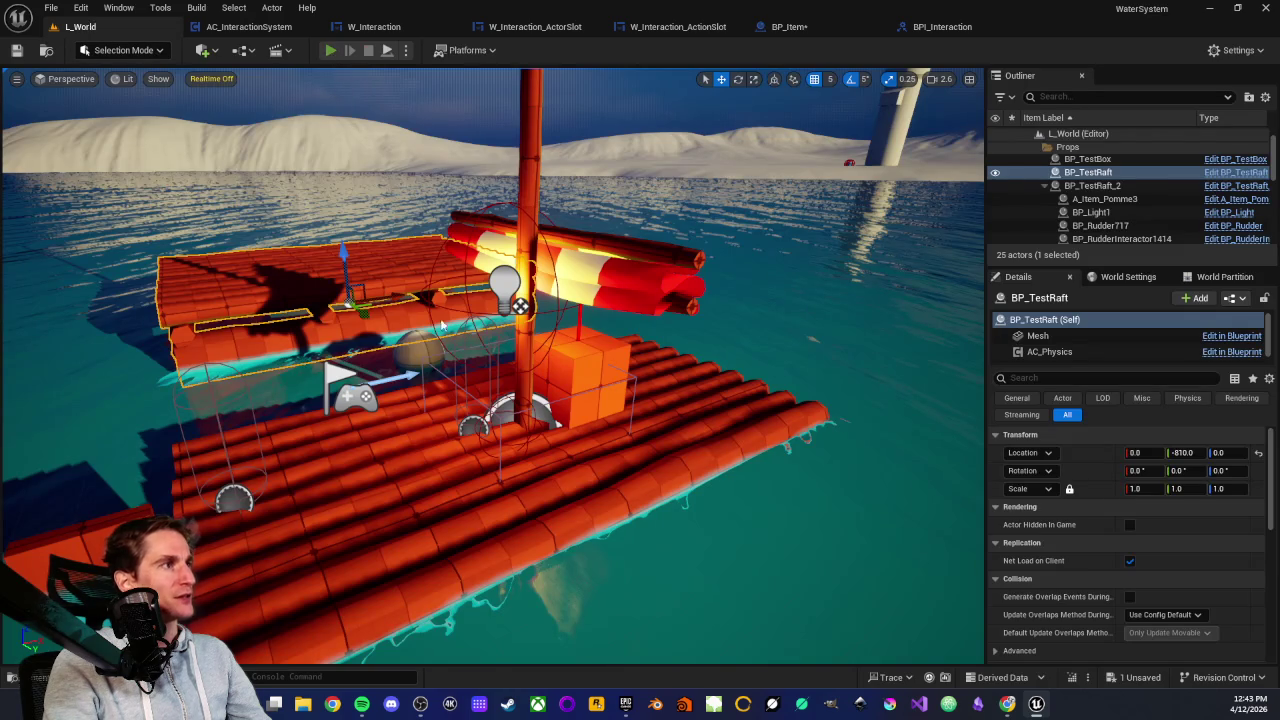
Play-test L_World, walking onto the raft and using the Action/Pick up/Eat menu
key("alt+p")
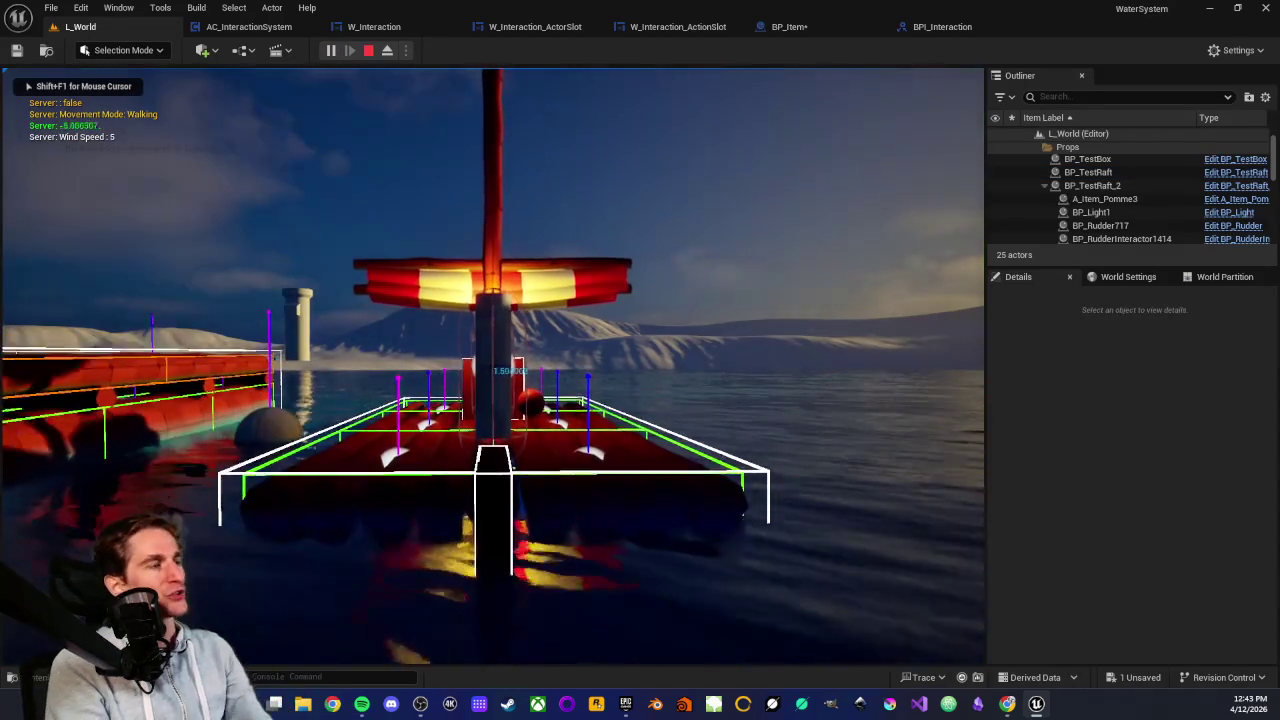
key("w")
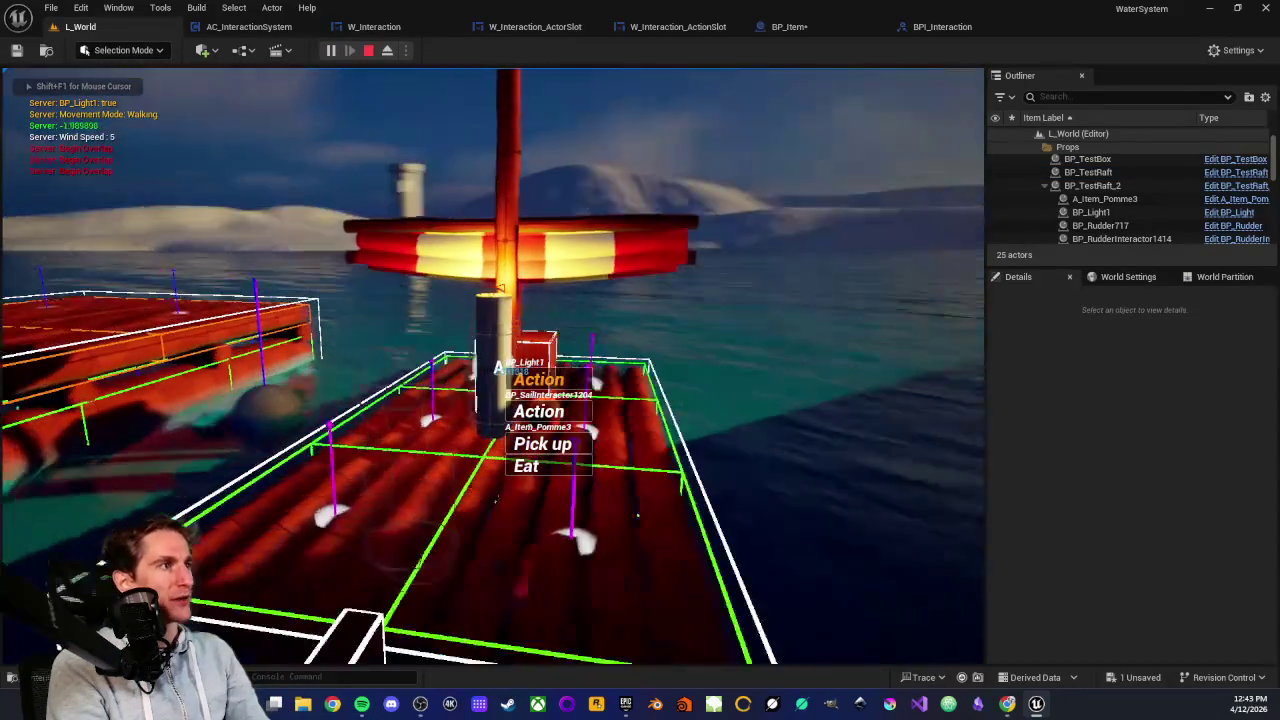
scroll(492, 365, "down", 3)
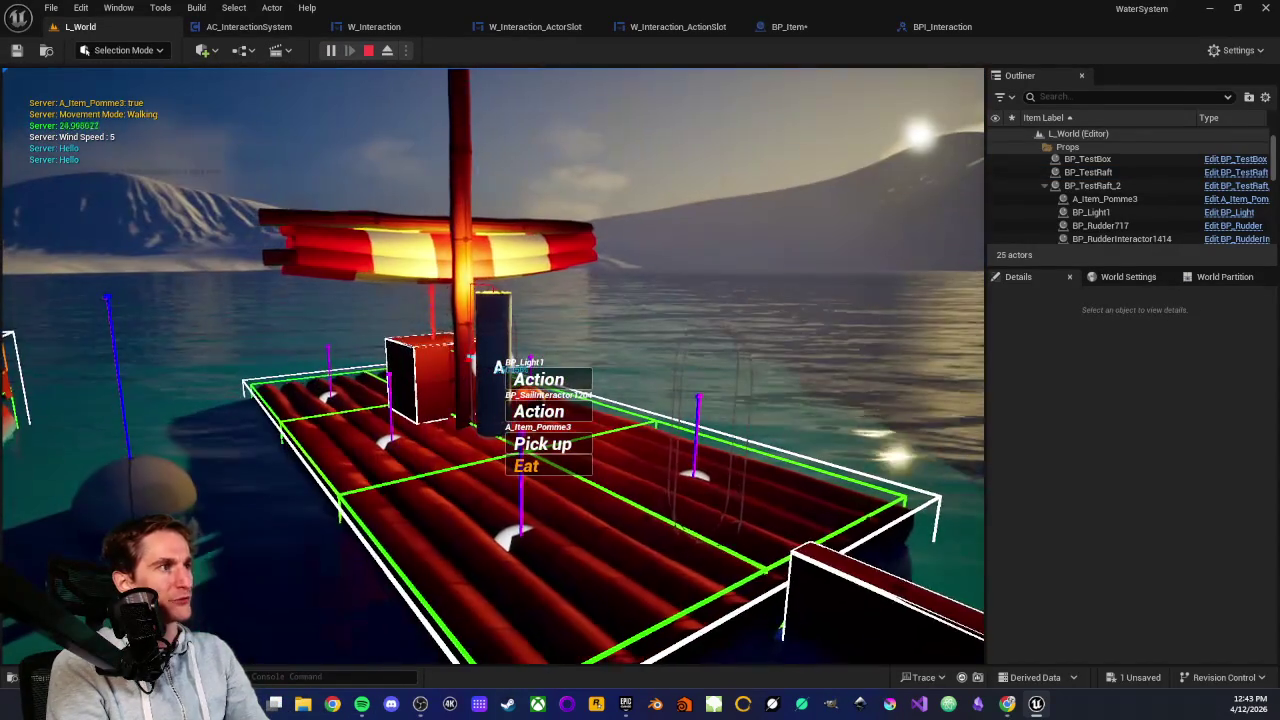
key("e")
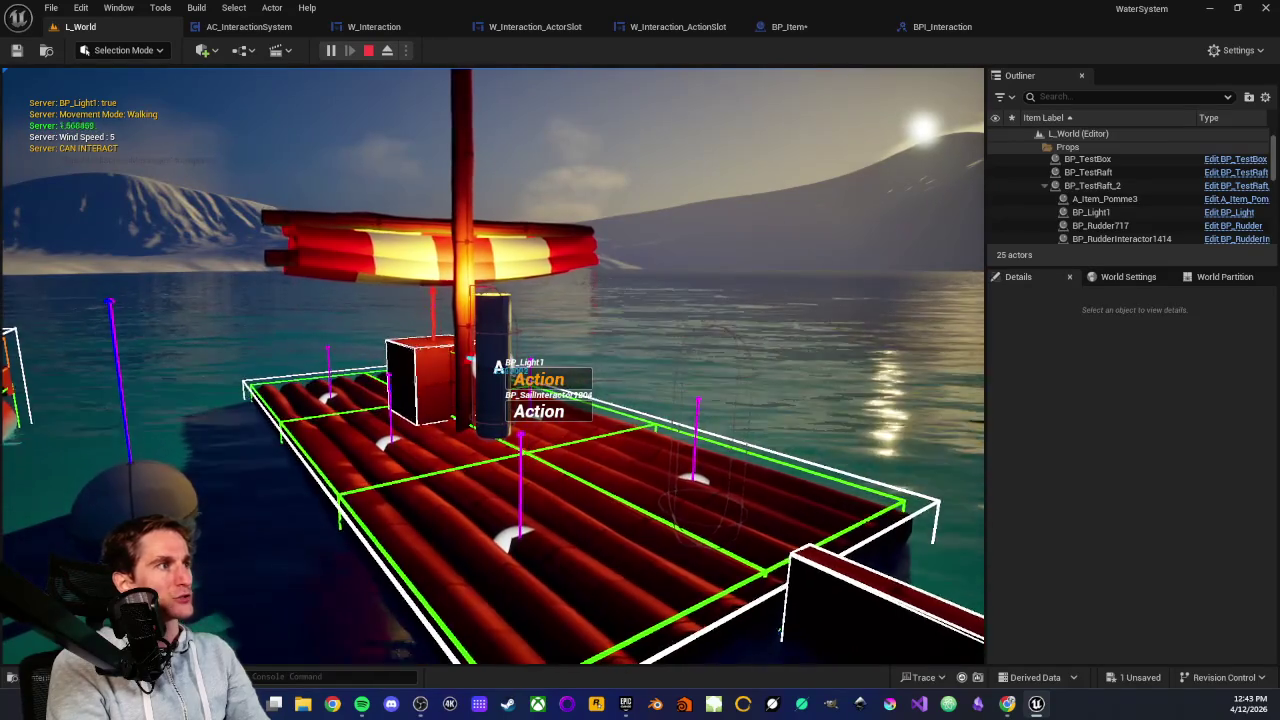
key("d")
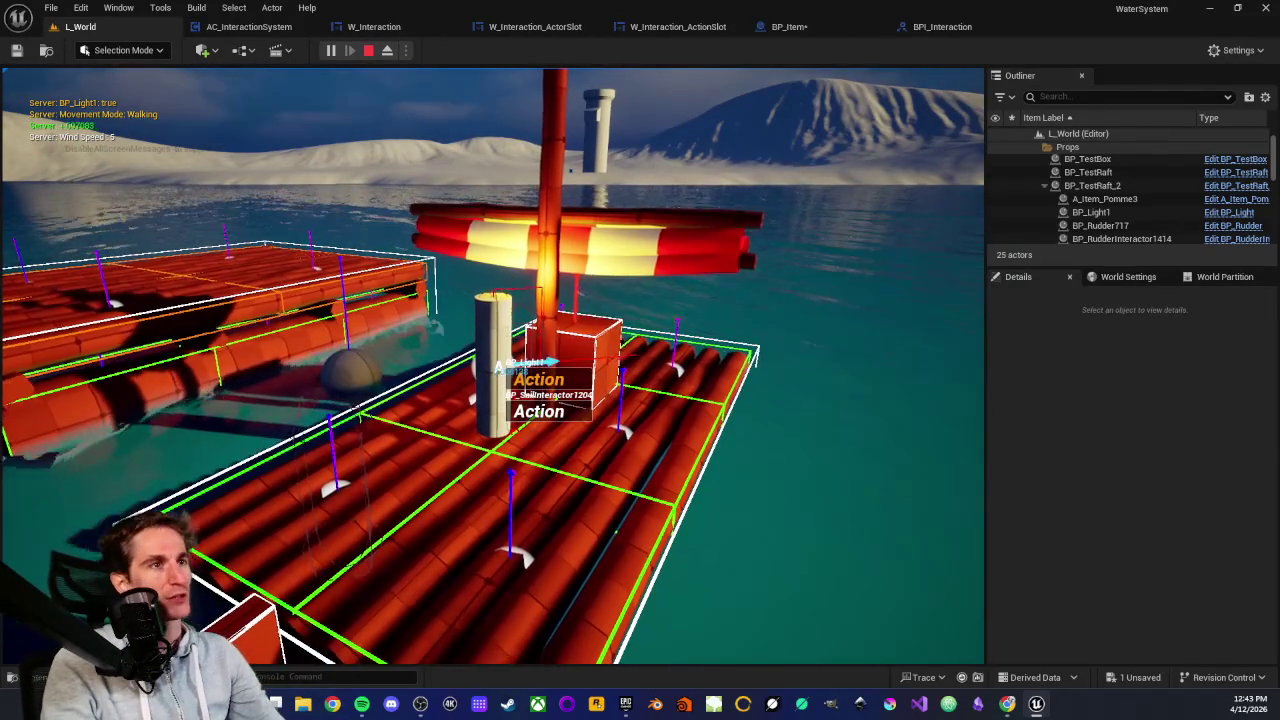
key("Escape")
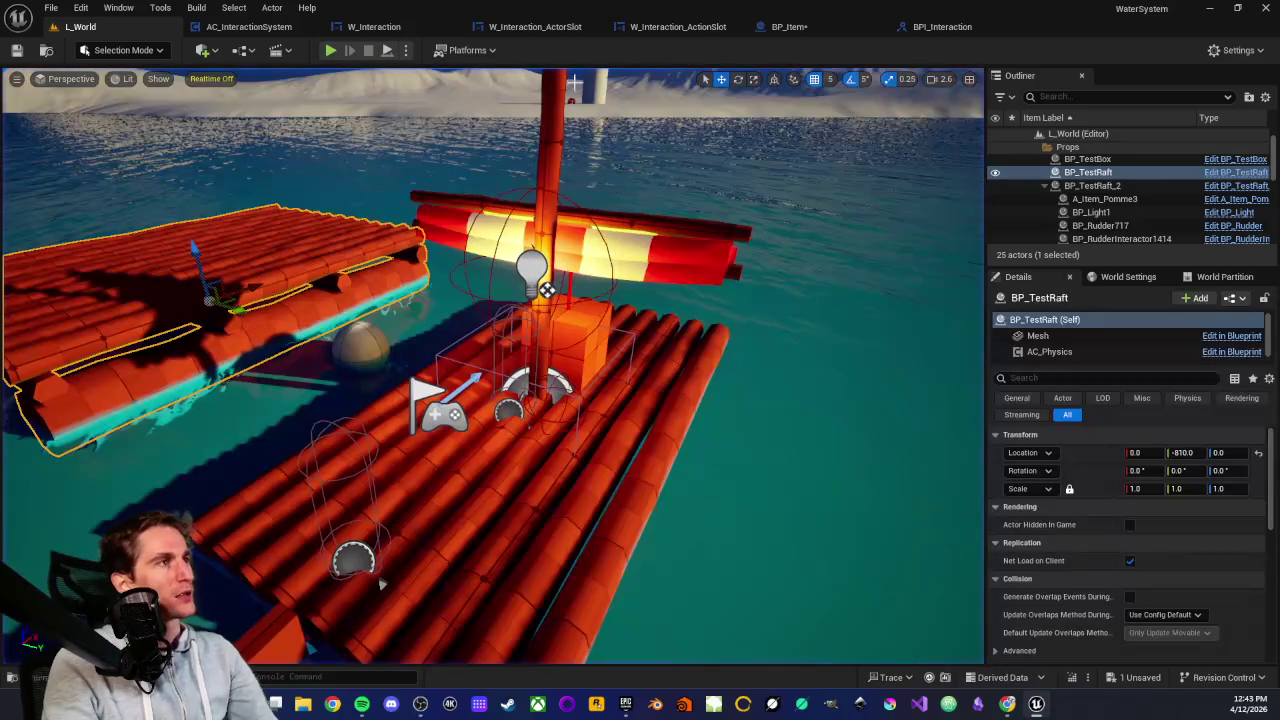
Return to BP_Item's event graph and locate the Selected Action Type getter beside Eat
left_click(830, 27)
mouse_move(394, 254)
left_mouse_down()
mouse_move(537, 367)
mouse_move(299, 315)
left_mouse_up()
scroll(793, 340, "down", 3)
left_click_drag(793, 340, 398, 340)
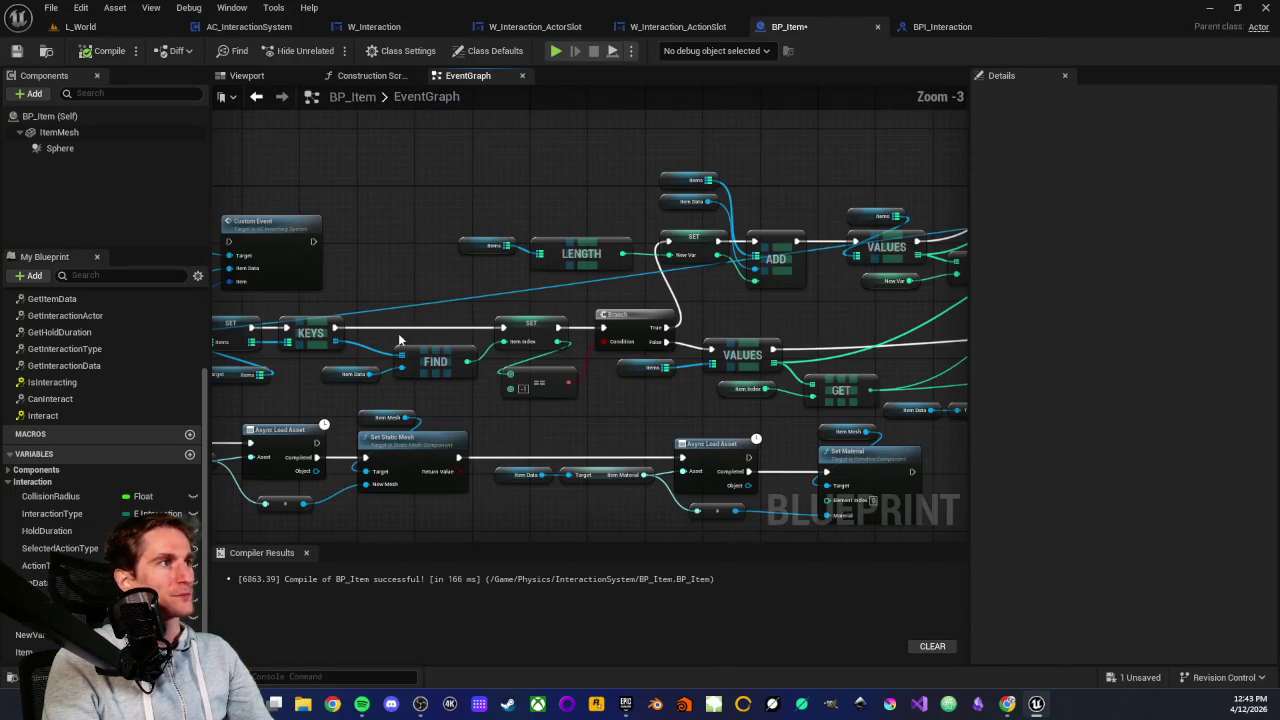
mouse_move(810, 349)
left_mouse_down()
mouse_move(529, 310)
mouse_move(360, 427)
left_mouse_up()
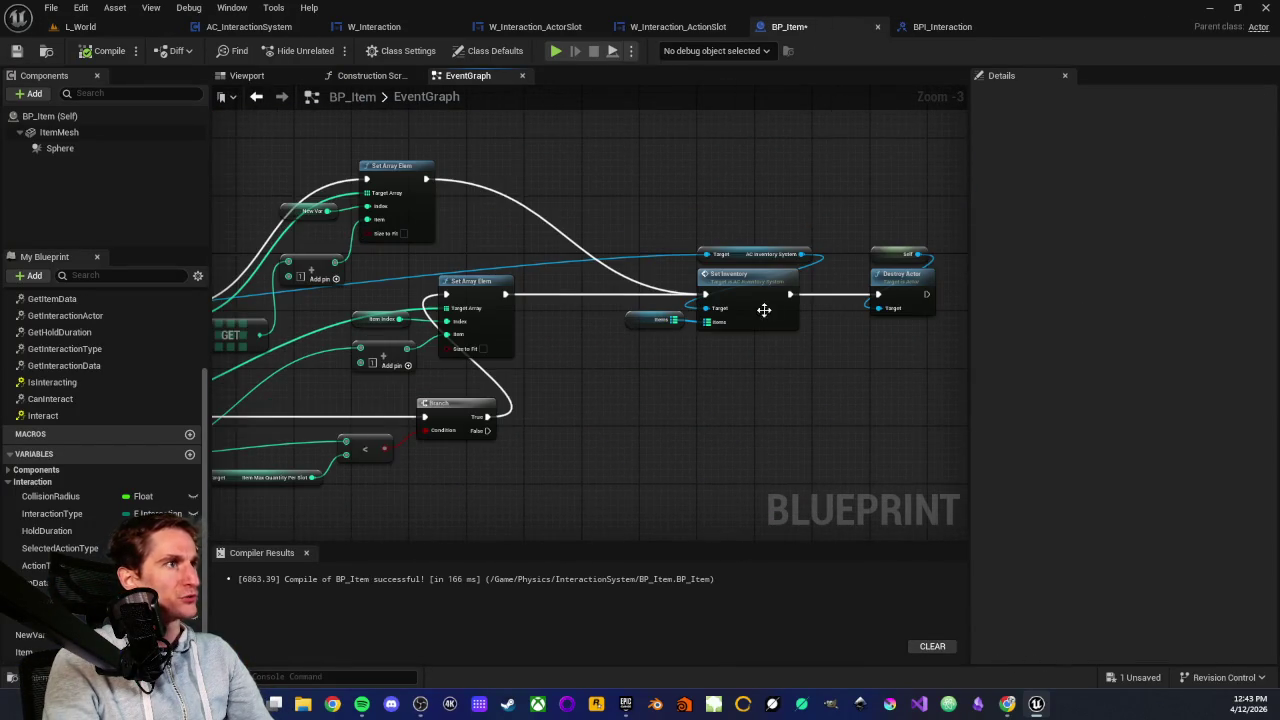
left_click_drag(764, 310, 598, 334)
left_click(640, 429)
scroll(549, 469, "down", 3)
scroll(549, 469, "up", 3)
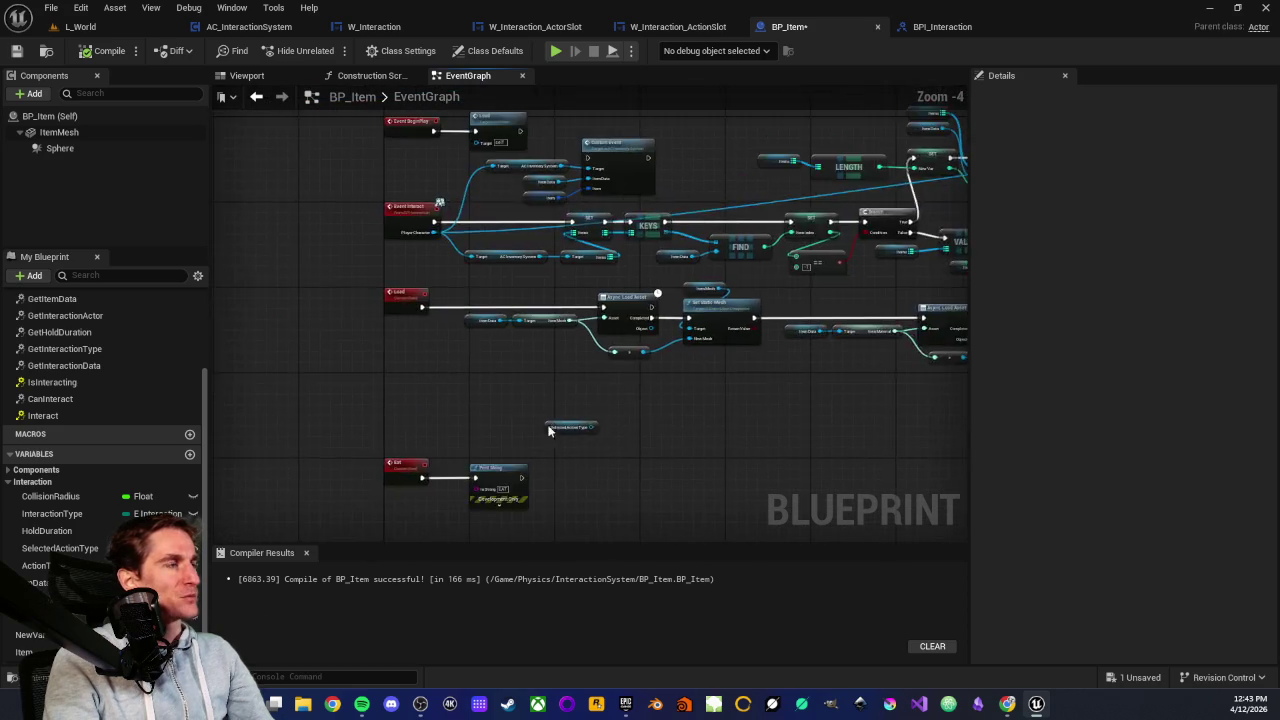
left_click_drag(522, 310, 742, 392)
scroll(616, 396, "up", 3)
left_click_drag(547, 295, 704, 363)
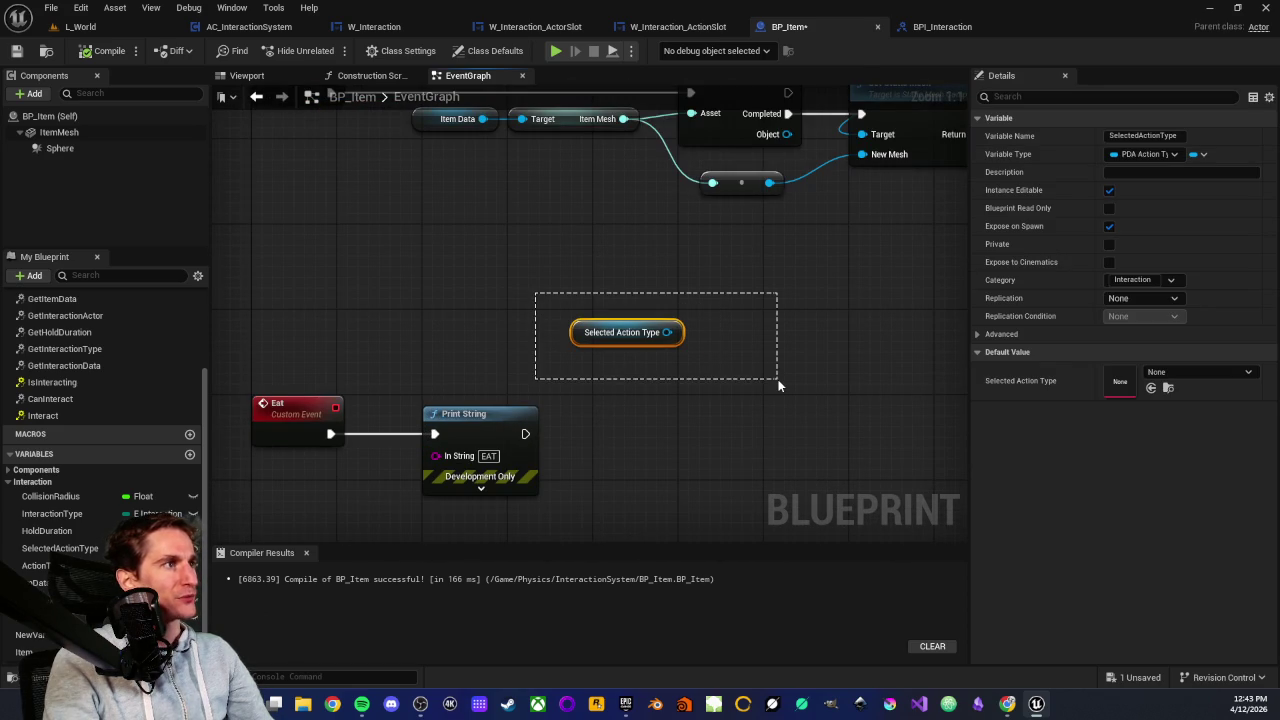
left_click(650, 371)
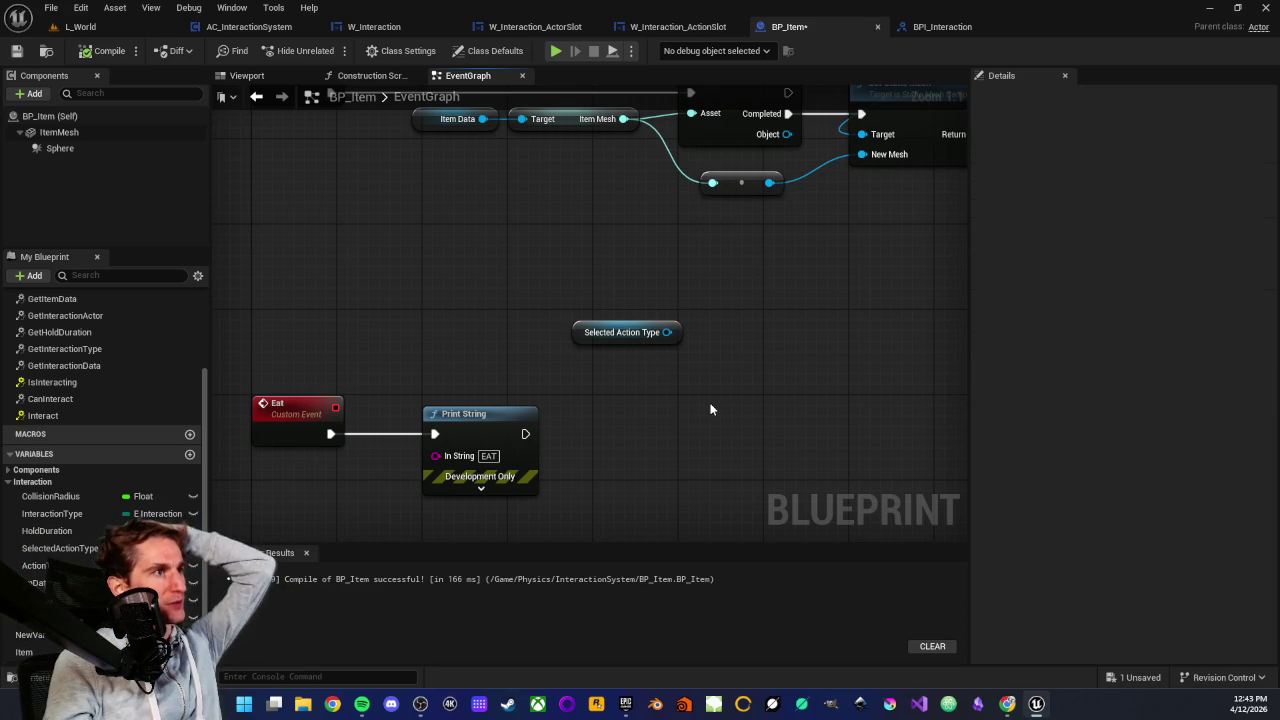
Add an Eat function call node to BP_Item's graph
right_click(711, 409)
type("eat")
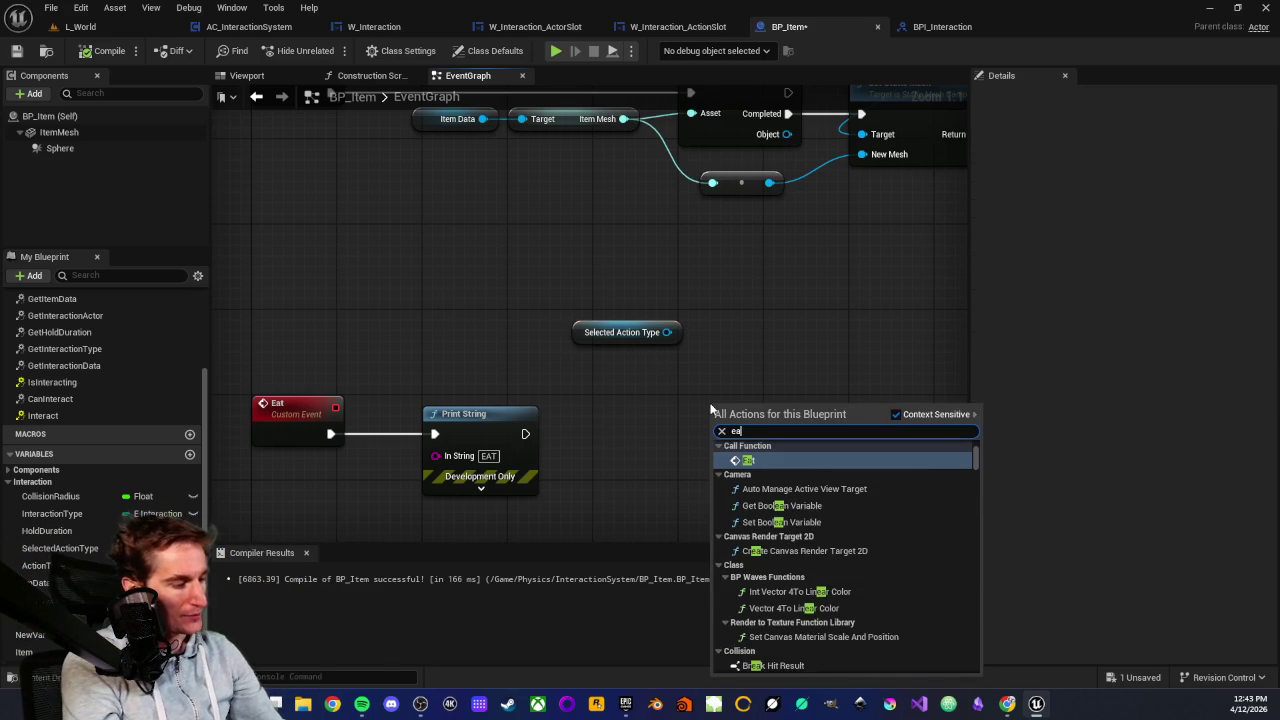
key("Return")
mouse_move(766, 414)
left_mouse_down()
mouse_move(796, 336)
mouse_move(787, 311)
mouse_move(799, 387)
left_mouse_up()
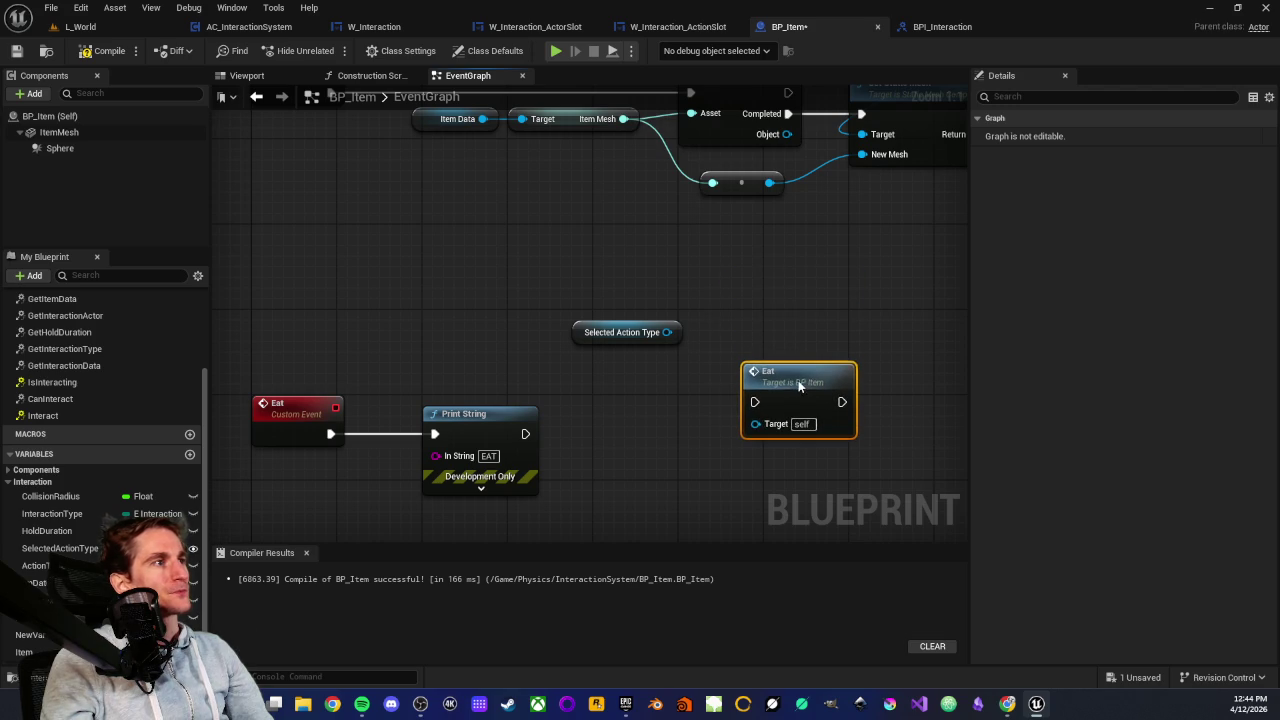
Add a PickUp custom event and wire it into the SET node instead of Event Interact
right_click(424, 244)
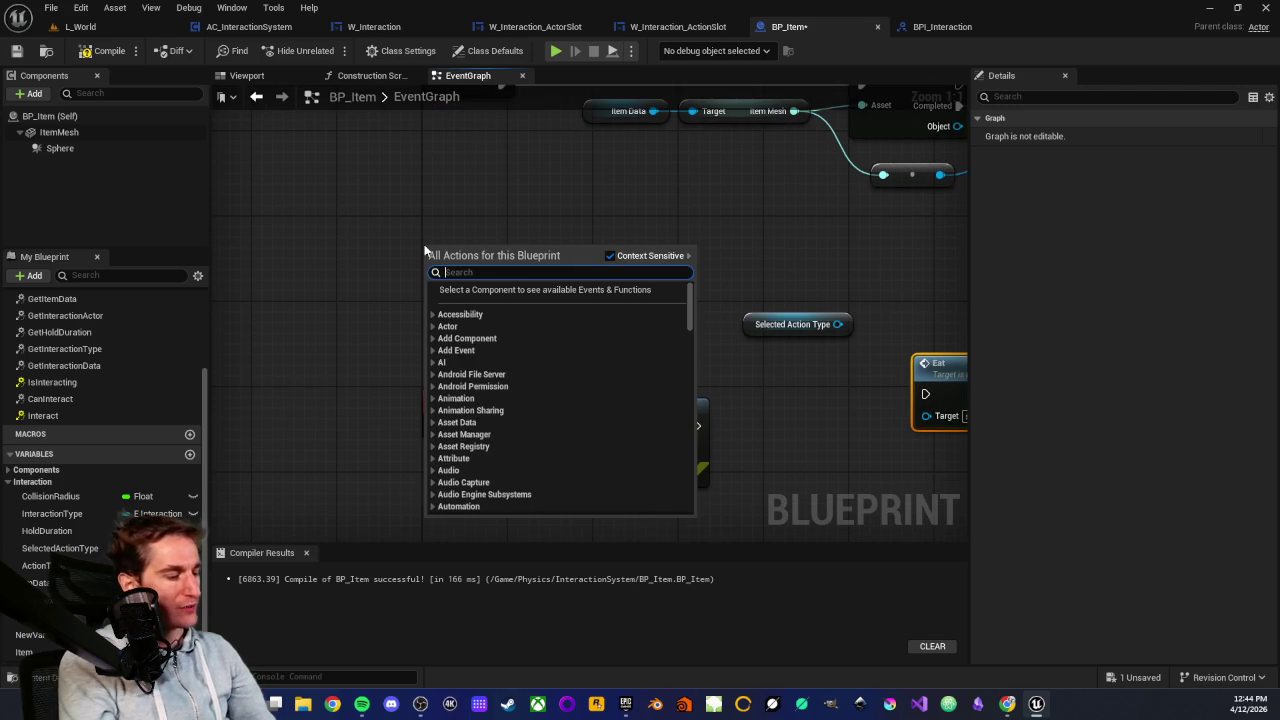
type("custom")
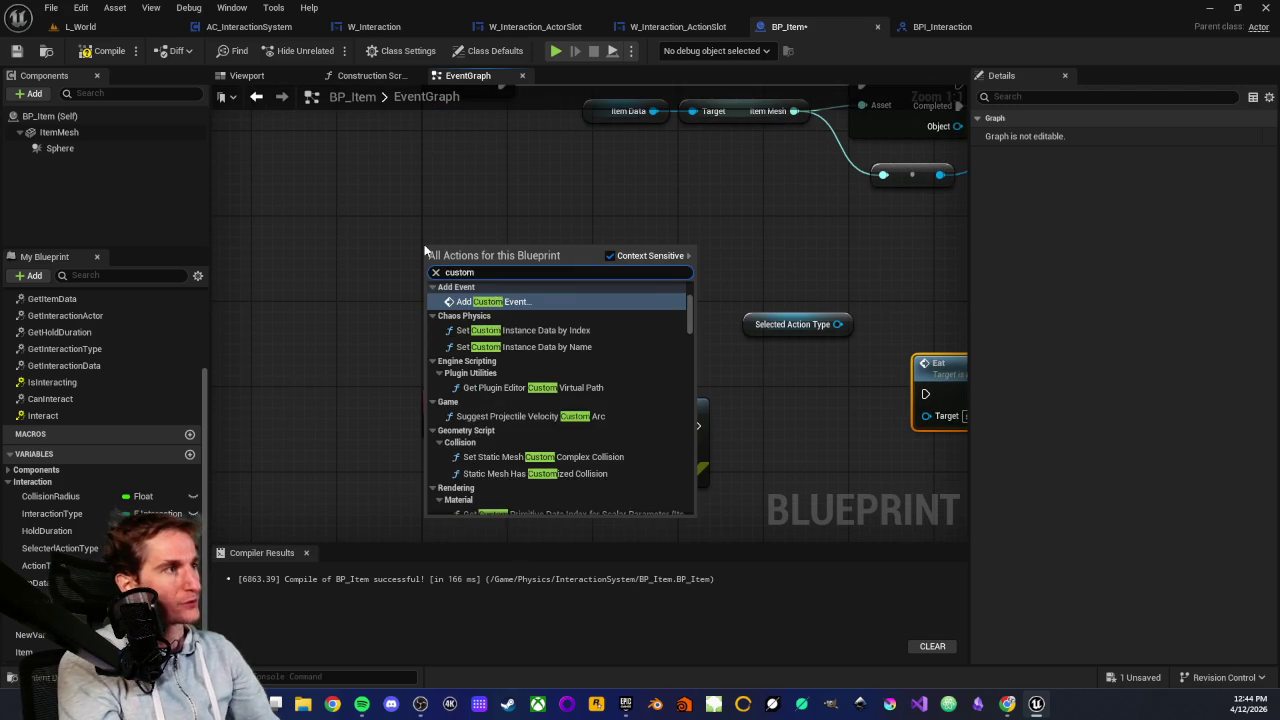
key("Return")
type("Pick")
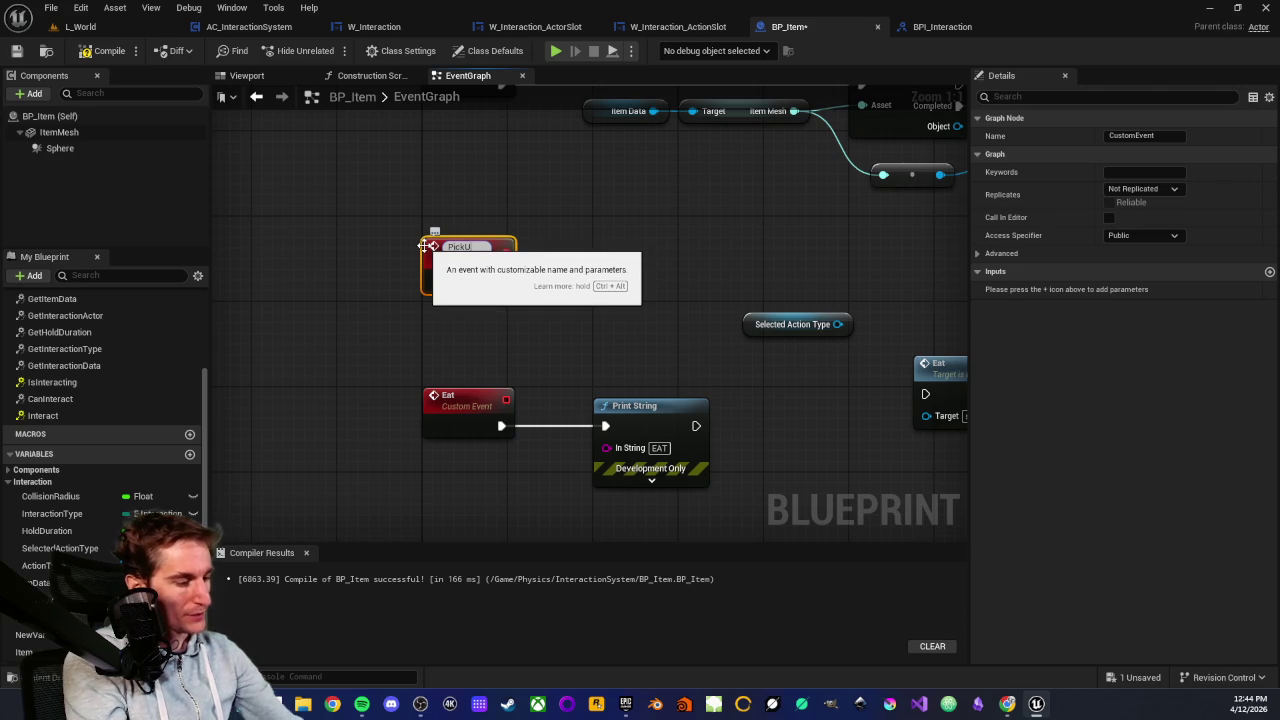
type("Up")
key("Return")
left_click(448, 199)
scroll(455, 280, "down", 2)
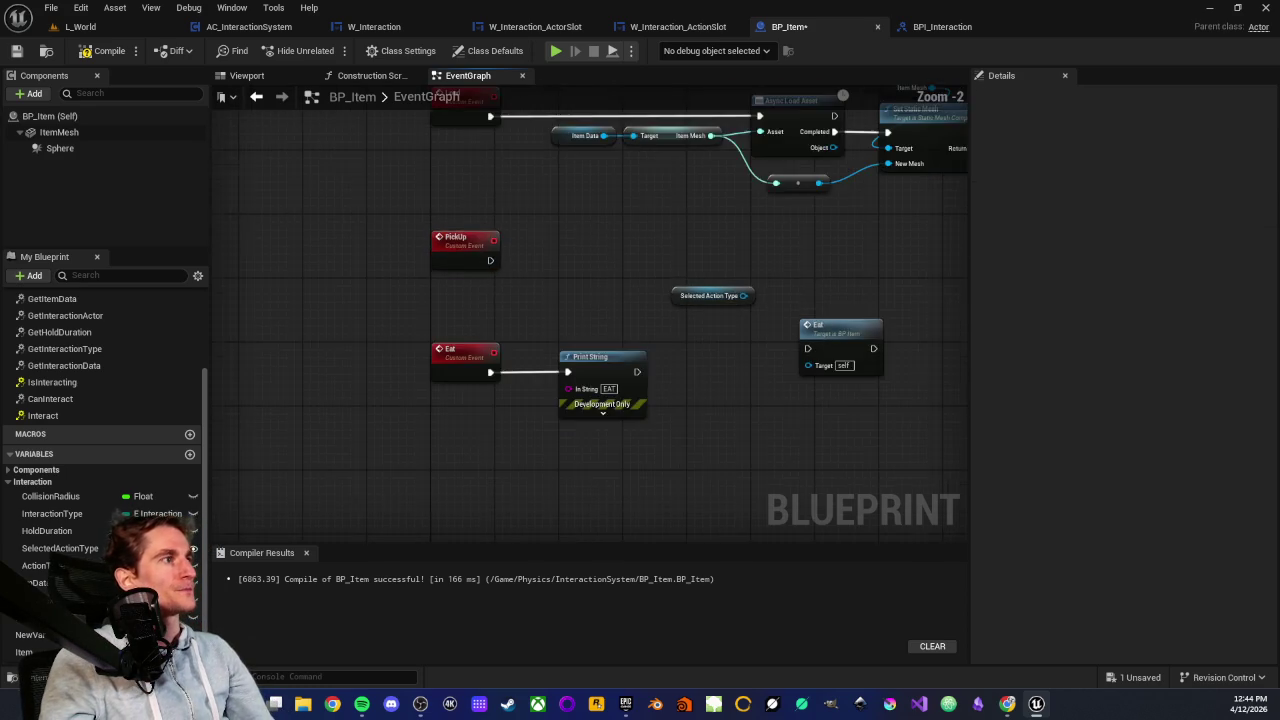
left_click_drag(486, 432, 709, 160)
left_click(501, 159, "alt")
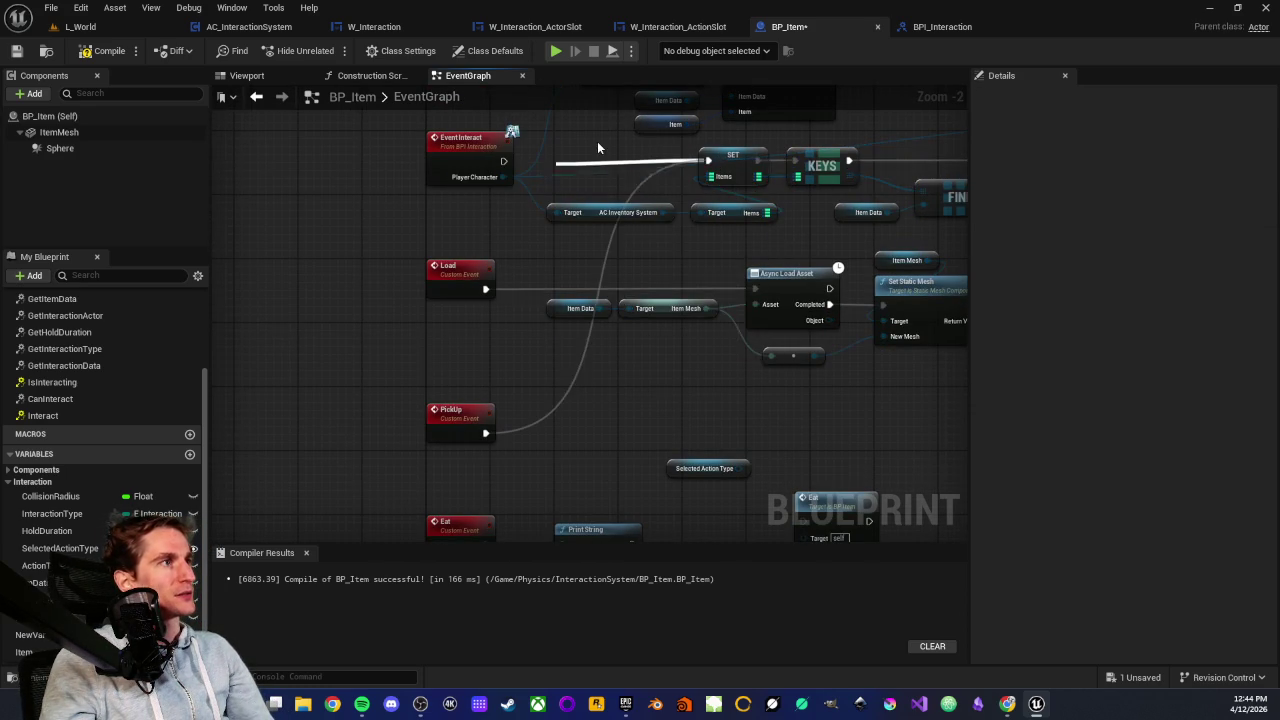
Compile BP_Item with PickUp now driving the SET node
left_click(95, 57)
scroll(358, 372, "down", 2)
scroll(389, 257, "up", 2)
Play-test the Pick up/Eat menu in L_World, then bring up the BPI_Interaction interface
left_click(86, 30)
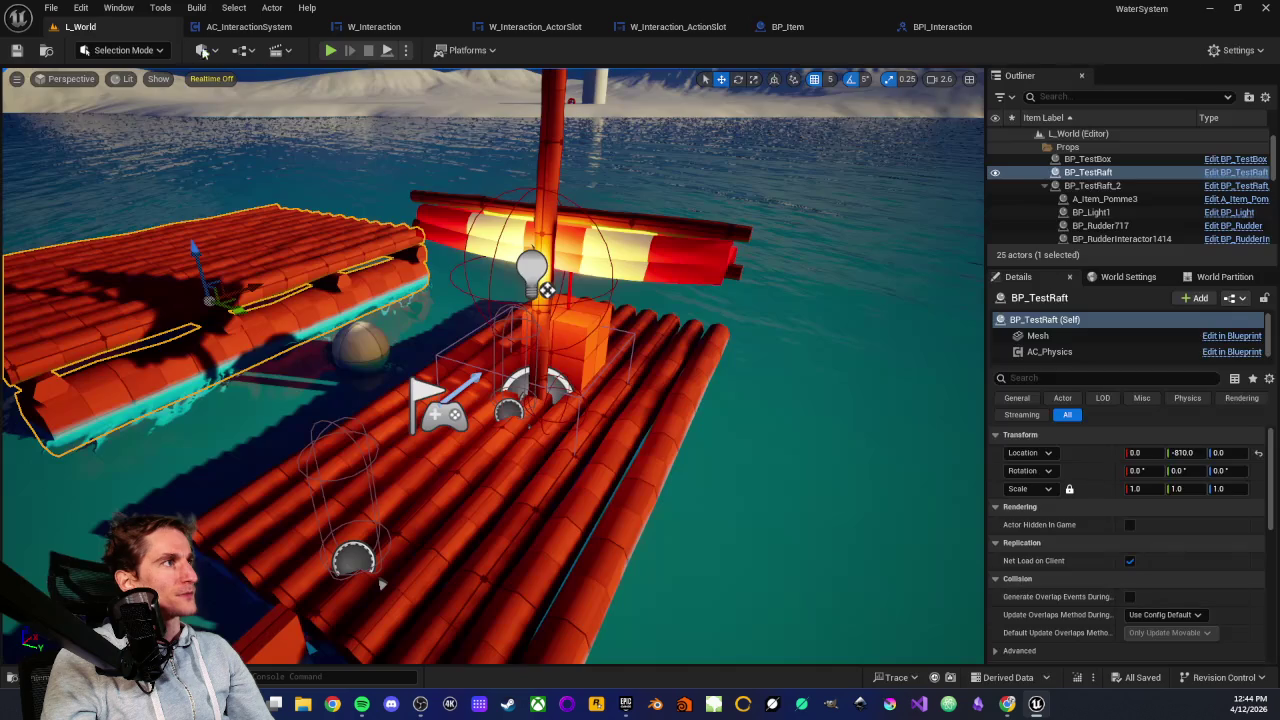
left_click(330, 51)
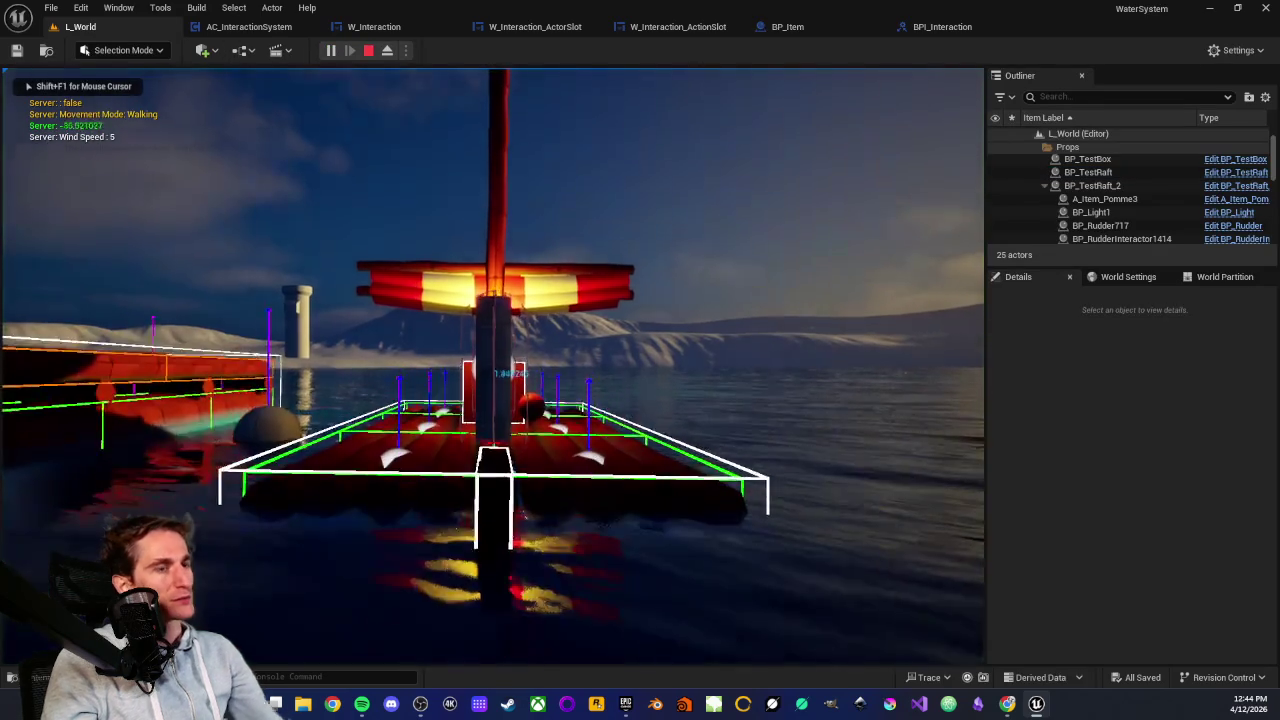
key("w")
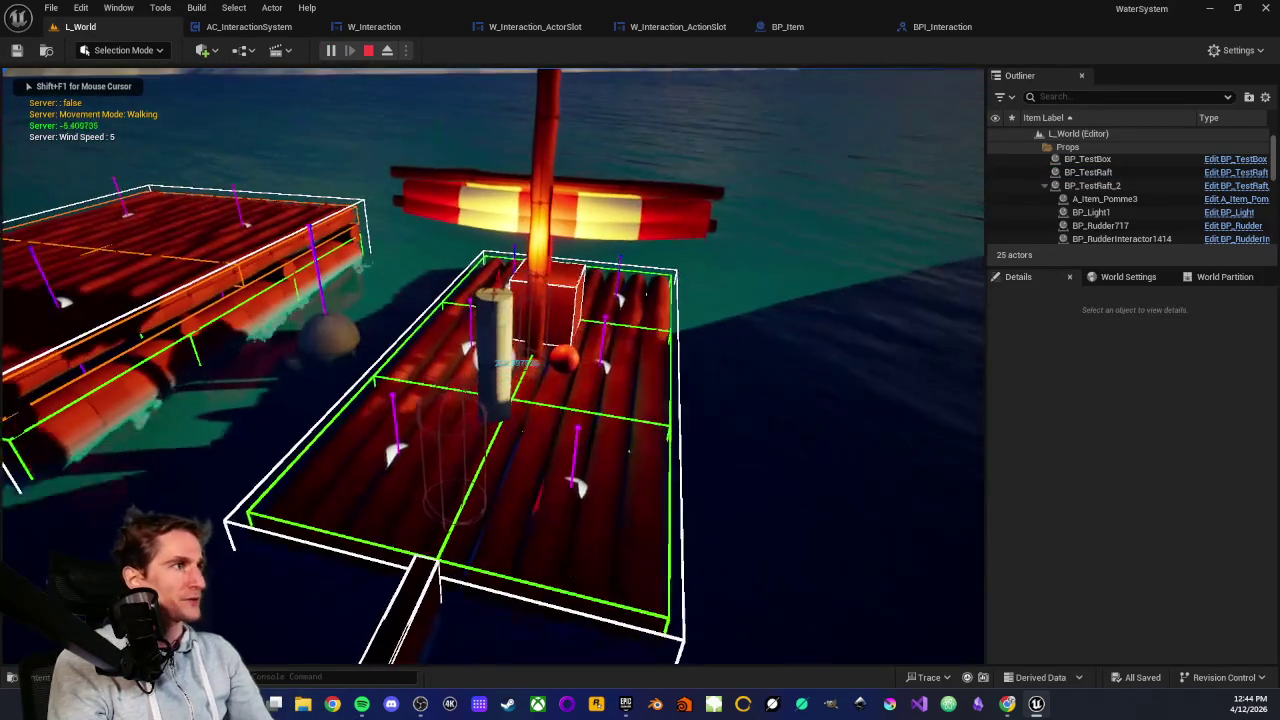
scroll(492, 366, "down", 2)
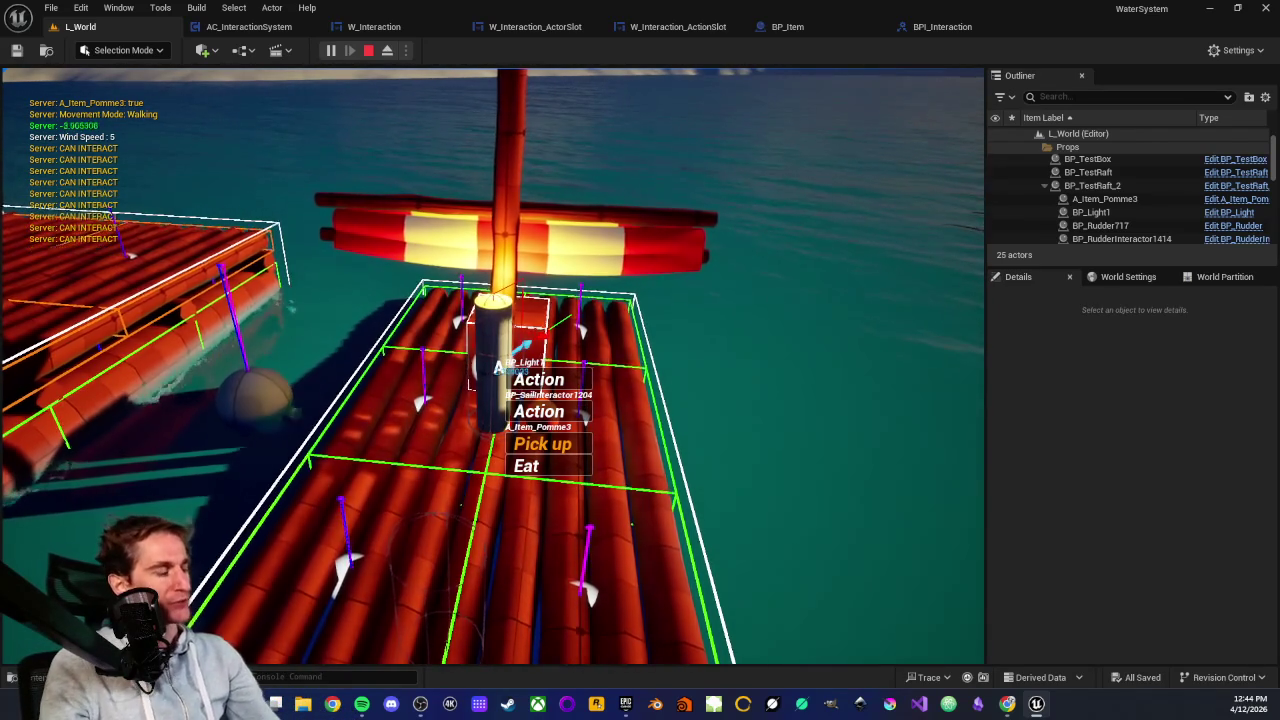
key("Escape")
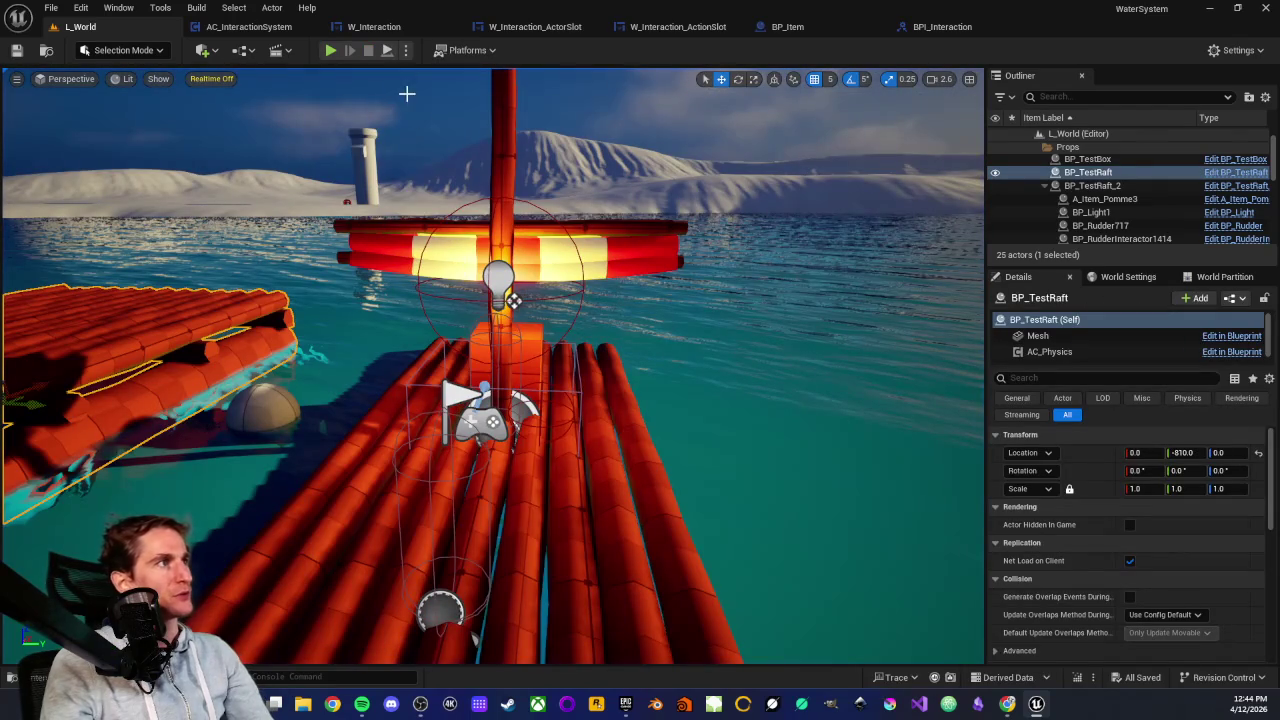
left_click(942, 26)
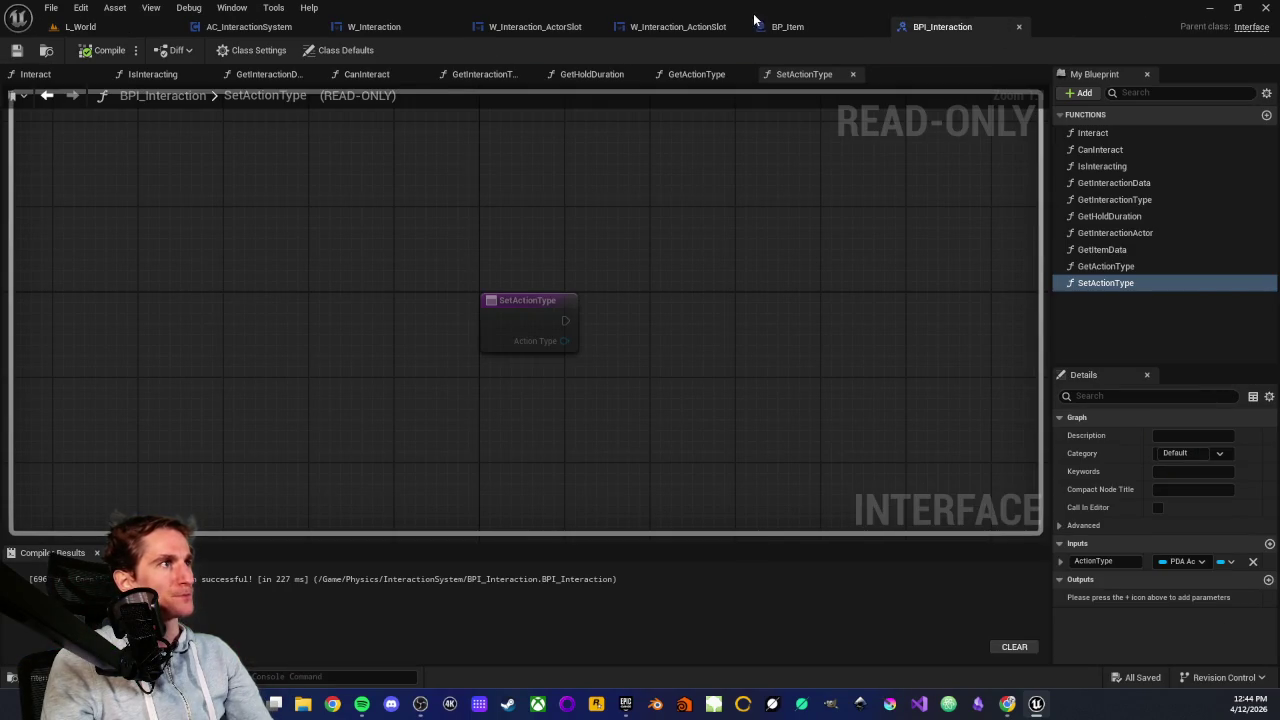
Back in BP_Item's graph, place a Selected Action Type getter and a Pick Up call node
left_click(785, 26)
mouse_move(499, 287)
left_mouse_down()
mouse_move(535, 283)
mouse_move(510, 270)
left_mouse_up()
key("Escape")
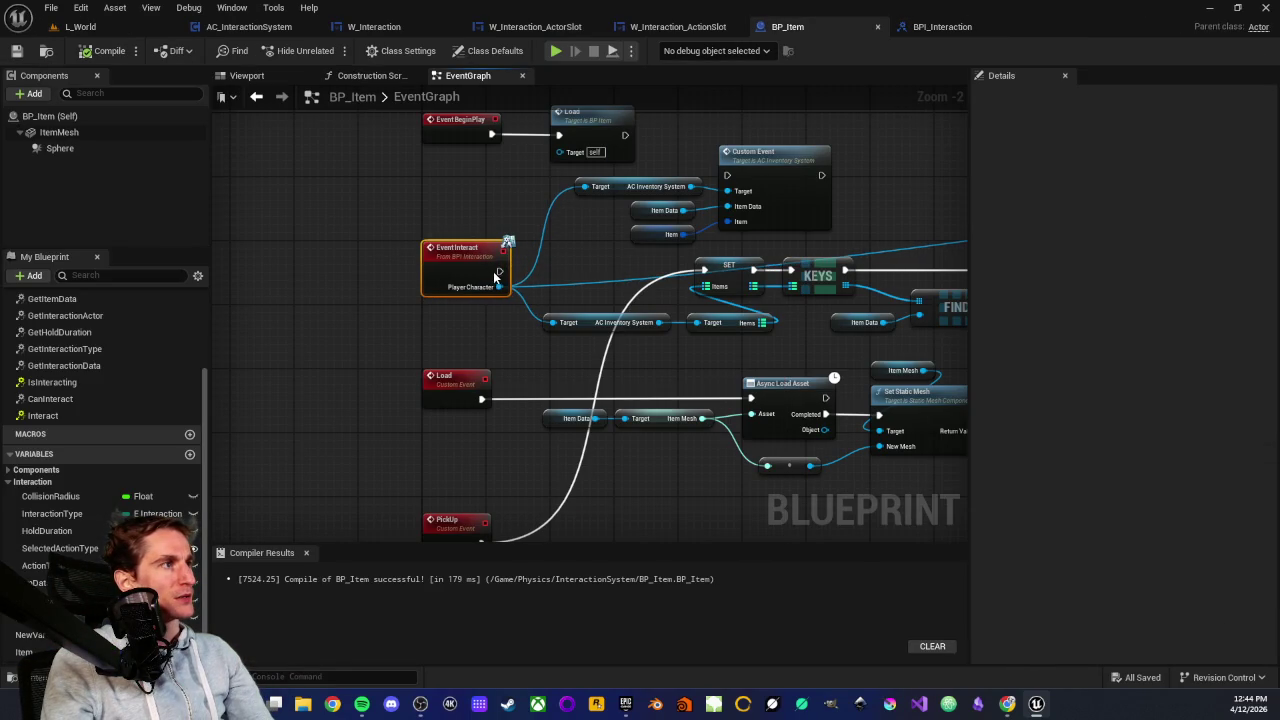
left_click_drag(60, 548, 540, 380)
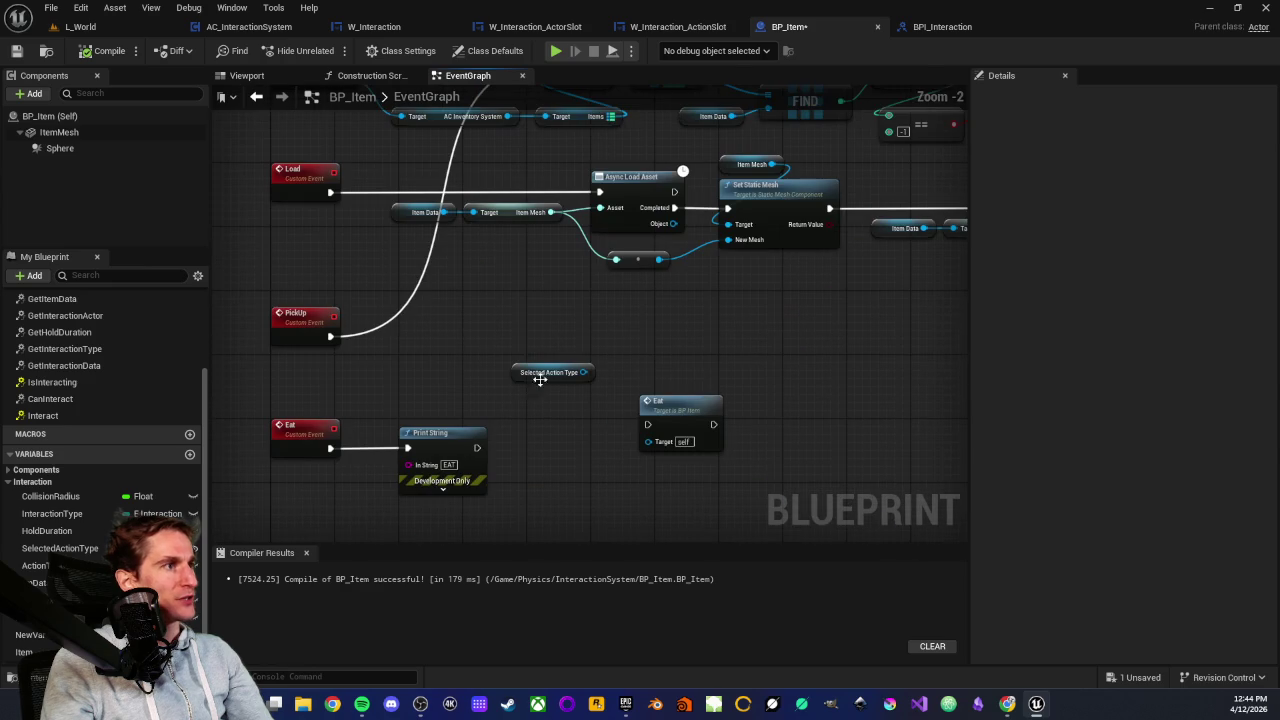
right_click(648, 360)
type("p")
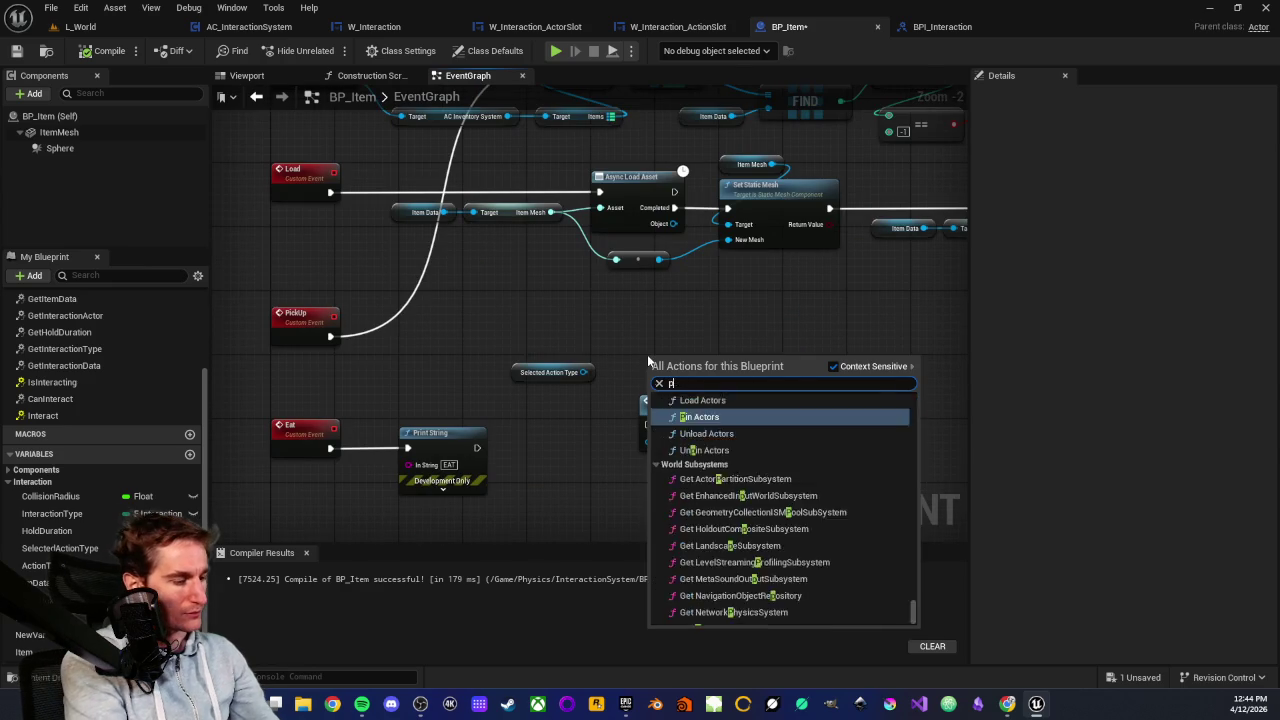
type("ickup")
key("Return")
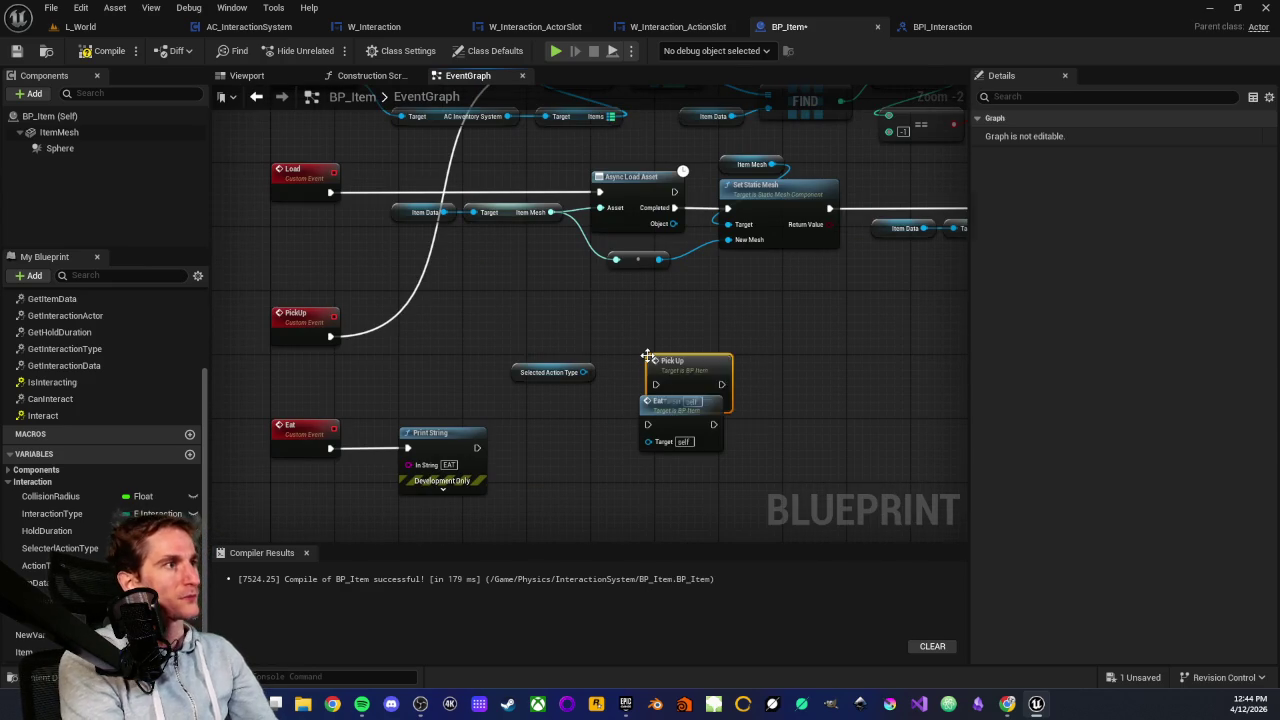
Add Get Action ID fed by Selected Action Type, and arrange the Pick Up and Eat nodes beside it
left_click_drag(648, 357, 643, 329)
left_click(609, 318)
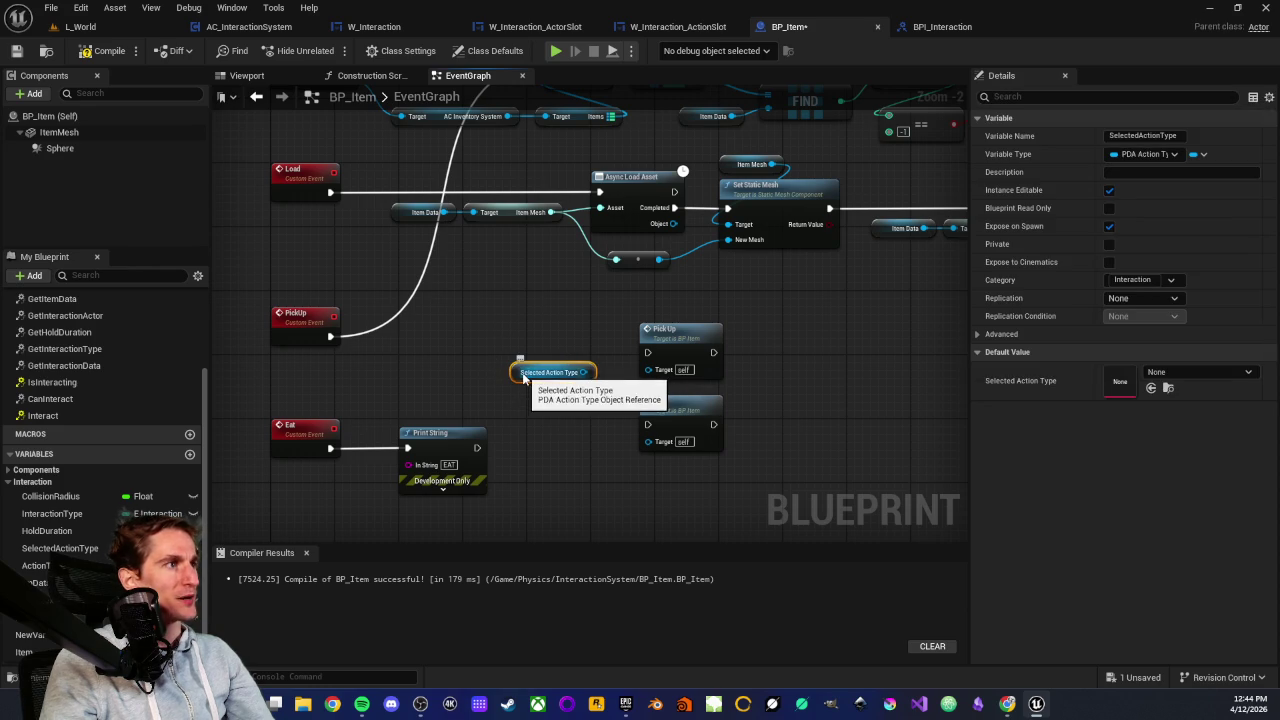
mouse_move(511, 377)
left_mouse_down()
mouse_move(384, 391)
mouse_move(496, 394)
left_mouse_up()
scroll(384, 391, "up", 2)
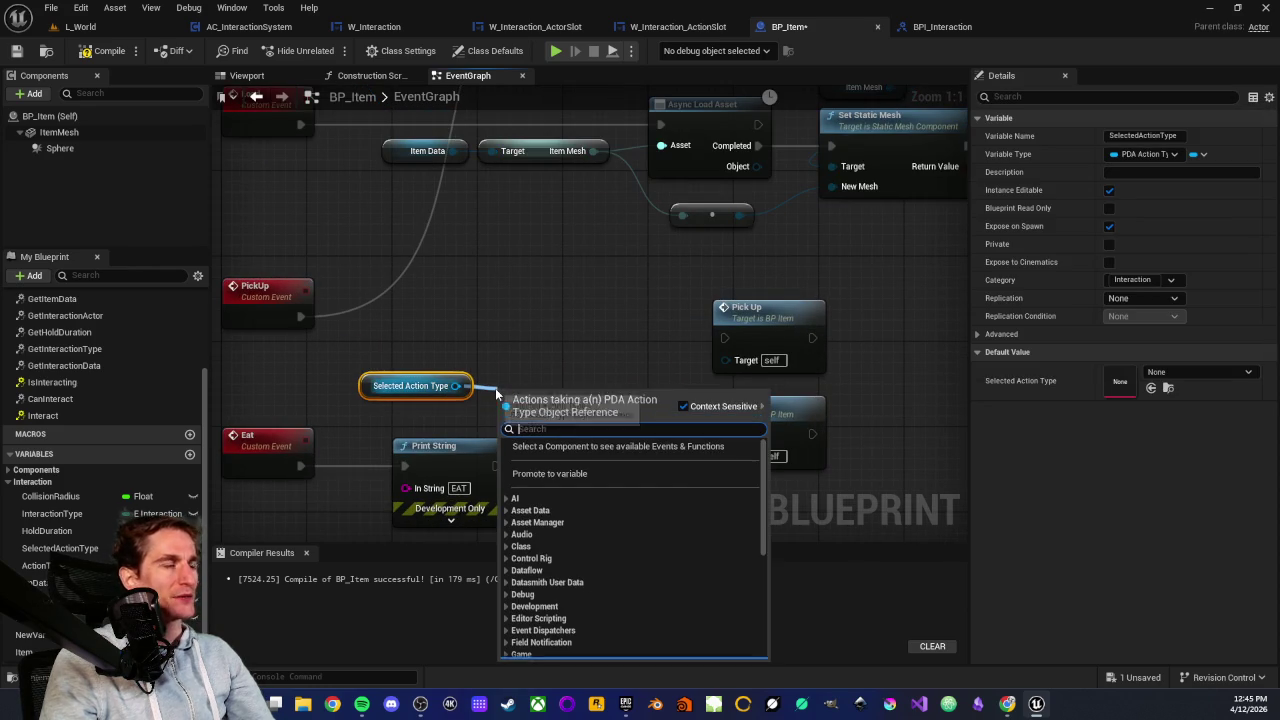
type("get")
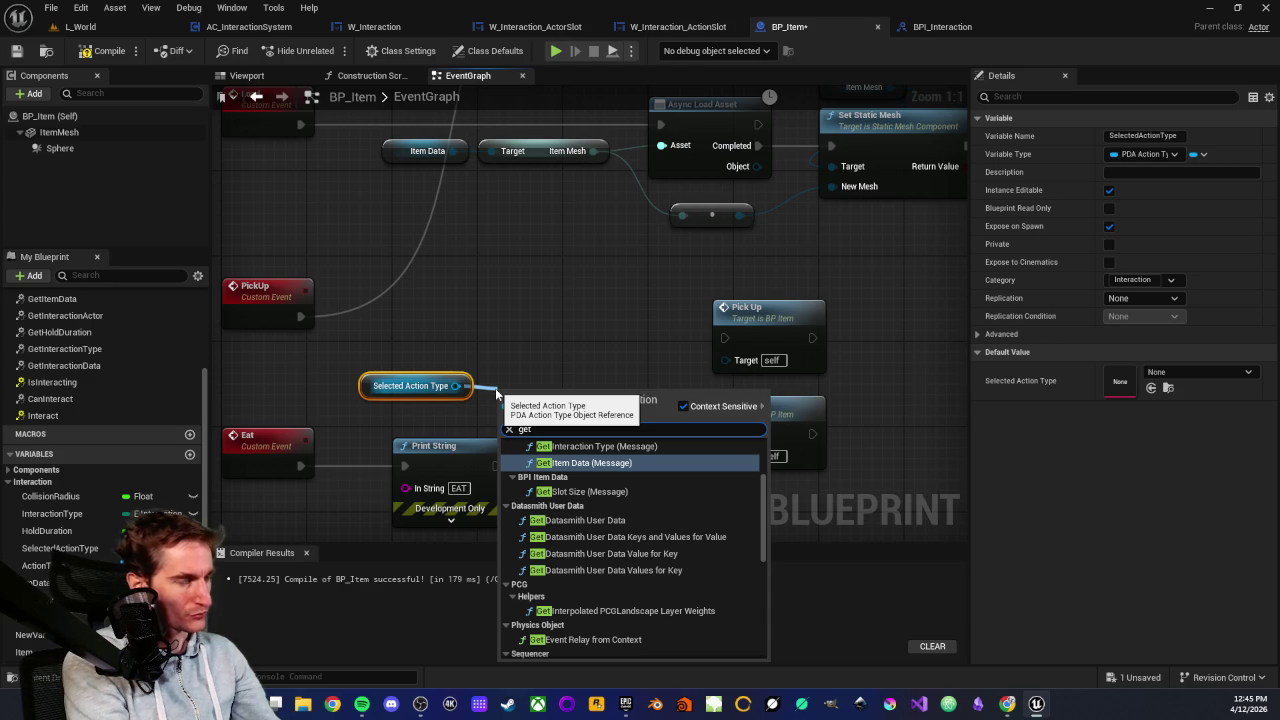
type(" action")
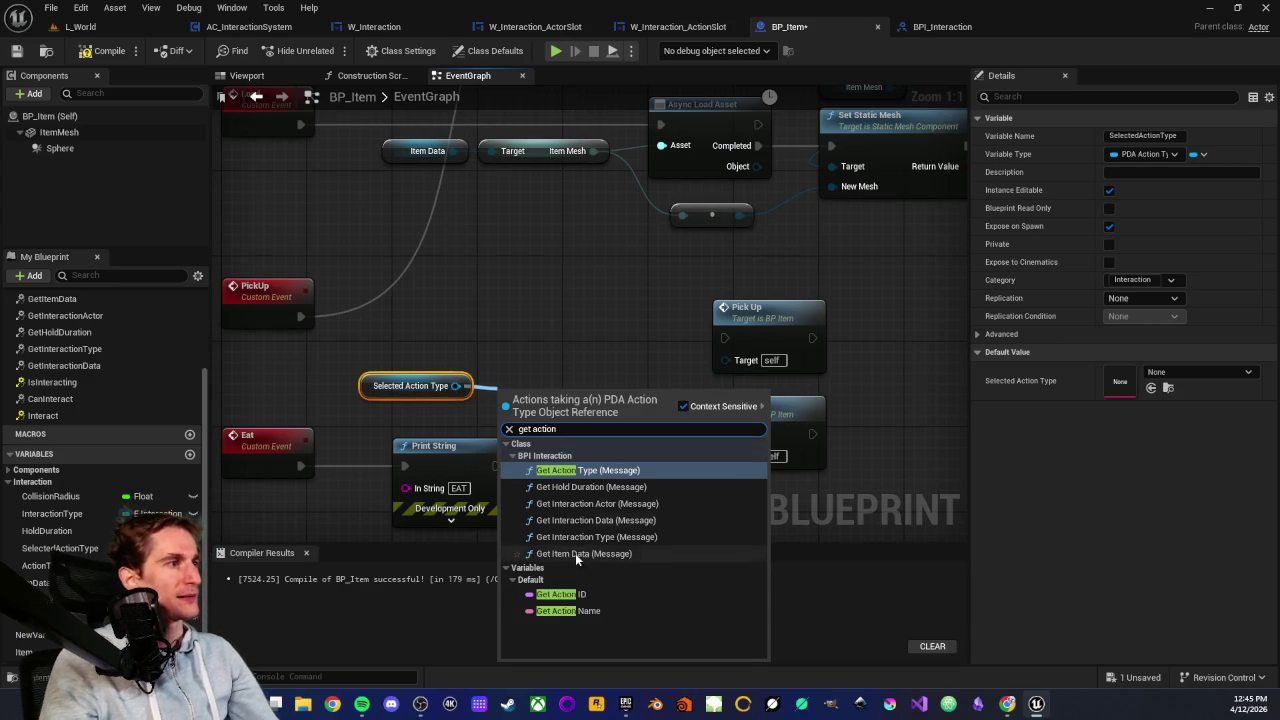
left_click(560, 596)
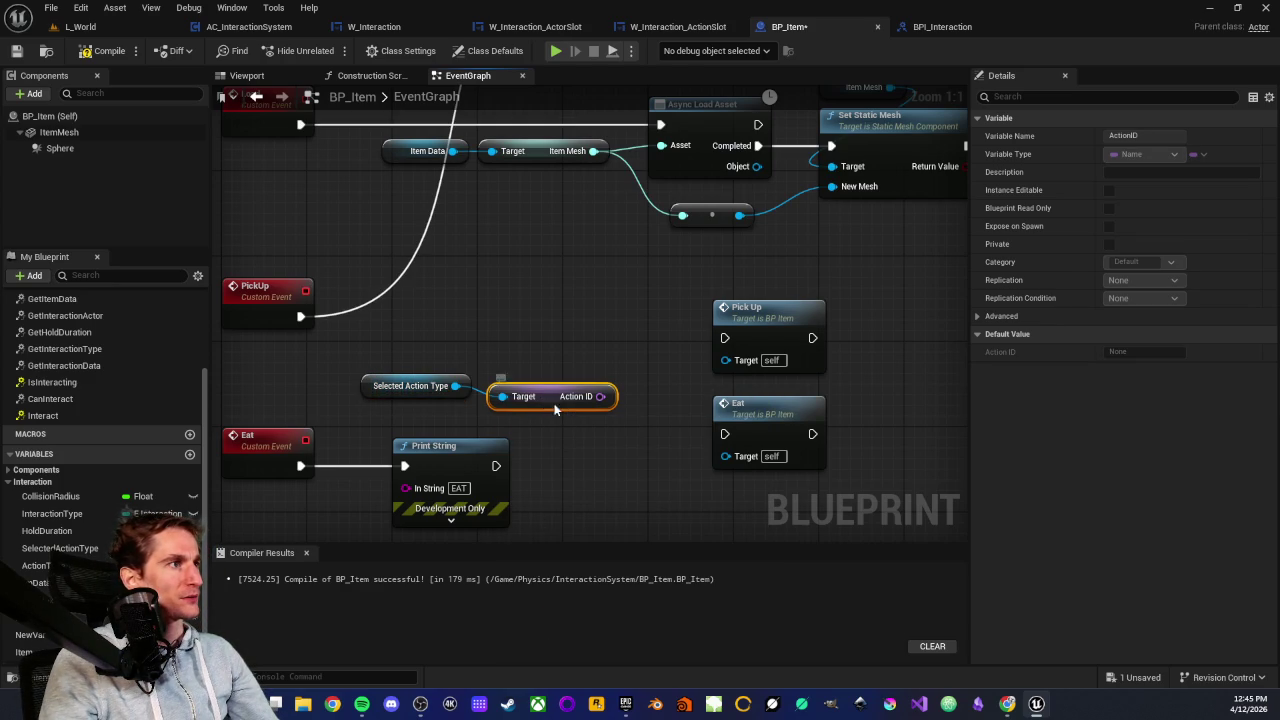
mouse_move(582, 312)
left_mouse_down()
mouse_move(617, 383)
mouse_move(779, 405)
left_mouse_up()
left_click(612, 393)
left_click_drag(497, 357, 578, 371)
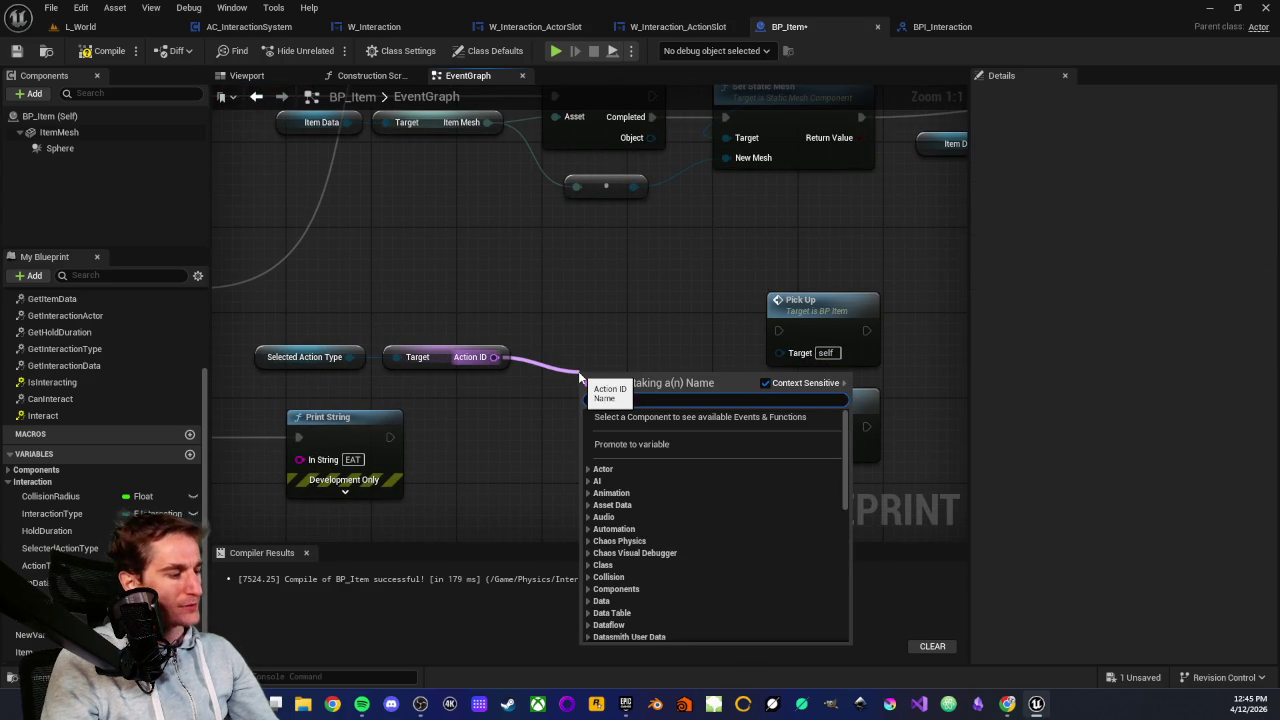
Add a Switch on Name node after Get Action ID and break its Selection link so it reads None
type("sw")
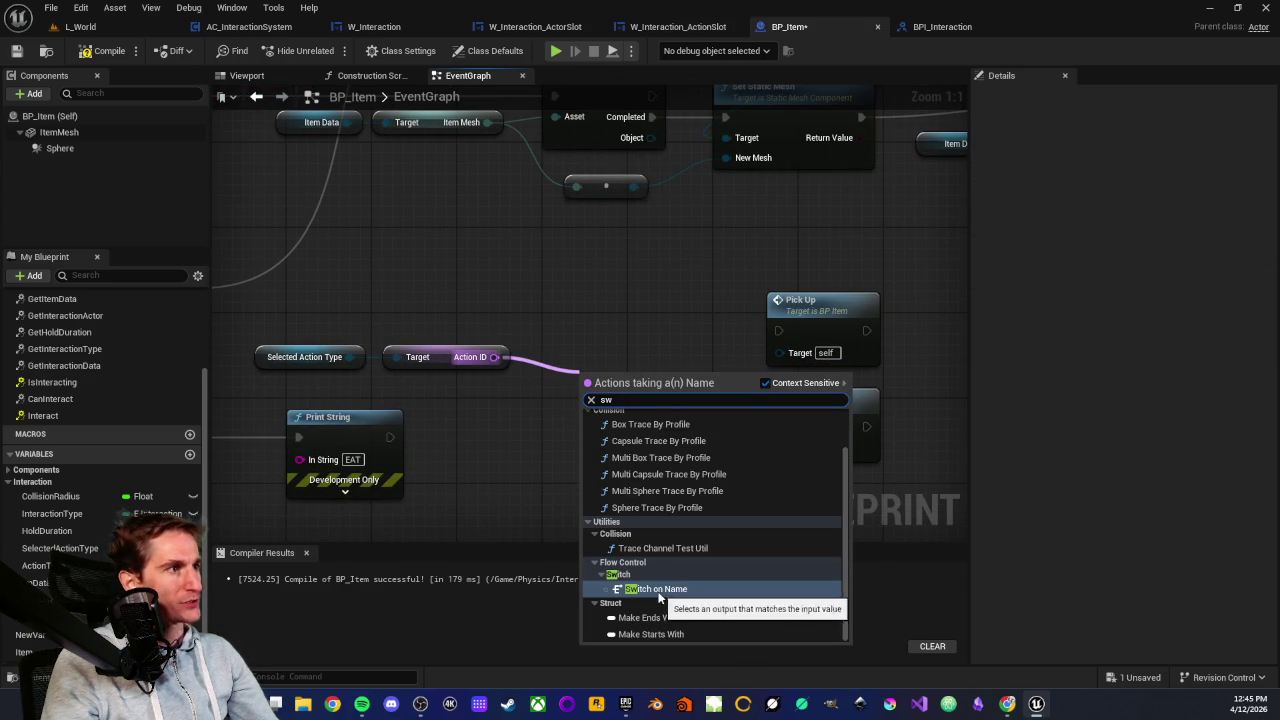
left_click(652, 588)
left_click_drag(622, 396, 615, 317)
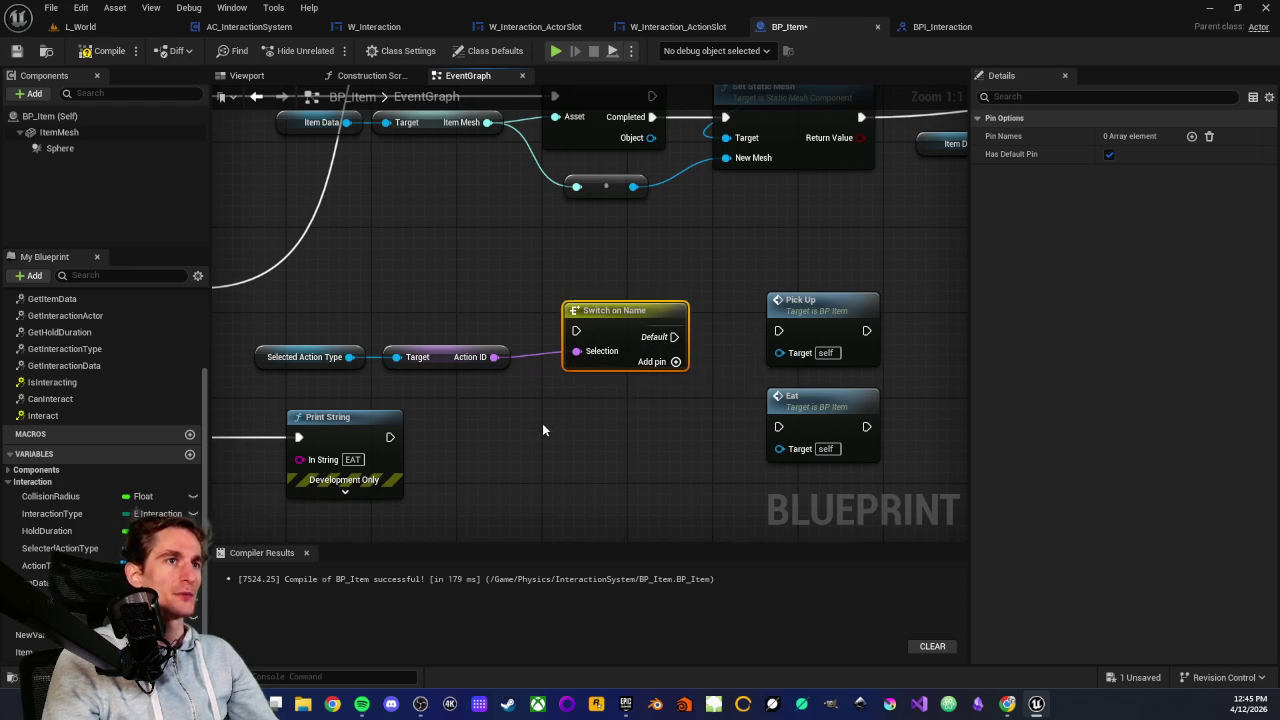
left_click_drag(555, 428, 627, 408)
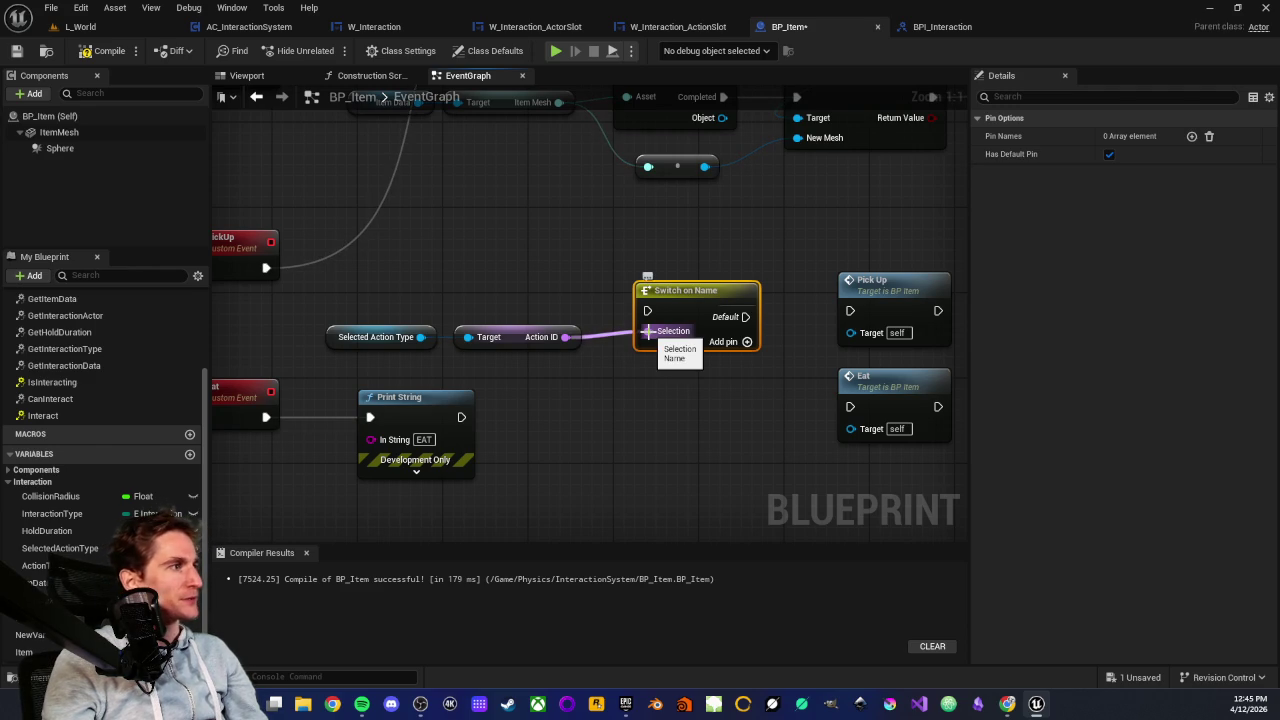
left_click(648, 331, "alt")
left_click(588, 393)
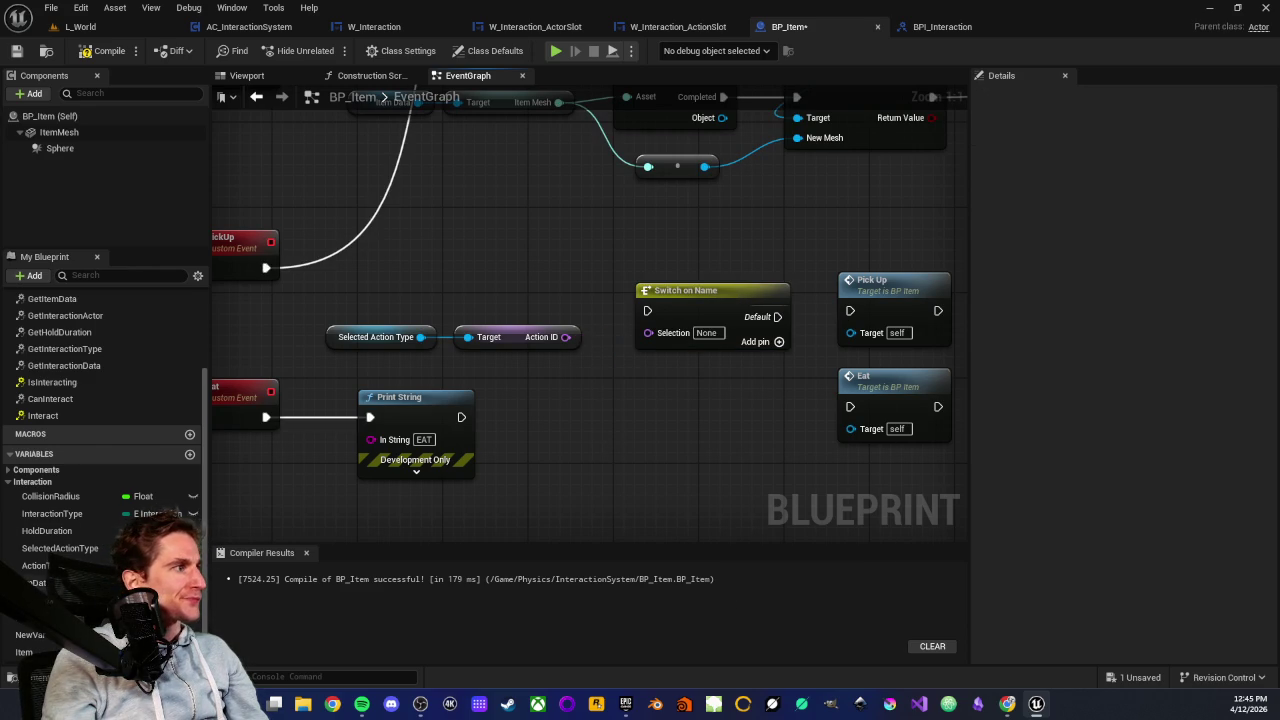
scroll(82, 518, "up", 2)
scroll(80, 505, "down", 2)
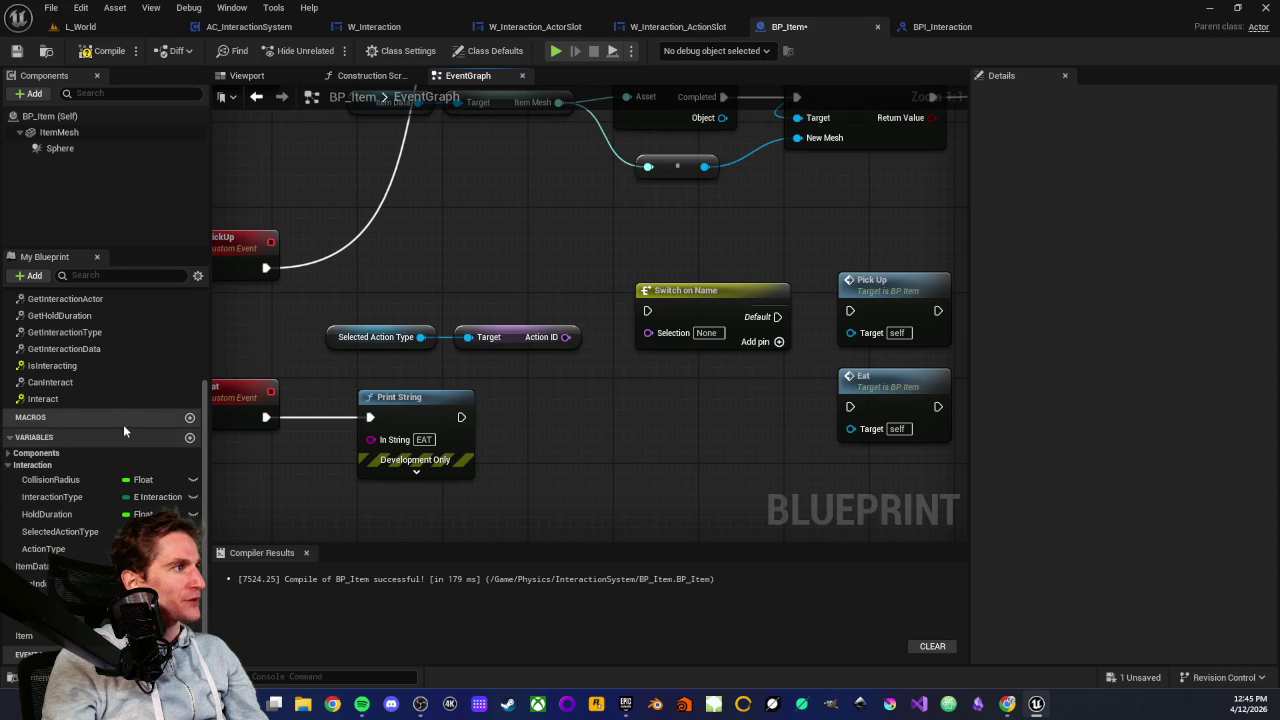
Create a Names variable of type Name as an array, and compile the blueprint
left_click(189, 421)
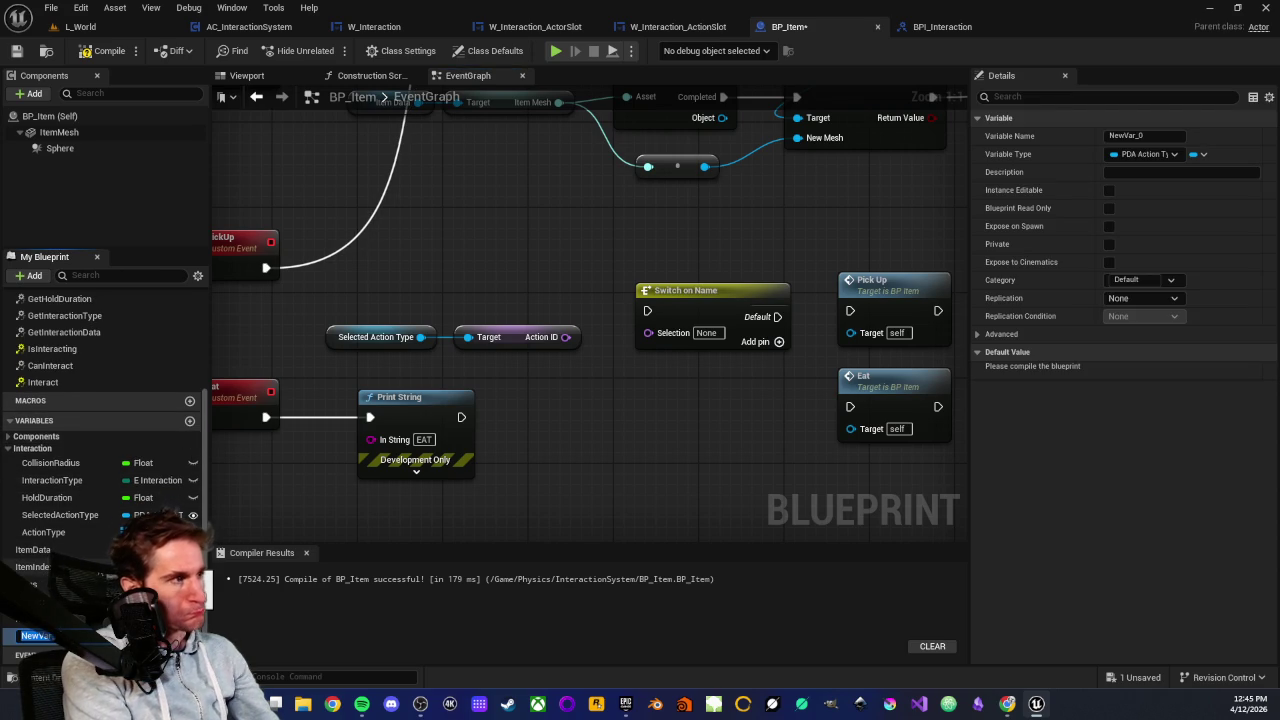
type("Names")
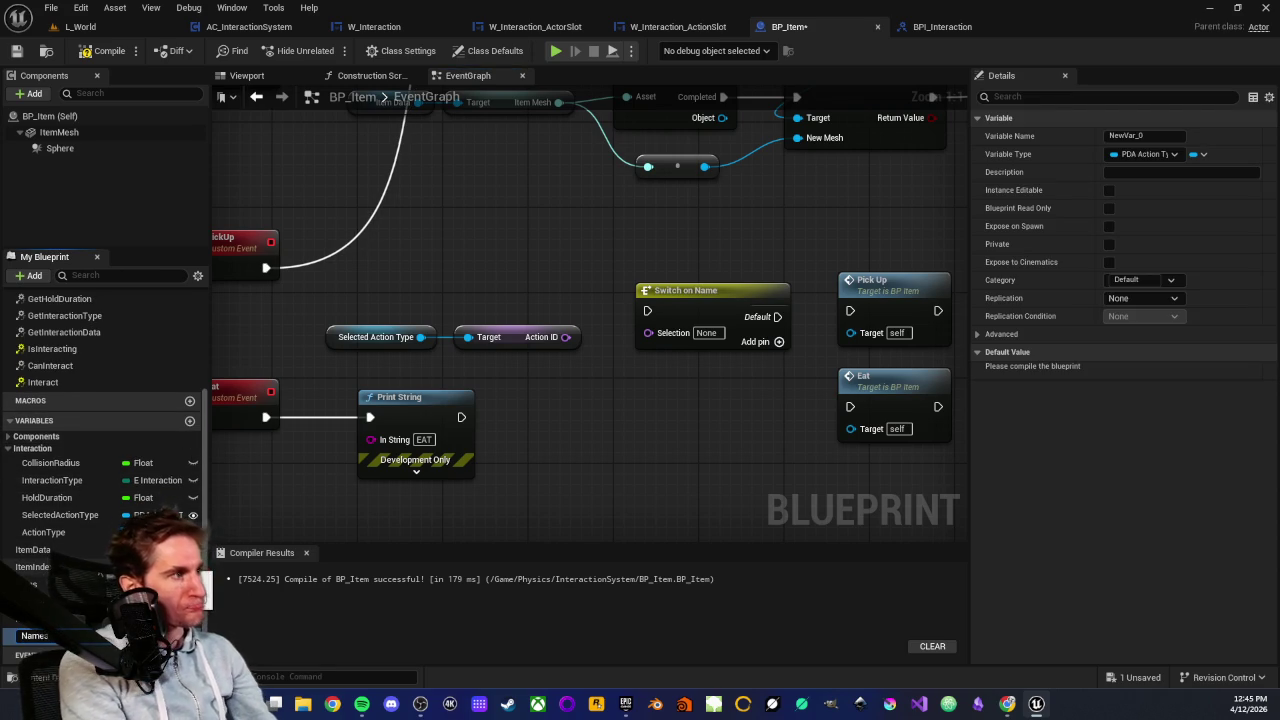
key("Return")
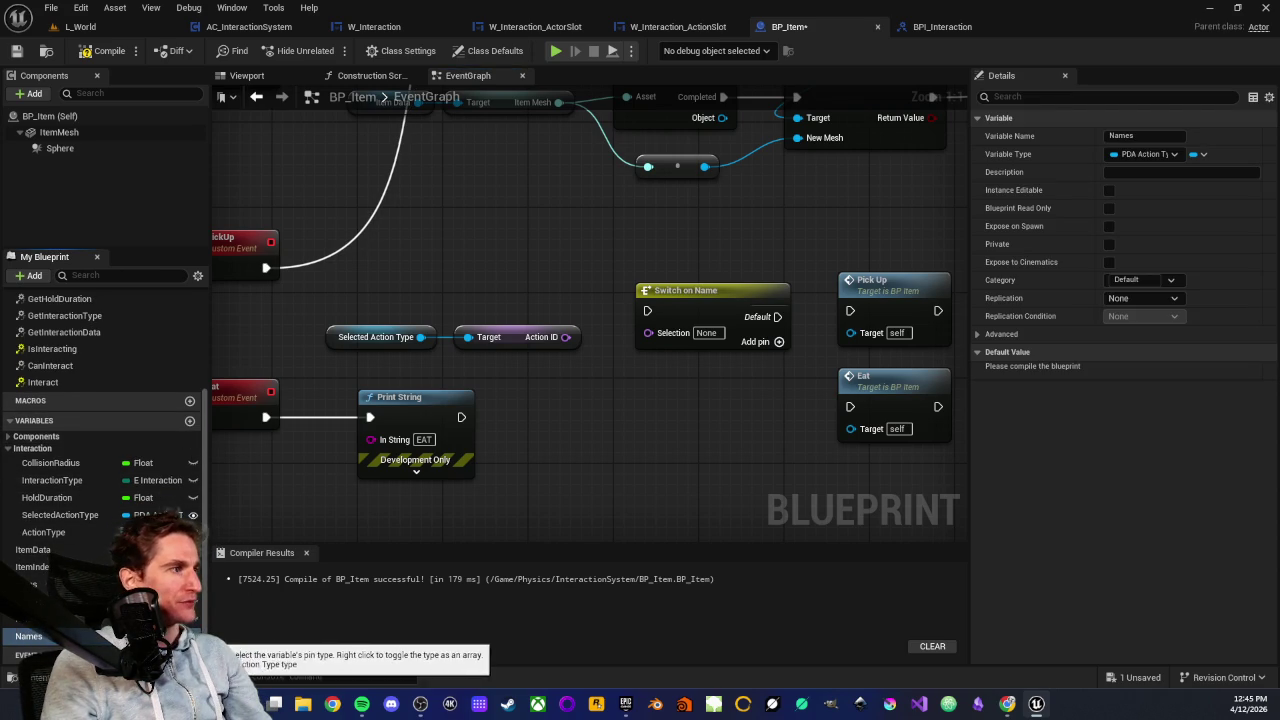
left_click(140, 636)
key("Escape")
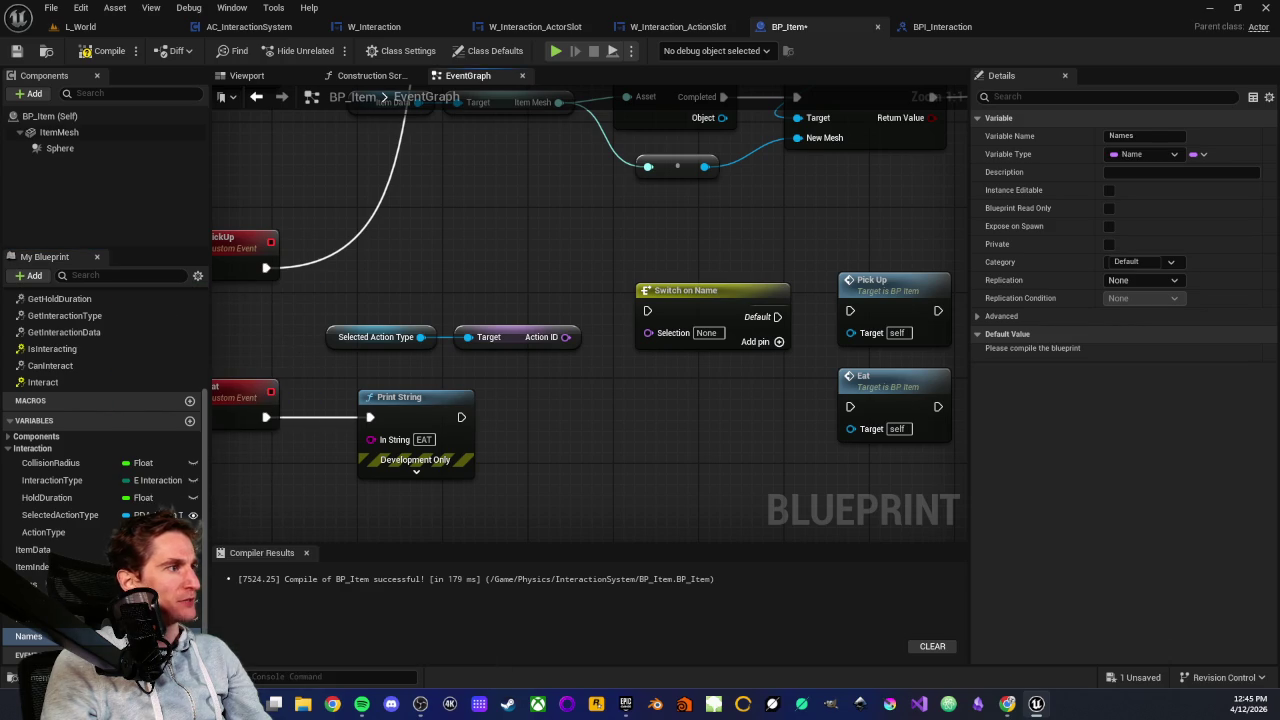
left_click(1197, 154)
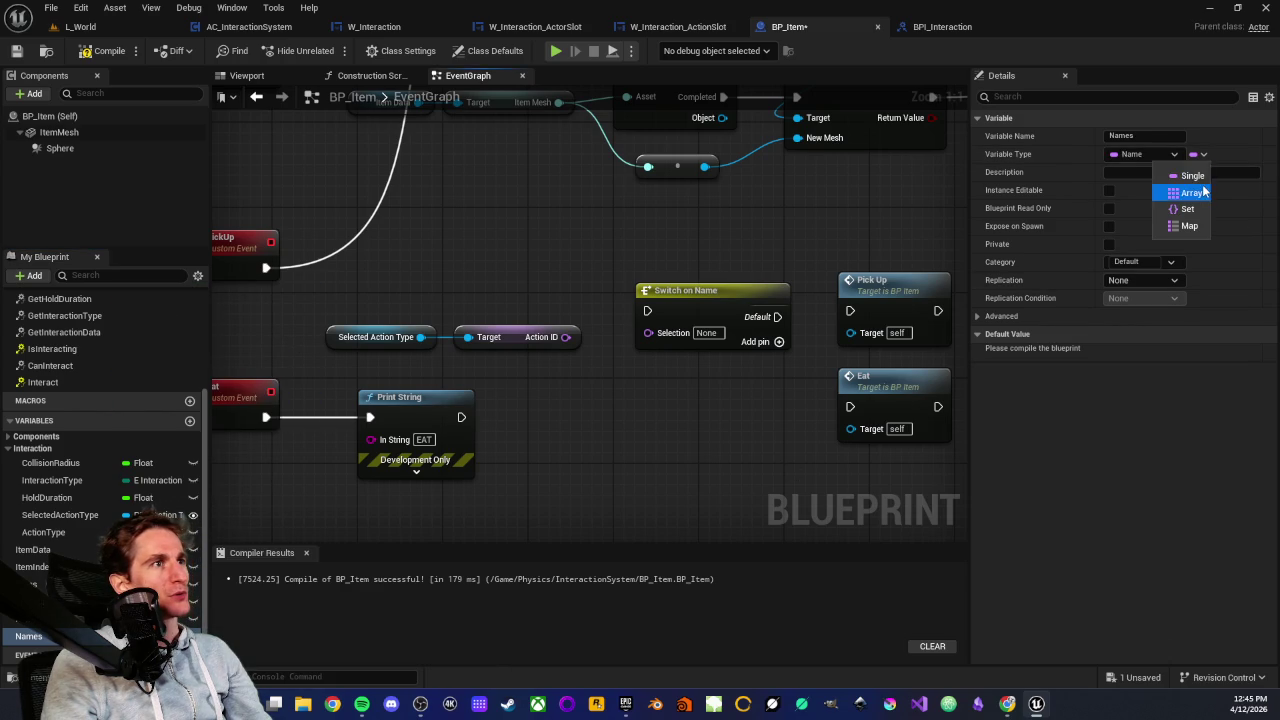
left_click(1195, 191)
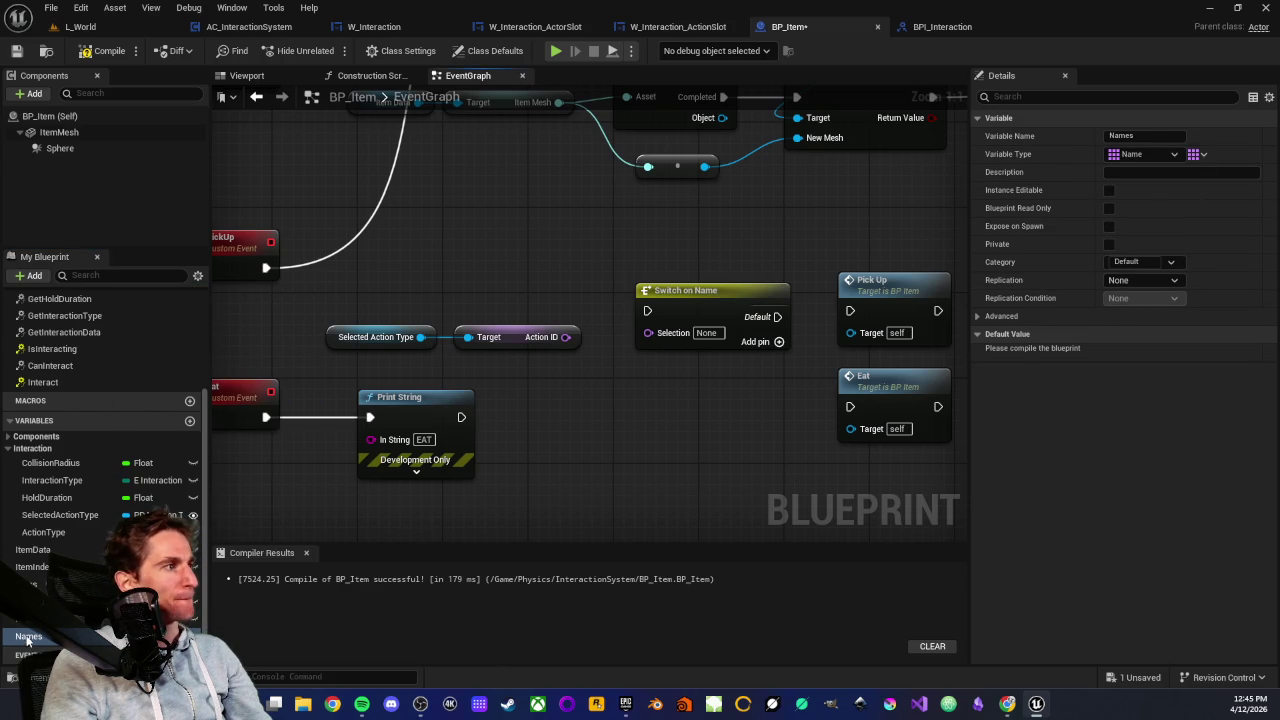
left_click(77, 52)
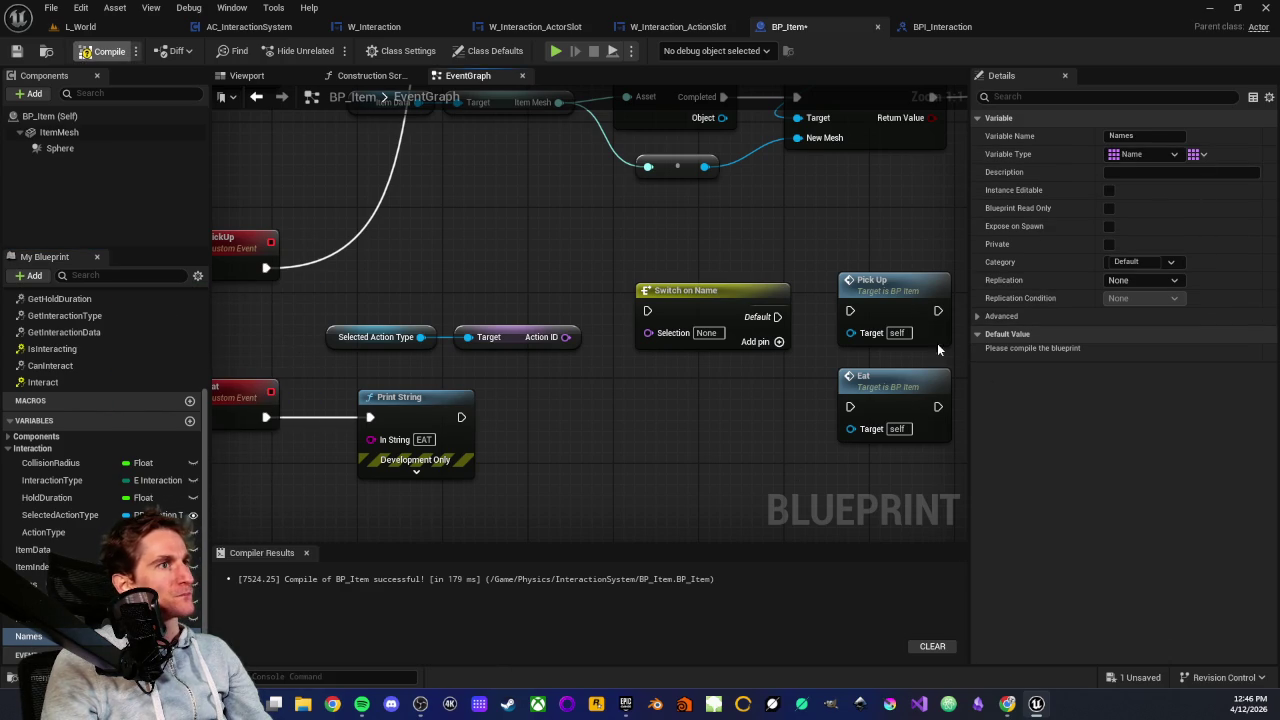
Give the Names array two default entries, PickUp and Eat
left_click(1191, 353)
left_click(1131, 371)
type("PickUp")
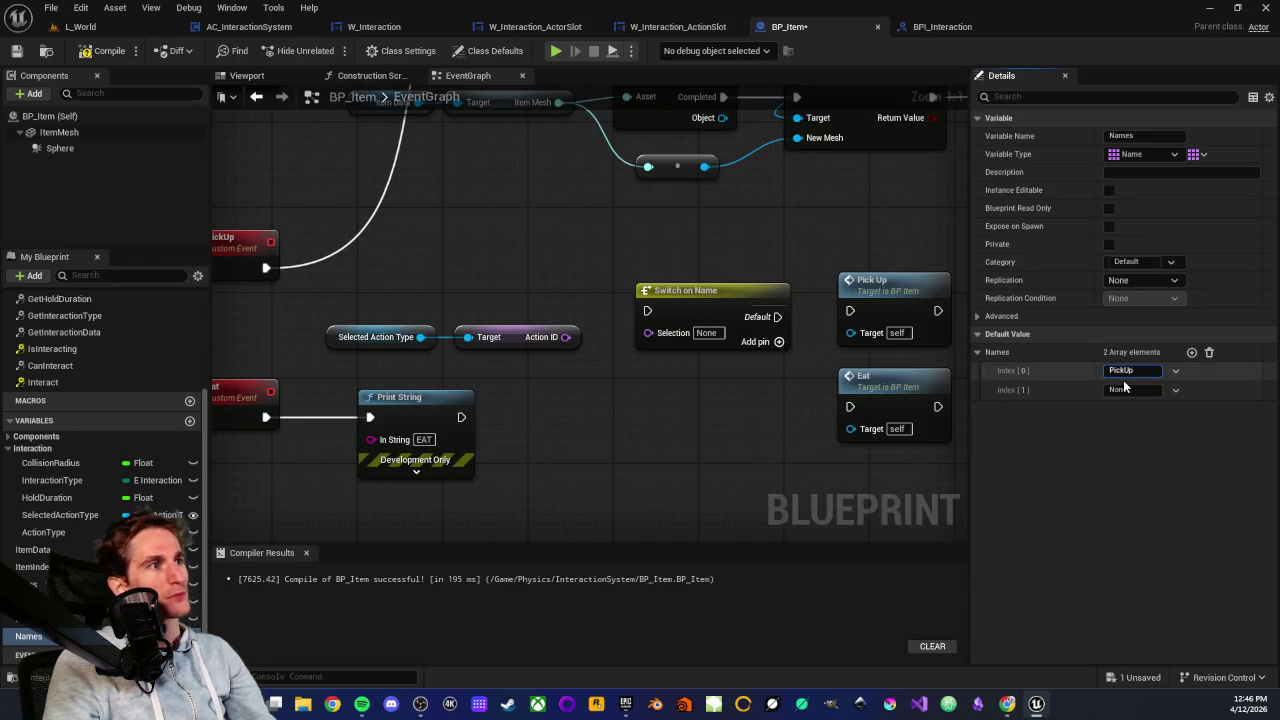
left_click(1125, 390)
type("t")
key("Return")
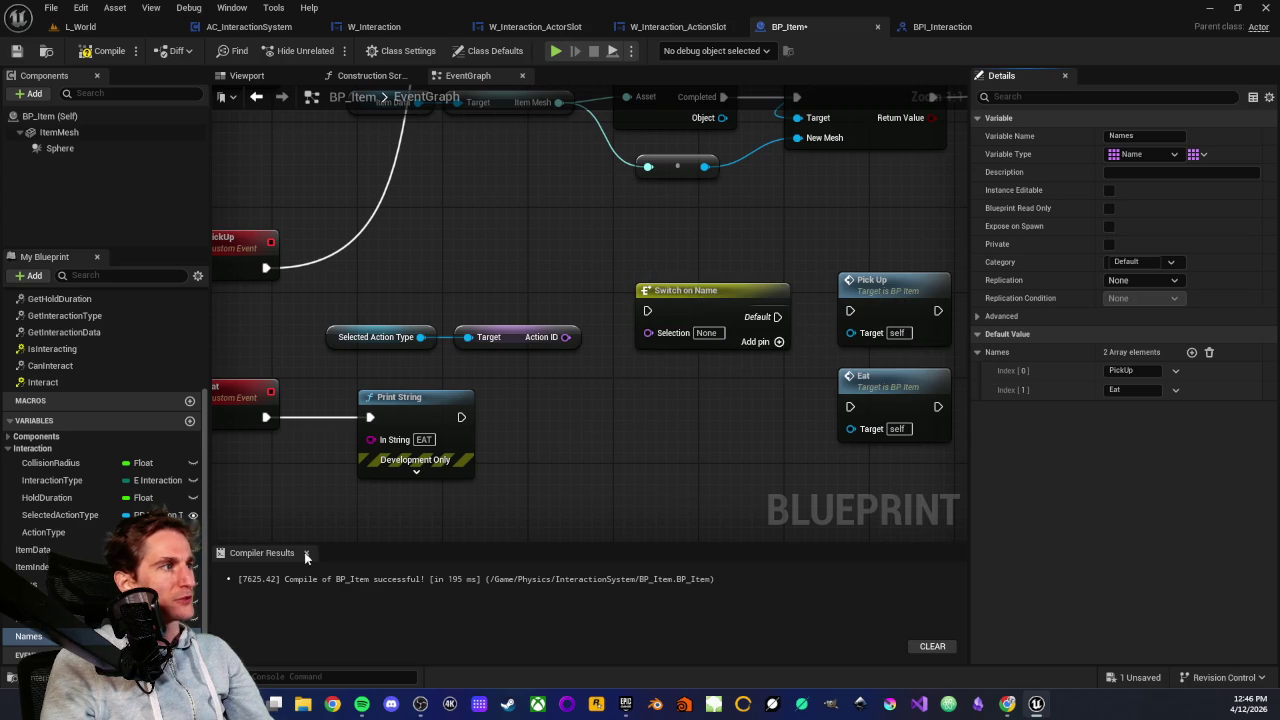
Add a Names getter to the graph, then delete it without connecting anything
mouse_move(28, 636)
left_mouse_down()
mouse_move(654, 467)
mouse_move(529, 423)
left_mouse_up()
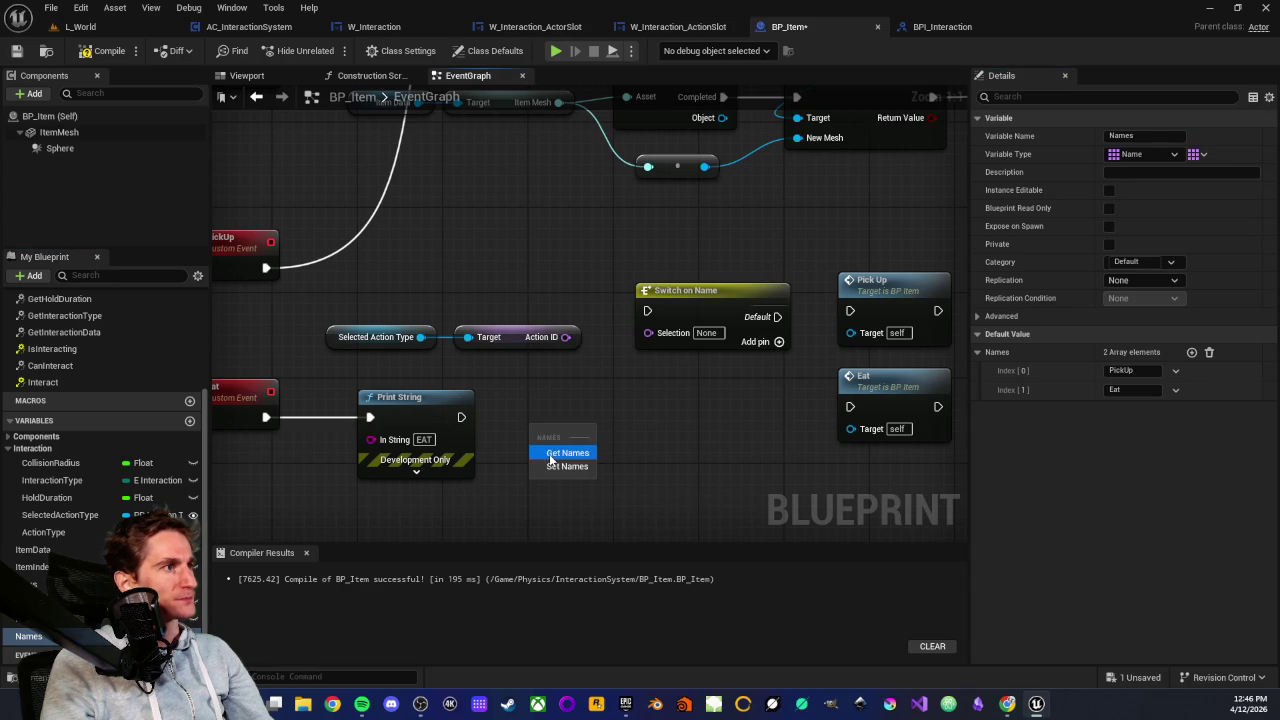
left_click(560, 443)
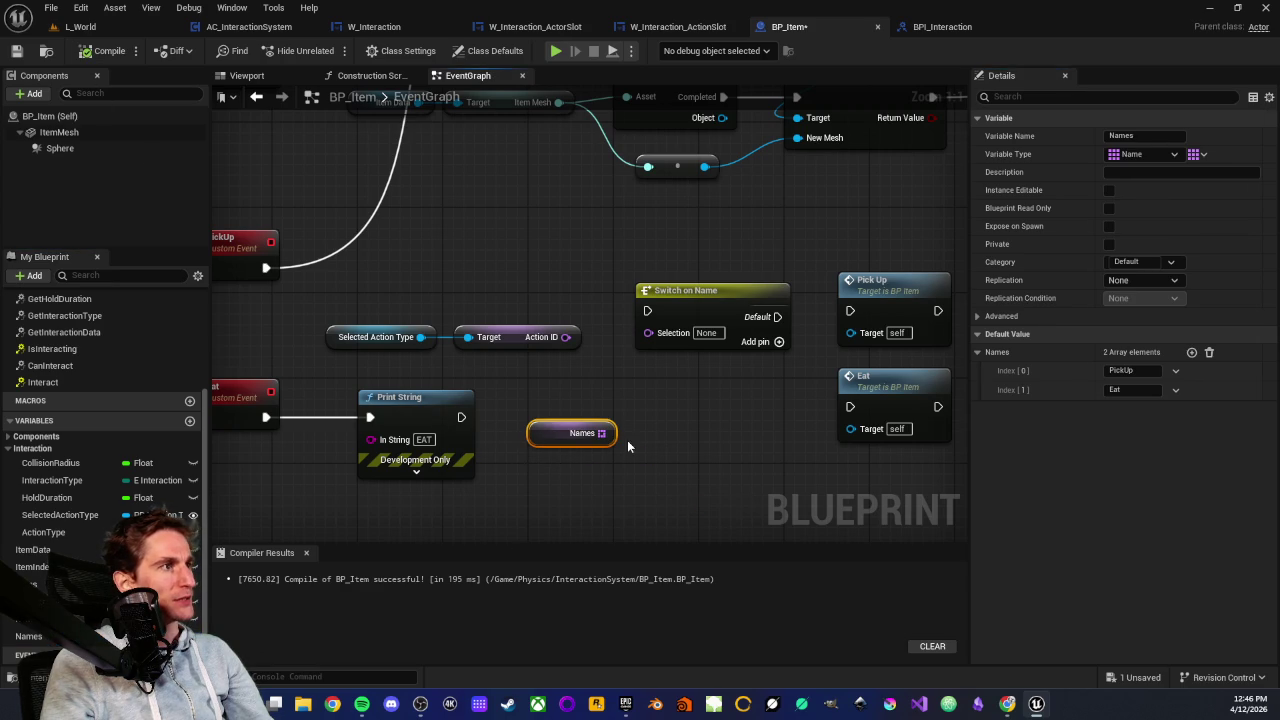
left_click_drag(601, 432, 655, 428)
type("sw")
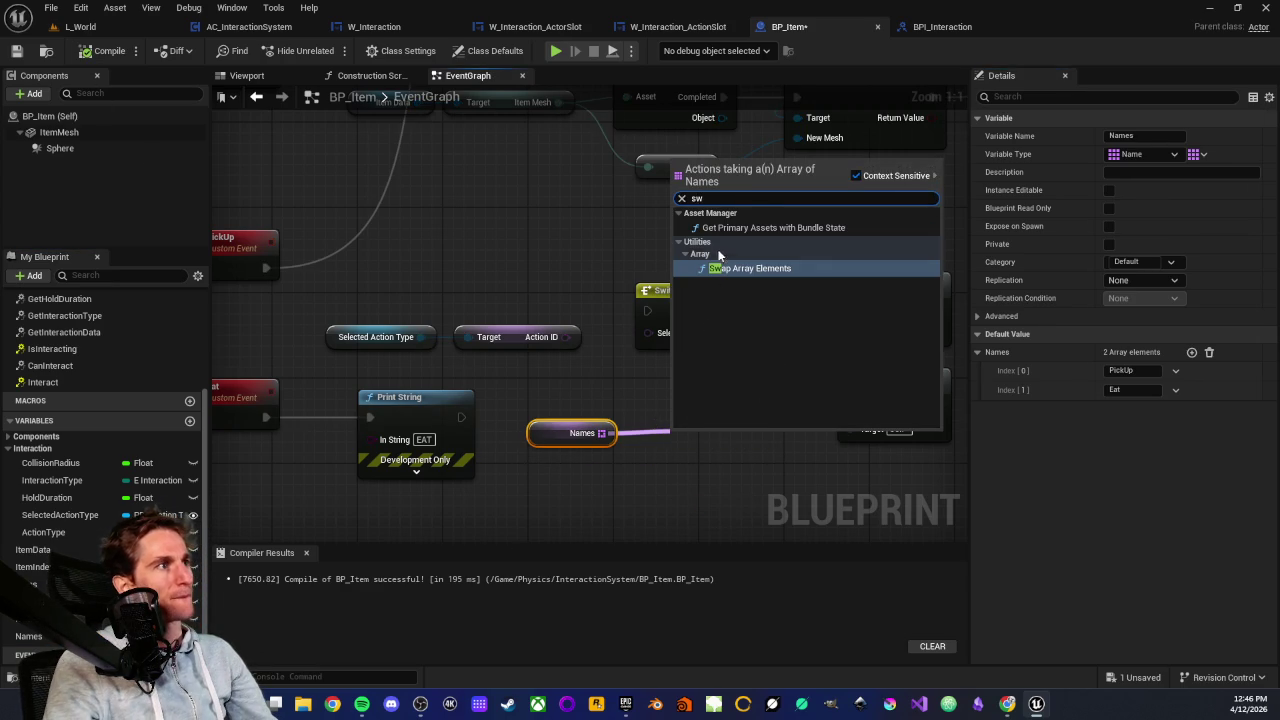
left_click(584, 385)
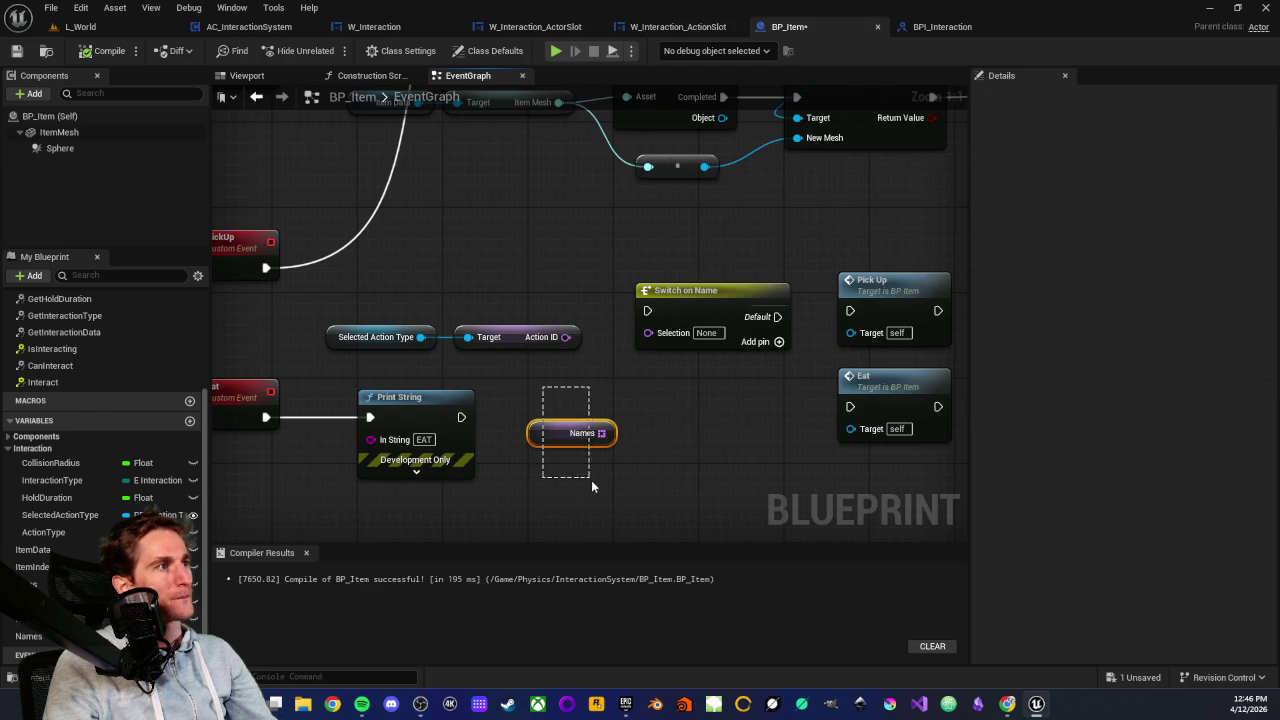
left_click_drag(592, 482, 592, 482)
key("Delete")
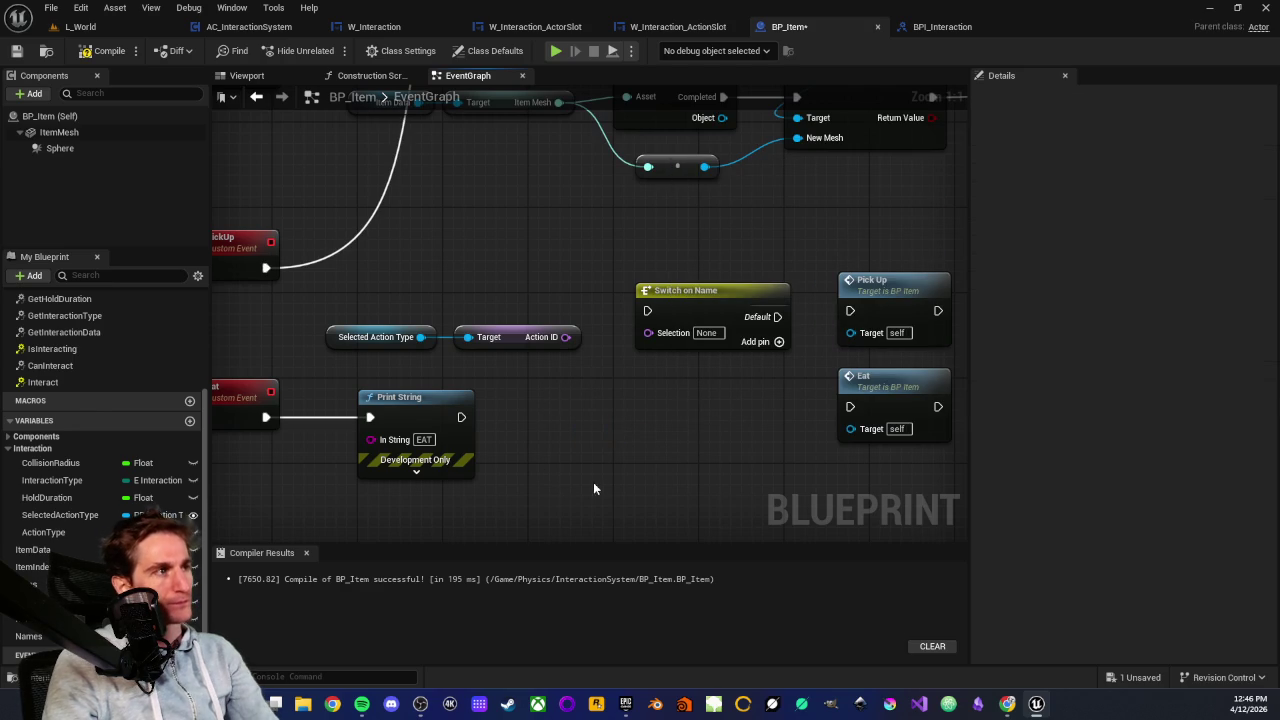
Reconnect Action ID to the switch's Selection, add a Case_0 output, and wire Event Interact into the switch
left_click(759, 302)
left_click_drag(566, 337, 650, 333)
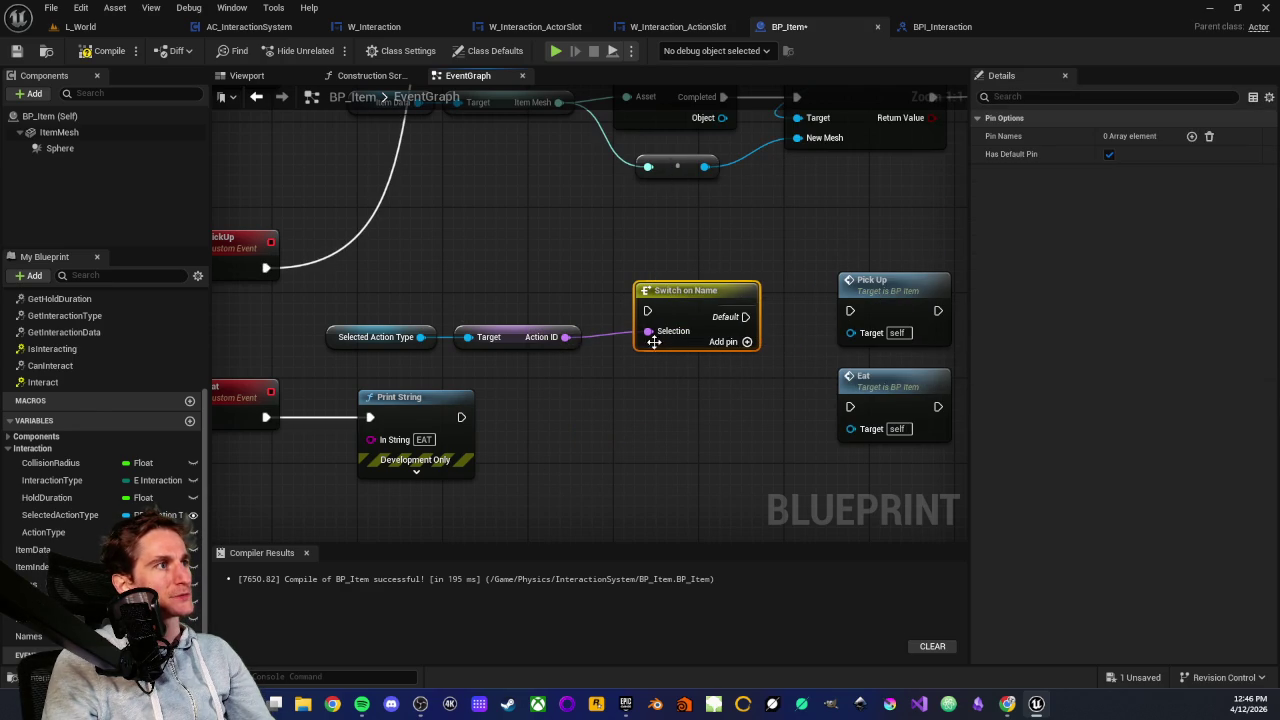
left_click(746, 341)
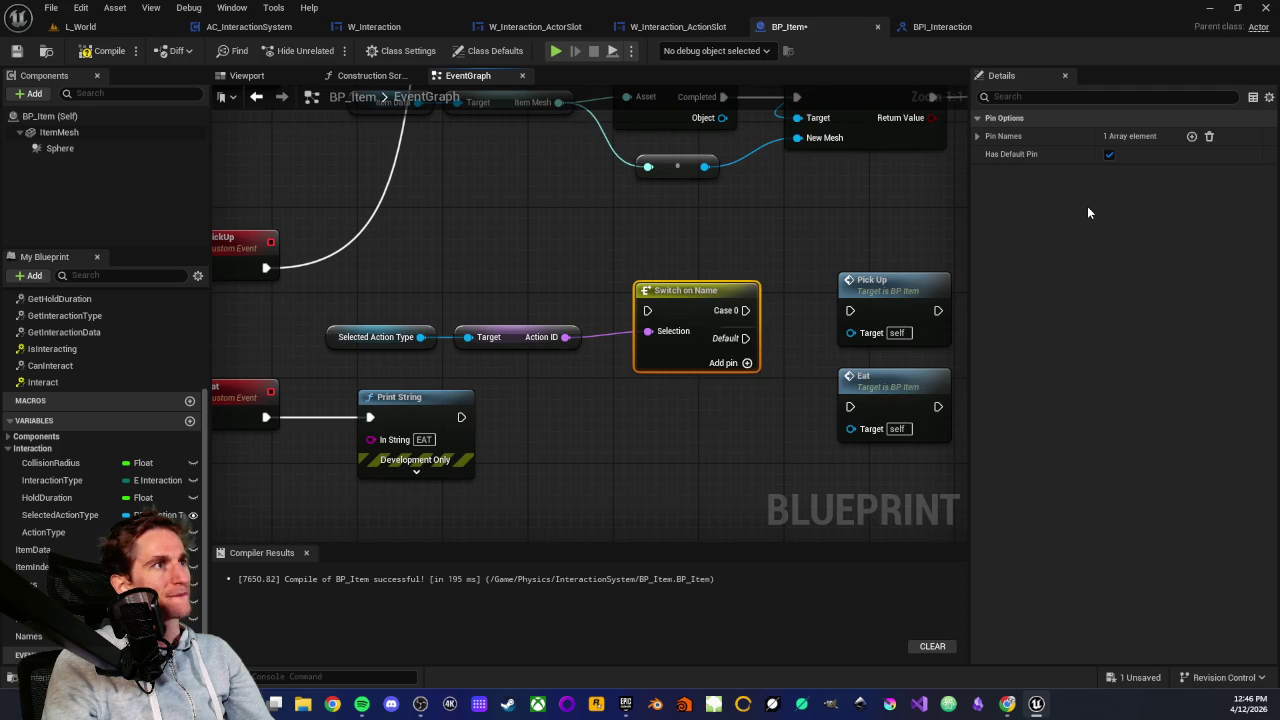
left_click(979, 136)
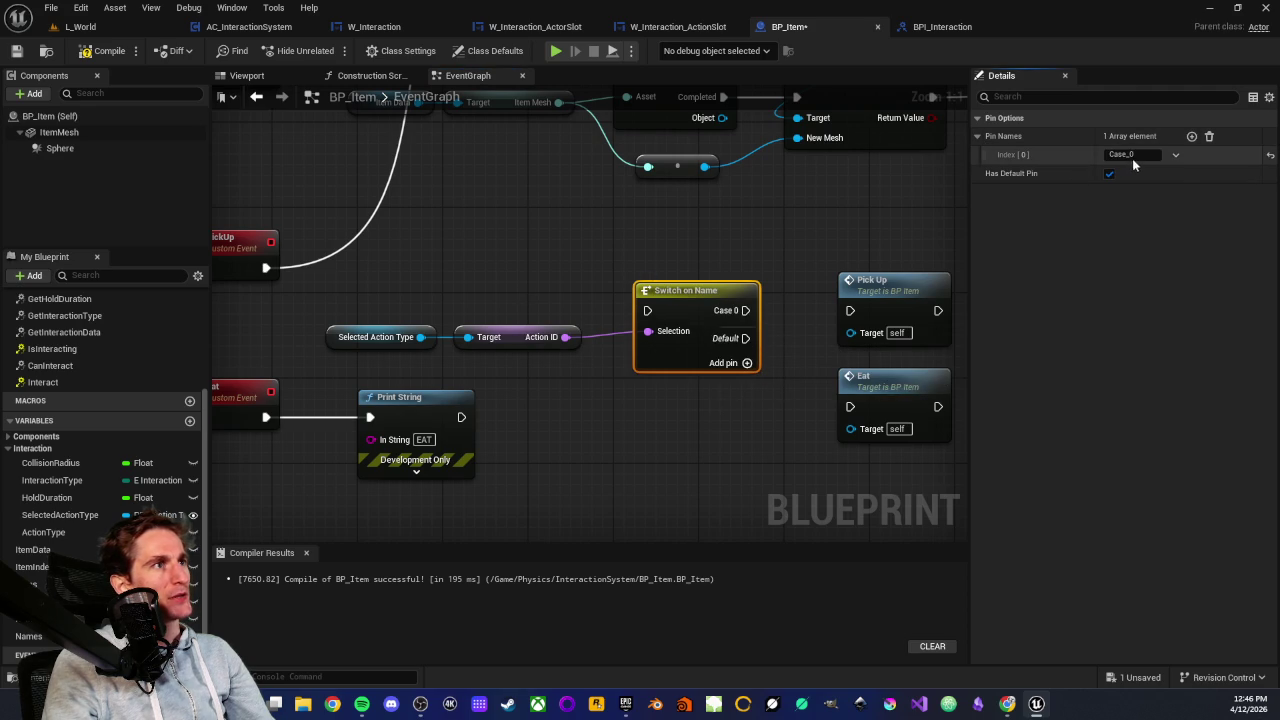
left_click(1174, 152)
left_click(1174, 148)
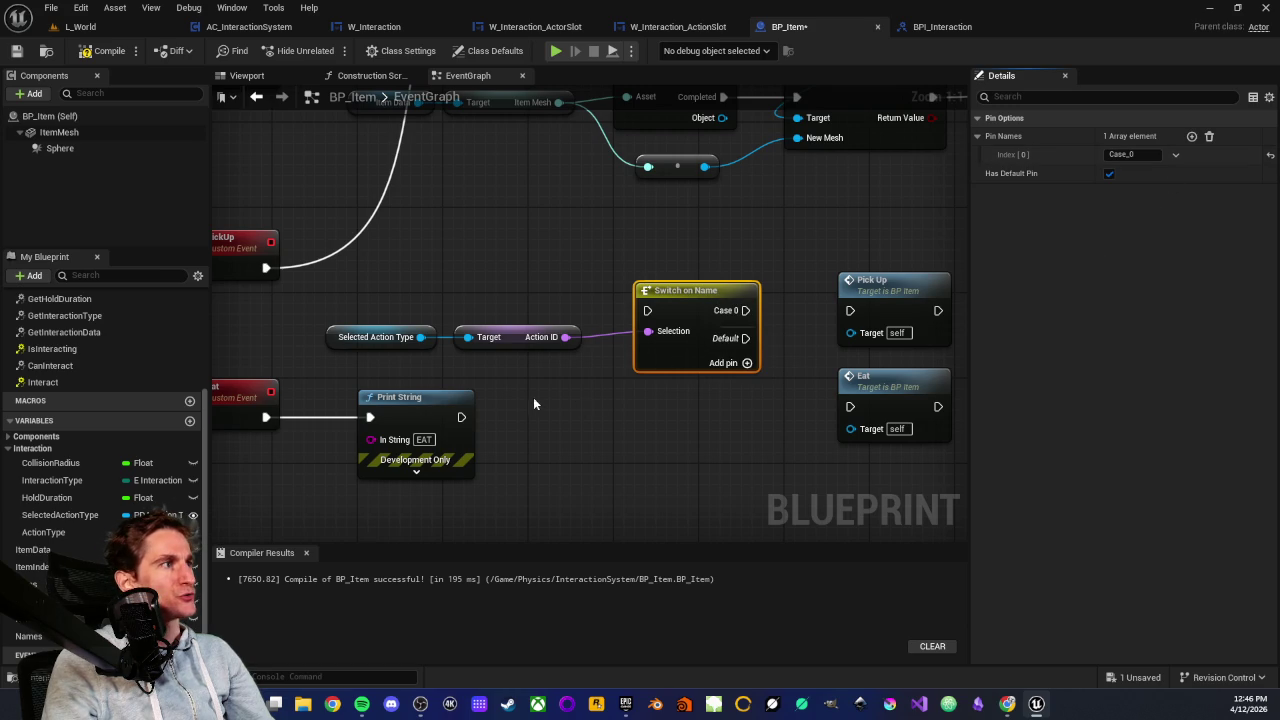
scroll(533, 404, "down", 1)
scroll(368, 296, "up", 1)
scroll(470, 370, "down", 2)
left_click_drag(368, 160, 636, 461)
scroll(640, 420, "up", 2)
mouse_move(661, 317)
left_mouse_down()
mouse_move(590, 240)
mouse_move(567, 298)
left_mouse_up()
Rename the switch output pins to PickUp and Eat and remove its Default pin
left_click(1146, 155)
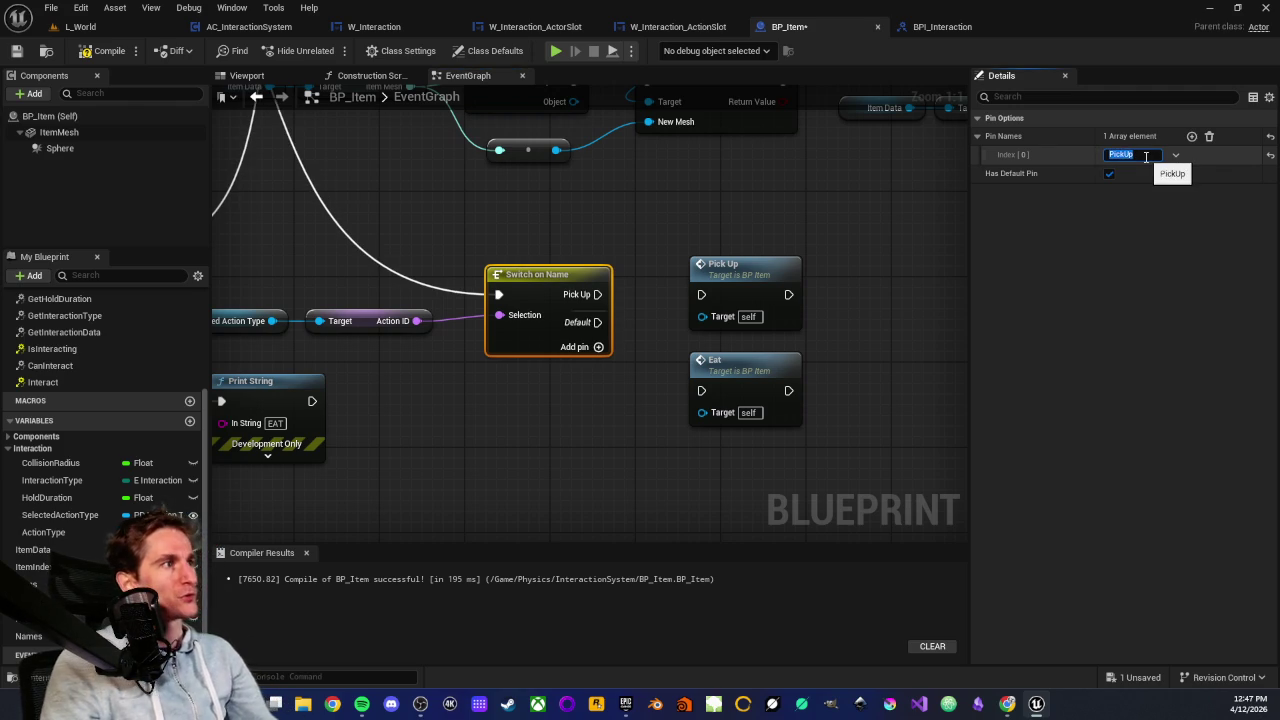
key("Return")
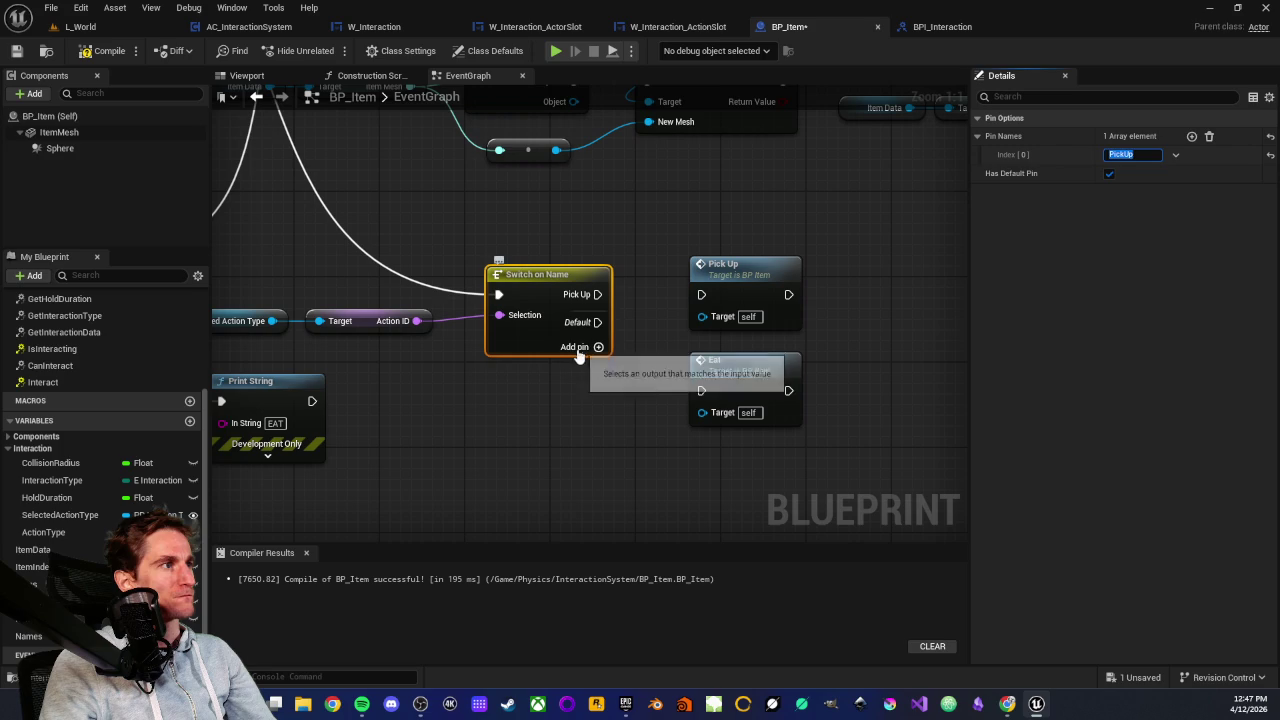
left_click(592, 347)
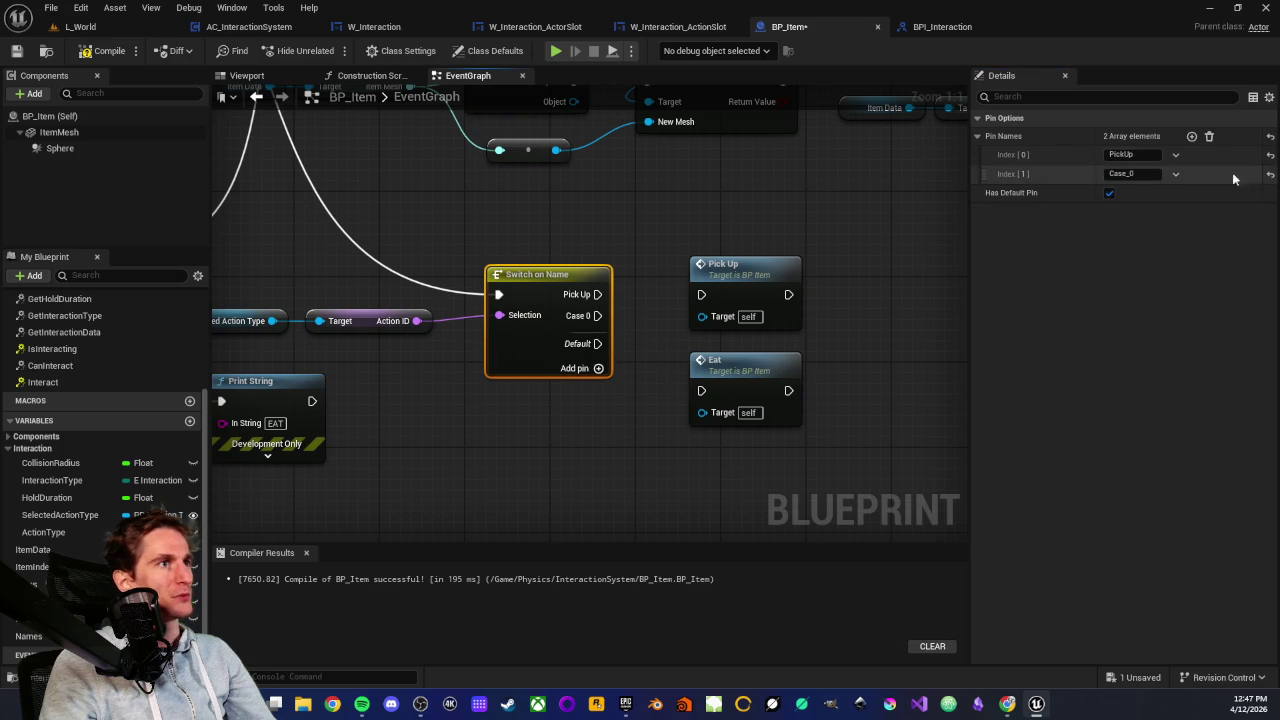
left_click(1135, 174)
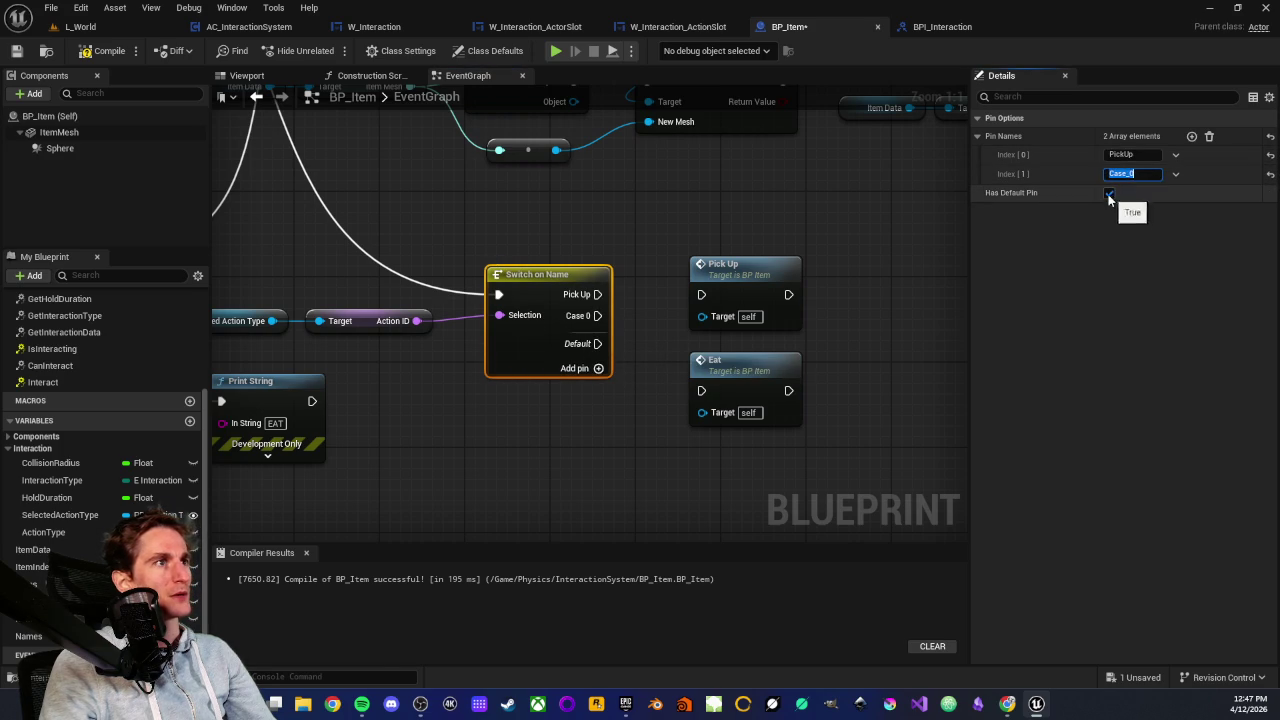
left_click(1108, 194)
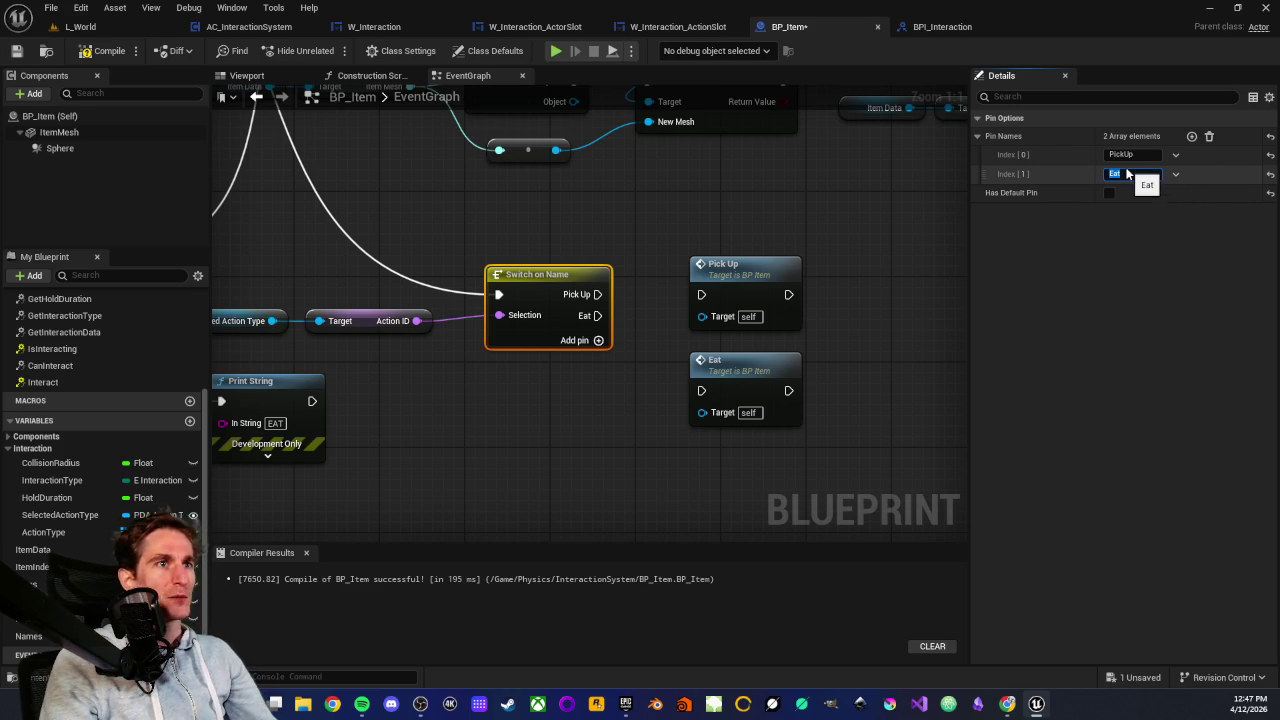
scroll(494, 410, "down", 1)
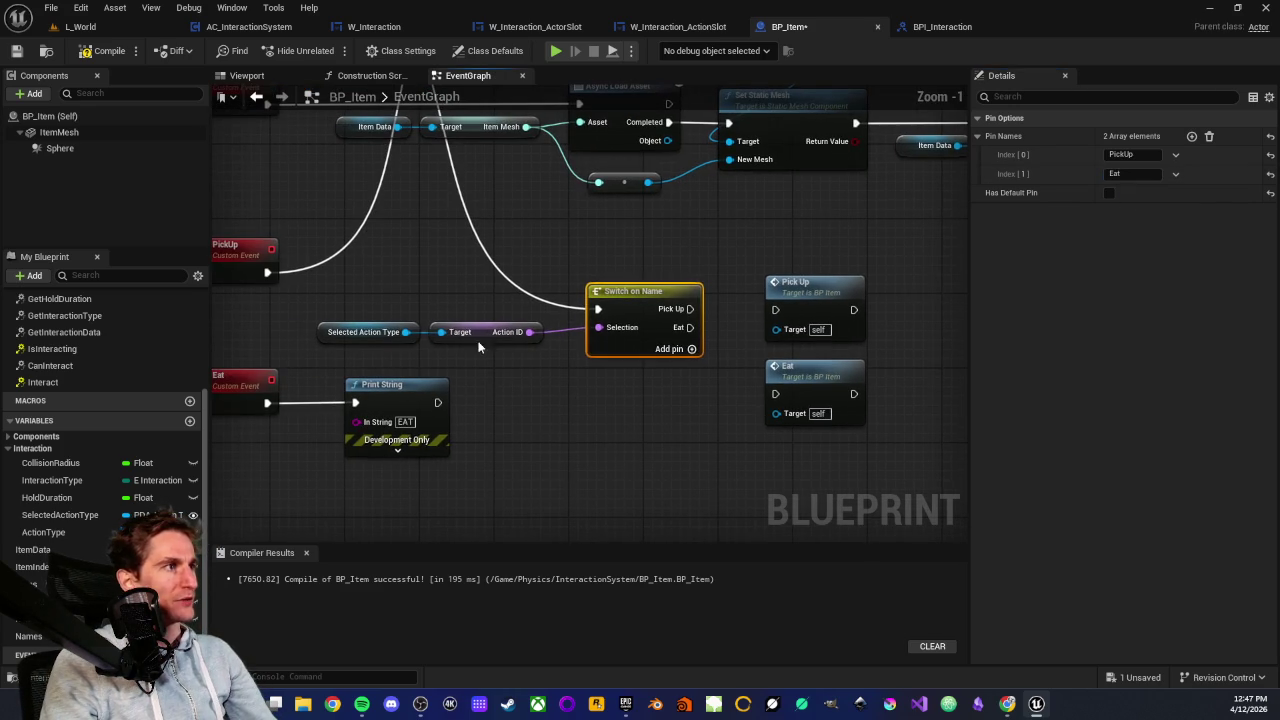
left_click_drag(339, 303, 510, 352)
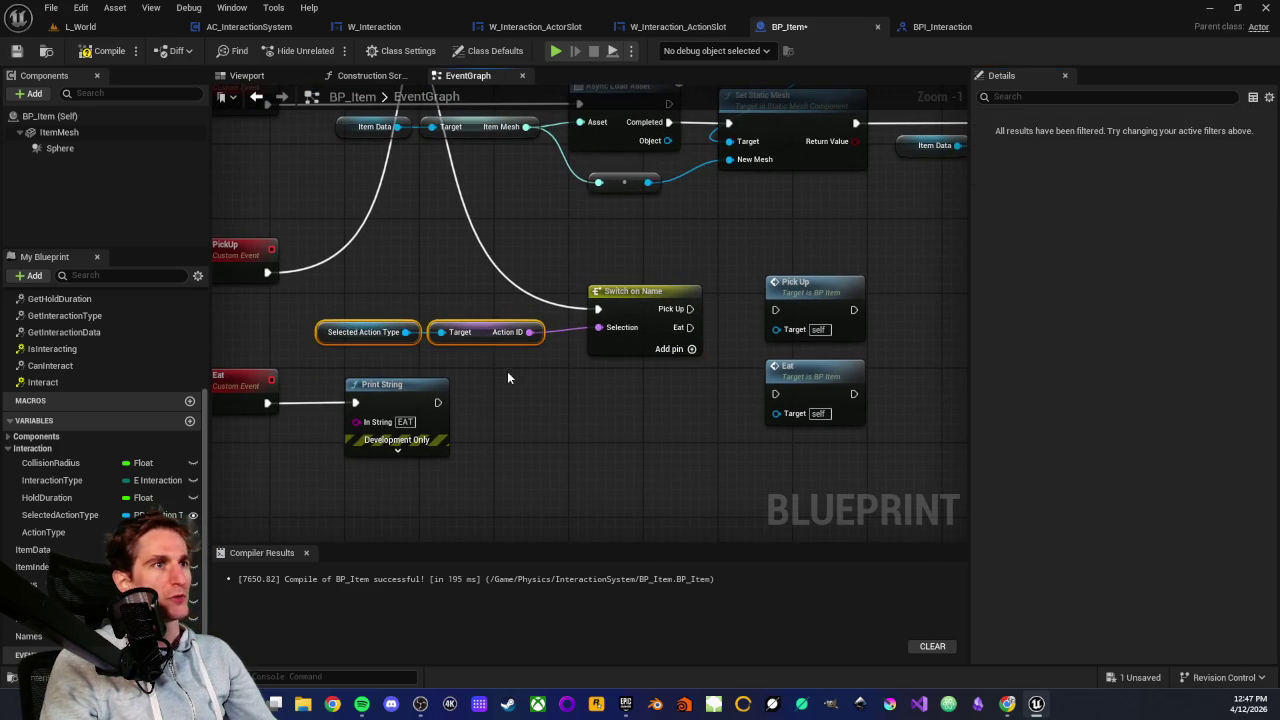
left_click(507, 371)
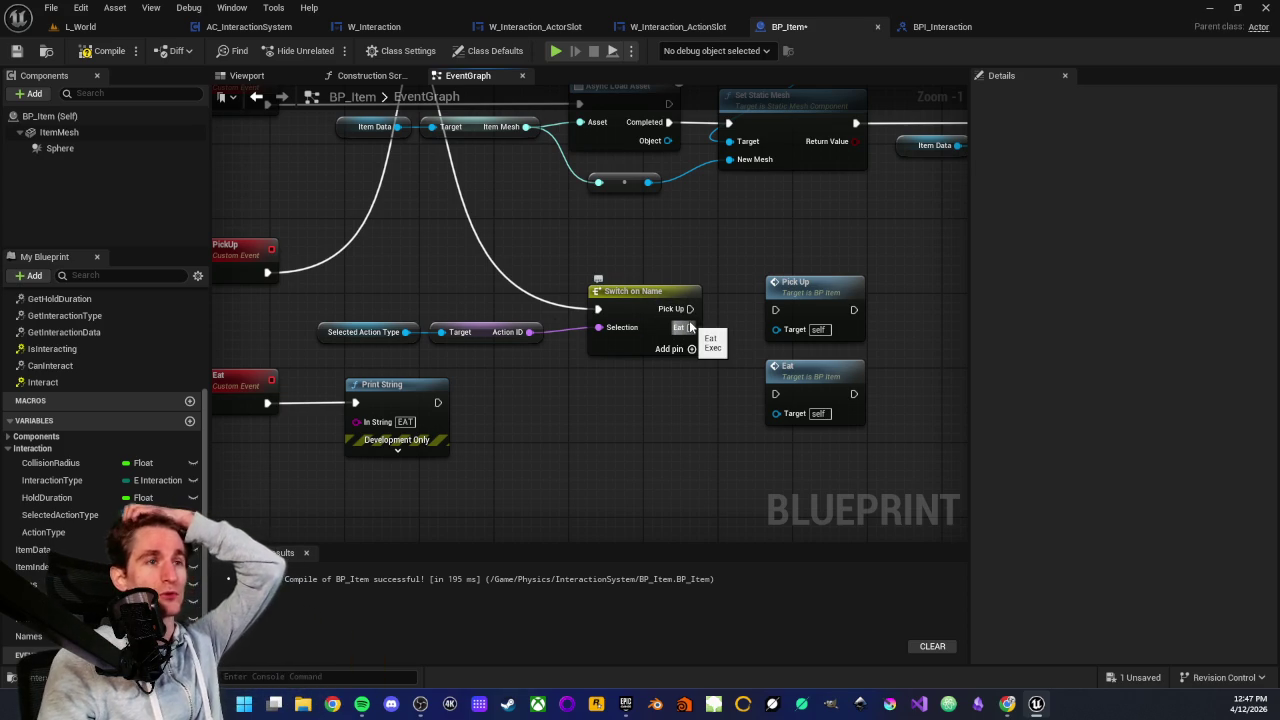
Wire the switch's PickUp and Eat outputs to the Pick Up and Eat call nodes
scroll(622, 435, "up", 1)
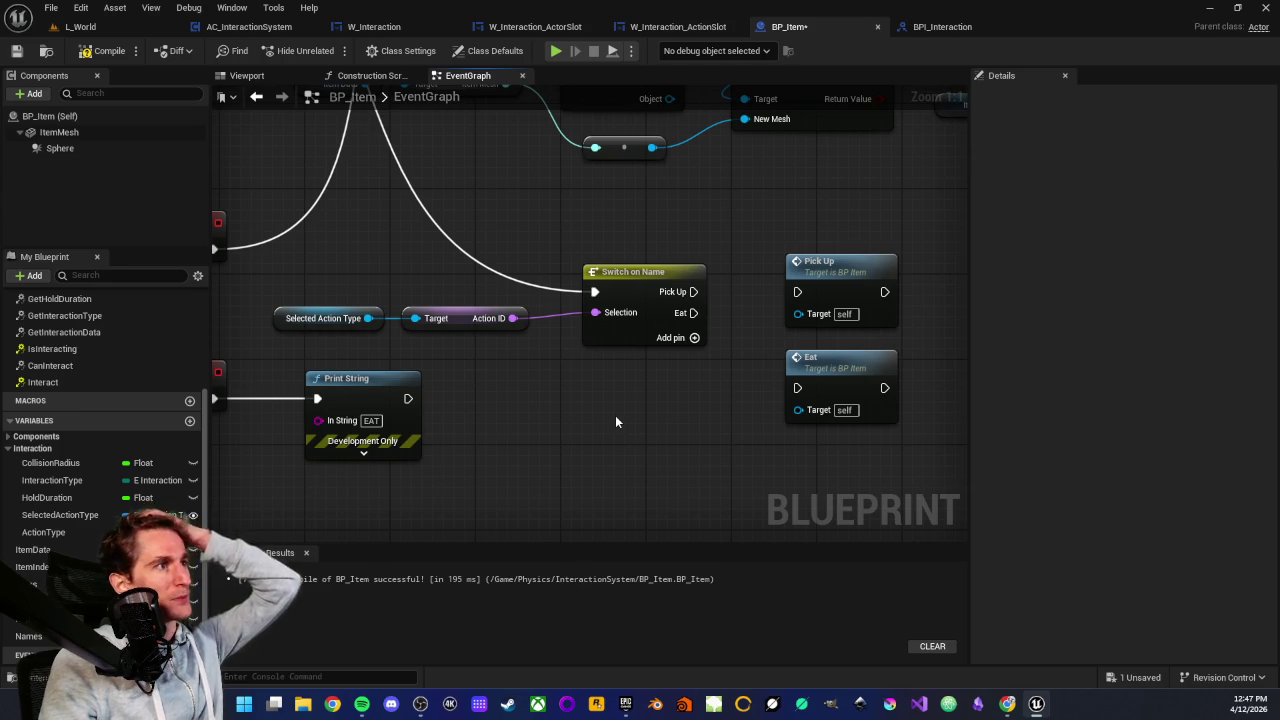
mouse_move(617, 406)
left_mouse_down()
mouse_move(619, 393)
mouse_move(506, 437)
left_mouse_up()
left_click_drag(524, 265, 566, 410)
left_click(568, 428)
mouse_move(604, 328)
left_mouse_down()
mouse_move(708, 327)
mouse_move(700, 420)
left_mouse_up()
mouse_move(600, 463)
left_mouse_down()
mouse_move(497, 394)
mouse_move(612, 412)
left_mouse_up()
left_click(626, 334)
left_click(494, 420)
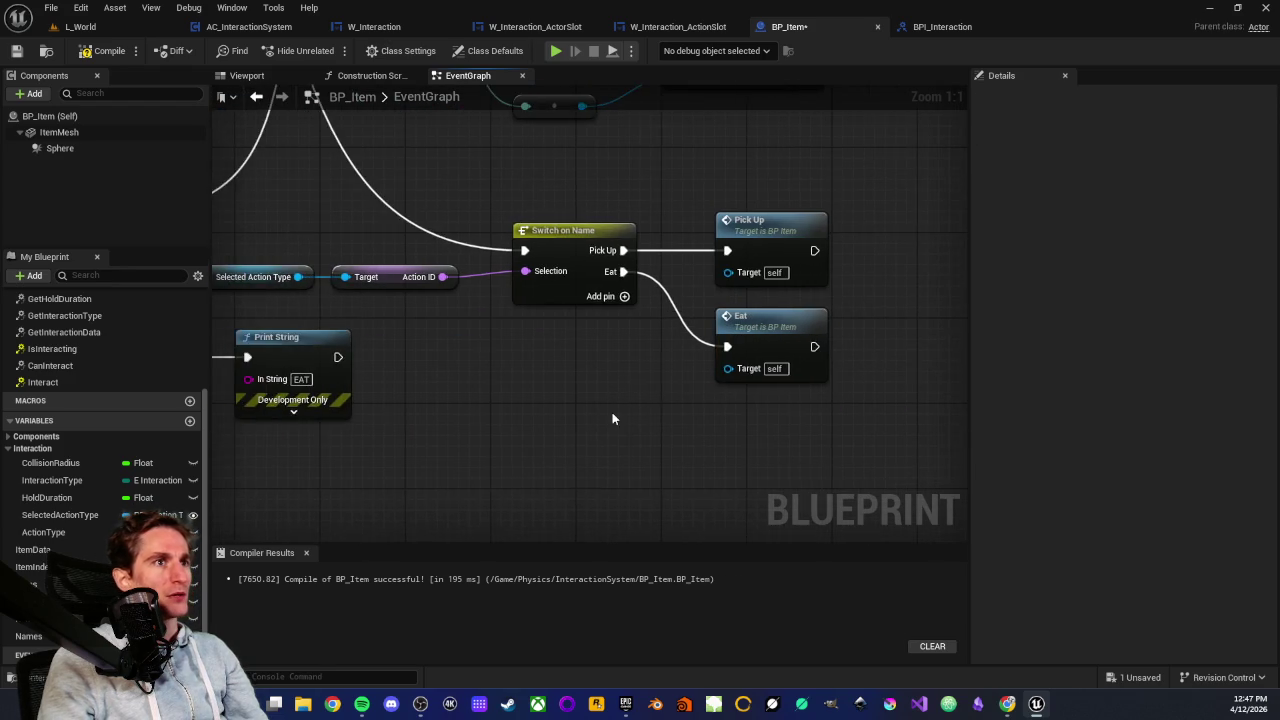
scroll(650, 420, "down", 2)
left_click_drag(580, 273, 585, 448)
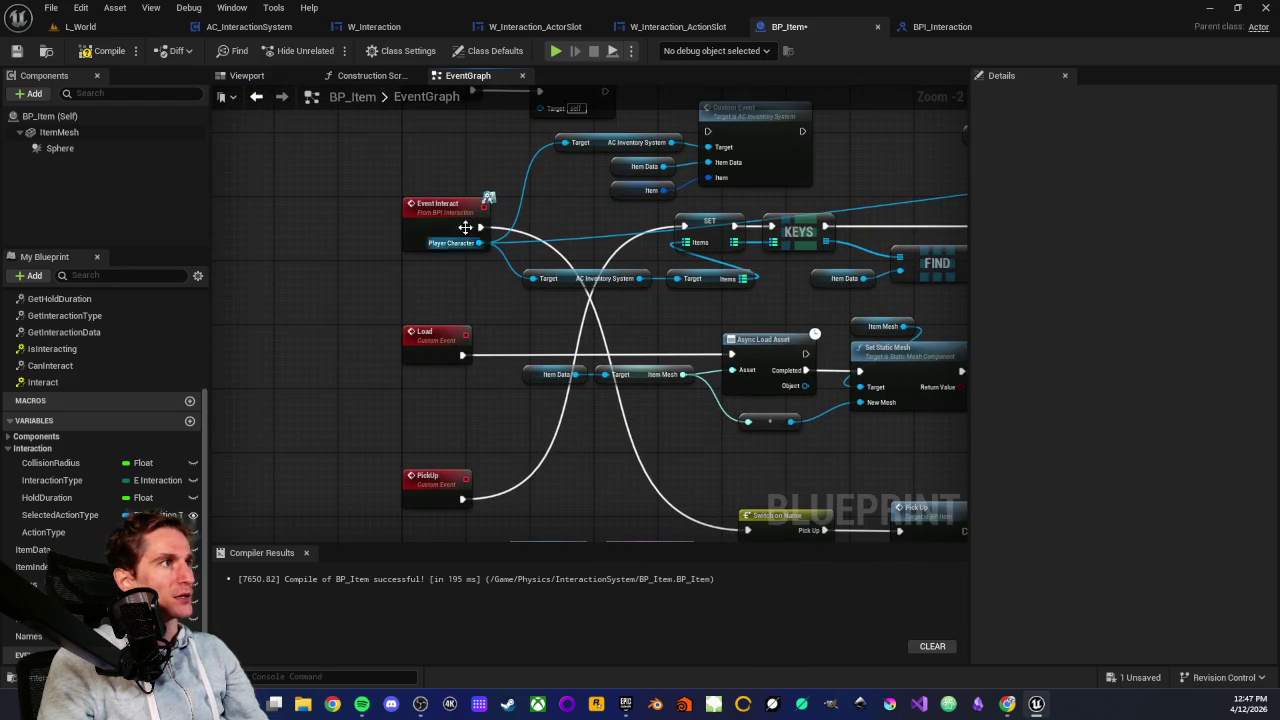
left_click_drag(505, 344, 445, 128)
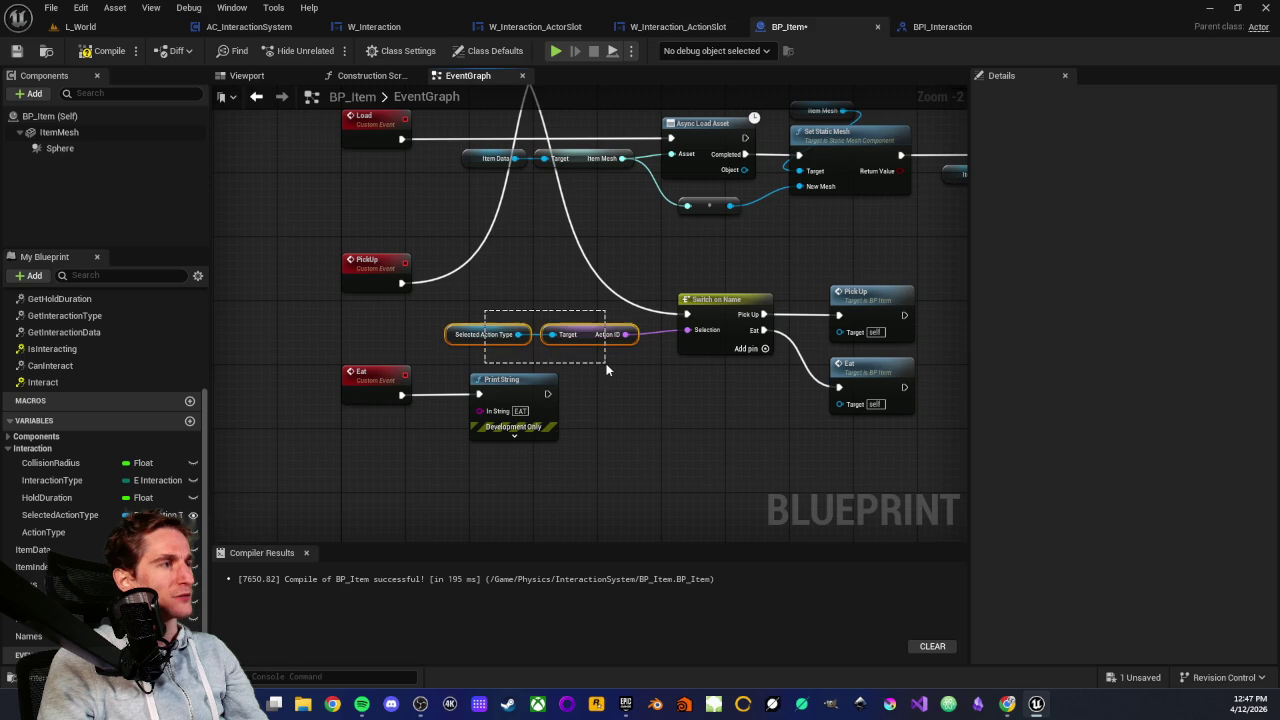
left_click_drag(606, 363, 608, 365)
scroll(659, 401, "up", 2)
left_click(363, 367)
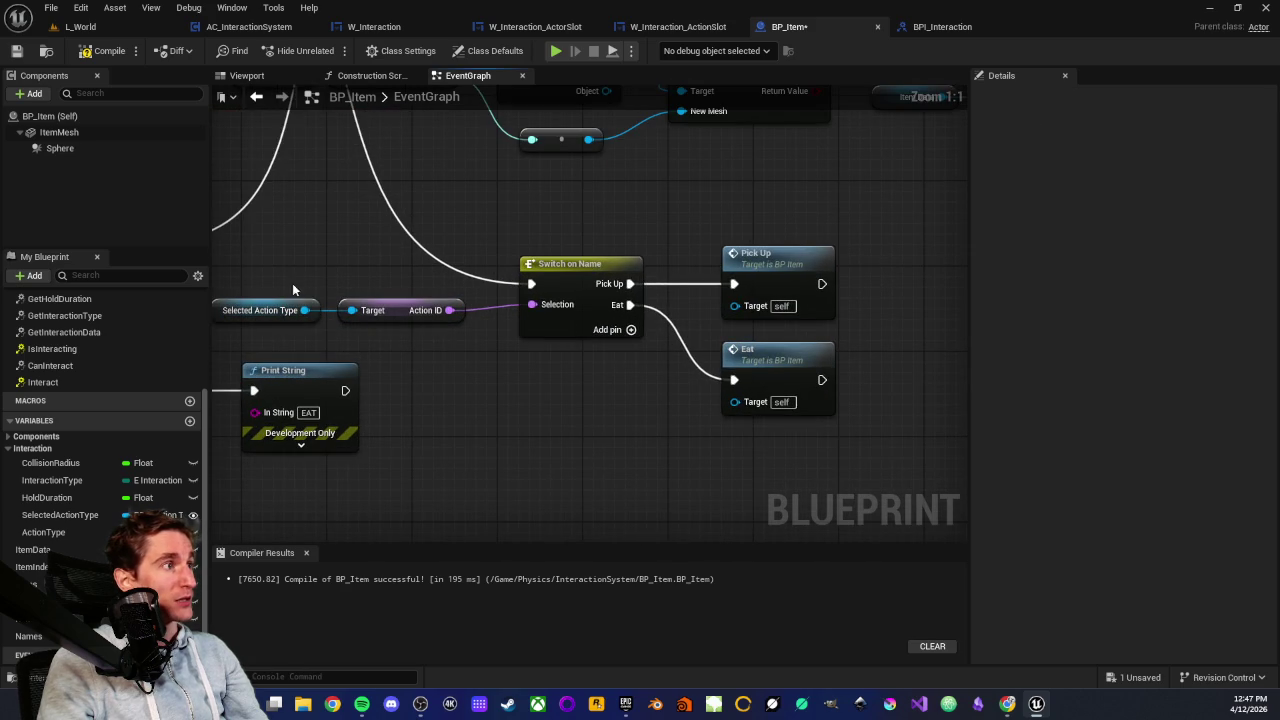
mouse_move(268, 285)
left_mouse_down()
mouse_move(312, 336)
mouse_move(487, 342)
mouse_move(440, 337)
left_mouse_up()
left_click(614, 296)
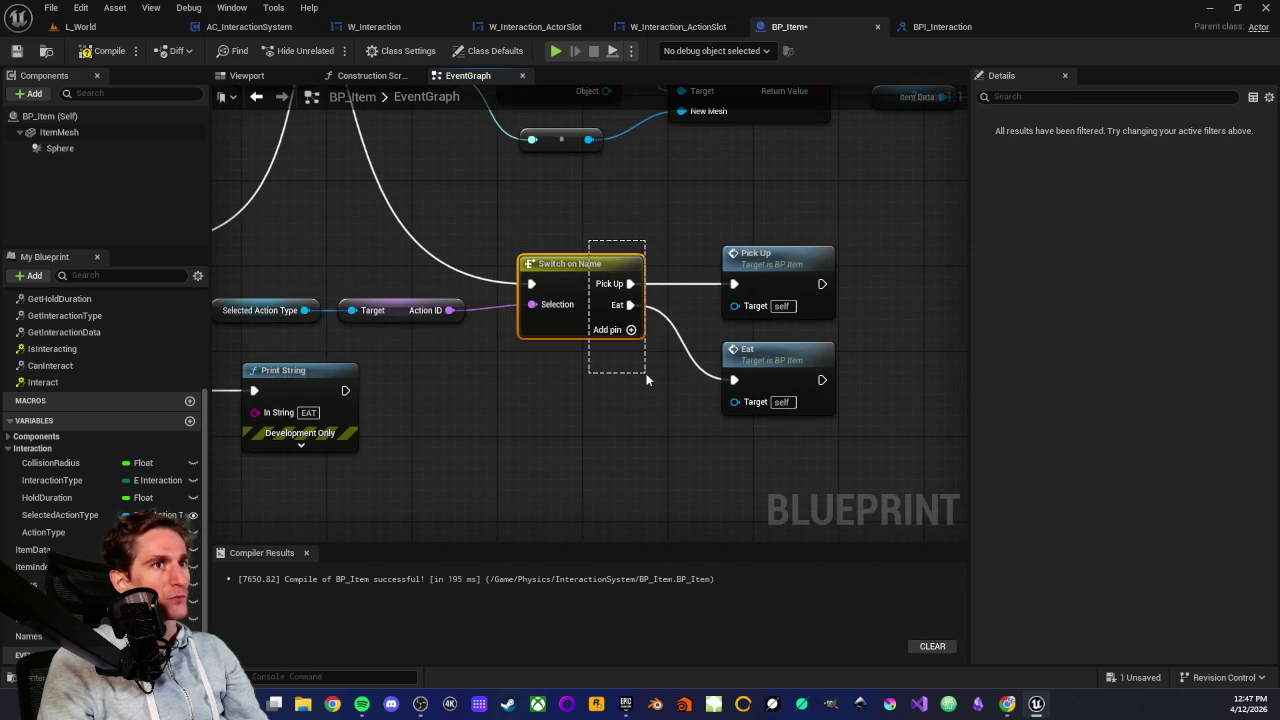
left_click_drag(646, 380, 647, 379)
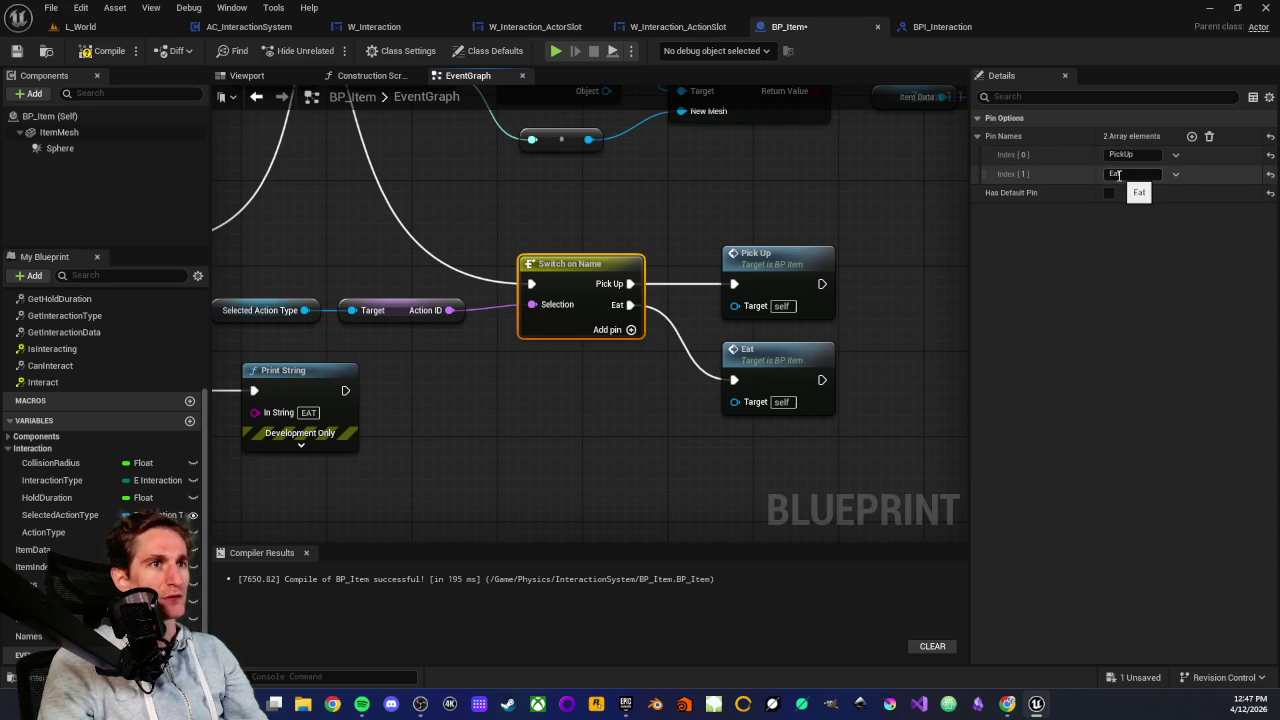
left_click(587, 442)
Compile and save BP_Item, then return to the L_World level
scroll(585, 440, "down", 2)
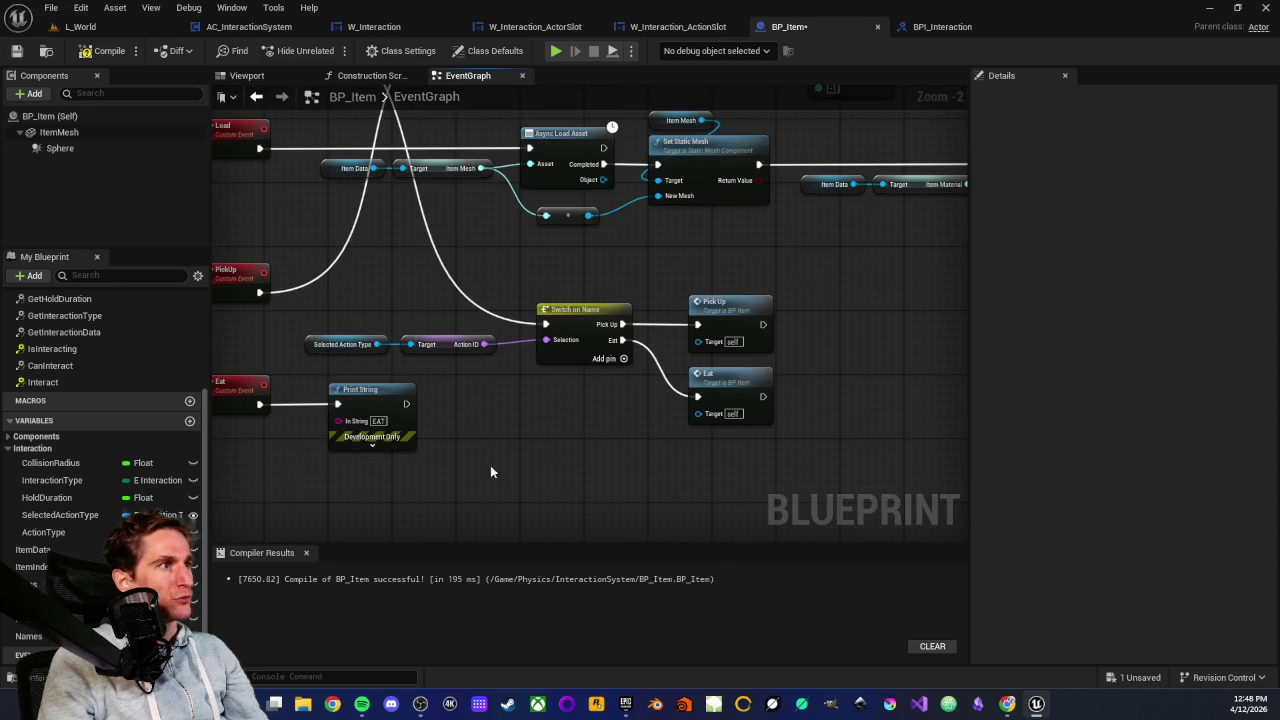
scroll(556, 427, "up", 2)
mouse_move(300, 323)
left_mouse_down()
mouse_move(643, 409)
mouse_move(599, 413)
left_mouse_up()
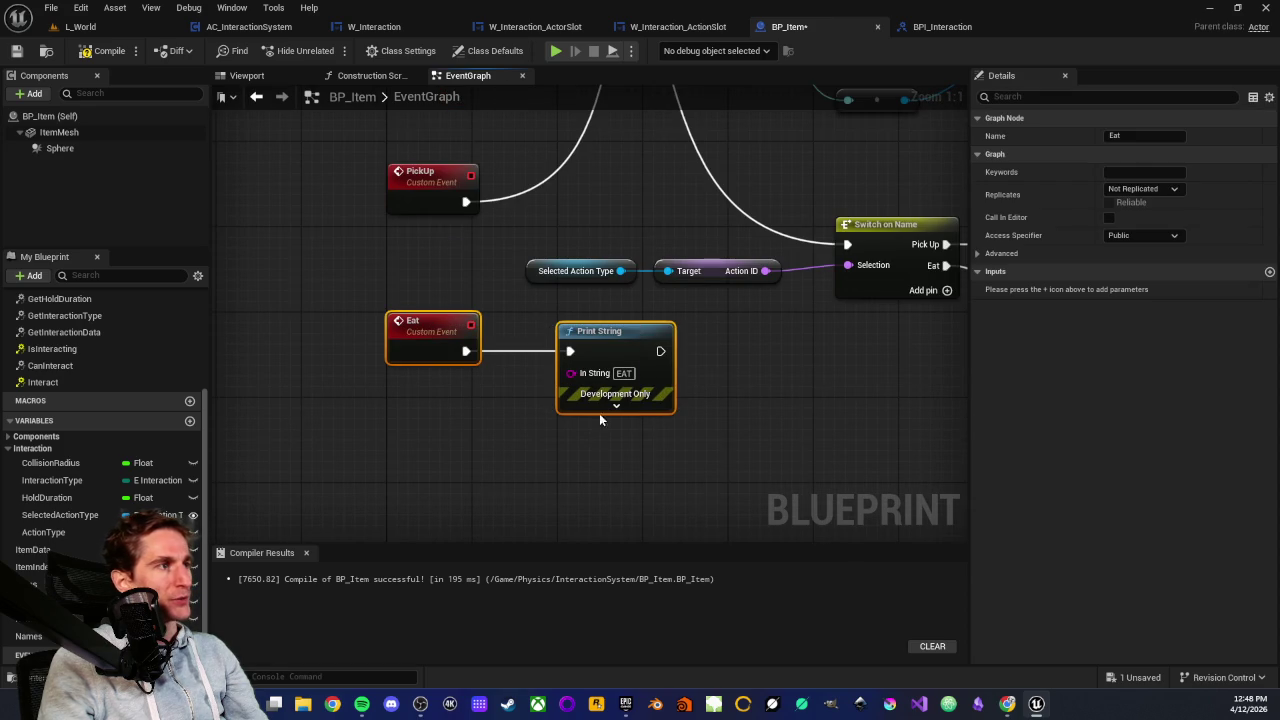
mouse_move(546, 319)
left_mouse_down()
mouse_move(796, 442)
mouse_move(705, 424)
left_mouse_up()
left_click(705, 424)
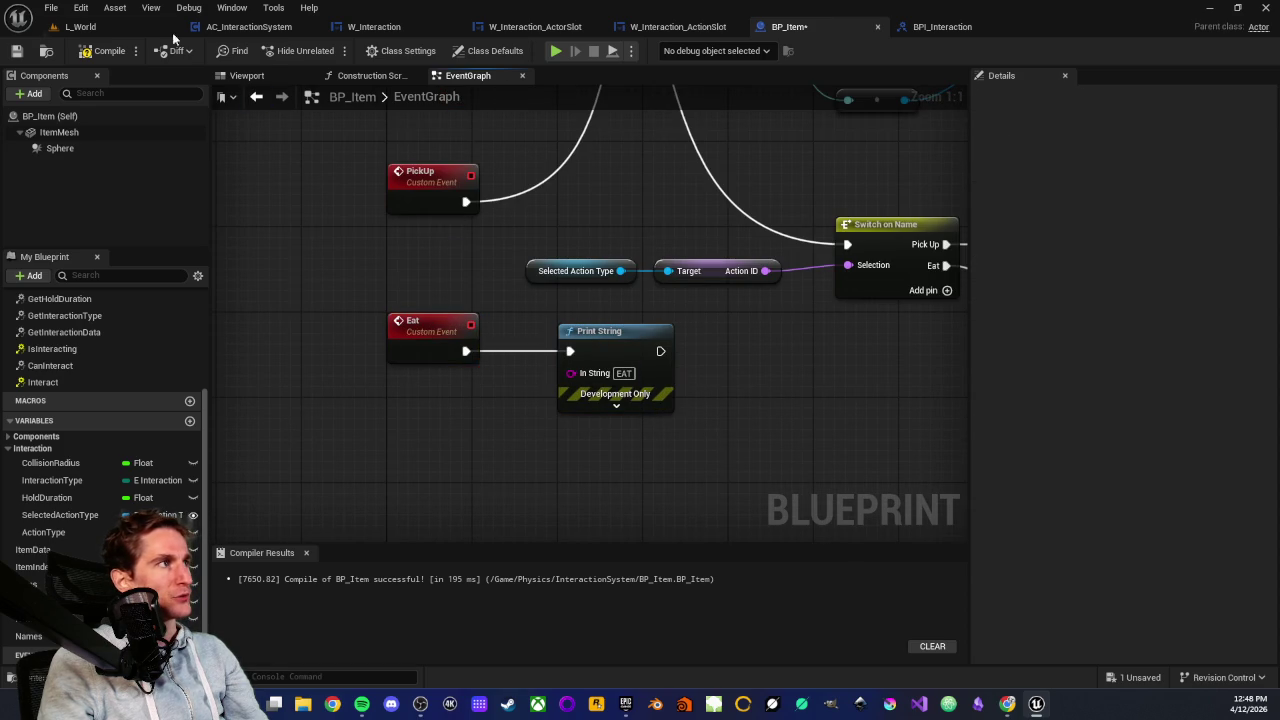
left_click(16, 51)
left_click(112, 28)
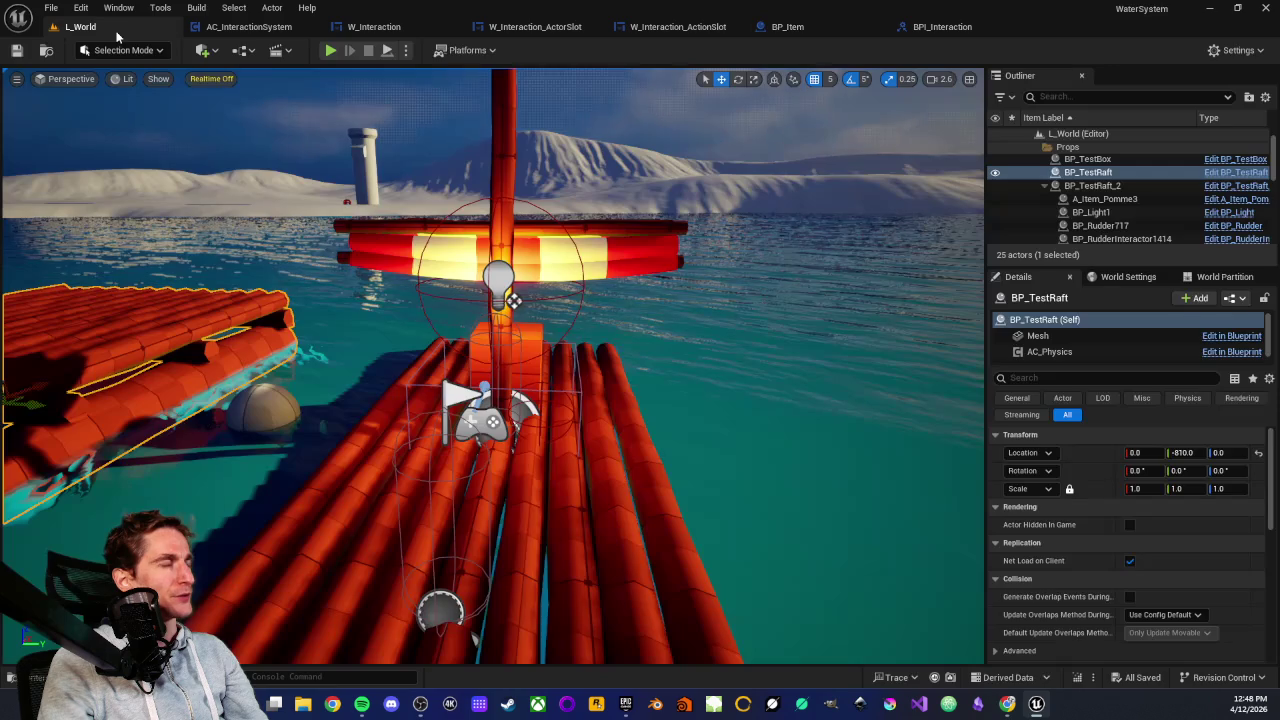
Play-test L_World, walk onto the raft, scroll the Action/Pick up/Eat menu, then stop the session
left_click(330, 50)
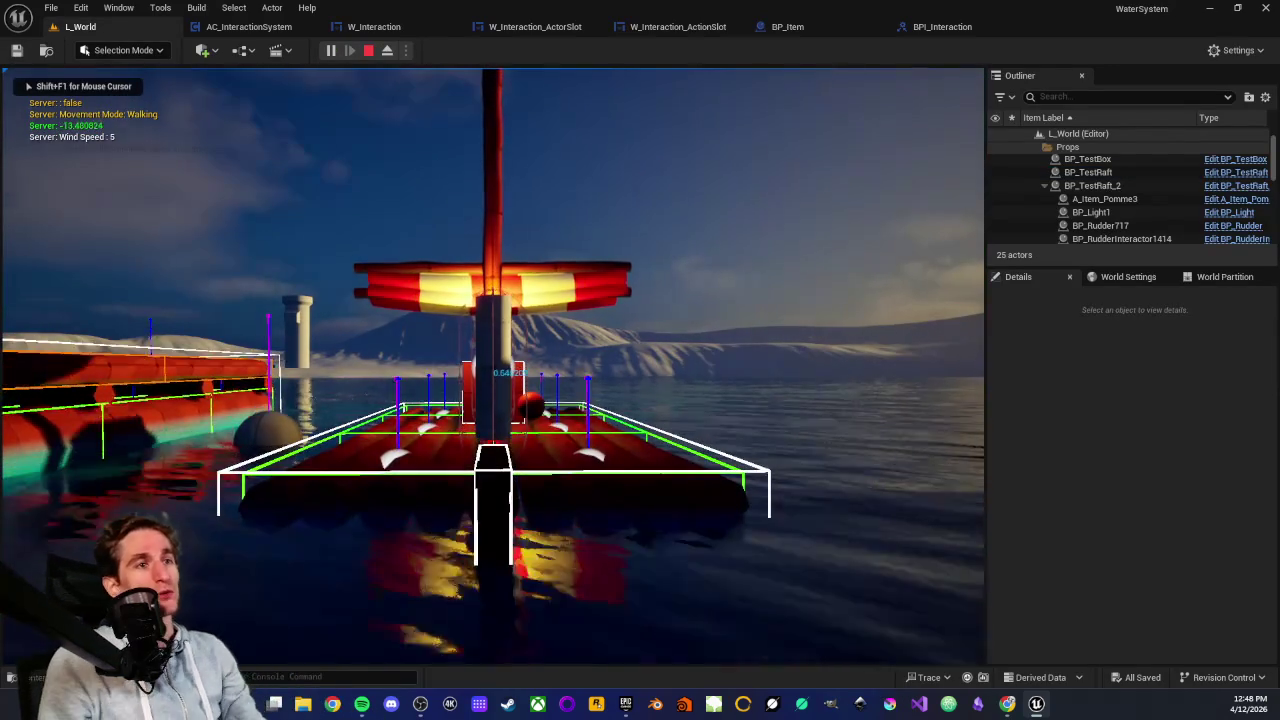
key("w")
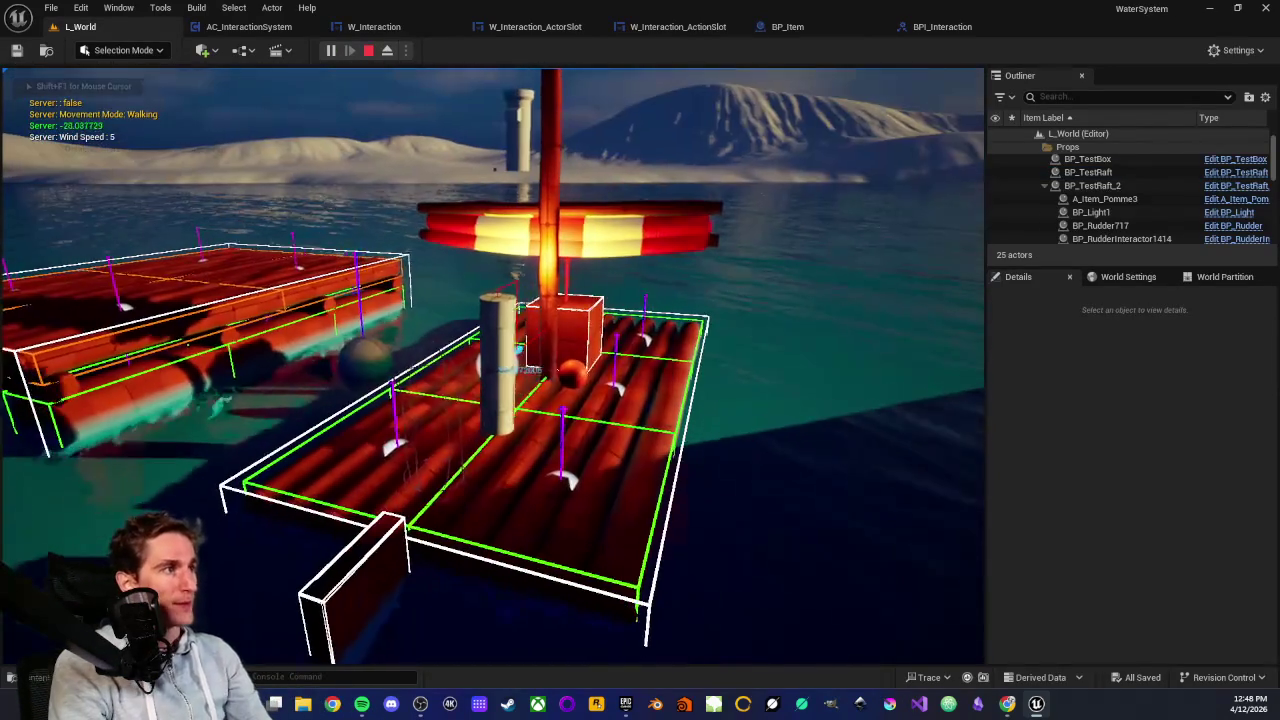
scroll(540, 420, "down", 3)
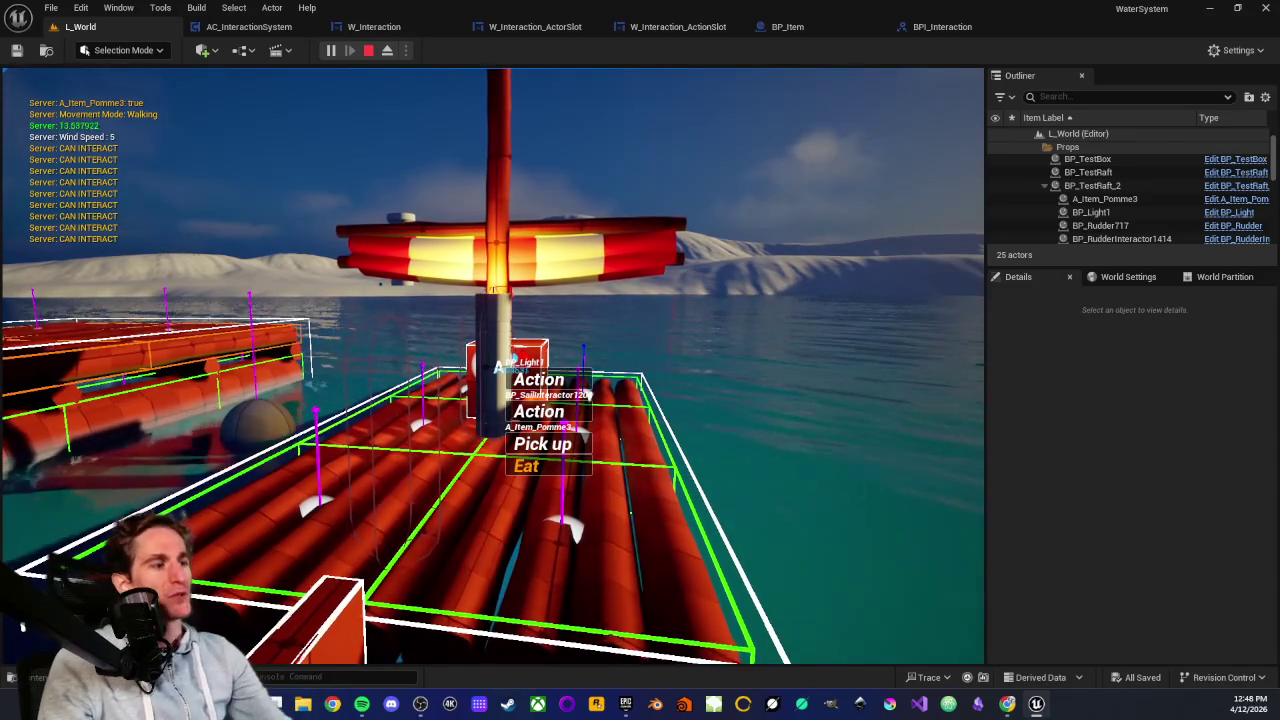
key("Escape")
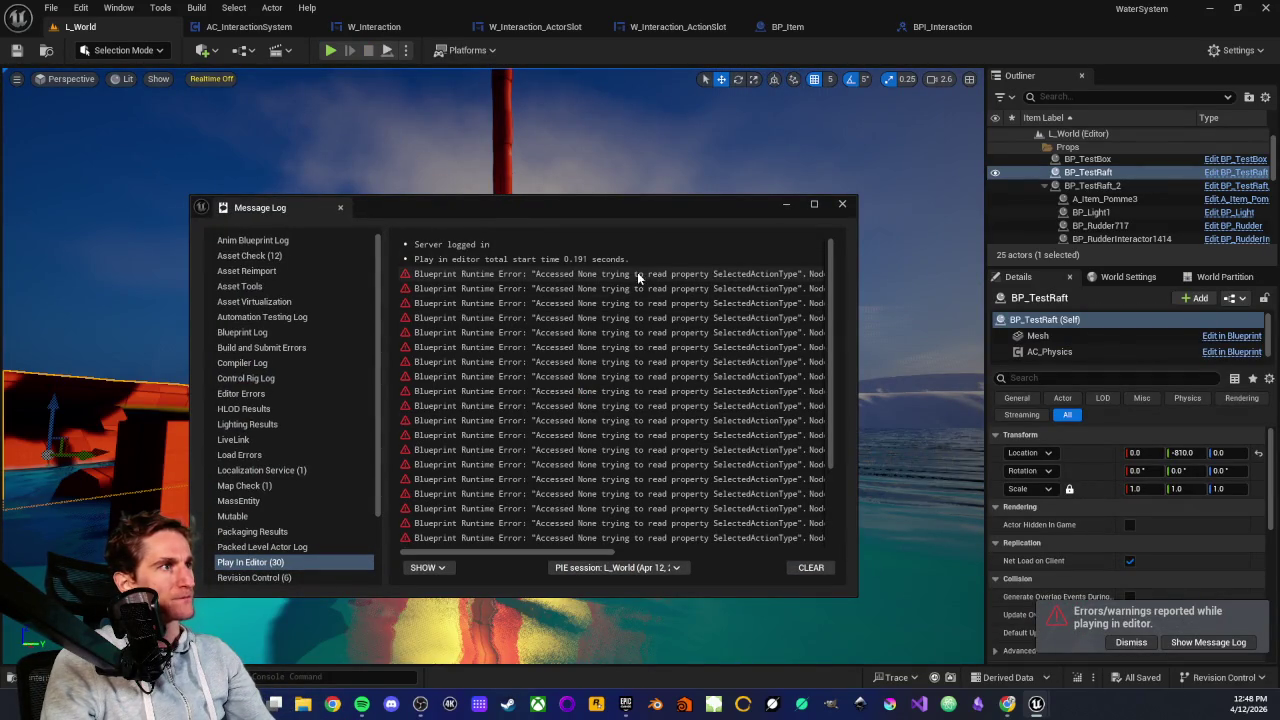
Clear the Accessed None errors from the Message Log, close it, and go back to BP_Item
mouse_move(528, 557)
left_mouse_down()
mouse_move(735, 540)
mouse_move(557, 548)
left_mouse_up()
left_click(816, 569)
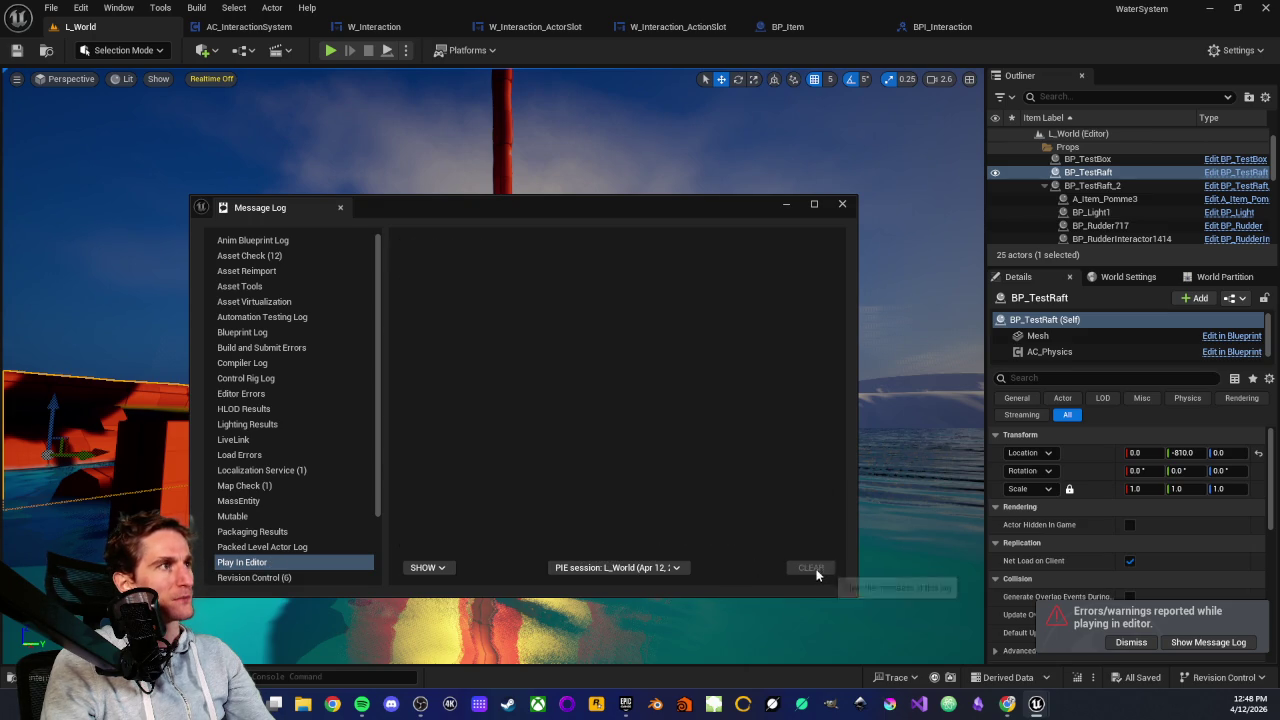
left_click(843, 204)
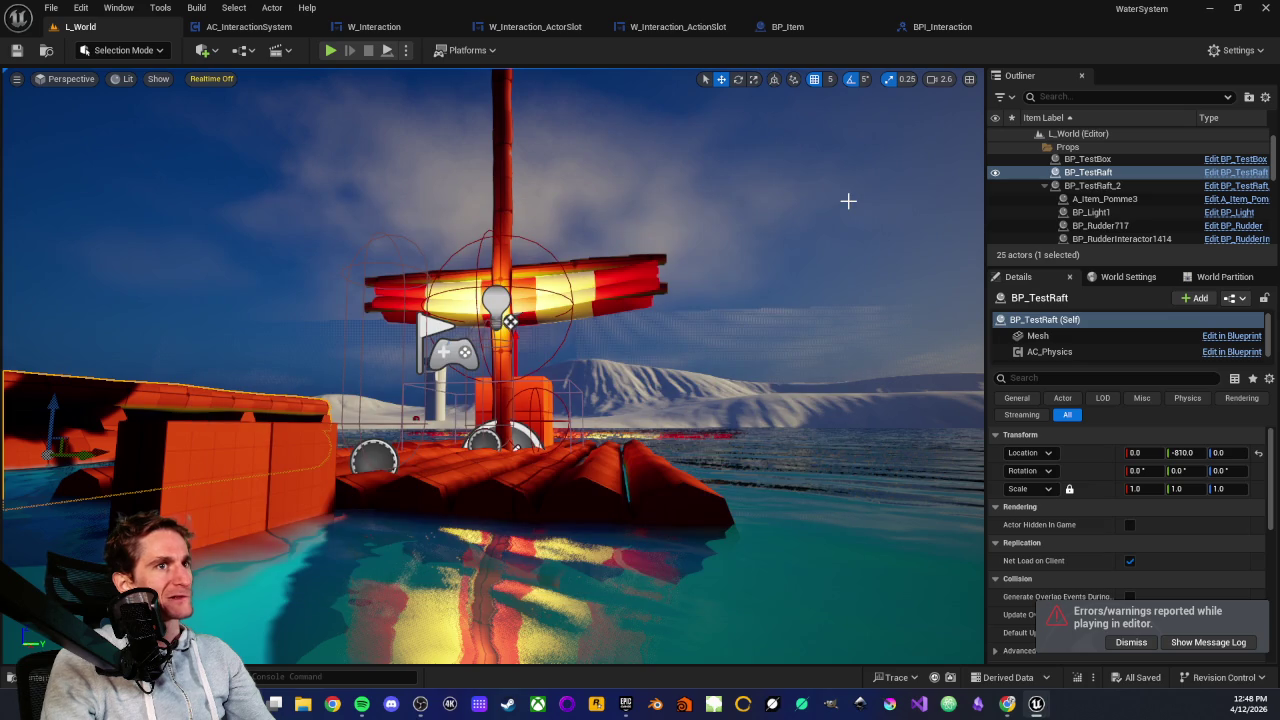
left_click(792, 32)
Inspect Set Action Type and its Actor getter in W_Interaction_ActionSlot, then return to BP_Item
left_click_drag(595, 309, 600, 290)
left_click(677, 27)
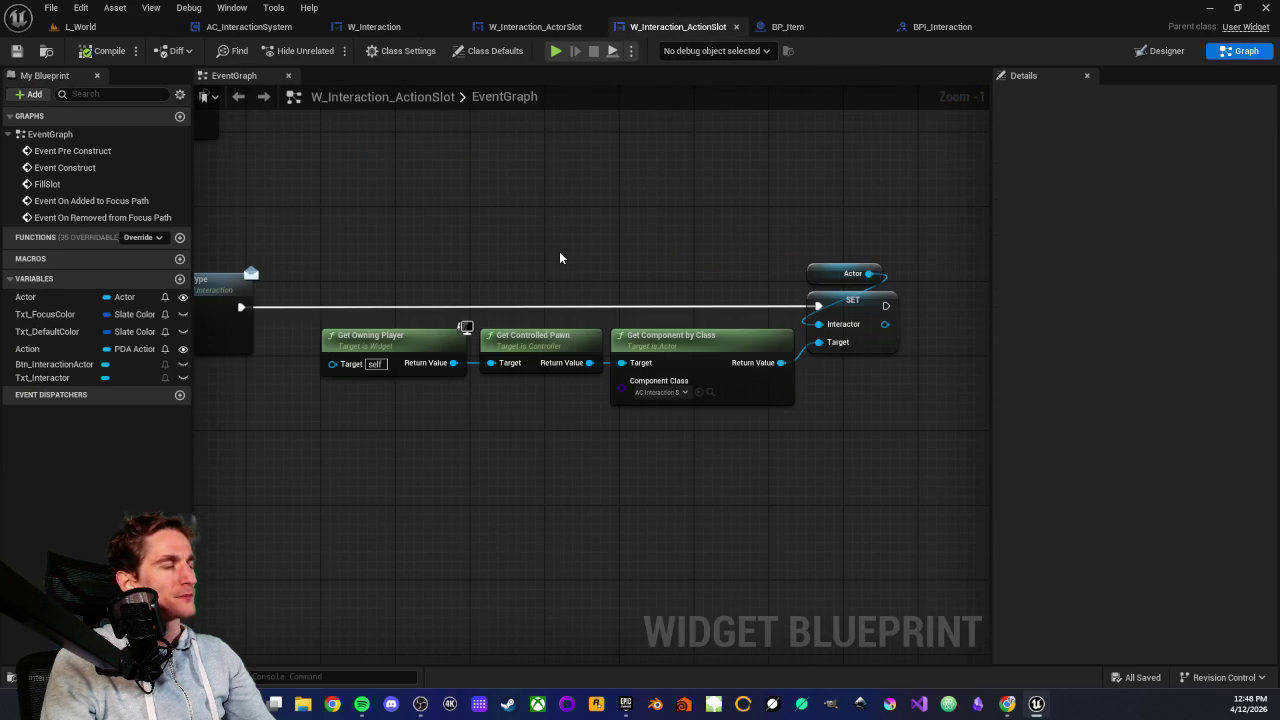
left_click_drag(538, 253, 599, 248)
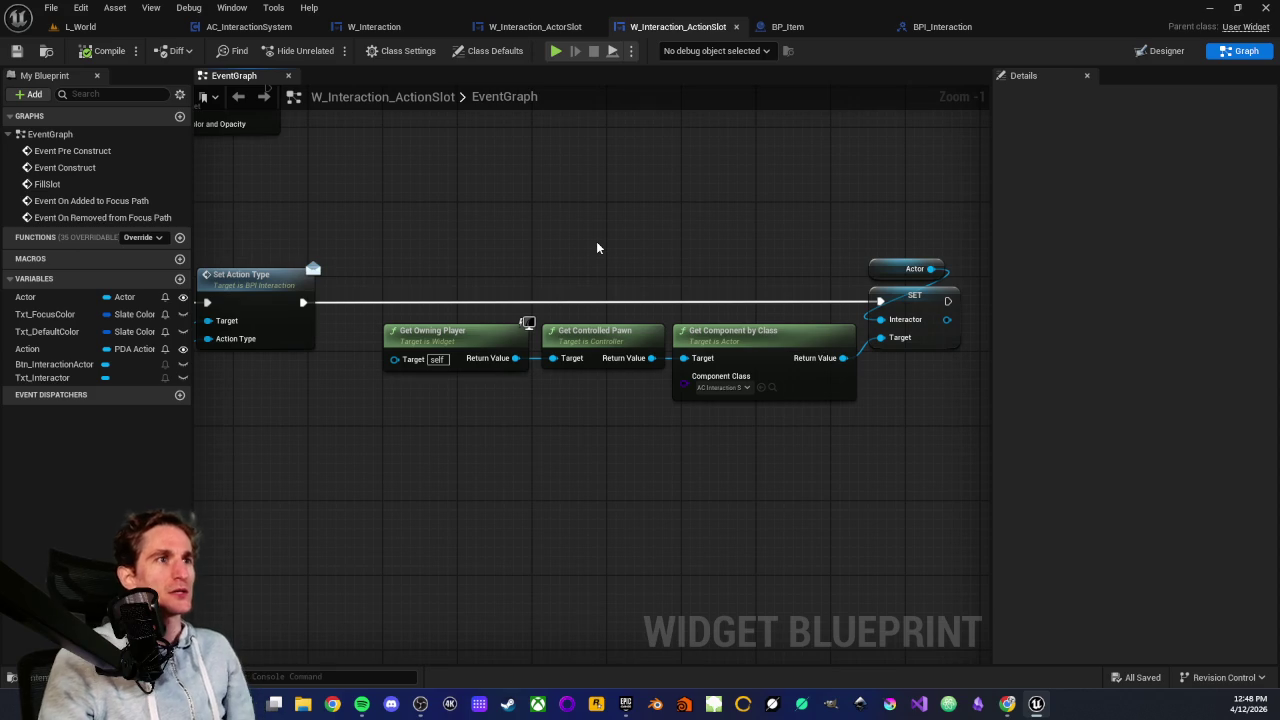
left_click_drag(449, 250, 792, 265)
scroll(428, 357, "up", 1)
left_click(453, 356)
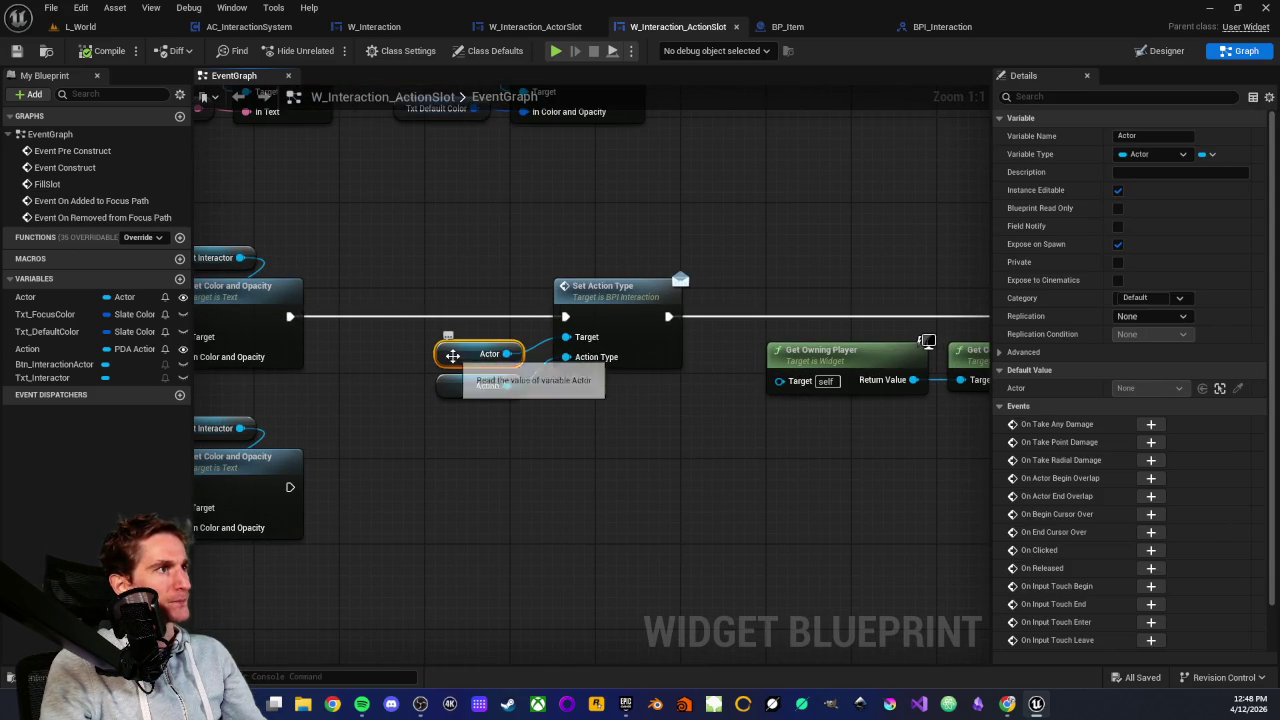
left_click(530, 286)
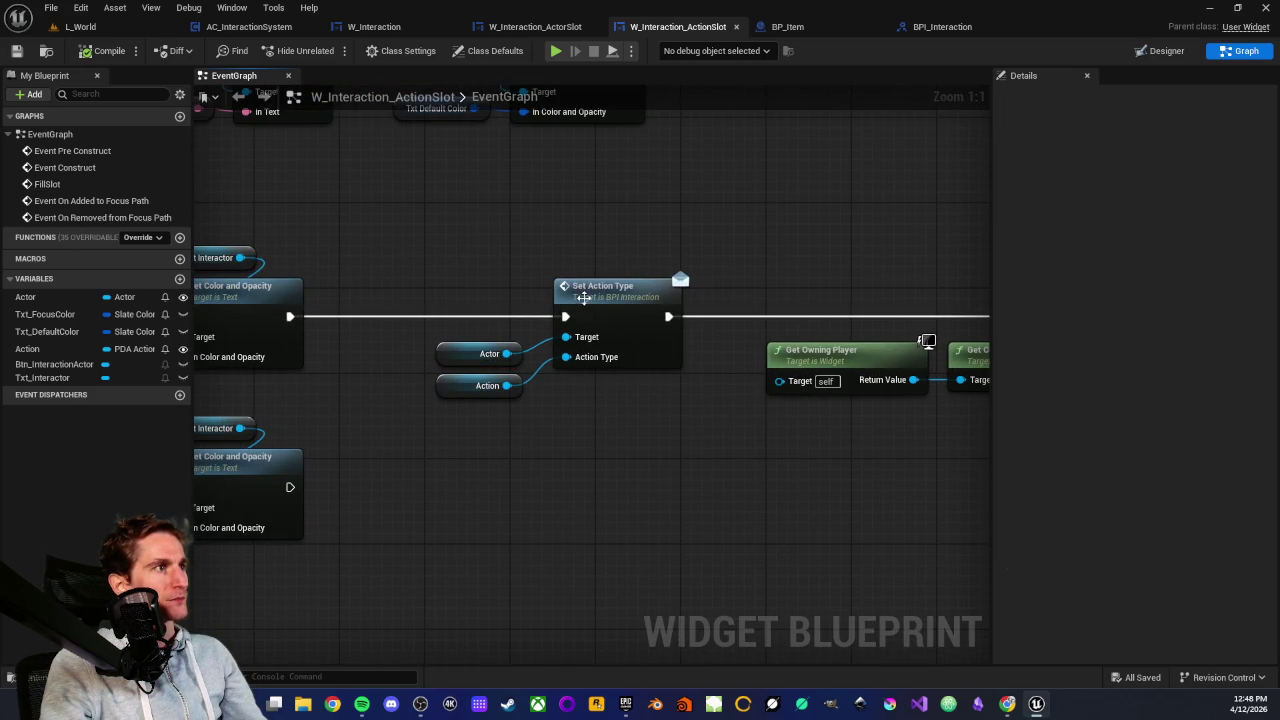
left_click(590, 288)
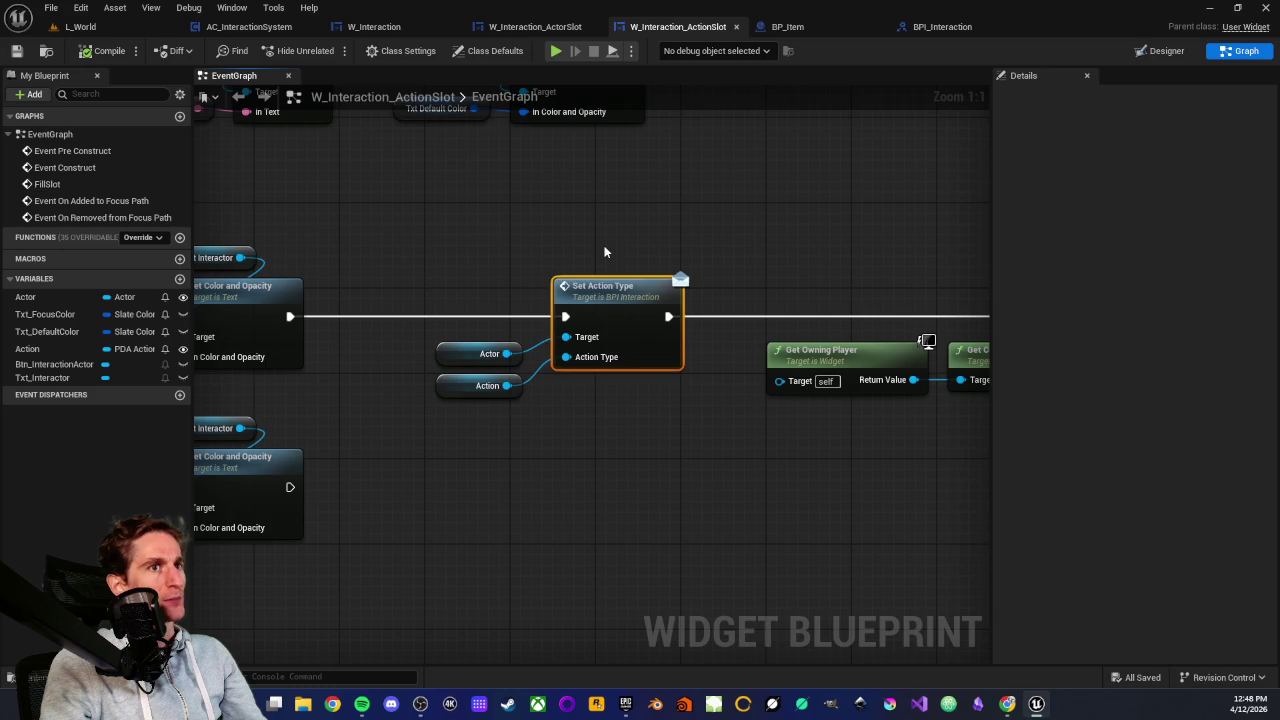
left_click(765, 26)
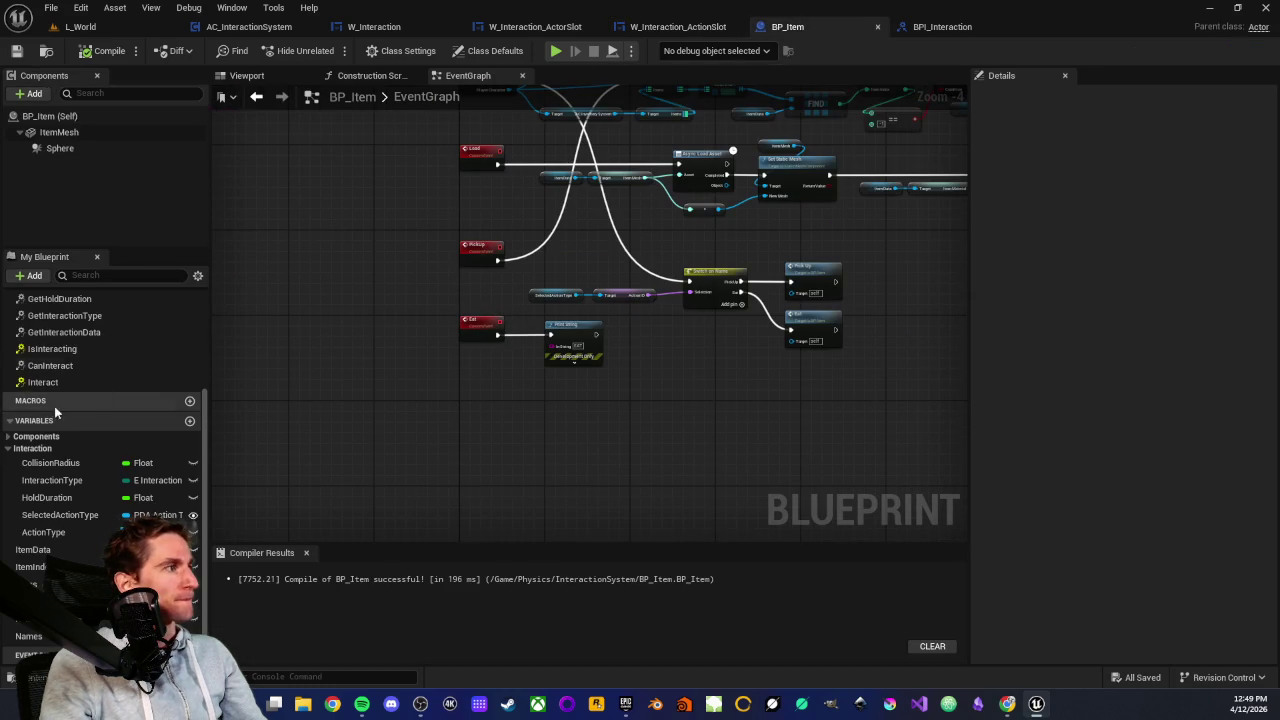
Add the BPI_Interaction Event SetActionType to BP_Item's event graph
scroll(54, 406, "up", 3)
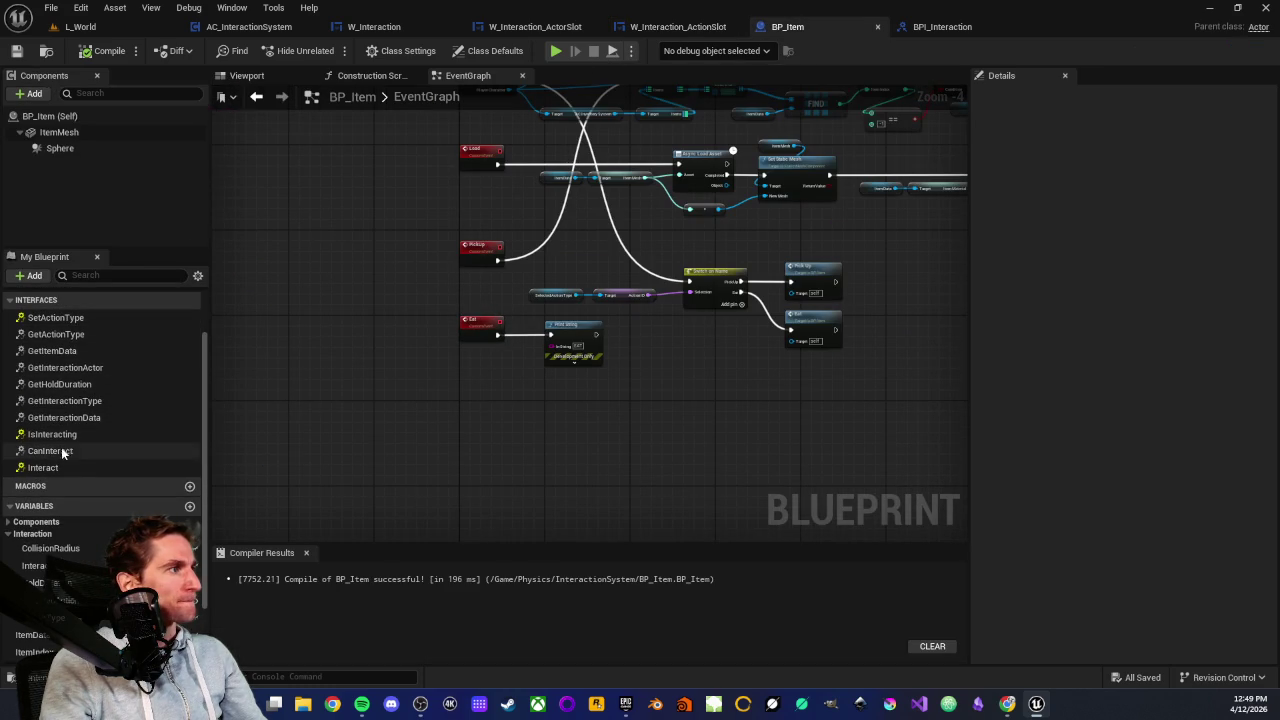
scroll(65, 432, "up", 2)
double_click(70, 362)
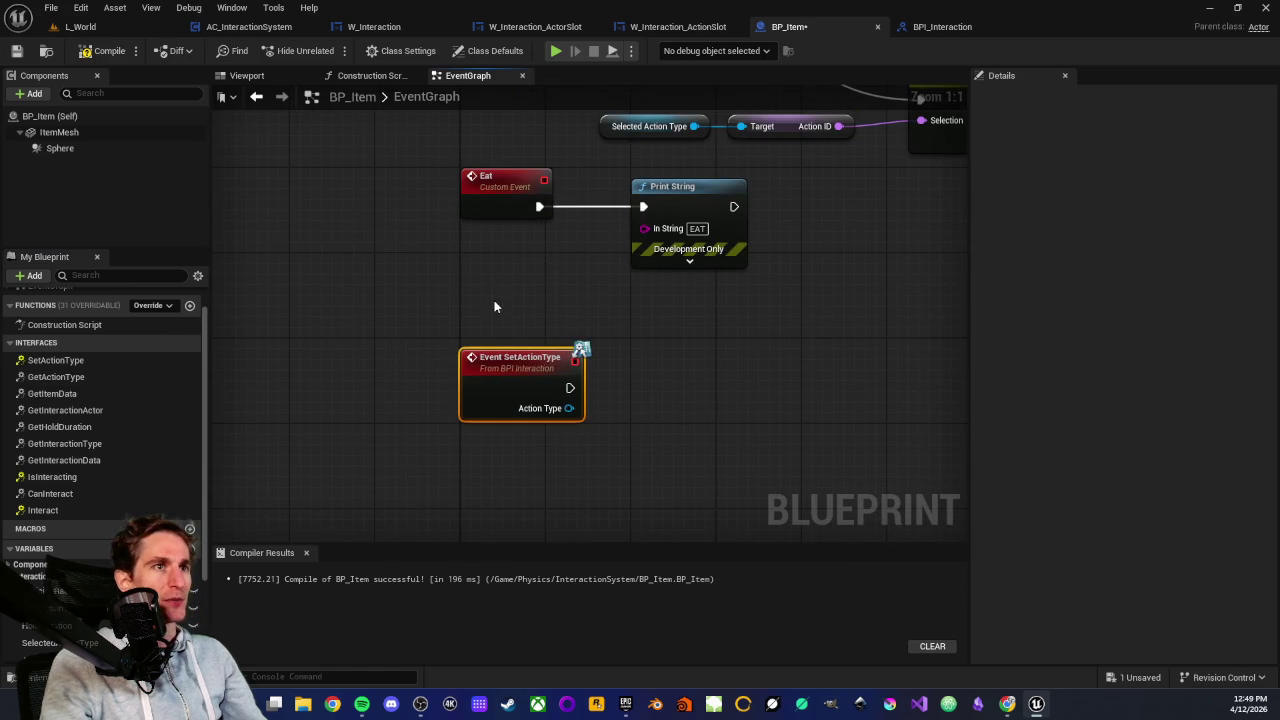
left_click_drag(494, 307, 452, 332)
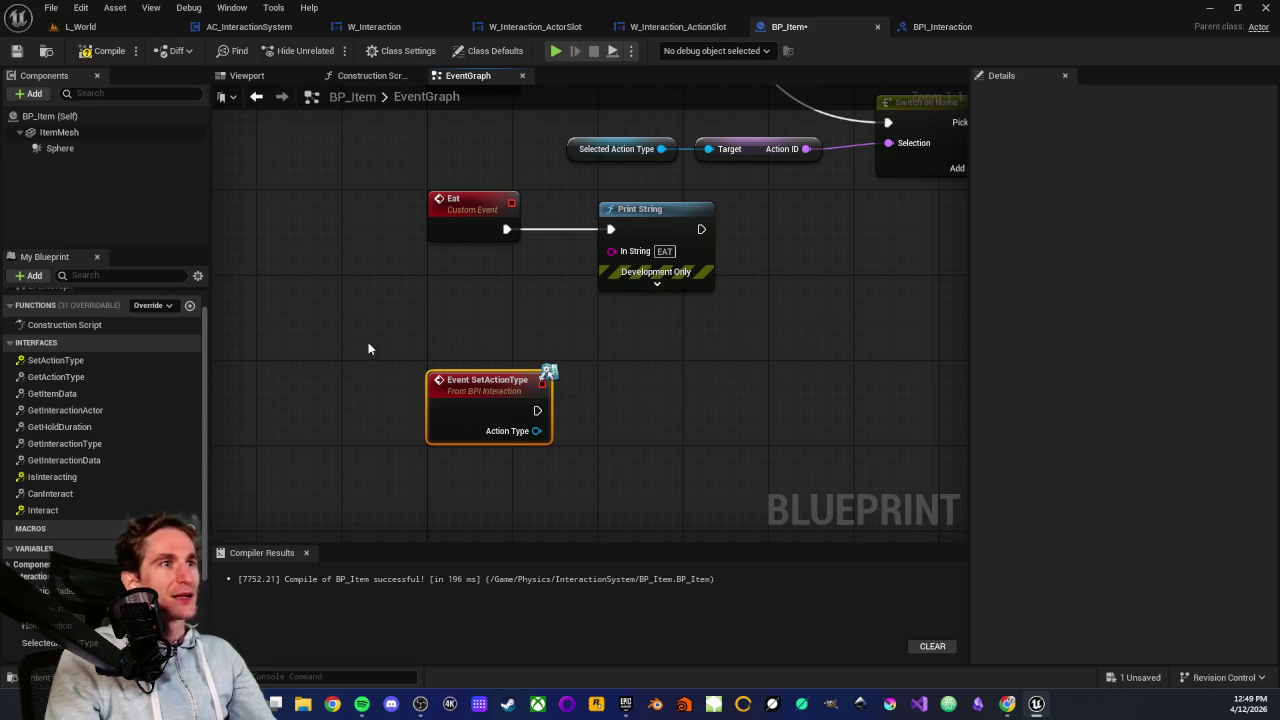
left_click(396, 361)
scroll(441, 338, "down", 2)
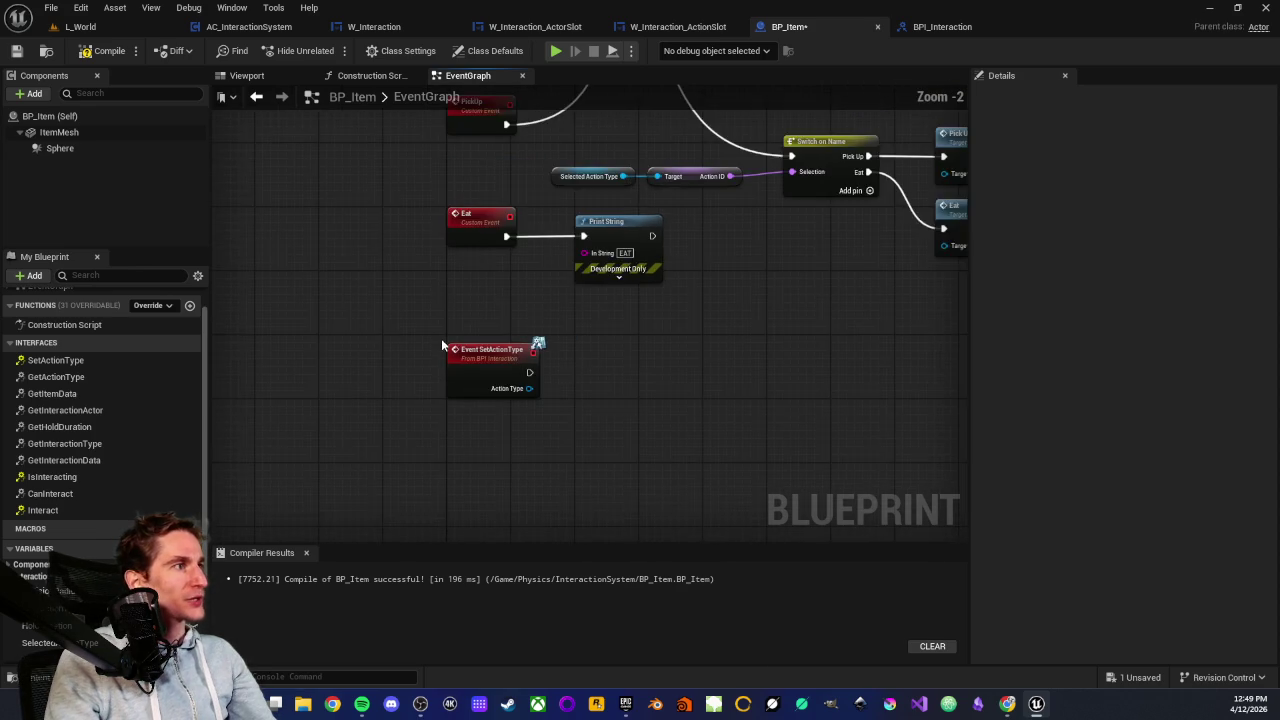
scroll(424, 385, "up", 2)
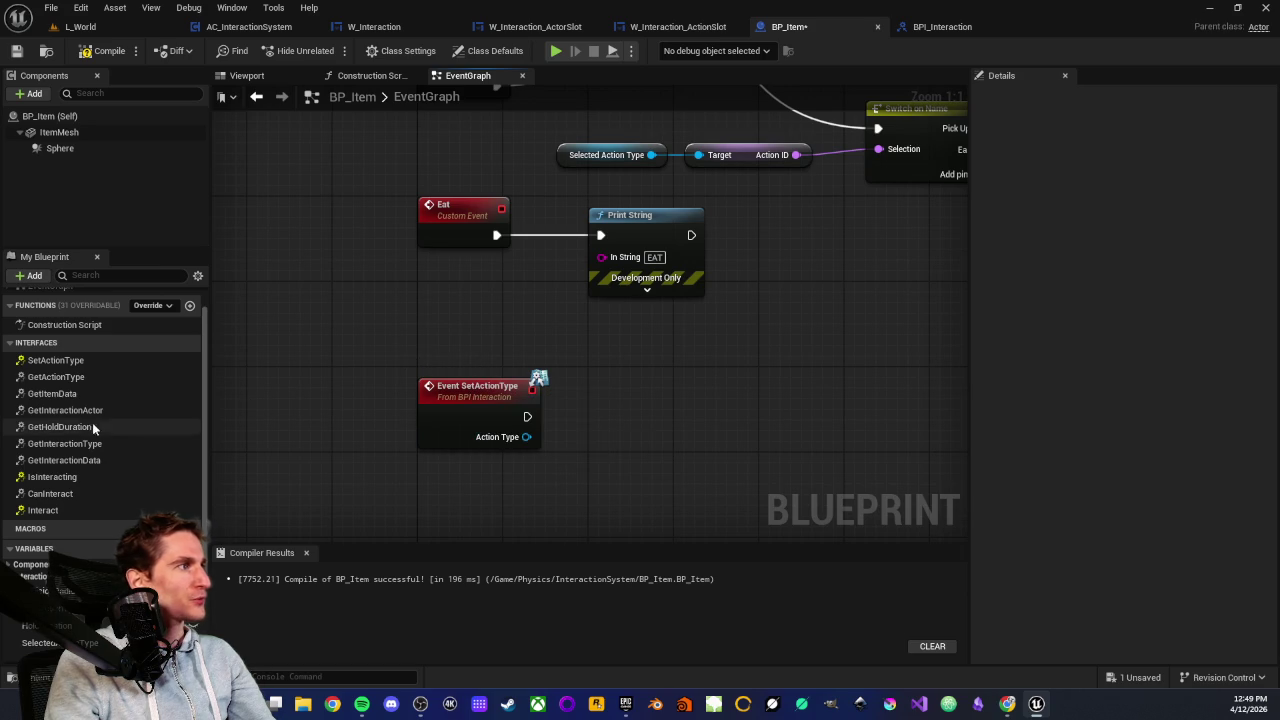
scroll(72, 425, "up", 2)
scroll(537, 436, "down", 2)
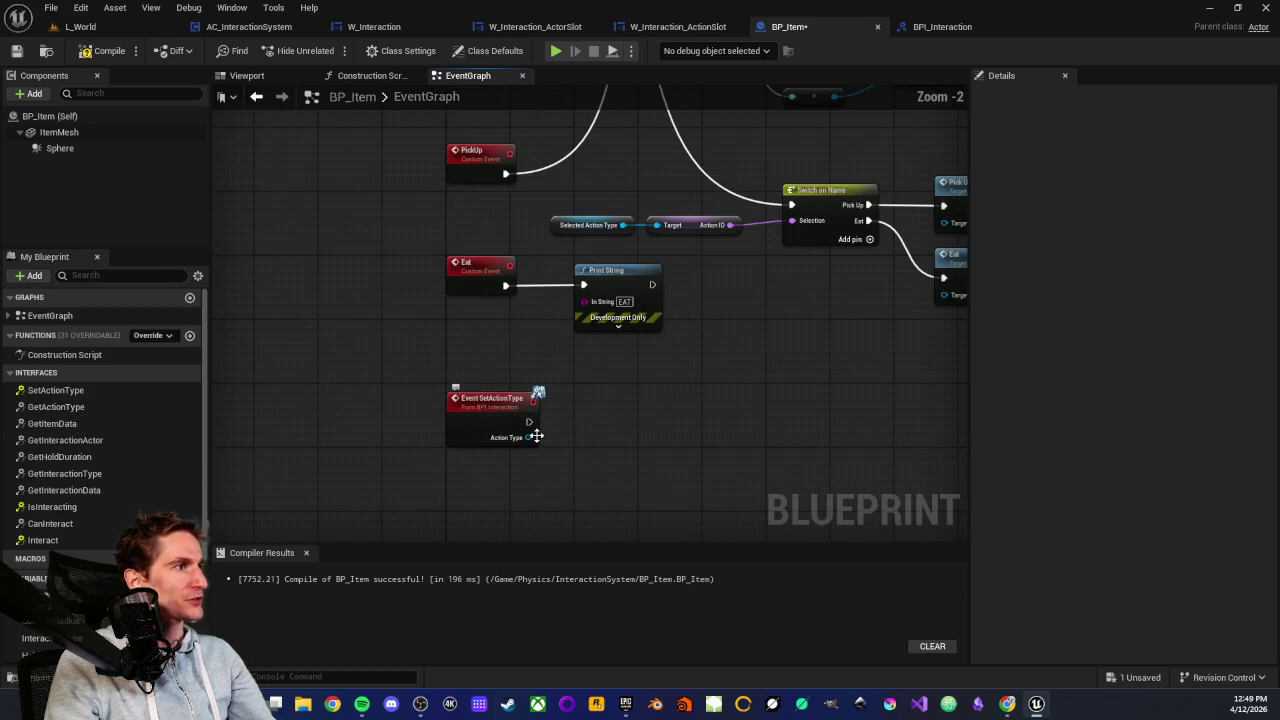
left_click_drag(591, 364, 534, 397)
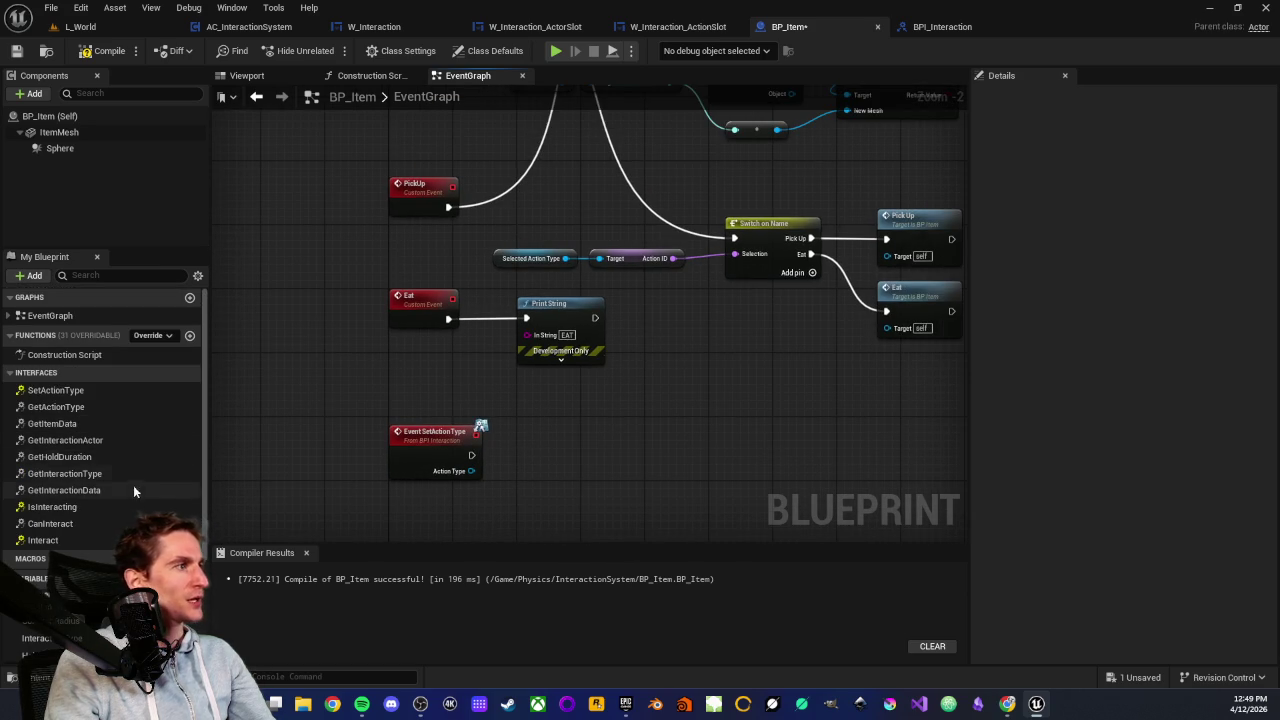
scroll(81, 507, "down", 4)
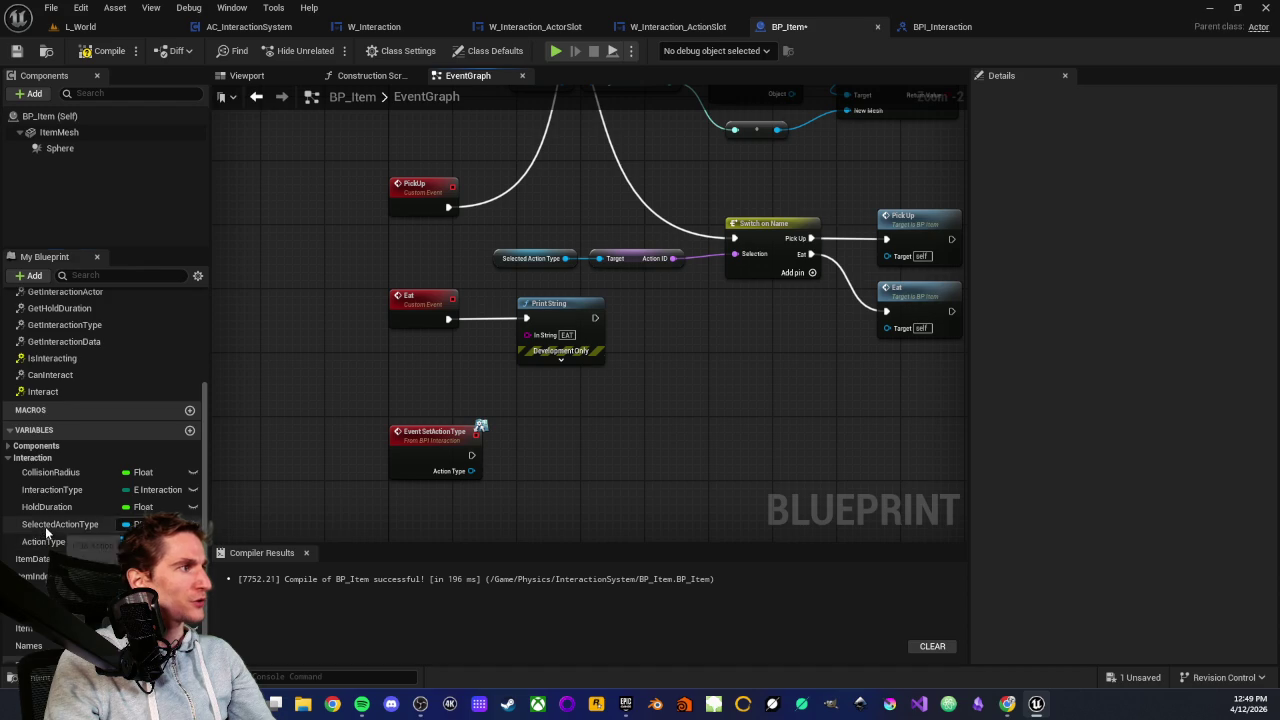
Create a SET Selected Action Type node fed by the event's Action Type and place it beside the event
left_click_drag(45, 526, 406, 488)
left_click_drag(480, 470, 482, 471)
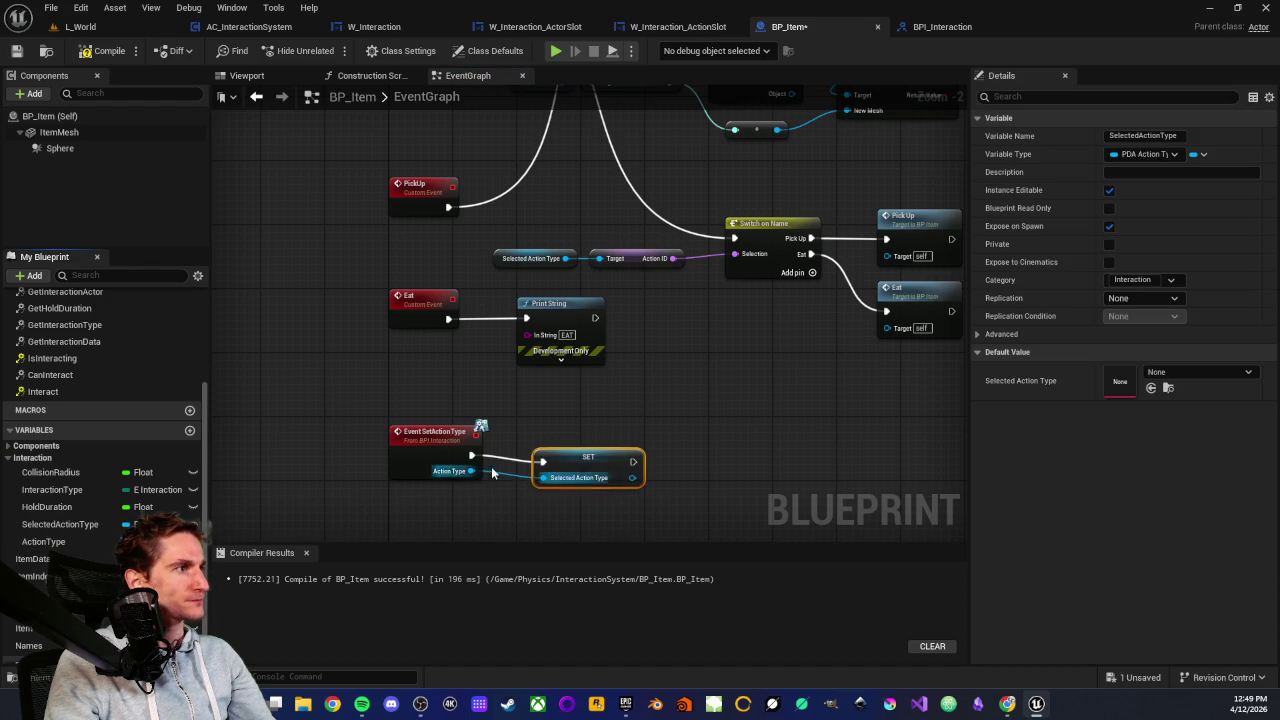
left_click_drag(568, 462, 547, 450)
left_click(533, 428)
scroll(540, 423, "up", 2)
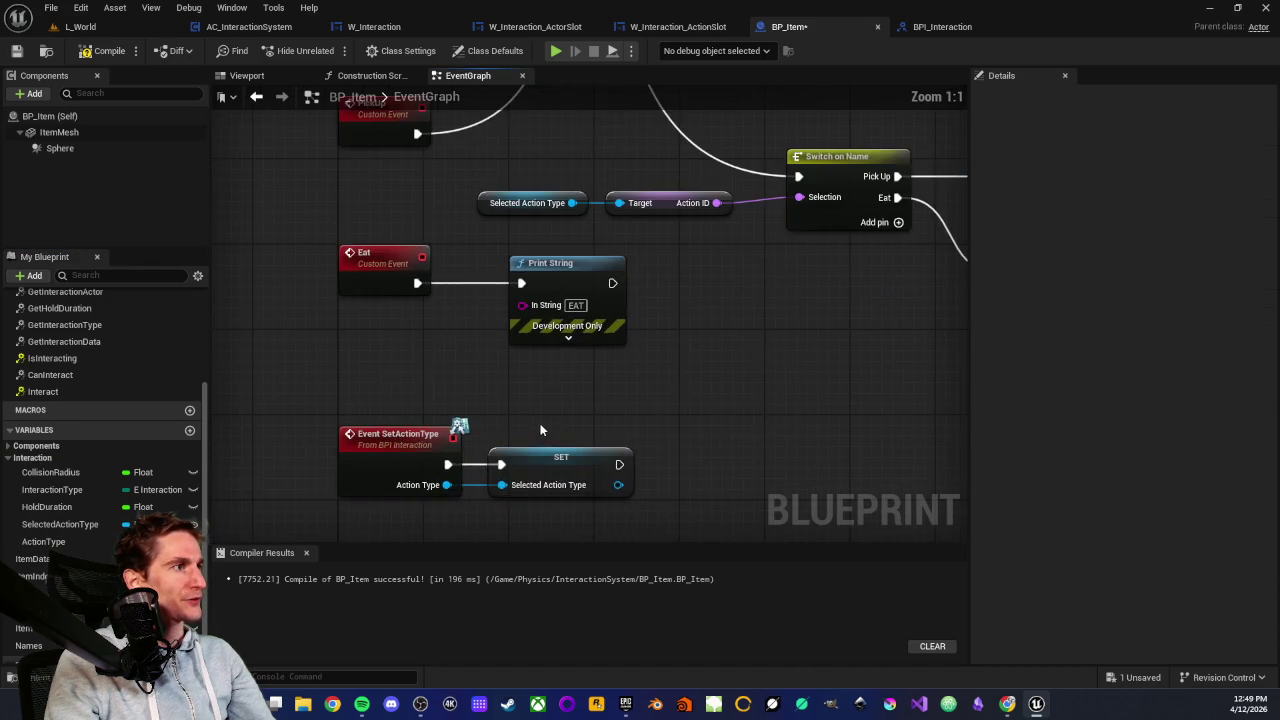
scroll(540, 423, "down", 3)
scroll(599, 414, "up", 3)
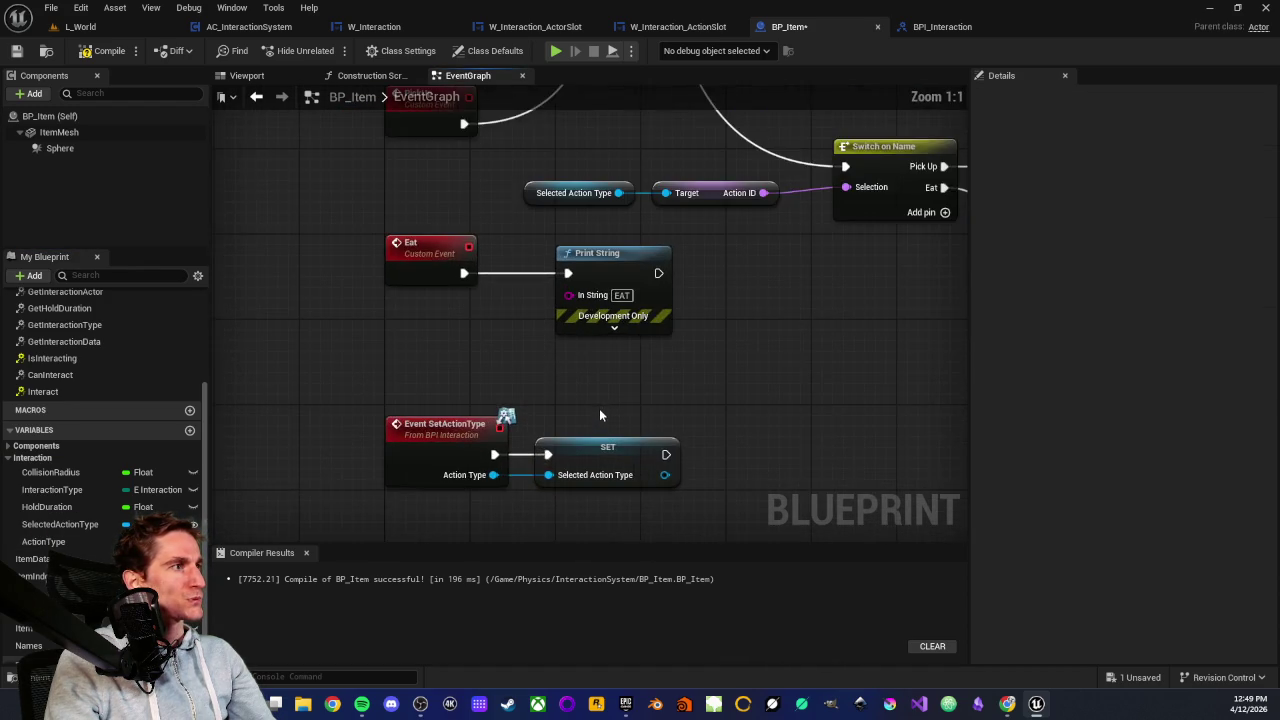
left_click_drag(405, 342, 732, 480)
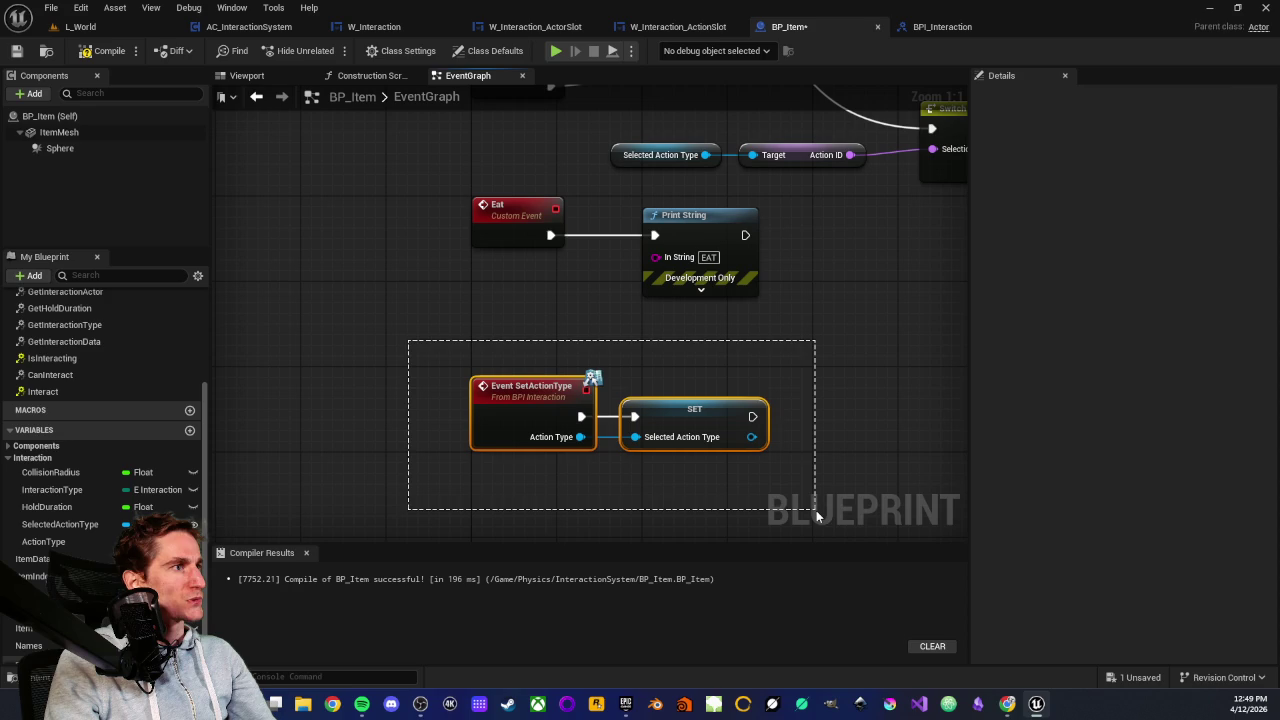
left_click_drag(816, 510, 816, 510)
mouse_move(425, 366)
left_mouse_down()
mouse_move(955, 500)
mouse_move(800, 466)
left_mouse_up()
left_click(702, 484)
scroll(514, 337, "down", 7)
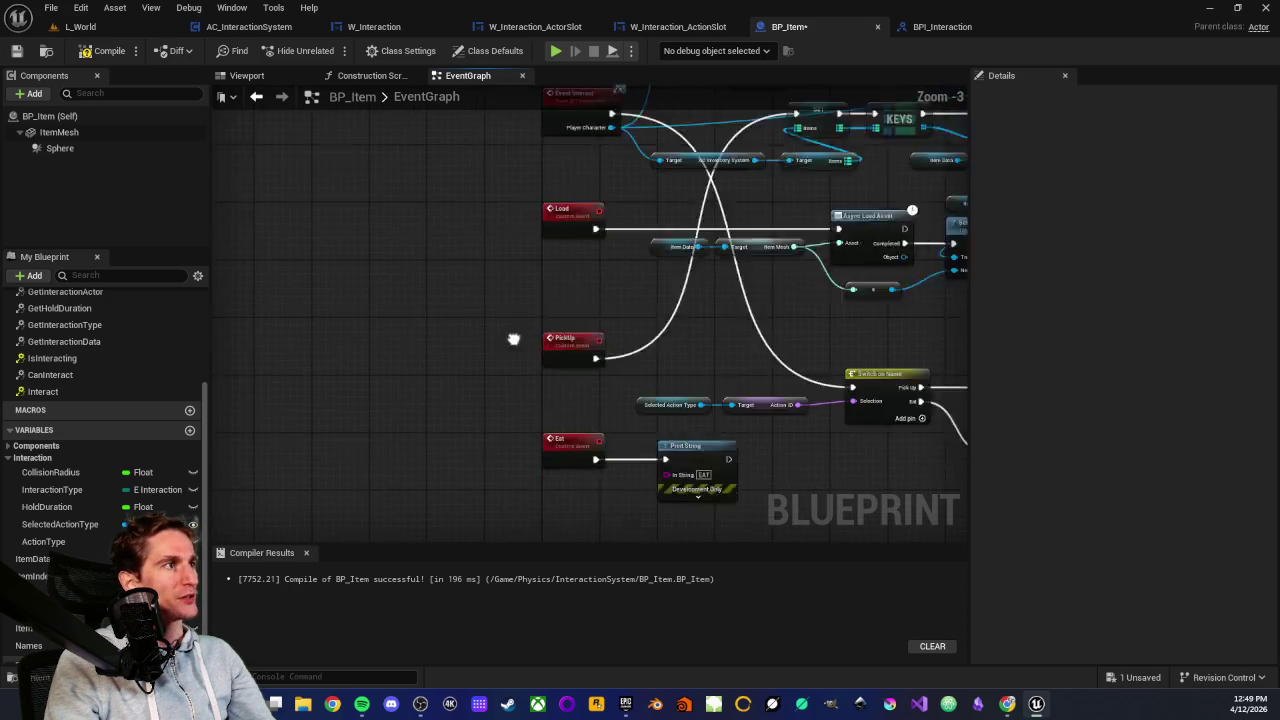
scroll(509, 197, "up", 6)
left_click_drag(546, 350, 431, 323)
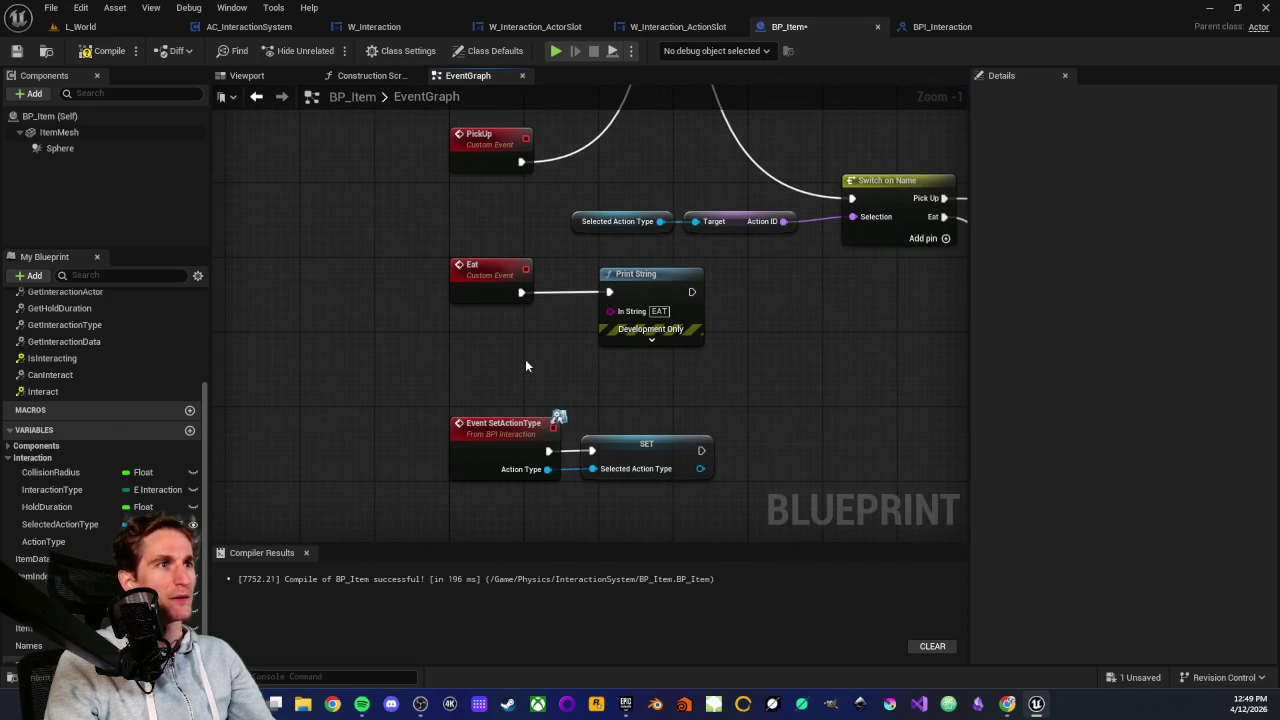
left_click_drag(427, 407, 723, 488)
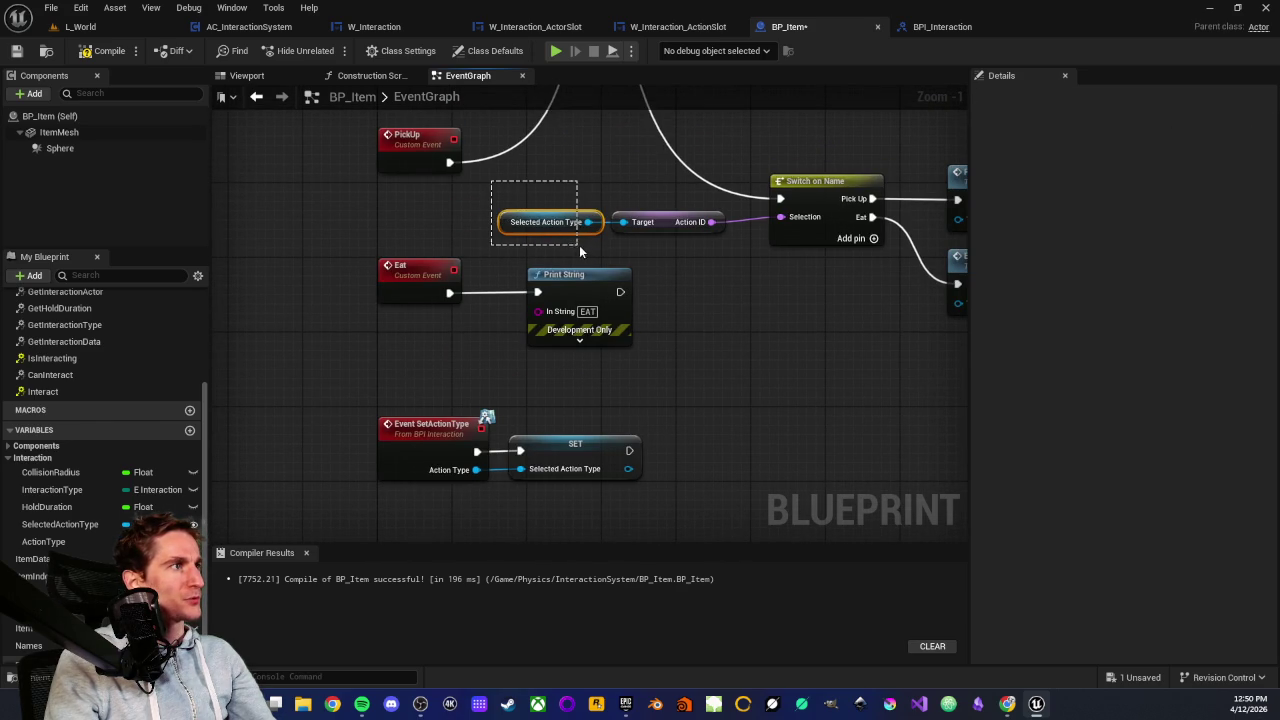
mouse_move(587, 252)
left_mouse_down()
mouse_move(507, 359)
mouse_move(503, 295)
mouse_move(552, 322)
mouse_move(578, 289)
left_mouse_up()
scroll(583, 249, "up", 1)
scroll(578, 289, "down", 1)
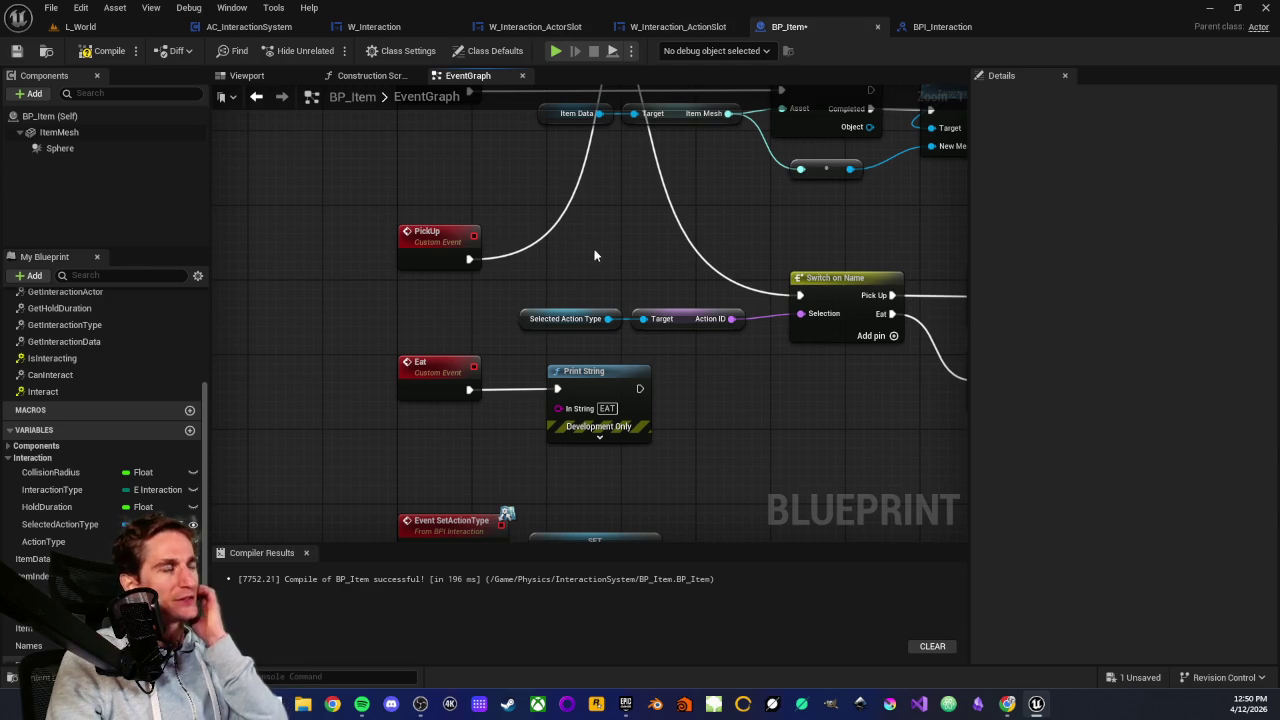
Convert BP_Item's Selected Action Type getter into a validated Get node
scroll(583, 300, "down", 2)
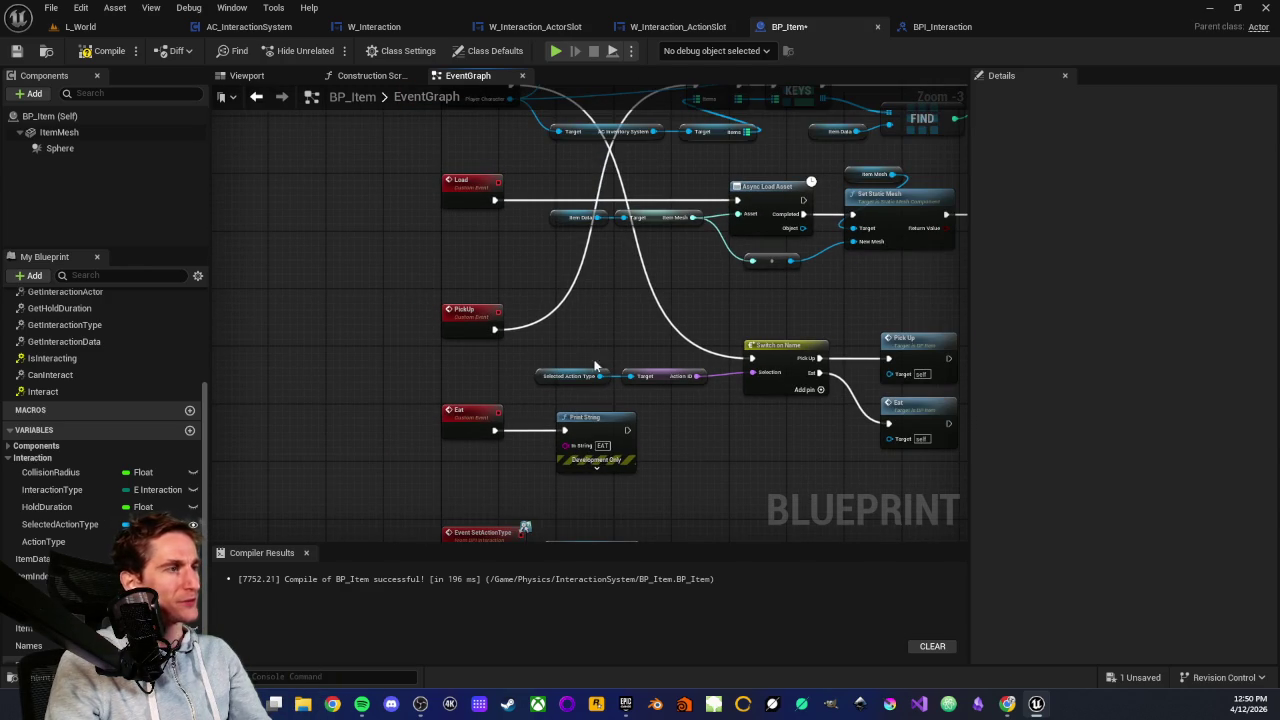
left_click_drag(630, 376, 612, 365)
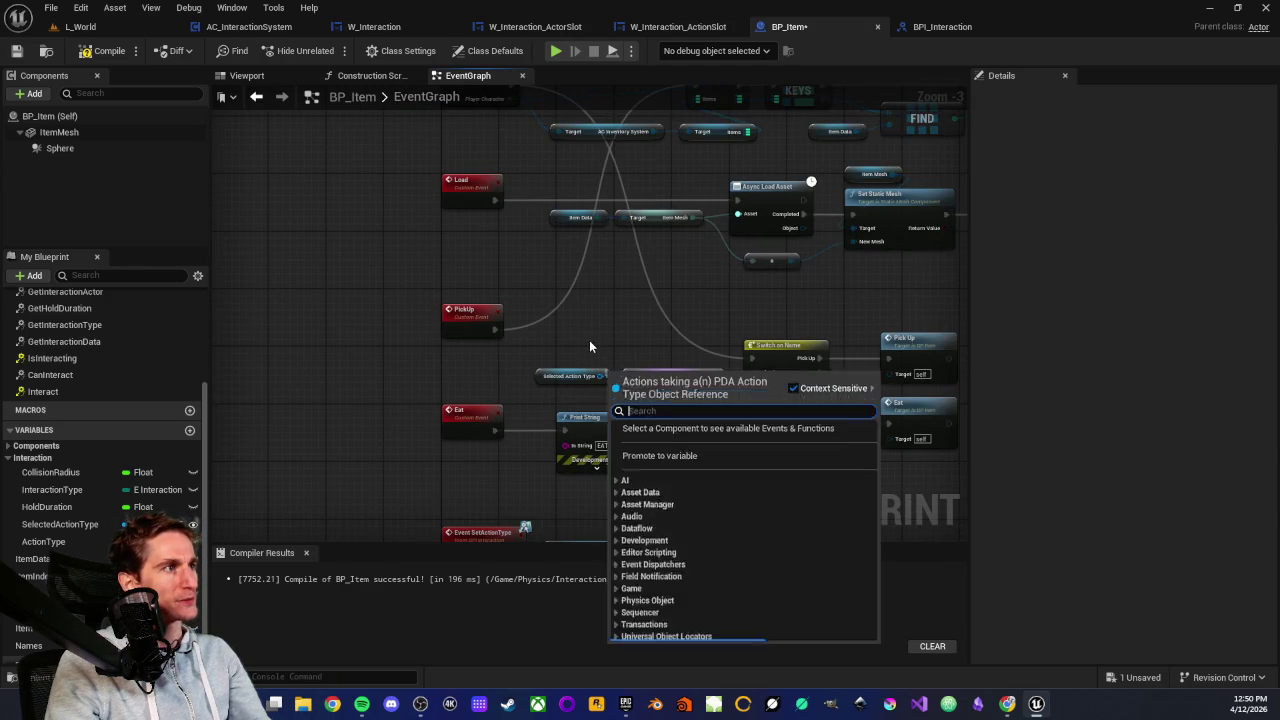
scroll(551, 390, "up", 3)
right_click(551, 390)
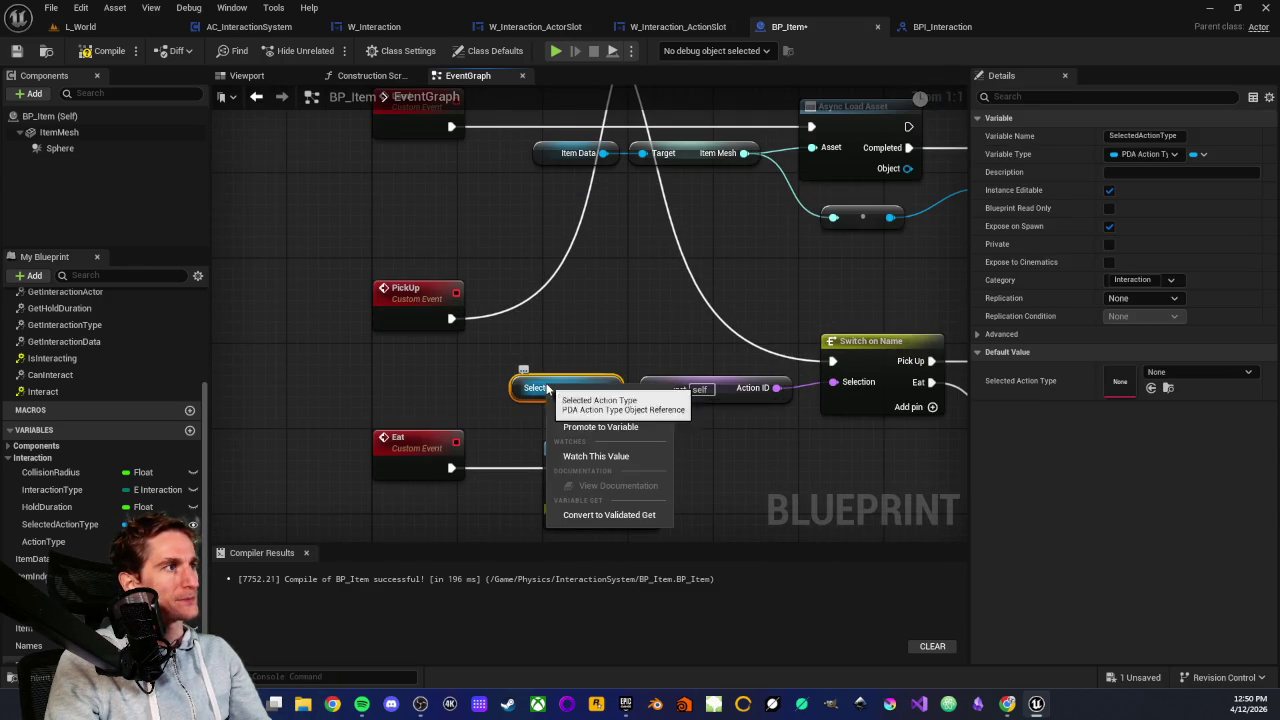
left_click(585, 516)
left_click_drag(555, 413, 587, 297)
Wire the Interact event into the validated Get, Is Valid into Switch on Name, and the value into Action ID's Target
scroll(605, 320, "down", 2)
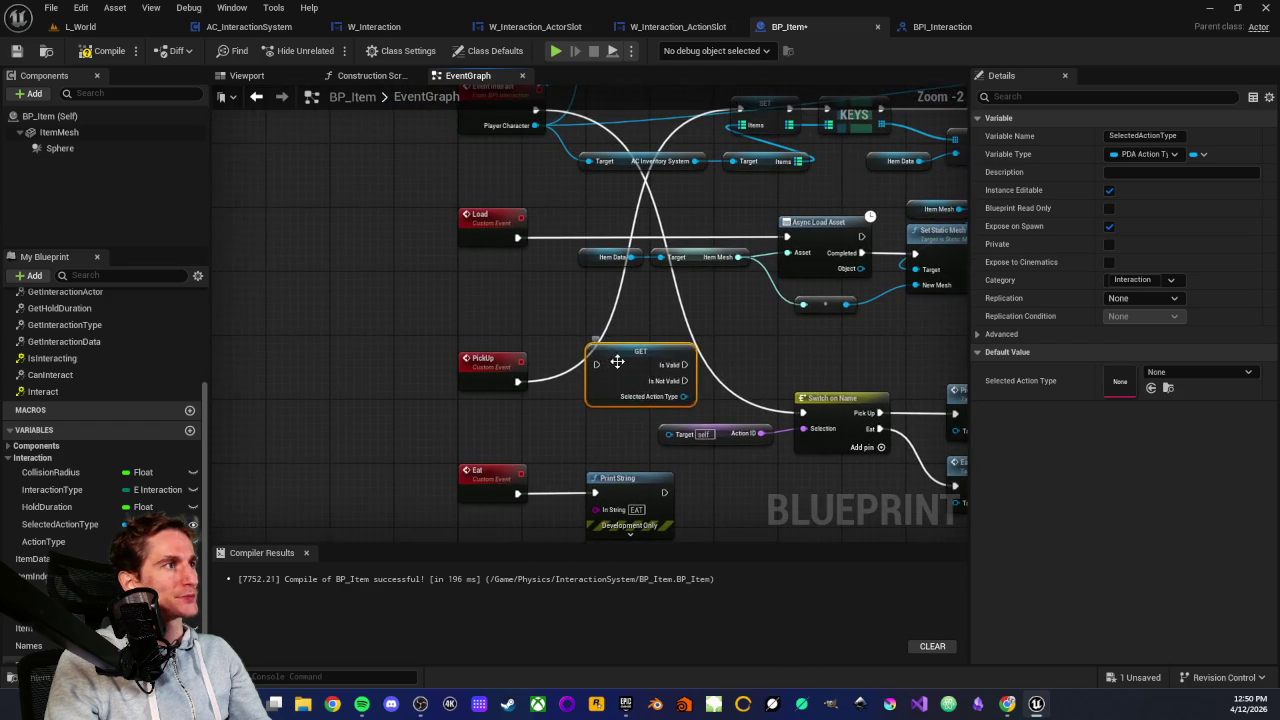
scroll(623, 332, "down", 1)
mouse_move(543, 130)
left_mouse_down()
mouse_move(659, 364)
mouse_move(612, 311)
mouse_move(489, 360)
left_mouse_up()
scroll(612, 311, "up", 3)
left_click_drag(665, 376, 665, 398)
mouse_move(556, 358)
left_mouse_down()
mouse_move(545, 347)
mouse_move(760, 347)
left_mouse_up()
left_click(515, 341)
left_click_drag(545, 389, 592, 396)
left_click(641, 396)
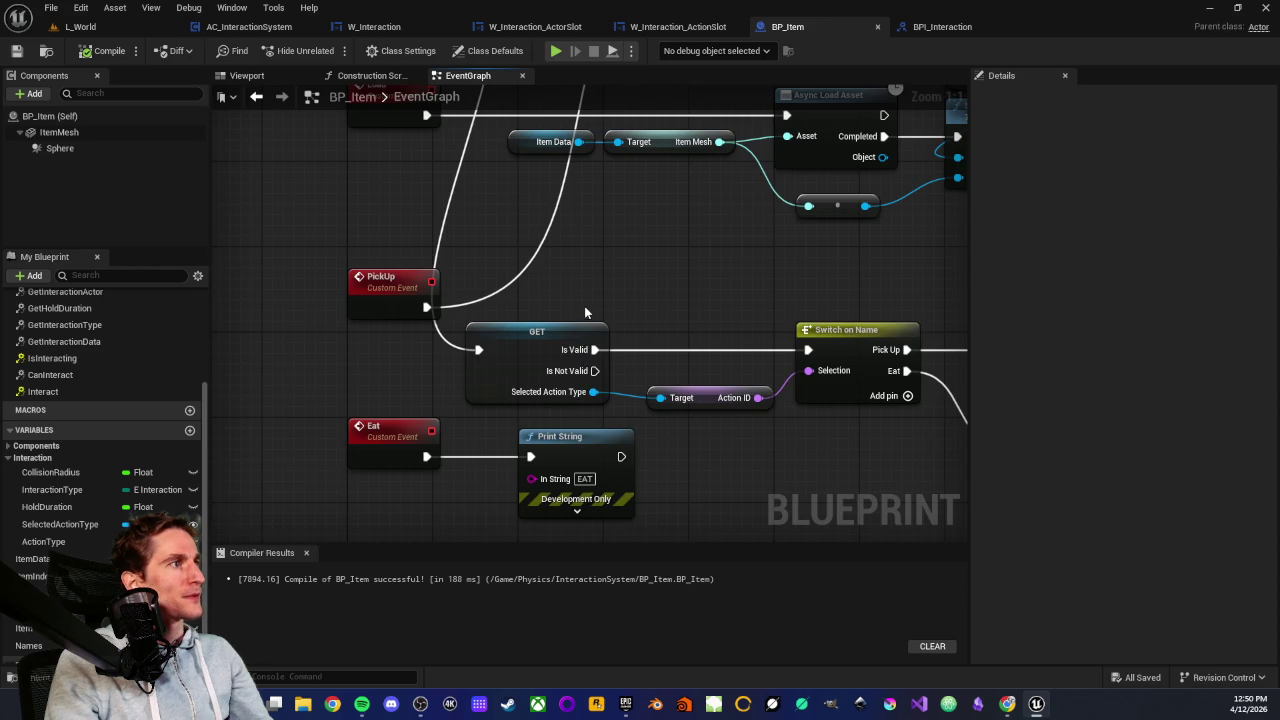
Shift the validated switch chain right, check the new wiring, and return to L_World
scroll(586, 313, "down", 3)
left_click_drag(418, 289, 728, 378)
left_click_drag(403, 330, 614, 330)
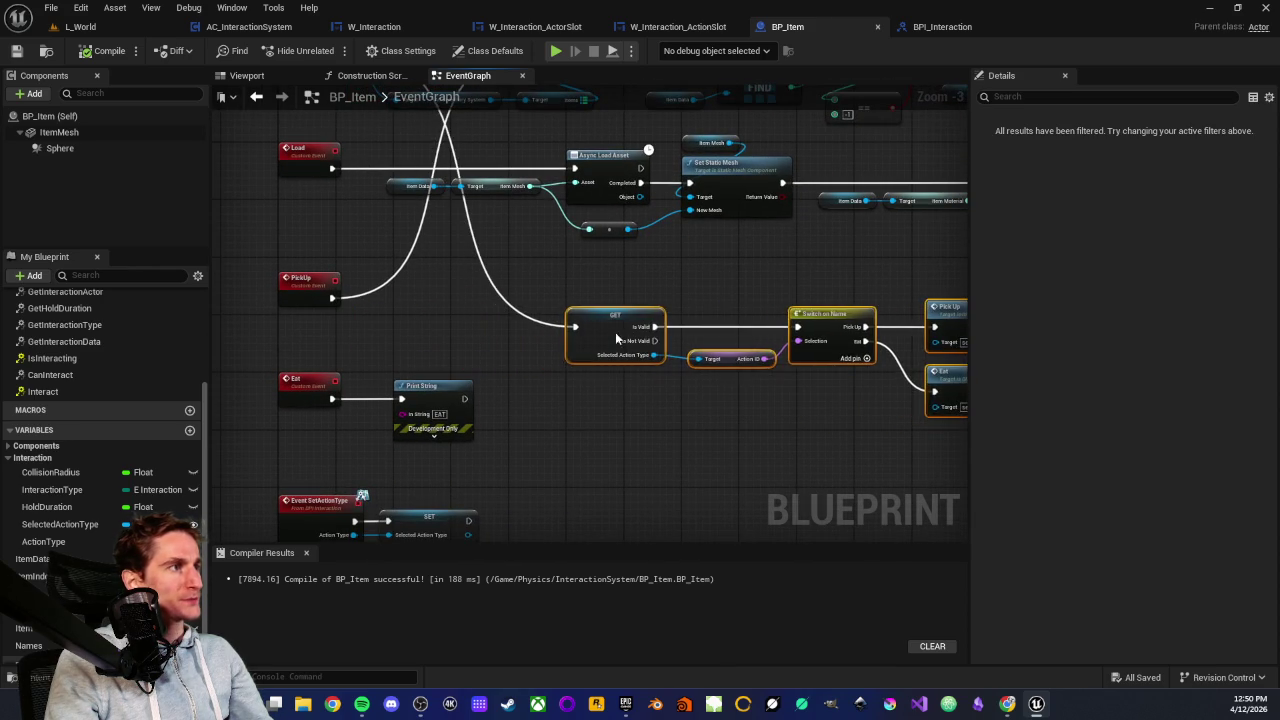
left_click(560, 418)
left_click_drag(259, 365, 581, 533)
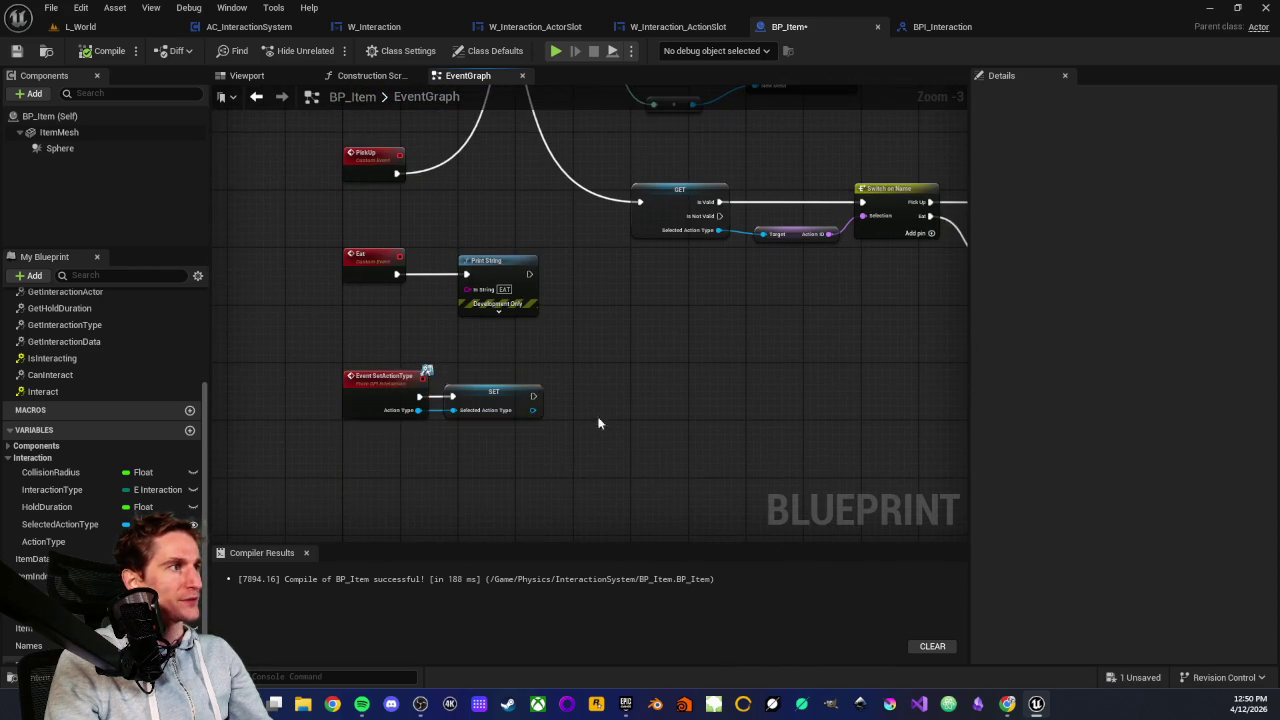
left_click_drag(597, 423, 323, 400)
left_click_drag(595, 452, 531, 324)
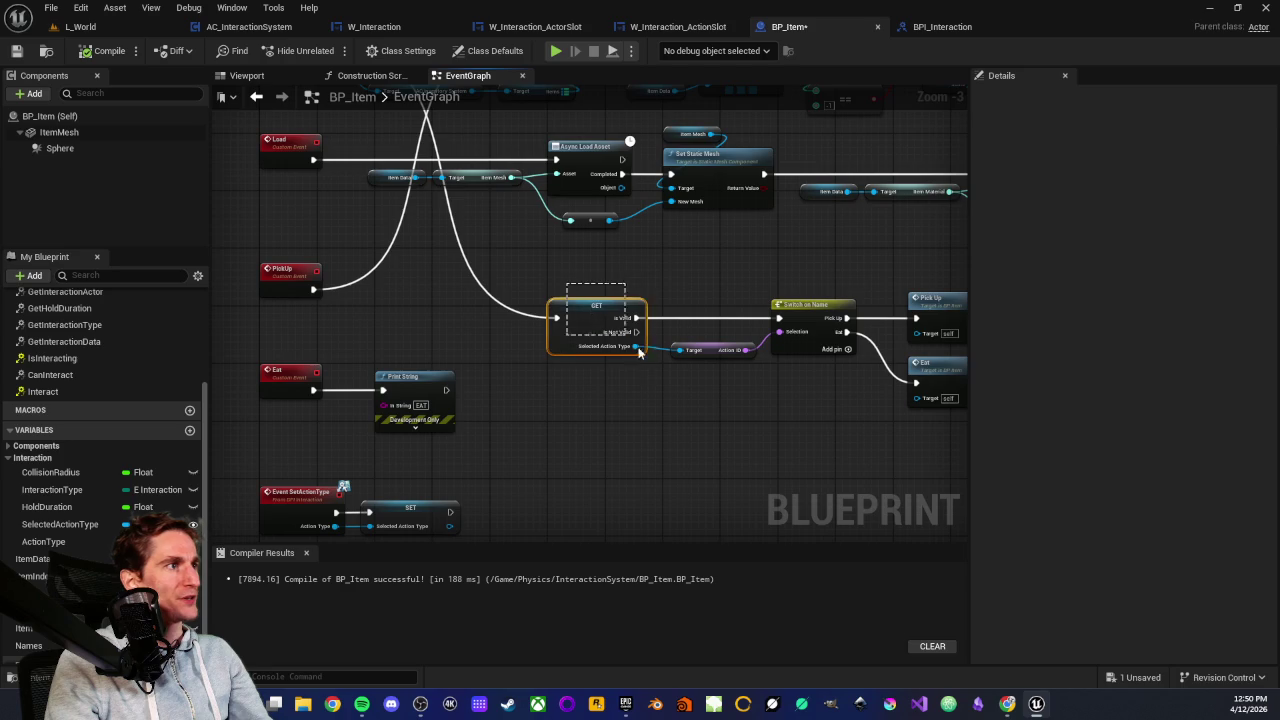
left_click_drag(640, 352, 640, 352)
scroll(600, 421, "up", 3)
mouse_move(557, 406)
left_mouse_down()
mouse_move(549, 417)
mouse_move(540, 300)
left_mouse_up()
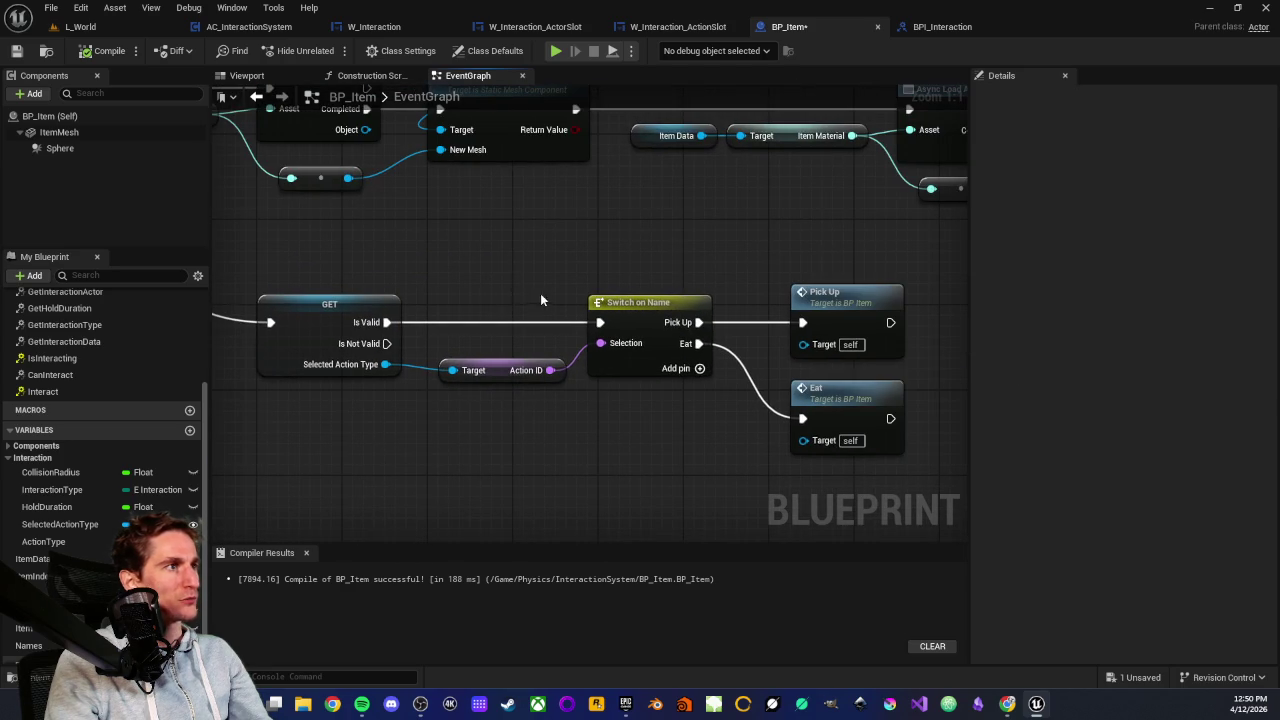
left_click(86, 28)
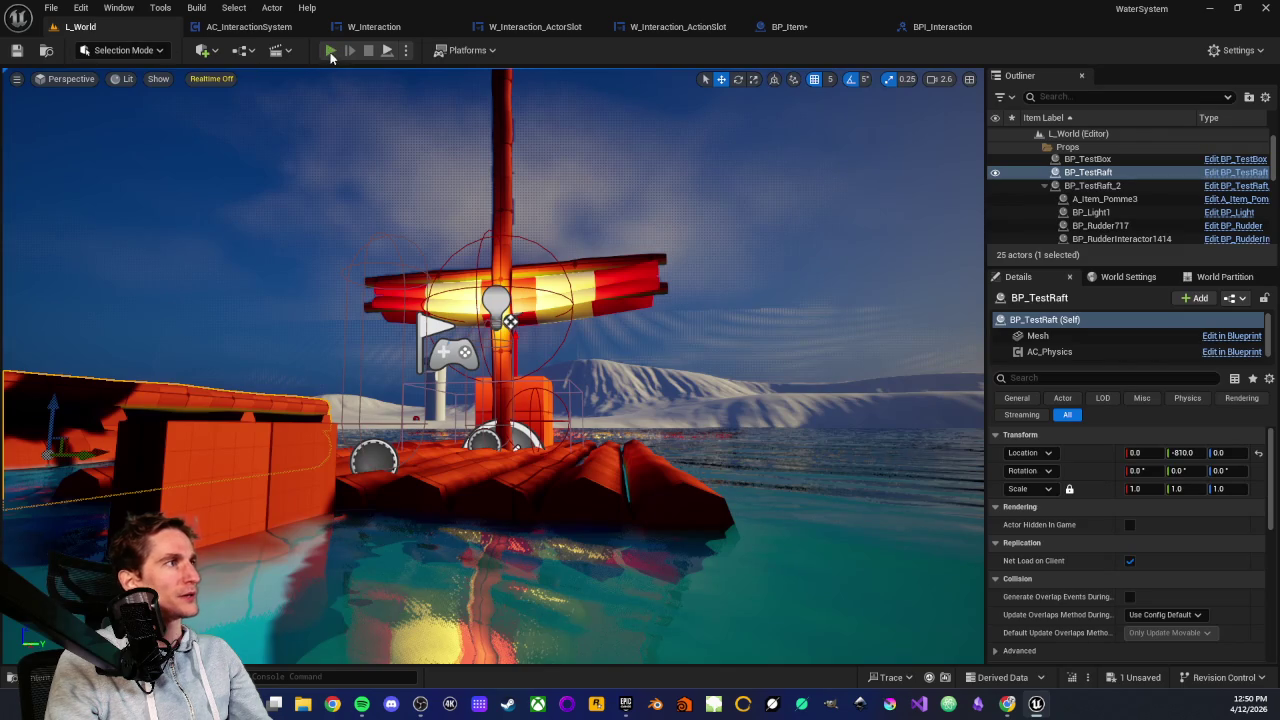
Start a play-test of L_World and walk onto the raft to show its interaction menu
left_click(330, 52)
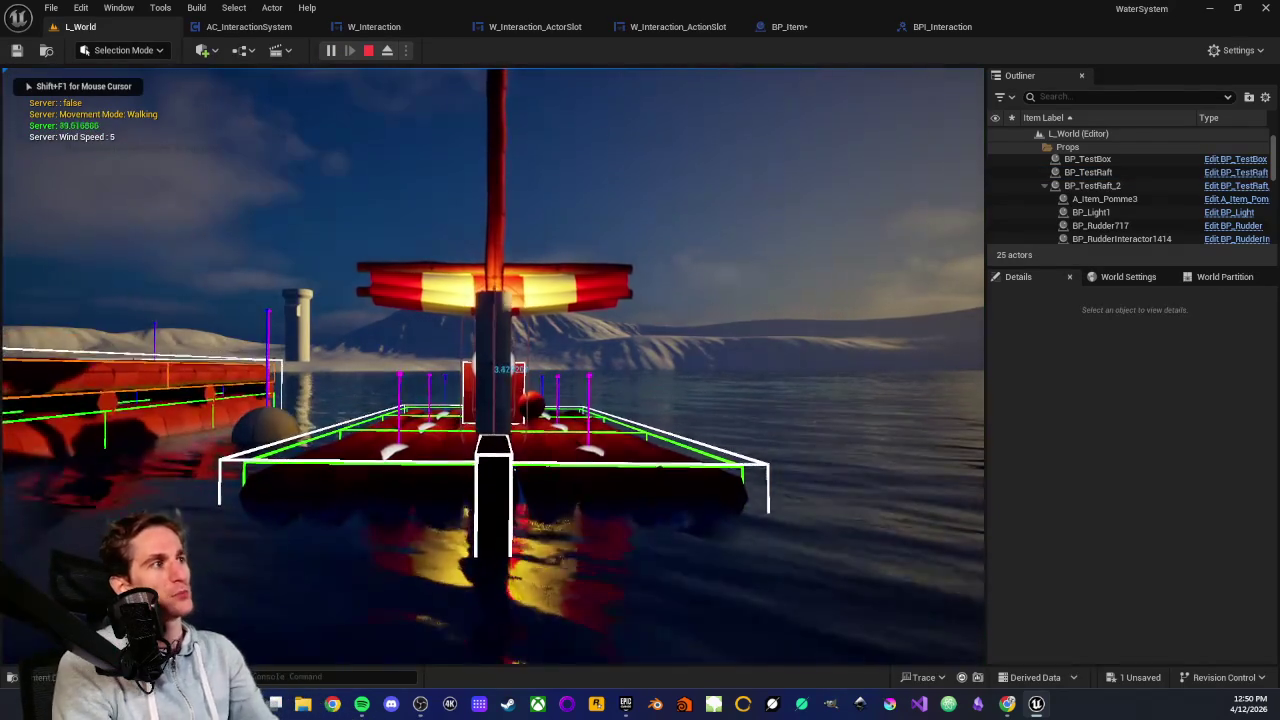
key("w")
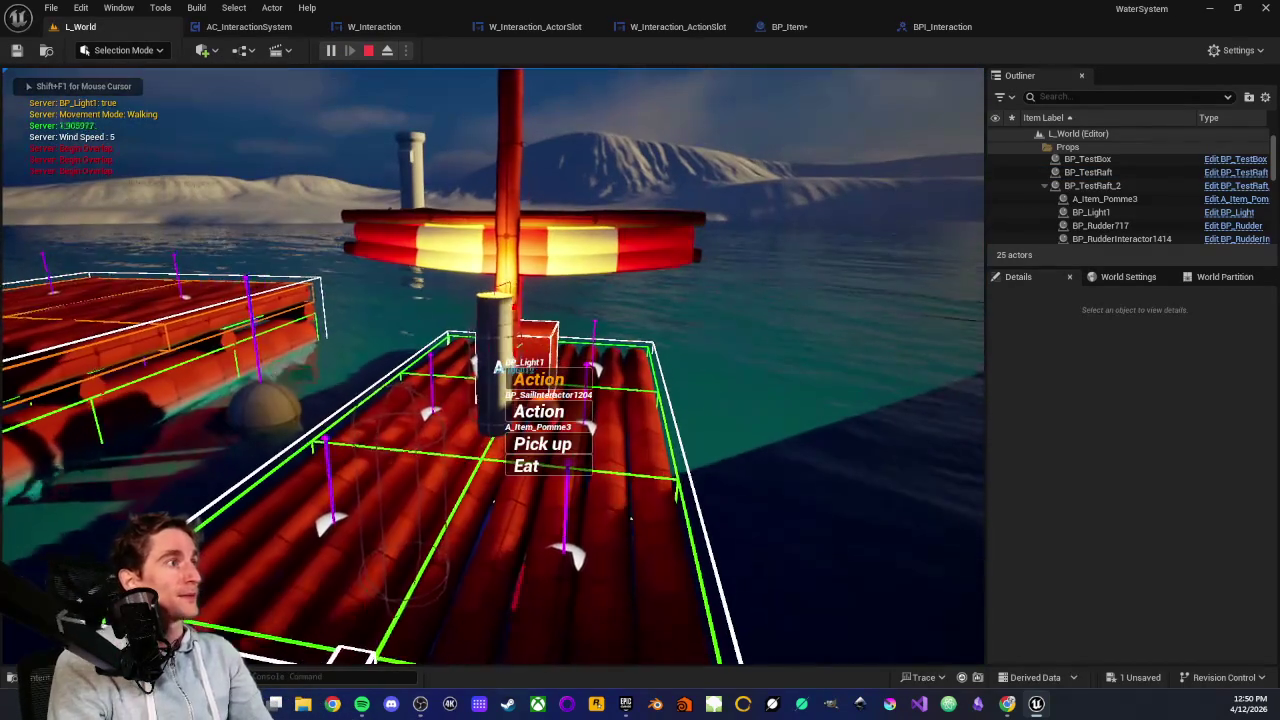
scroll(540, 420, "down", 3)
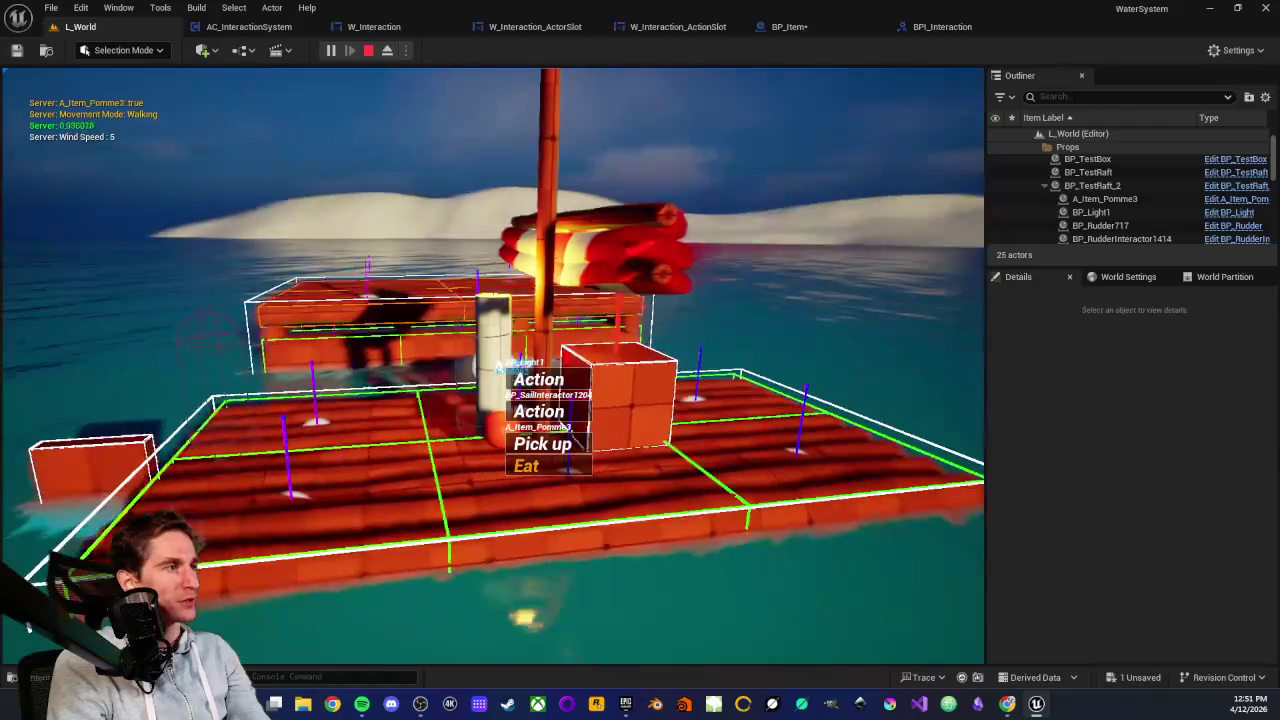
key("e")
key("w")
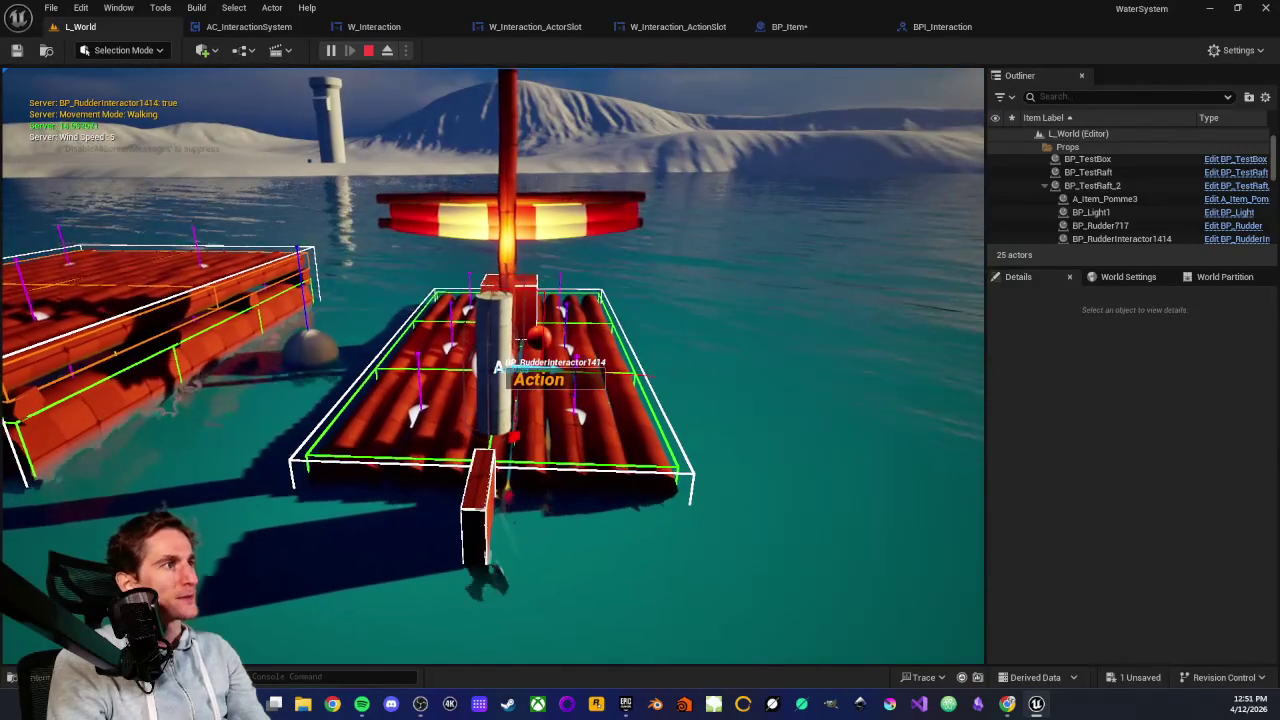
Cycle the raft menu through Action, Pick up and Eat, triggering both Action options
key("e")
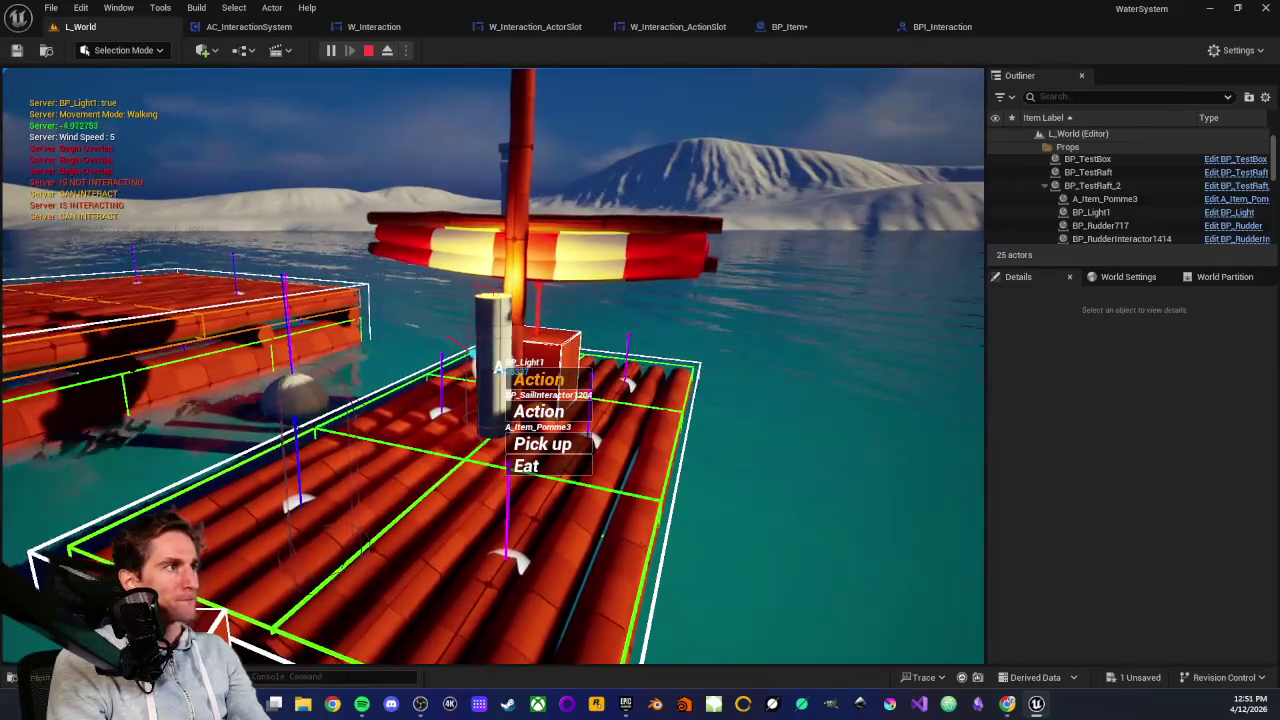
scroll(492, 366, "down", 2)
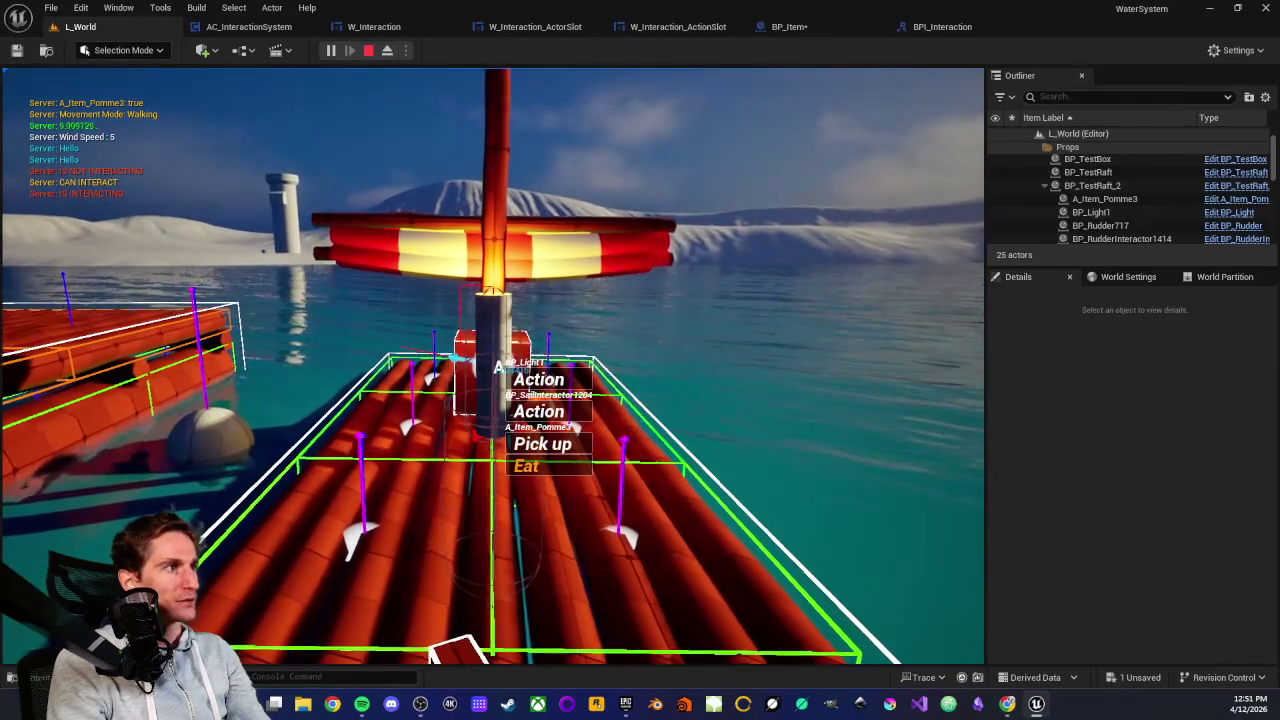
scroll(497, 367, "down", 1)
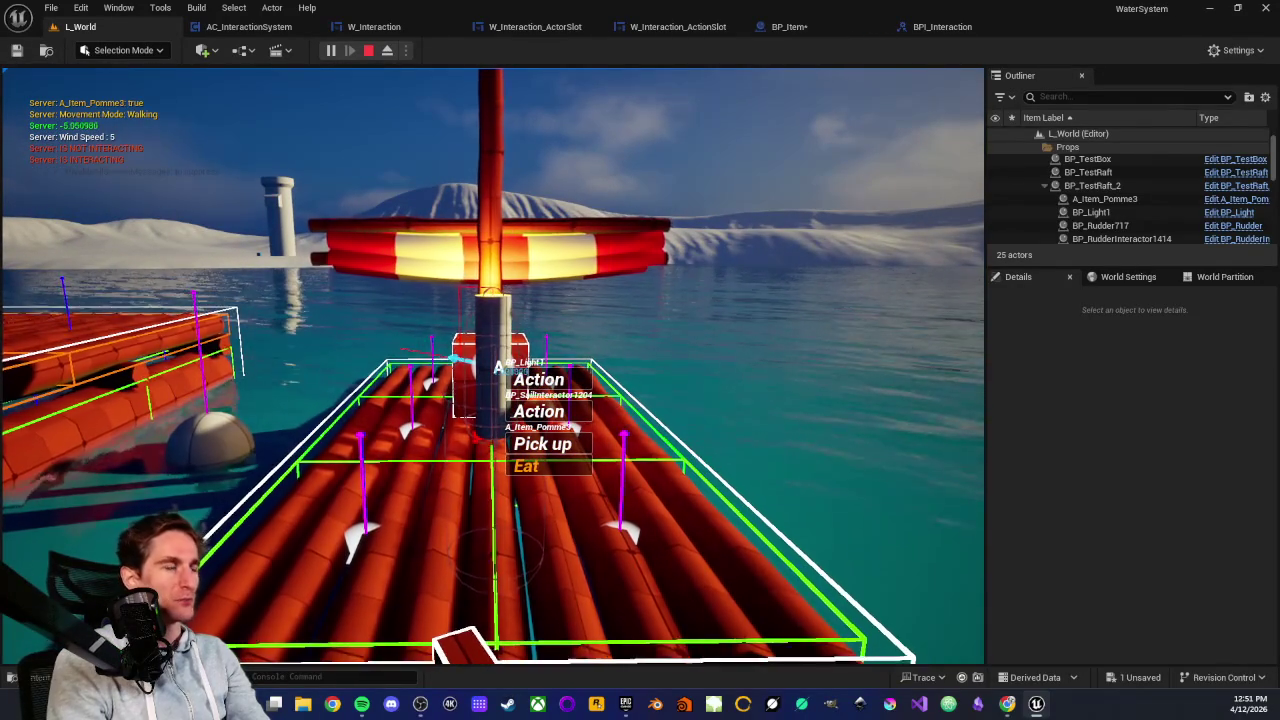
scroll(497, 367, "down", 1)
key("e")
key("e")
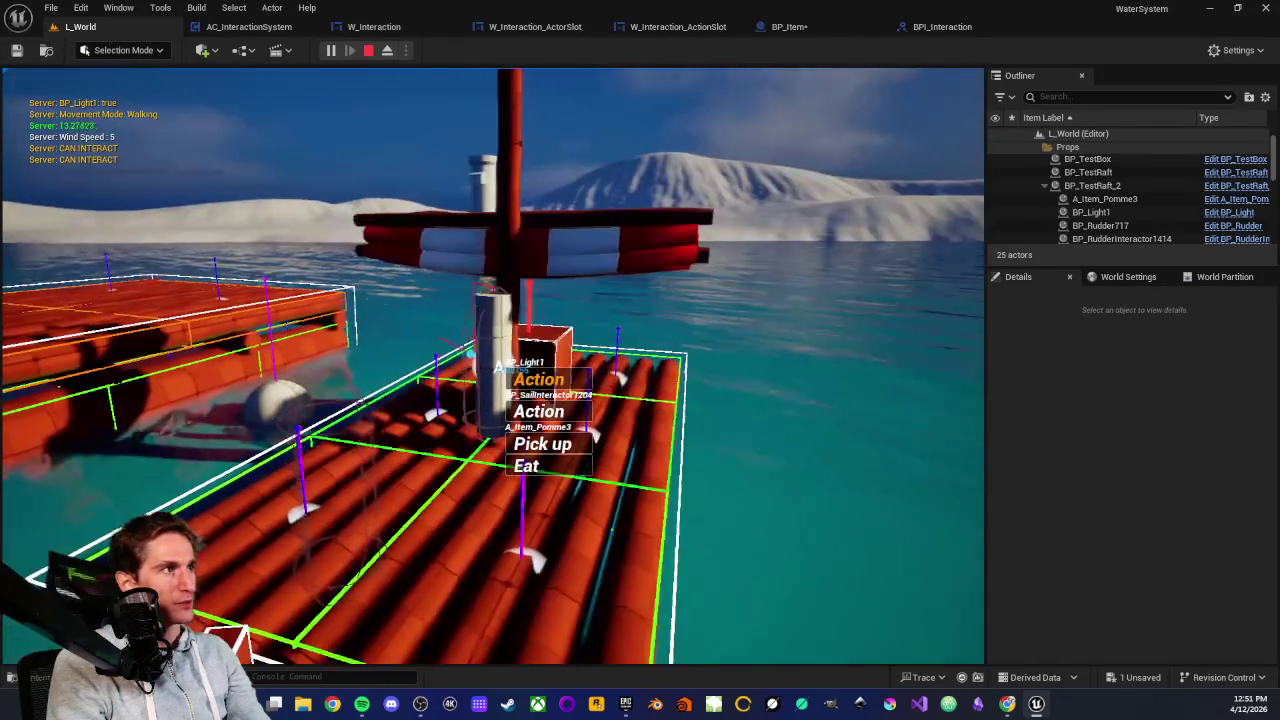
scroll(492, 366, "down", 1)
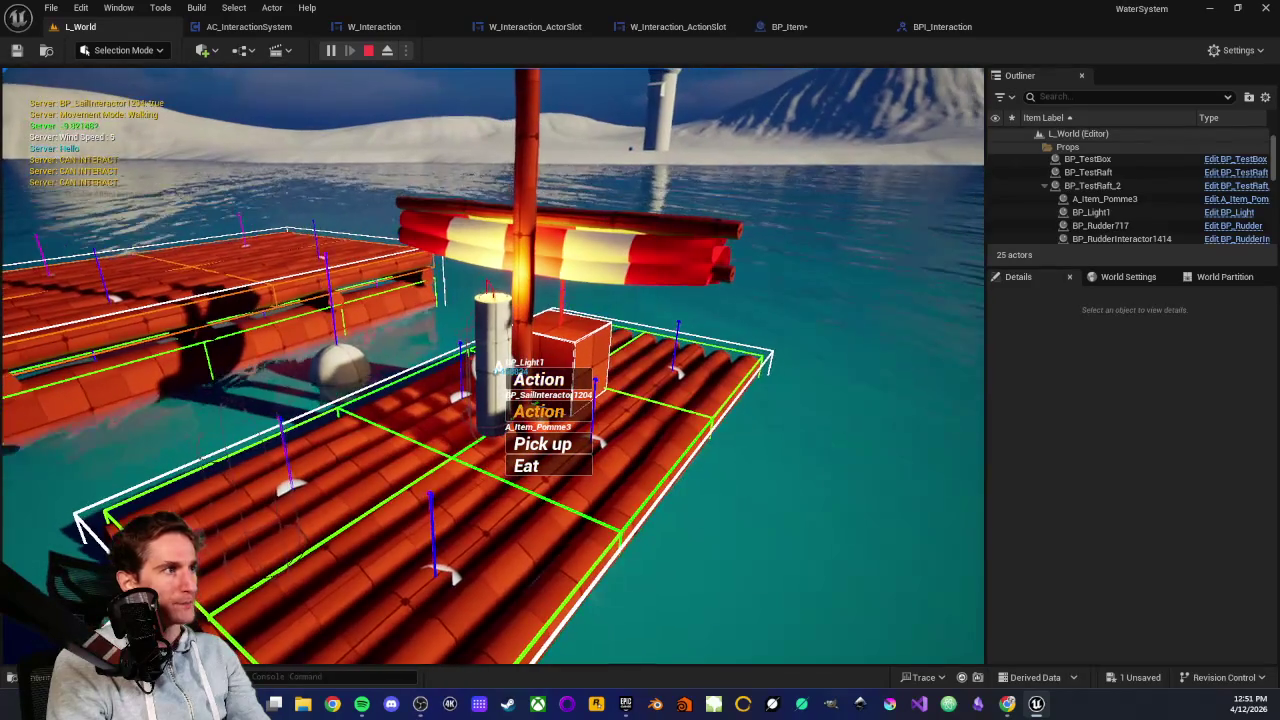
key("e")
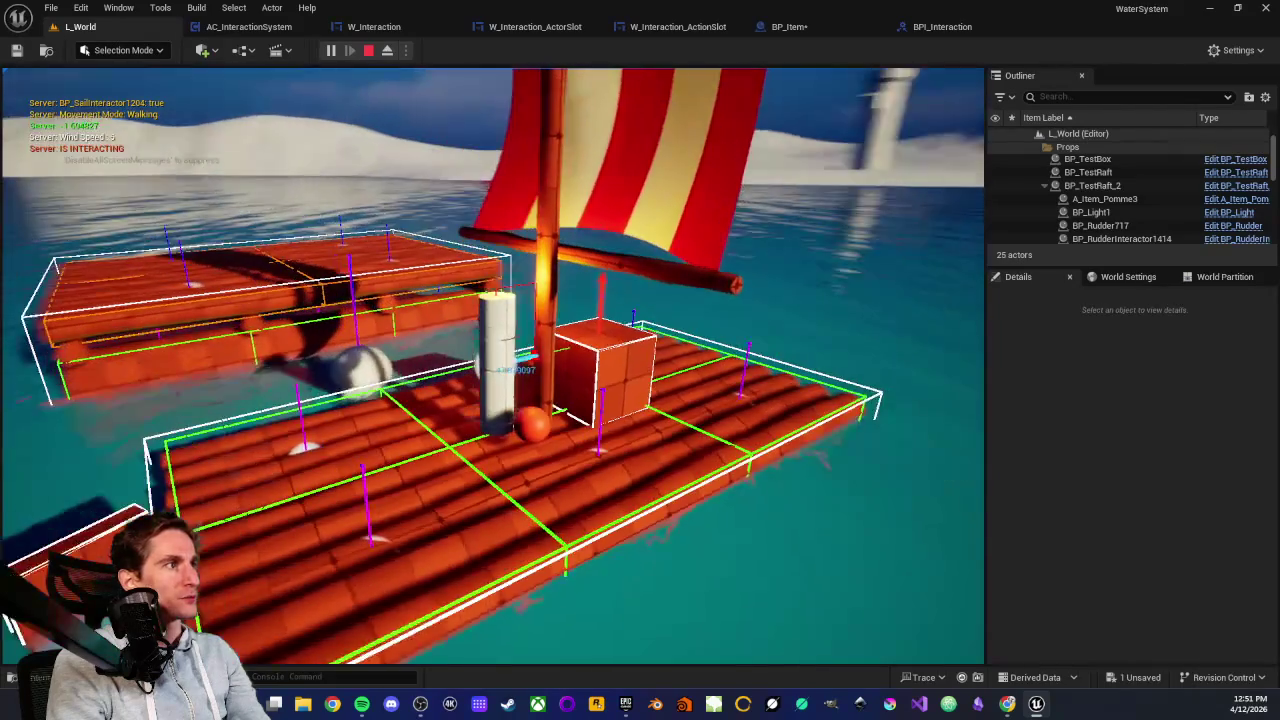
Move around the raft, cycle its interaction menu, and run the sail's Action
key("e")
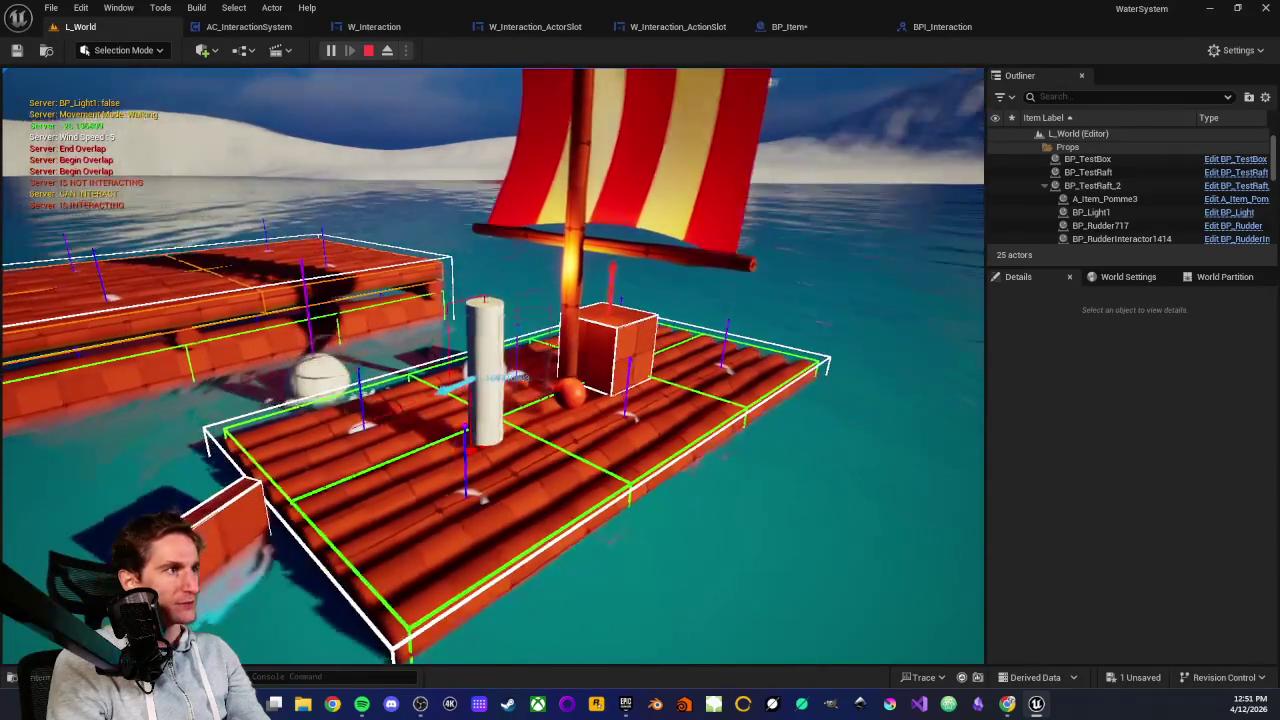
key("e")
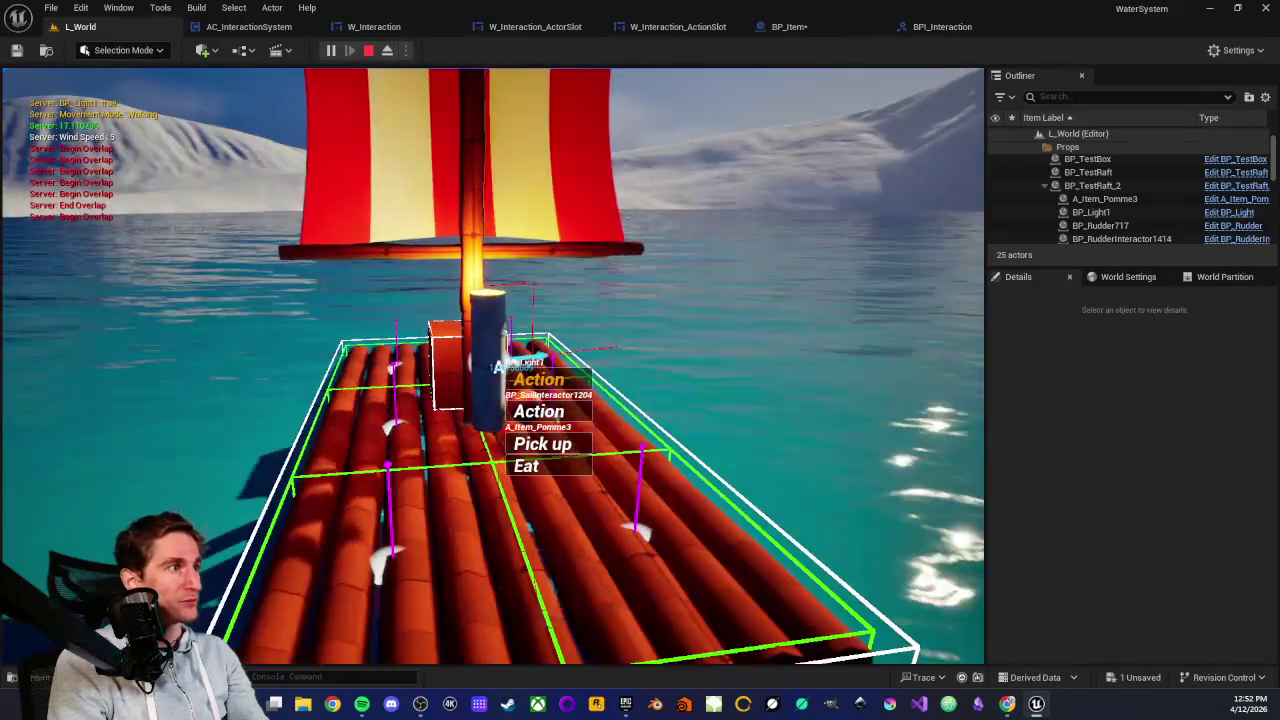
scroll(540, 420, "down", 2)
scroll(540, 420, "up", 1)
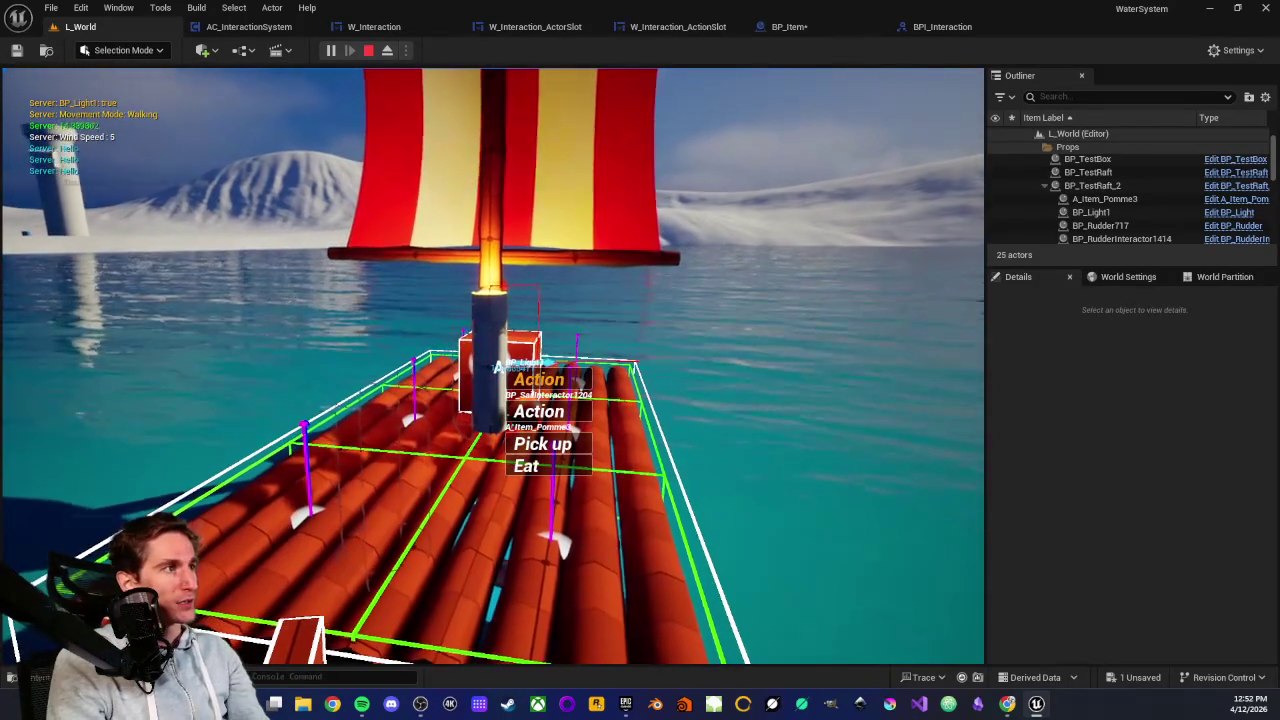
scroll(540, 420, "down", 1)
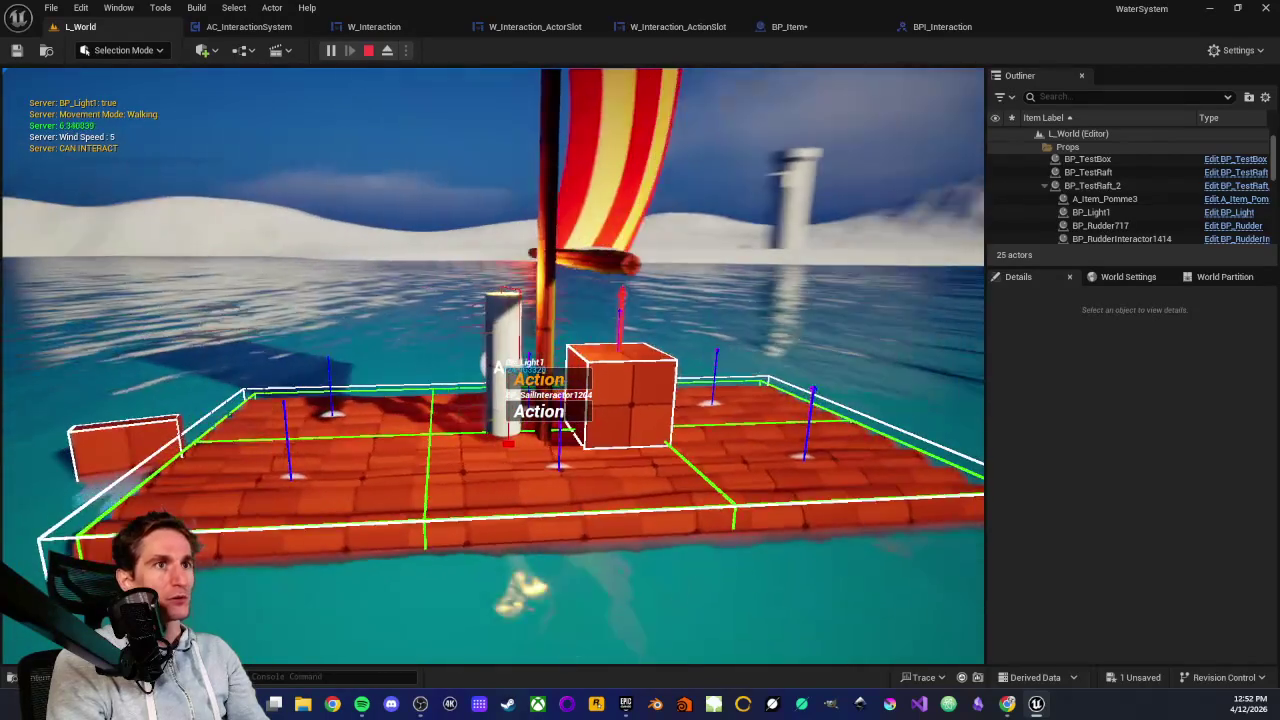
scroll(540, 400, "down", 1)
key("e")
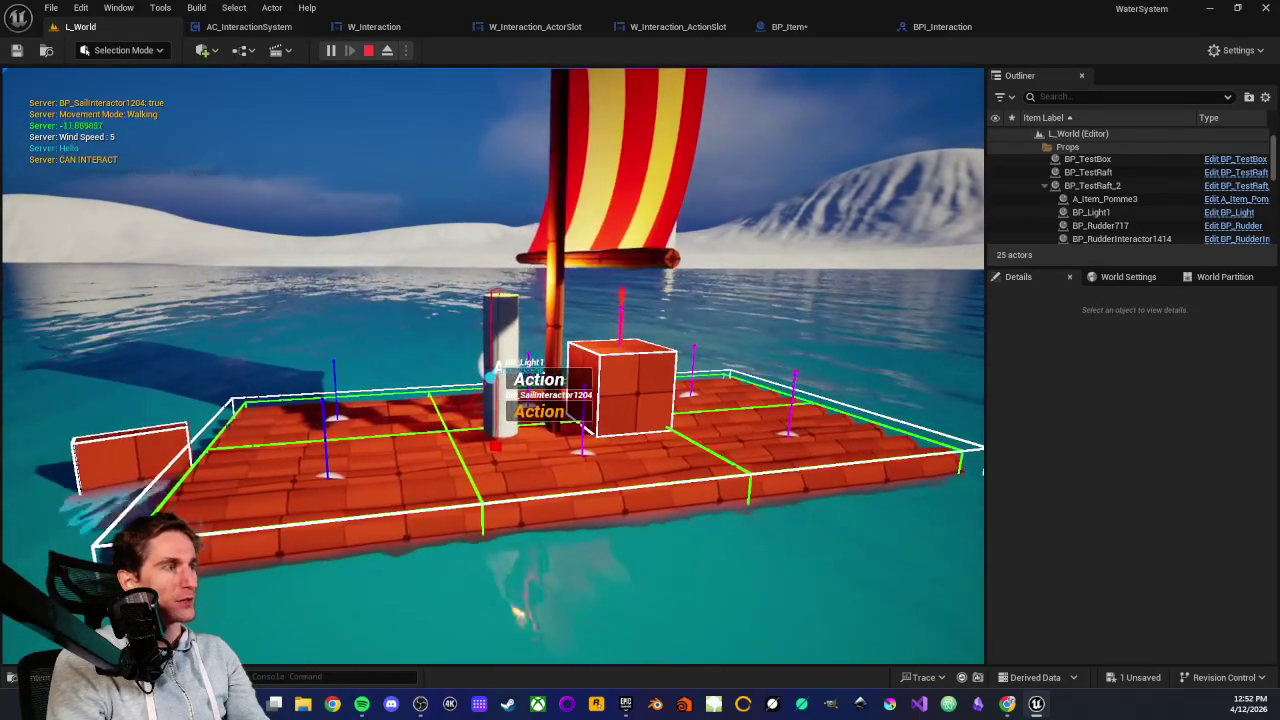
Open and close the in-game inventory showing Pomme x0, then stop the play-test
key("i")
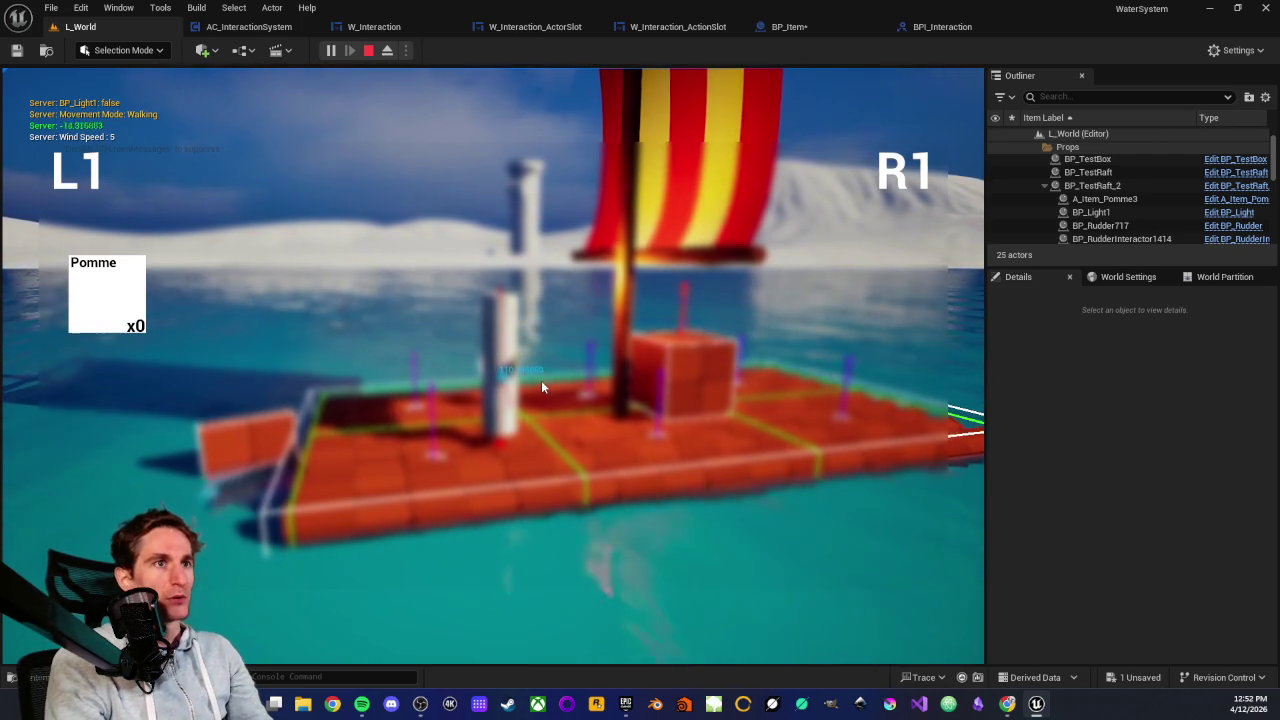
key("Tab")
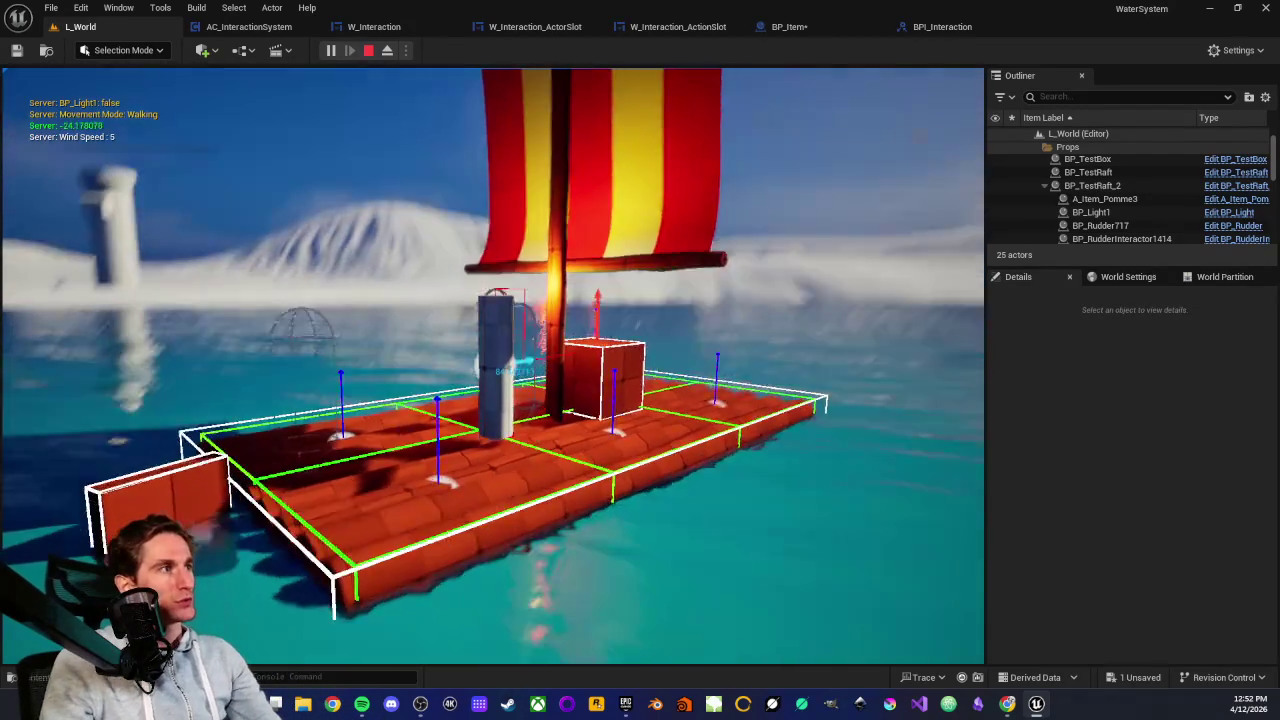
key("Escape")
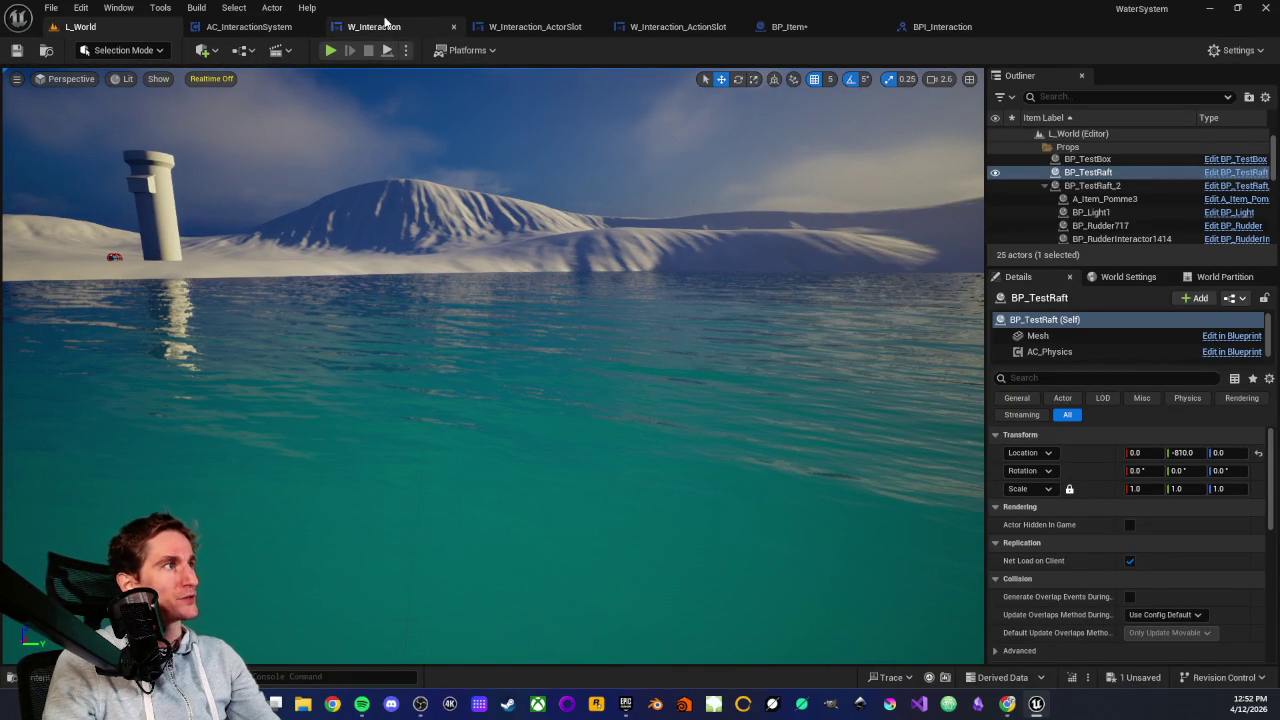
left_click(381, 28)
scroll(486, 314, "down", 3)
scroll(532, 337, "up", 3)
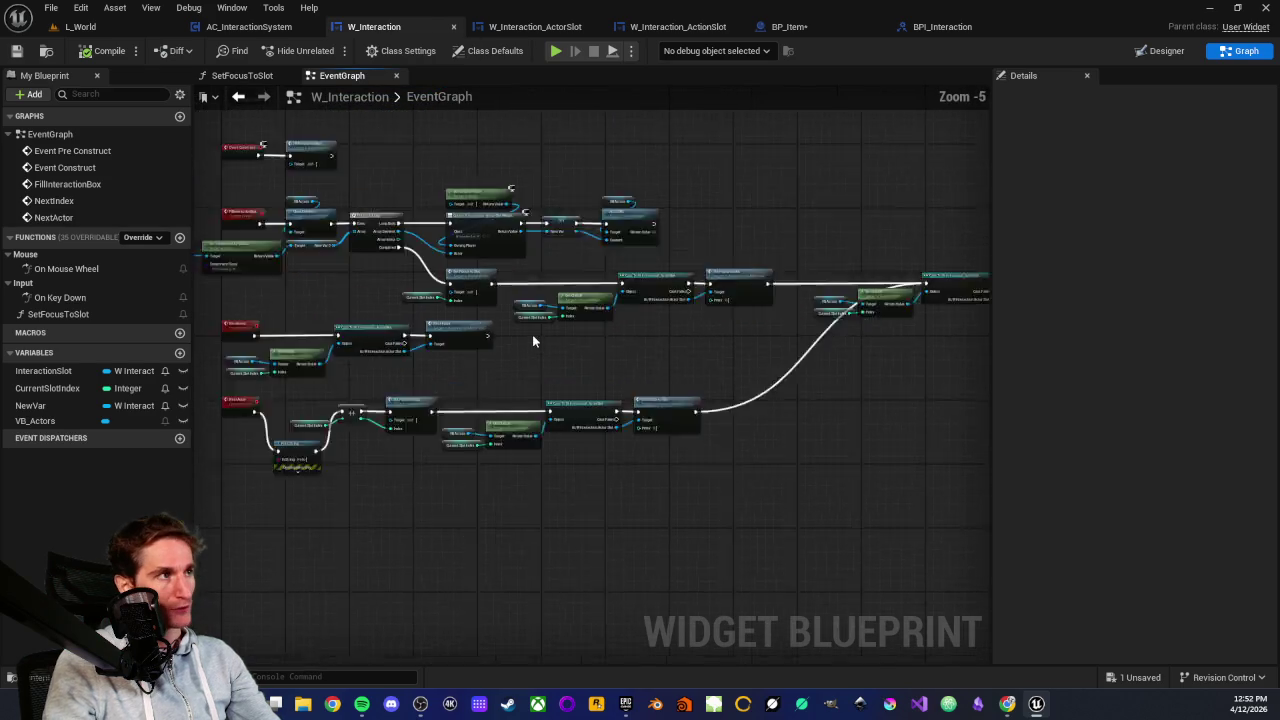
left_click_drag(704, 352, 720, 353)
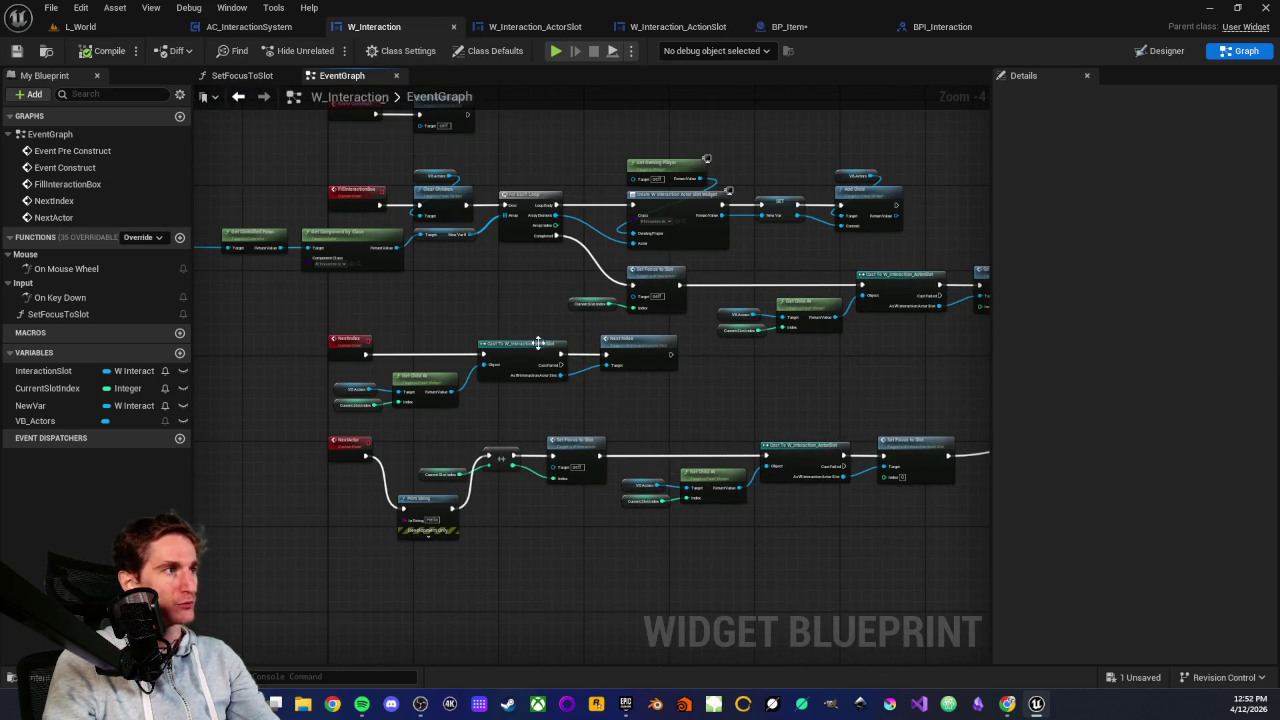
scroll(530, 337, "down", 1)
scroll(515, 327, "up", 1)
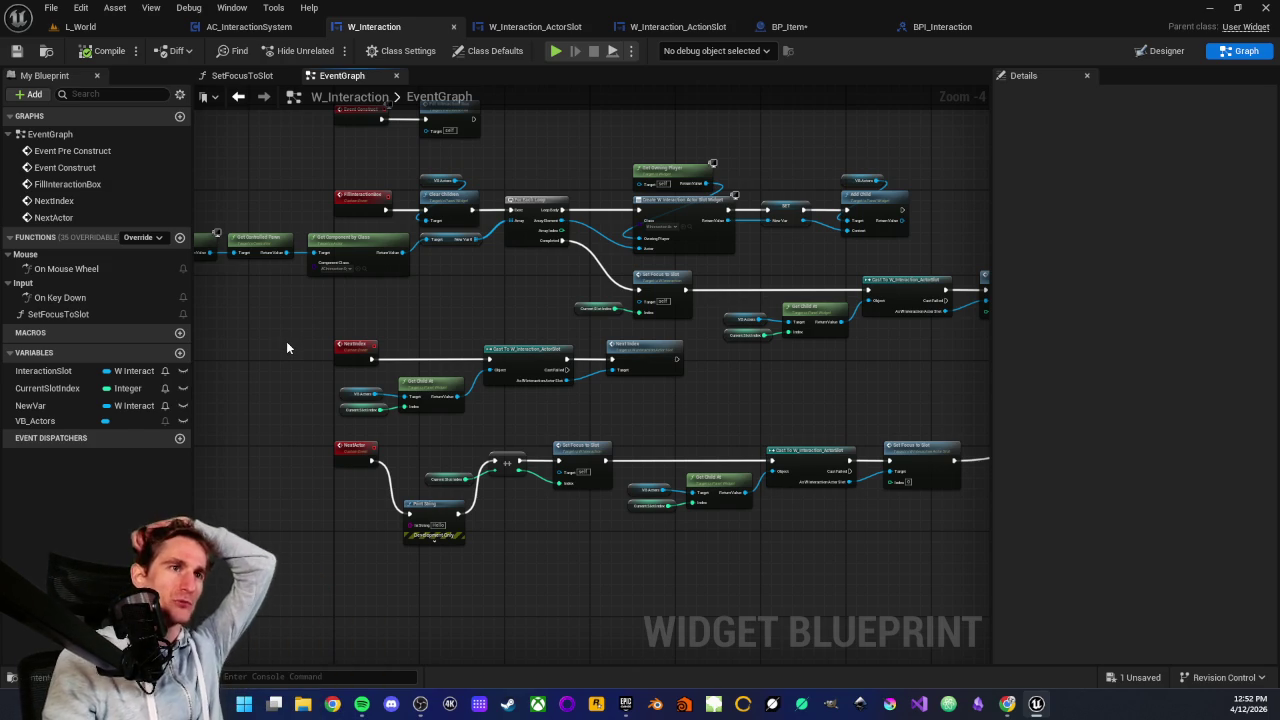
mouse_move(496, 396)
left_mouse_down()
mouse_move(620, 331)
mouse_move(616, 353)
mouse_move(530, 372)
mouse_move(562, 474)
left_mouse_up()
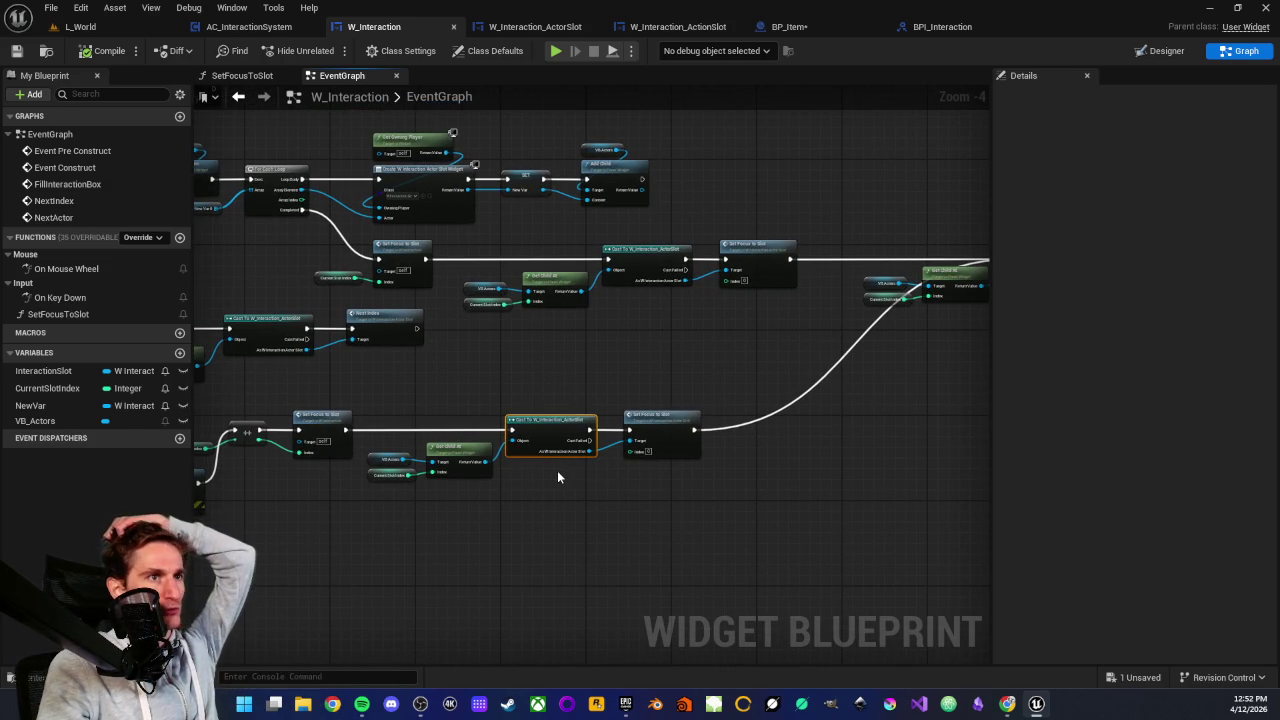
left_click(548, 484)
mouse_move(467, 357)
left_mouse_down()
mouse_move(612, 413)
mouse_move(698, 543)
left_mouse_up()
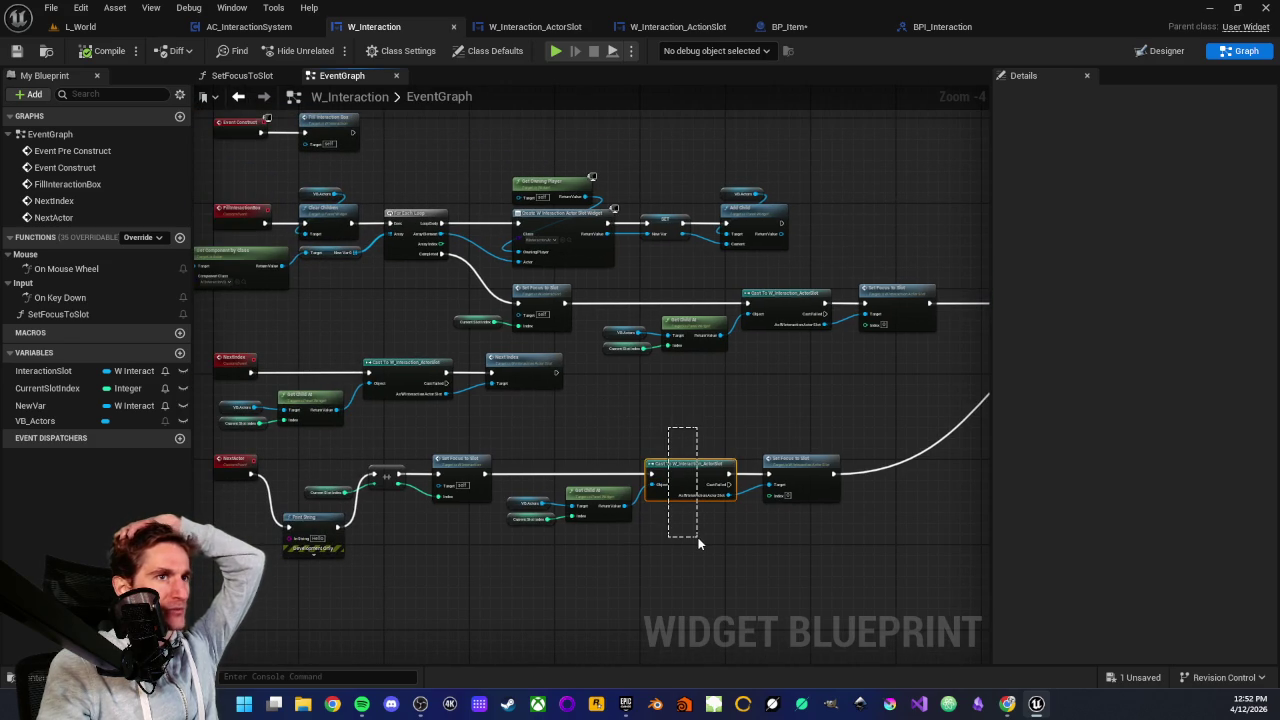
left_click_drag(676, 416, 704, 536)
left_click(676, 457)
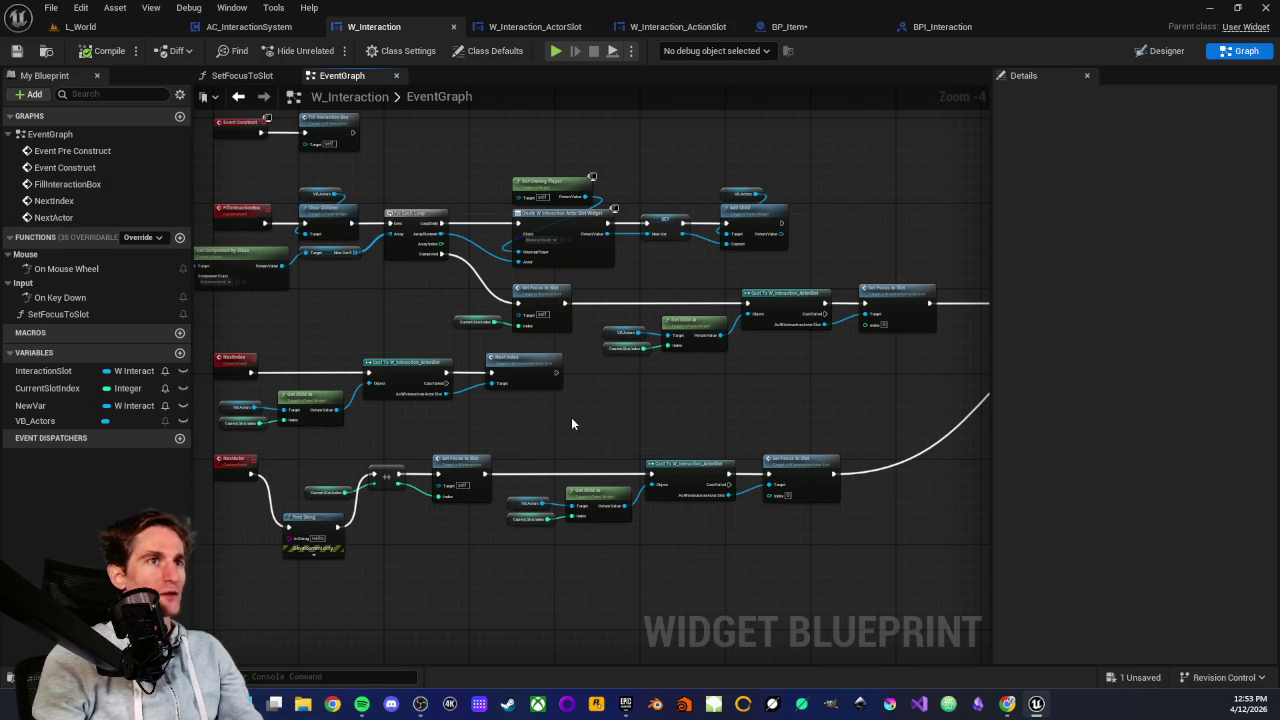
left_click_drag(571, 424, 672, 457)
left_click_drag(460, 333, 460, 358)
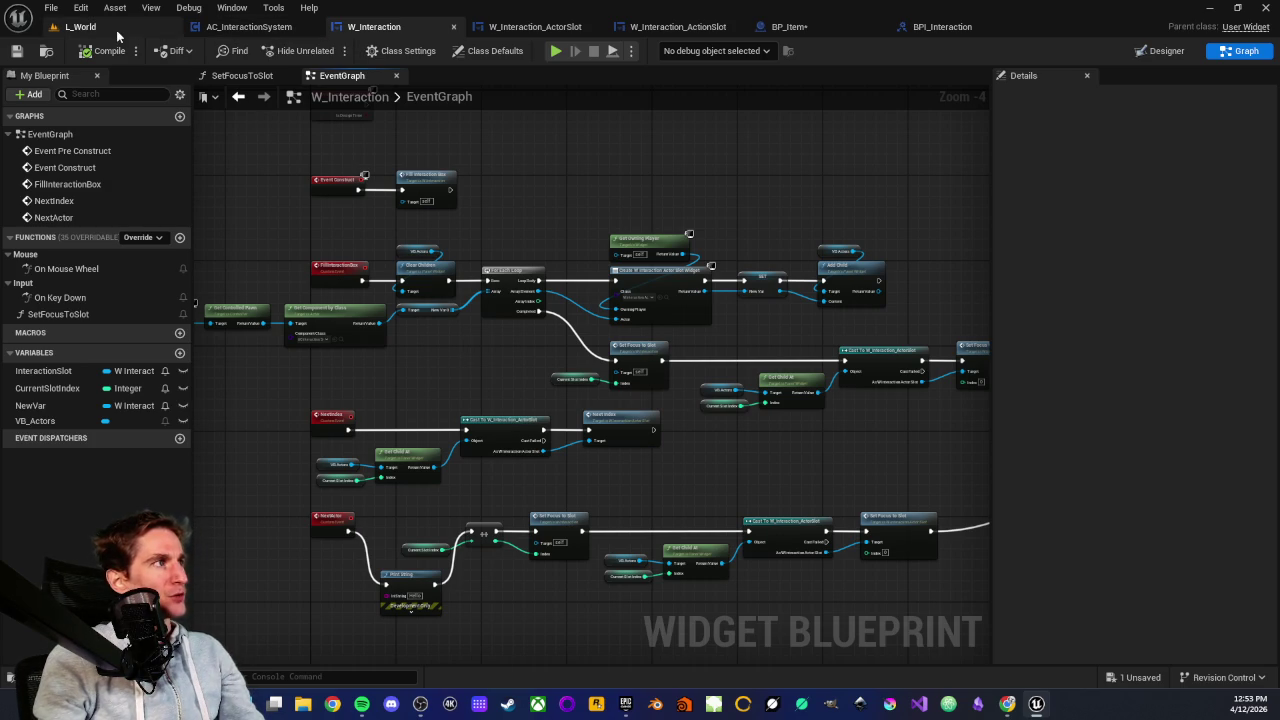
left_click(80, 26)
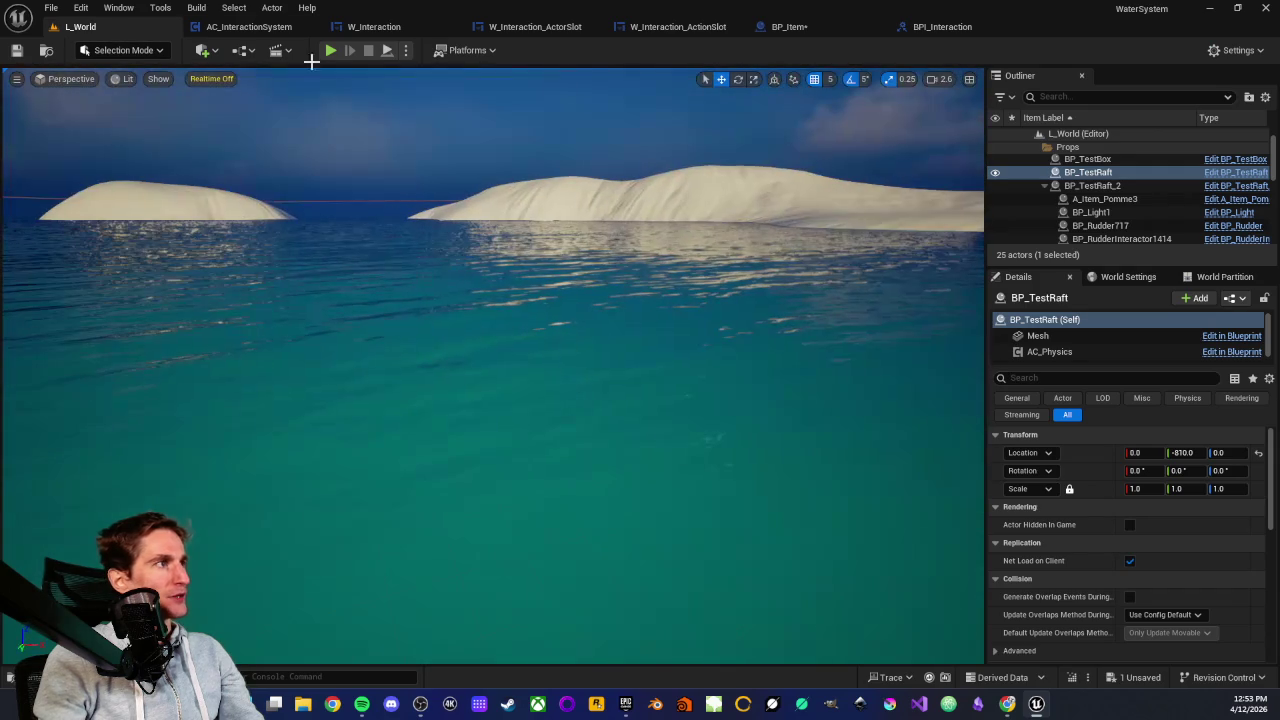
Start a new L_World play-test and walk the character onto the raft beside its sail
left_click(330, 50)
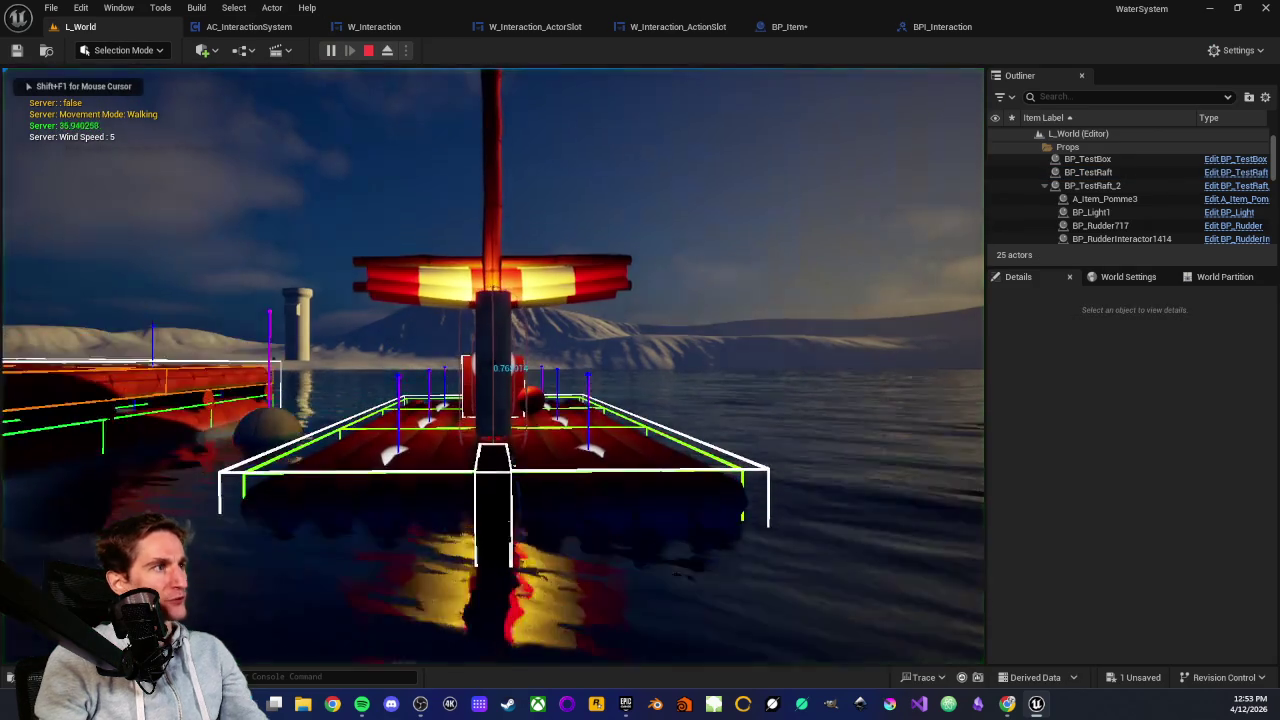
key("w")
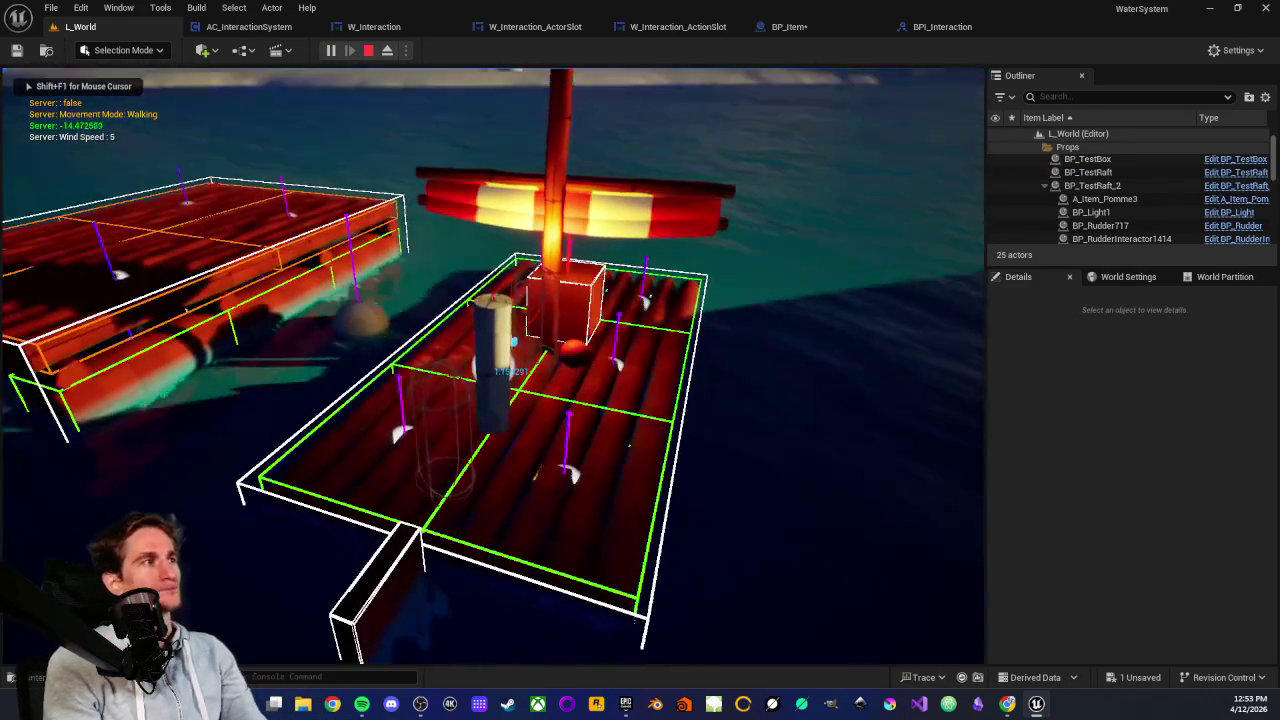
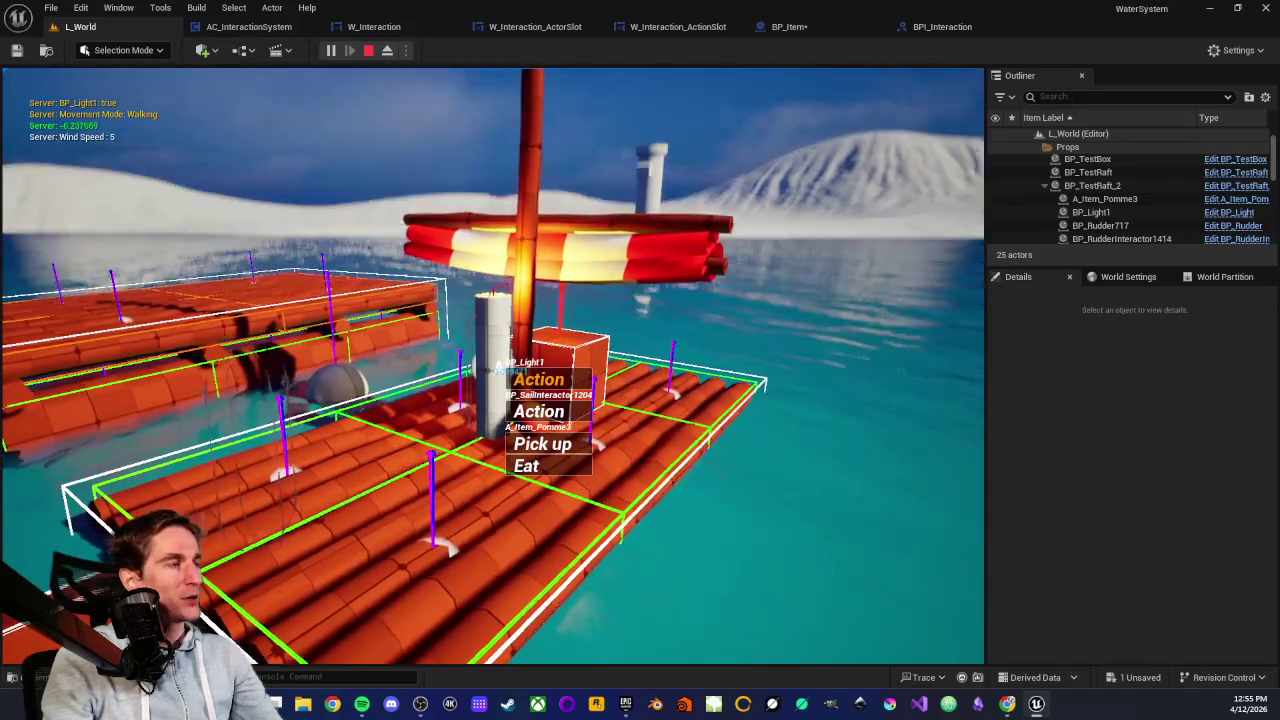
Stop the play-in-editor test and return to the L_World editor
key("Escape")
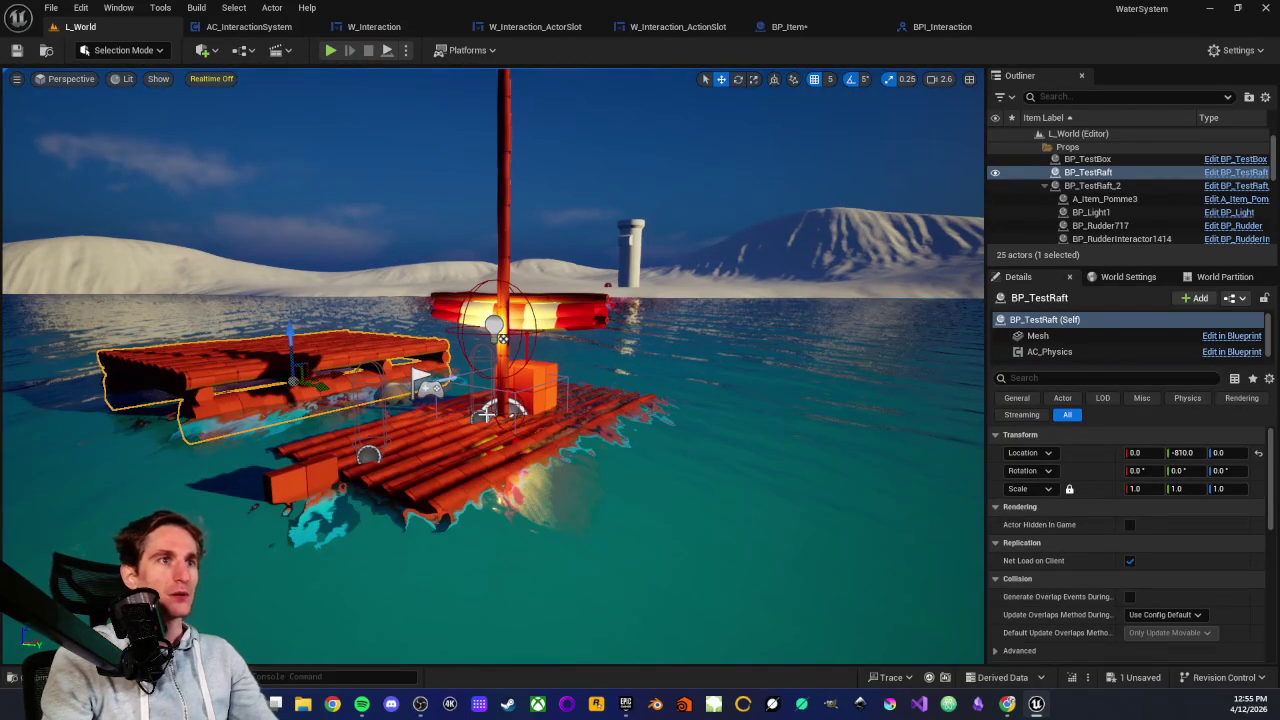
Bring the view down to water level beside the rafts and start a new Play In Editor test
scroll(492, 365, "down", 2)
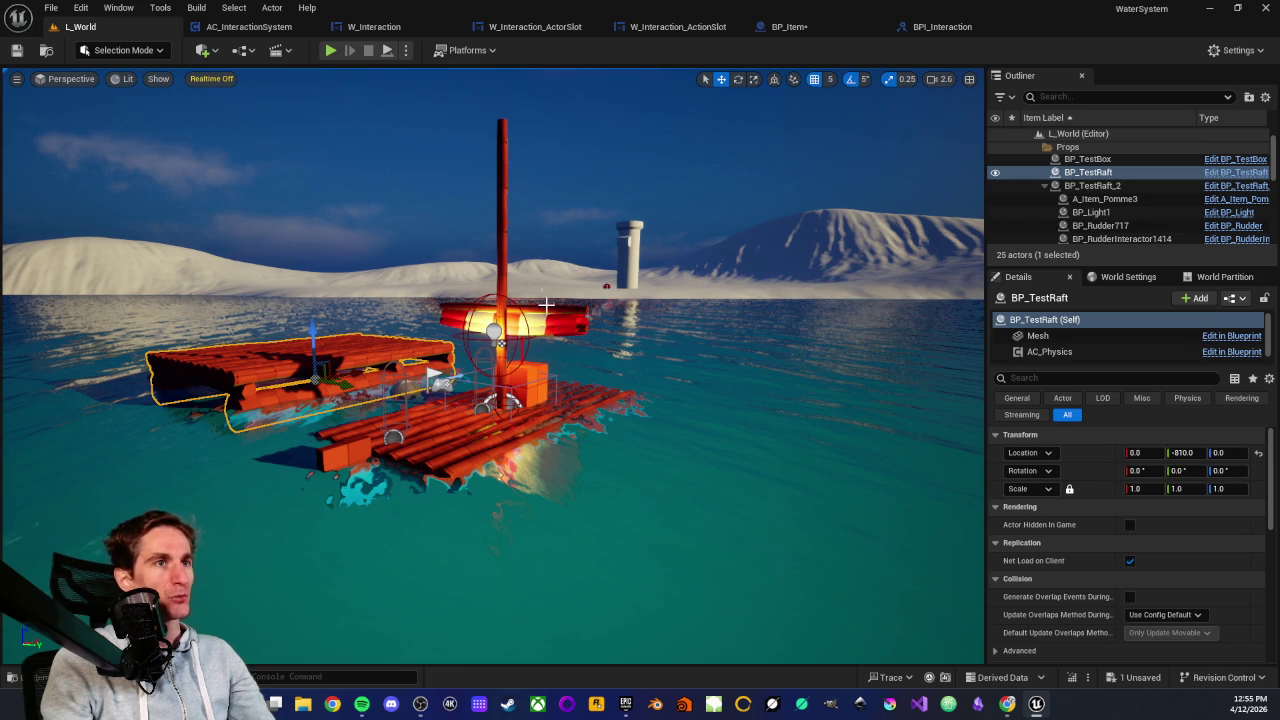
scroll(547, 306, "up", 1)
scroll(541, 312, "up", 3)
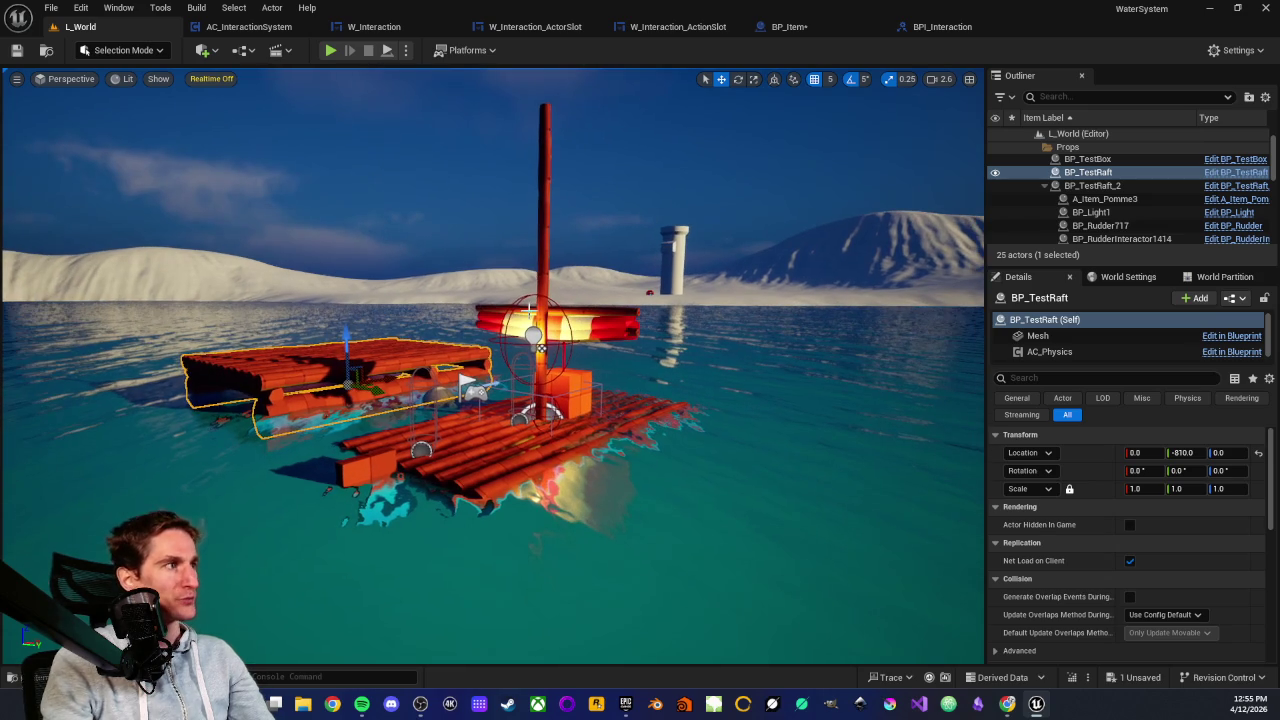
scroll(535, 312, "up", 1)
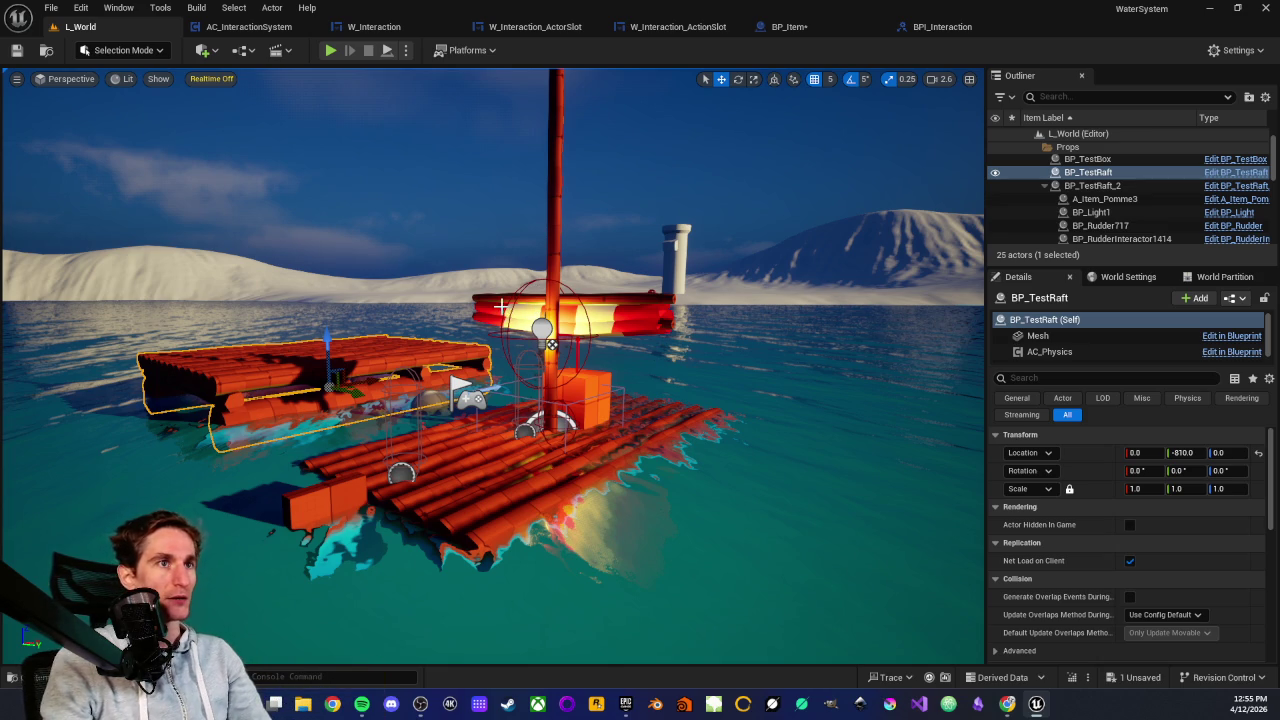
scroll(522, 371, "down", 5)
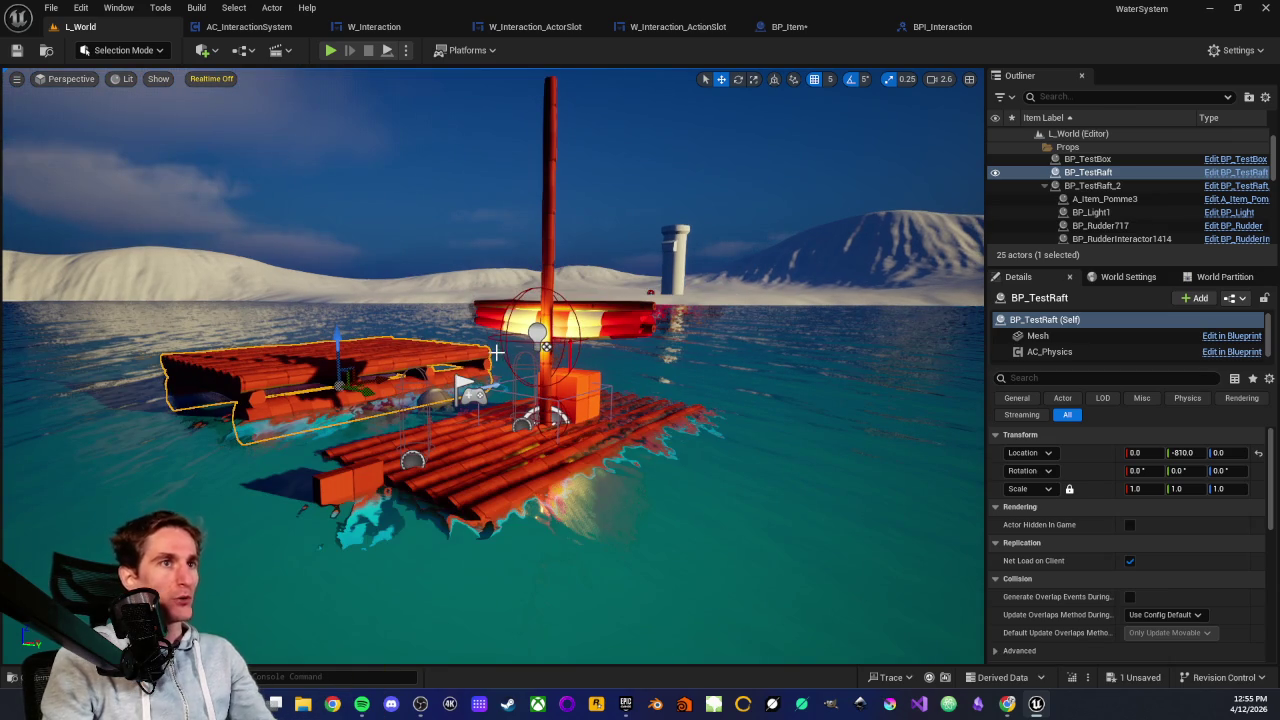
key("Right")
mouse_move(496, 333)
left_mouse_down()
mouse_move(474, 350)
mouse_move(557, 323)
mouse_move(540, 450)
left_mouse_up()
mouse_move(563, 320)
left_mouse_down()
mouse_move(500, 217)
mouse_move(507, 322)
left_mouse_up()
key("alt+p")
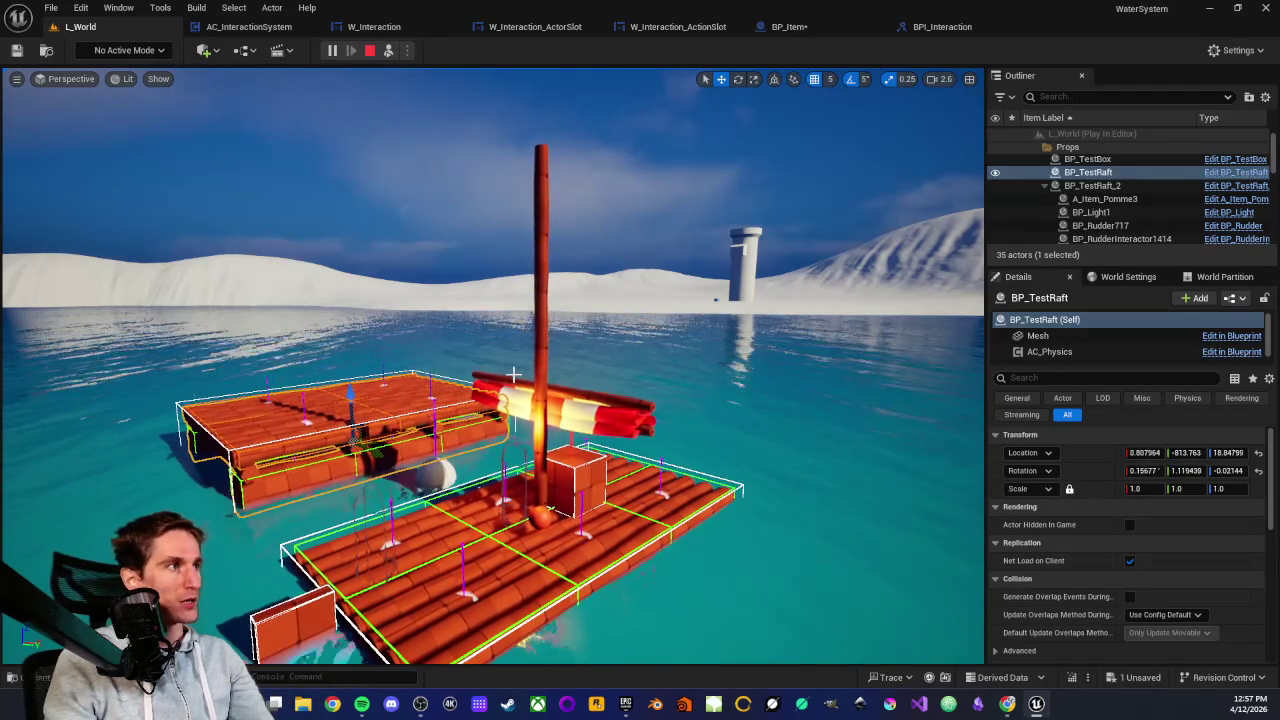
Watch the rafts float with Wind Speed printing 5, then stop the play test
left_click(371, 52)
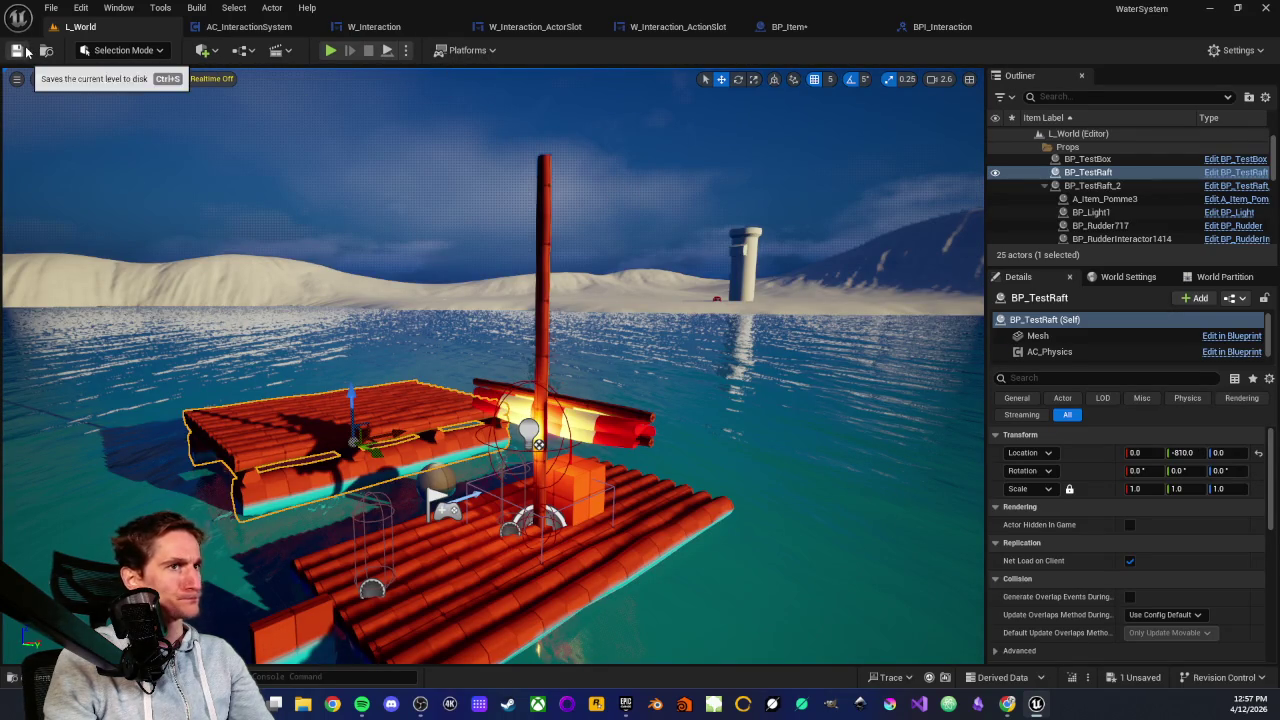
Review the Wind folder in the Content Drawer, then play-test again with the view near the rafts
key("ctrl+space")
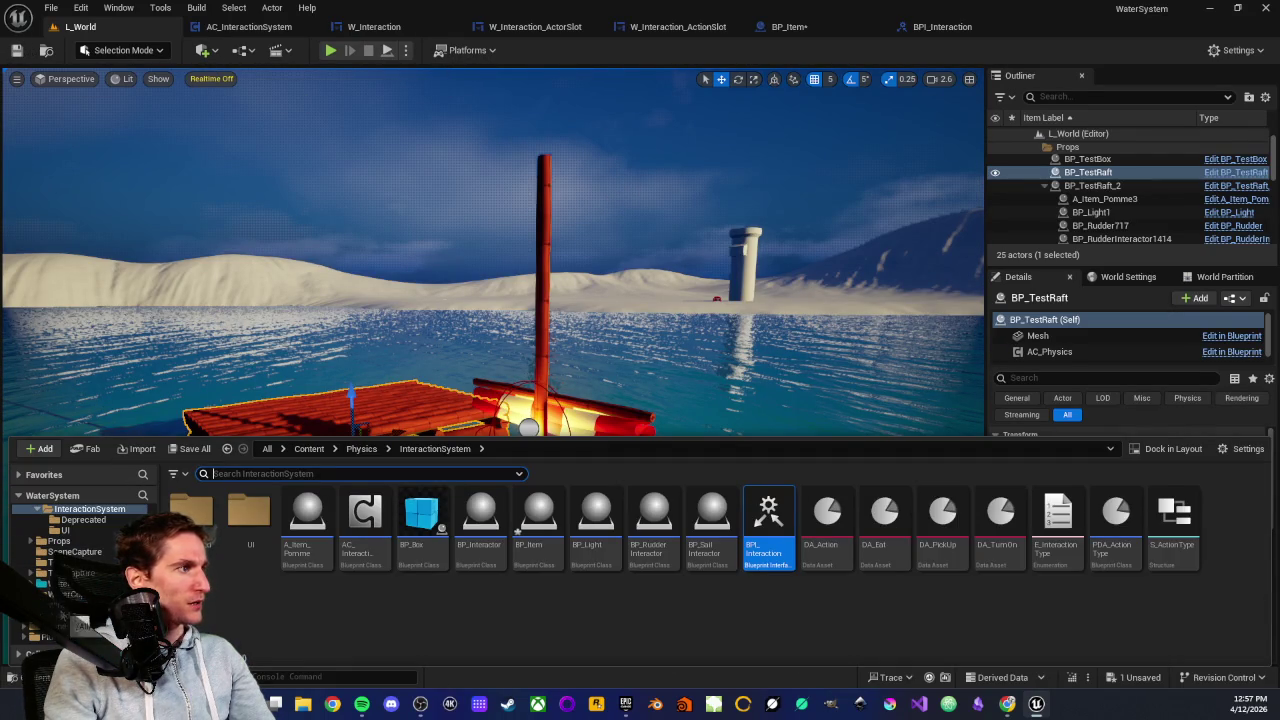
left_click(50, 583)
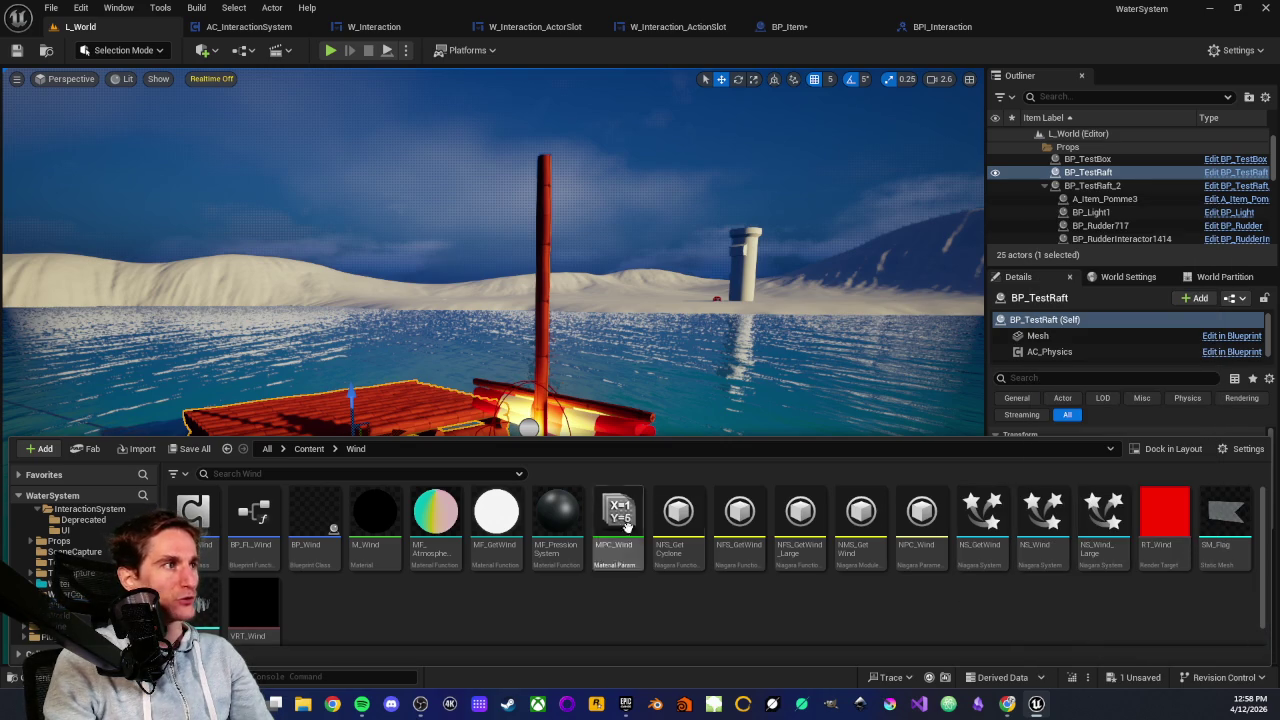
key("ctrl+space")
mouse_move(620, 558)
left_mouse_down()
mouse_move(668, 352)
mouse_move(491, 464)
mouse_move(382, 112)
left_mouse_up()
key("alt+p")
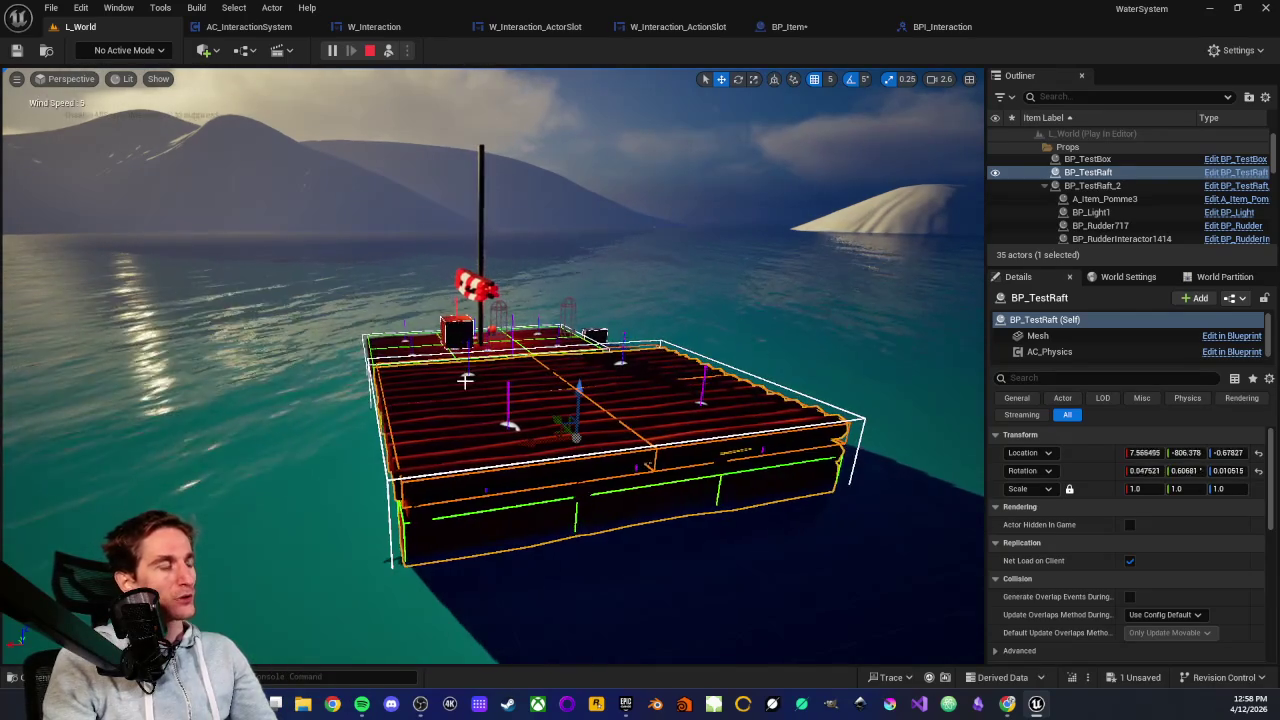
During play, switch to the Rotate tool and try rotating the floating BP_TestRaft, viewed close up
left_click_drag(465, 380, 462, 403)
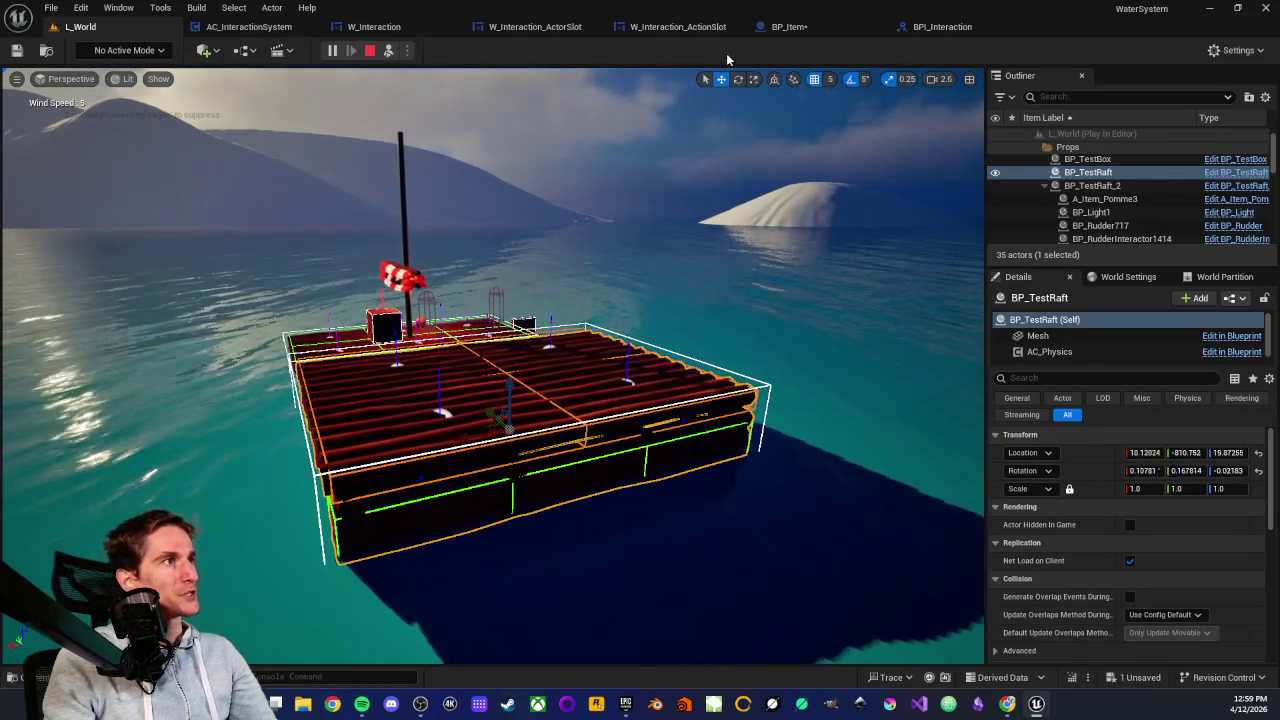
left_click(738, 79)
scroll(459, 374, "up", 2)
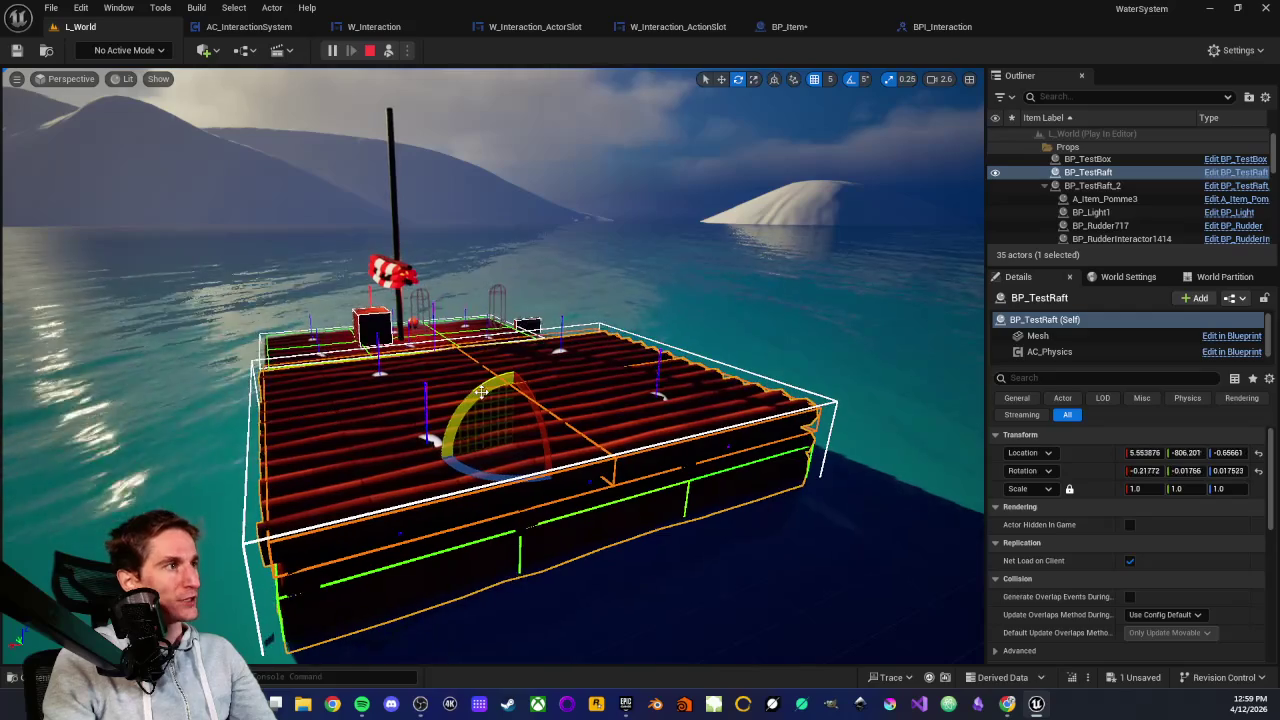
mouse_move(482, 392)
left_mouse_down()
mouse_move(445, 495)
mouse_move(445, 470)
left_mouse_up()
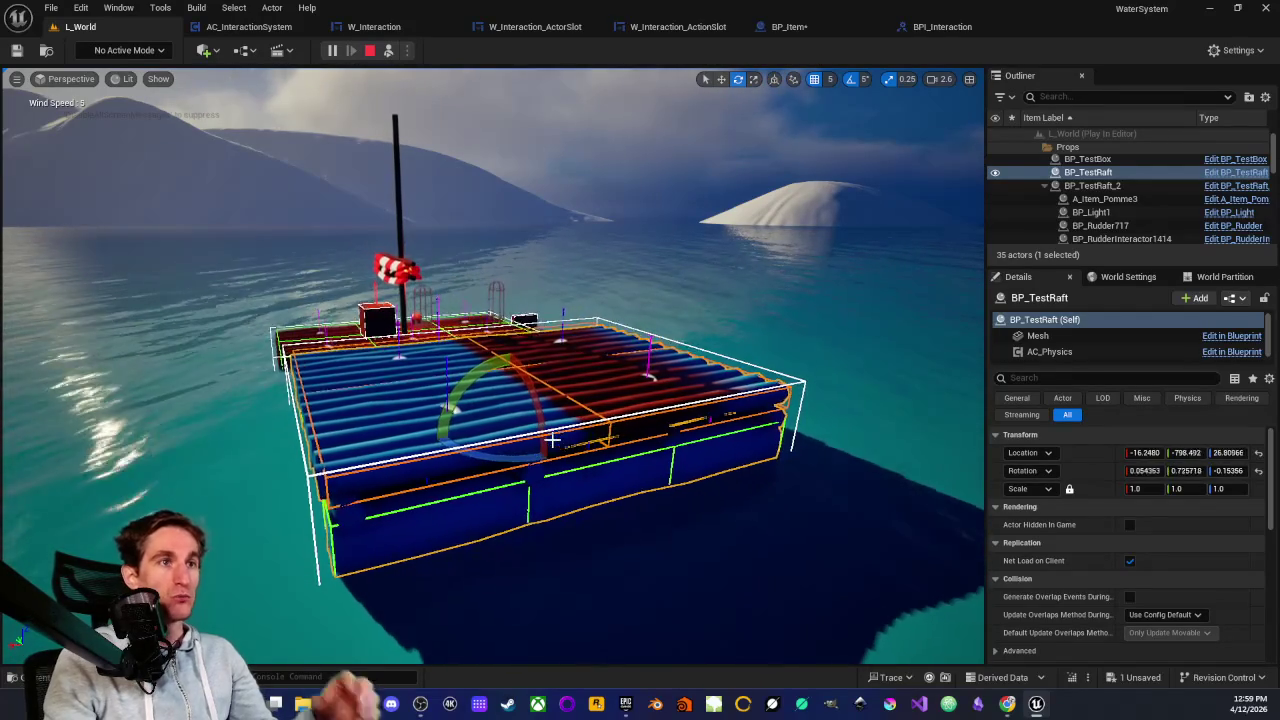
scroll(415, 376, "up", 3)
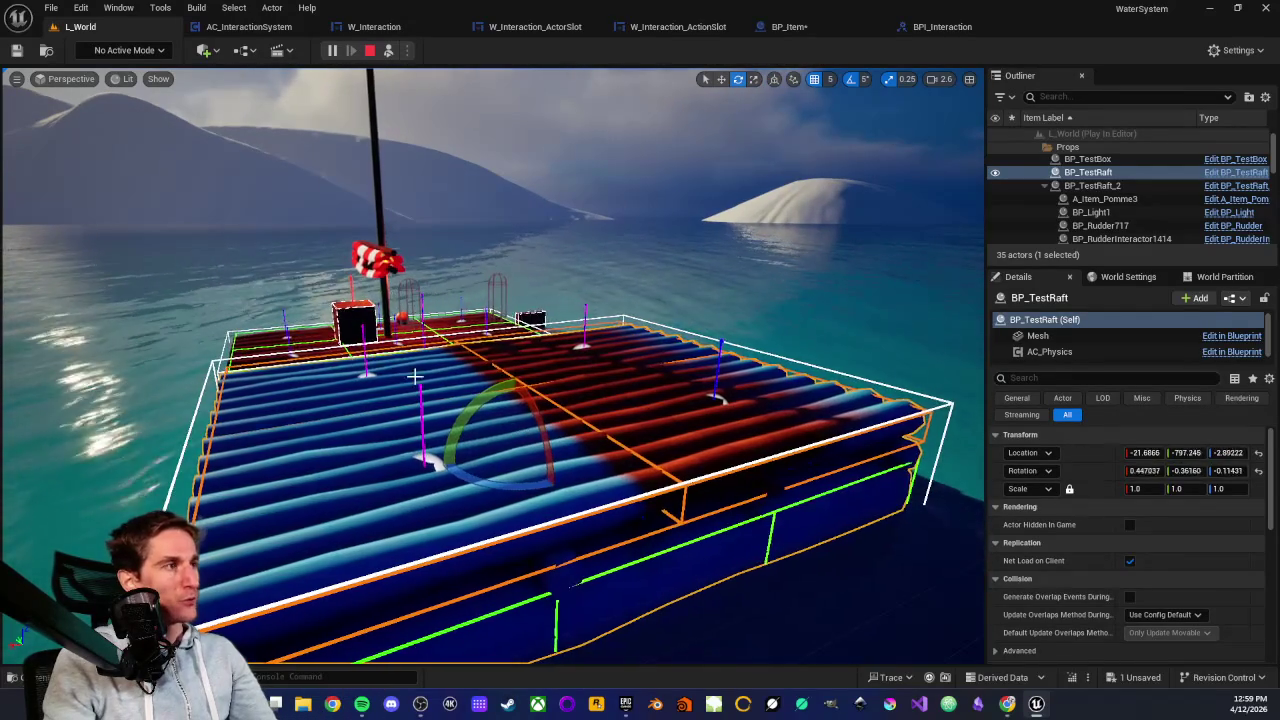
scroll(417, 390, "down", 2)
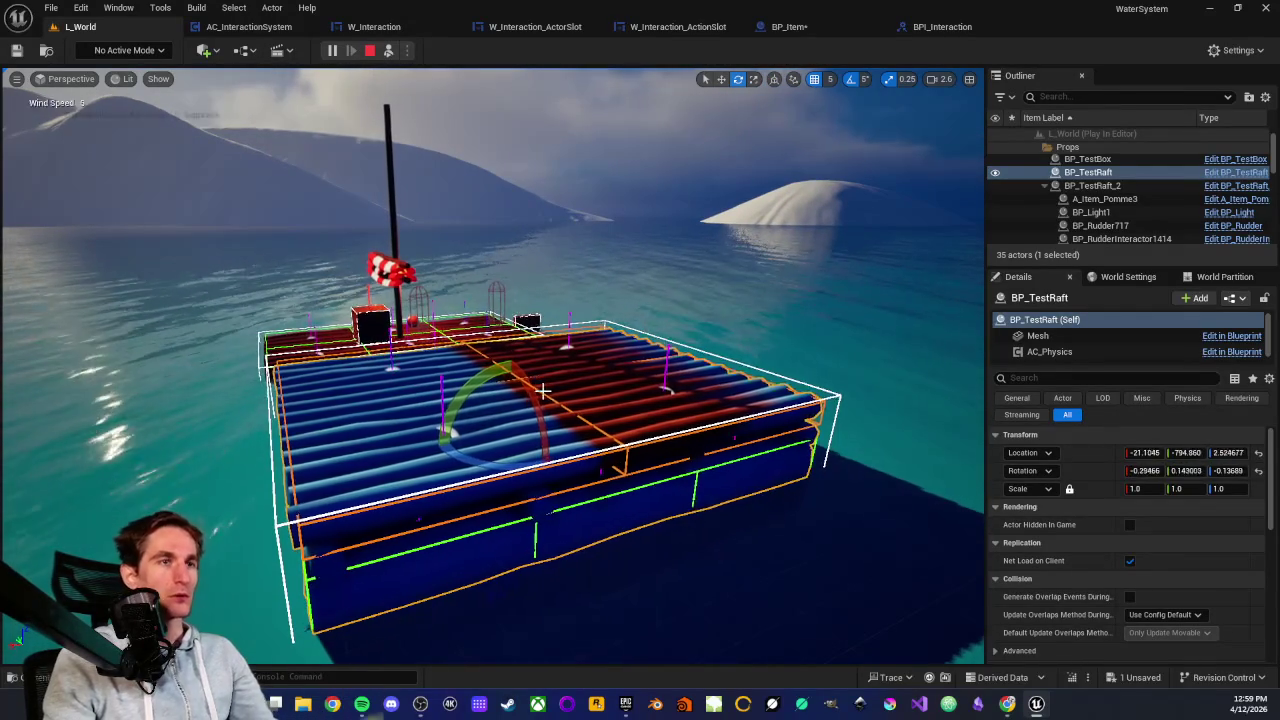
mouse_move(460, 397)
left_mouse_down()
mouse_move(523, 409)
mouse_move(538, 480)
left_mouse_up()
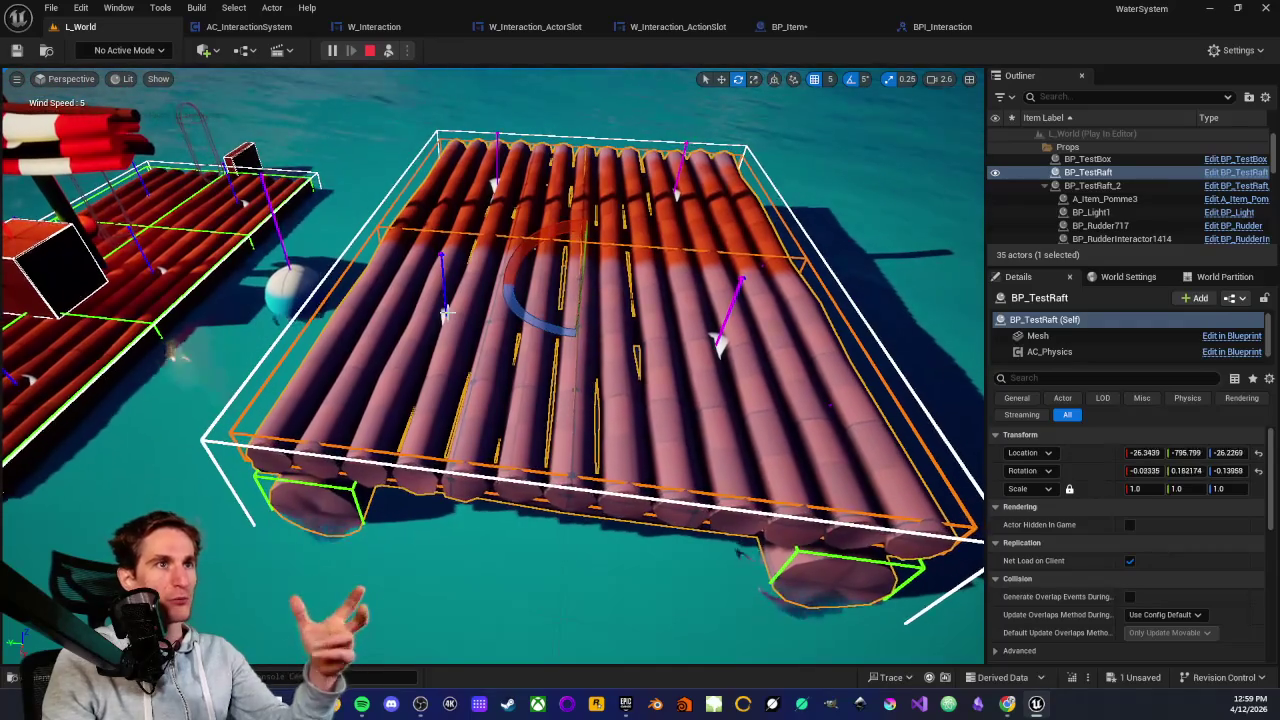
Orbit around the floating rafts against the horizon, then stop the play test
scroll(393, 278, "down", 2)
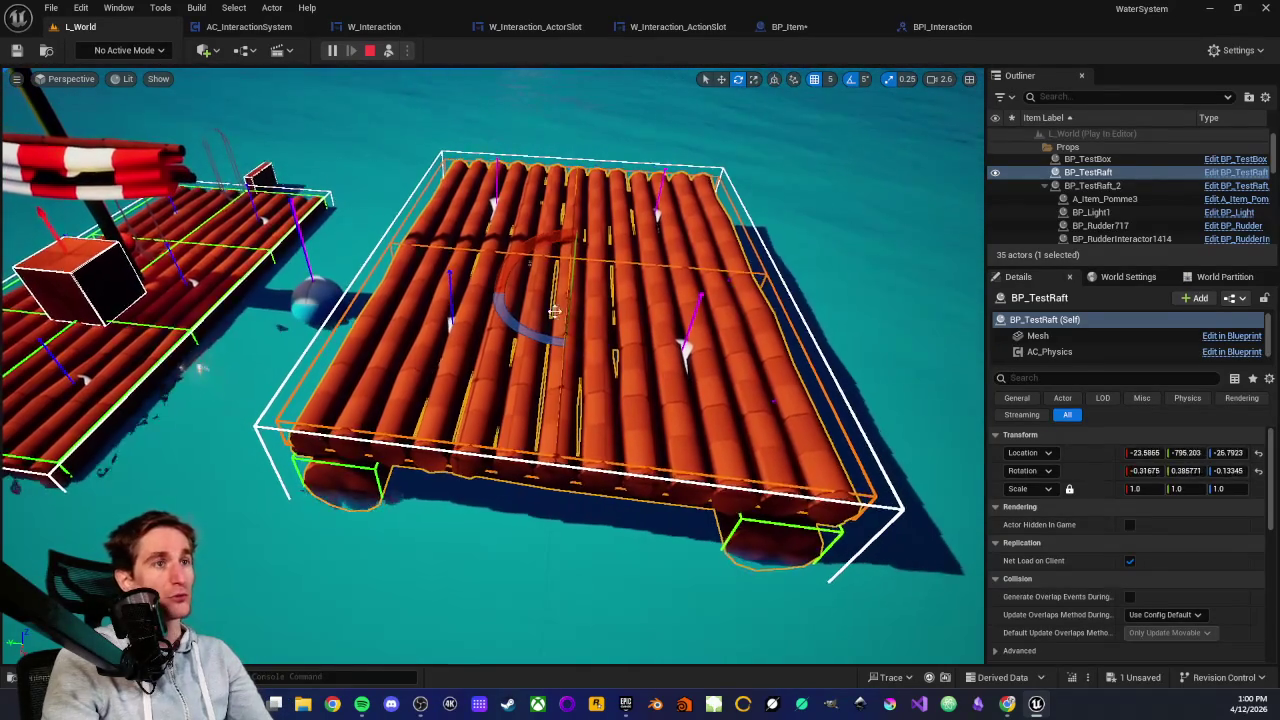
scroll(595, 321, "up", 3)
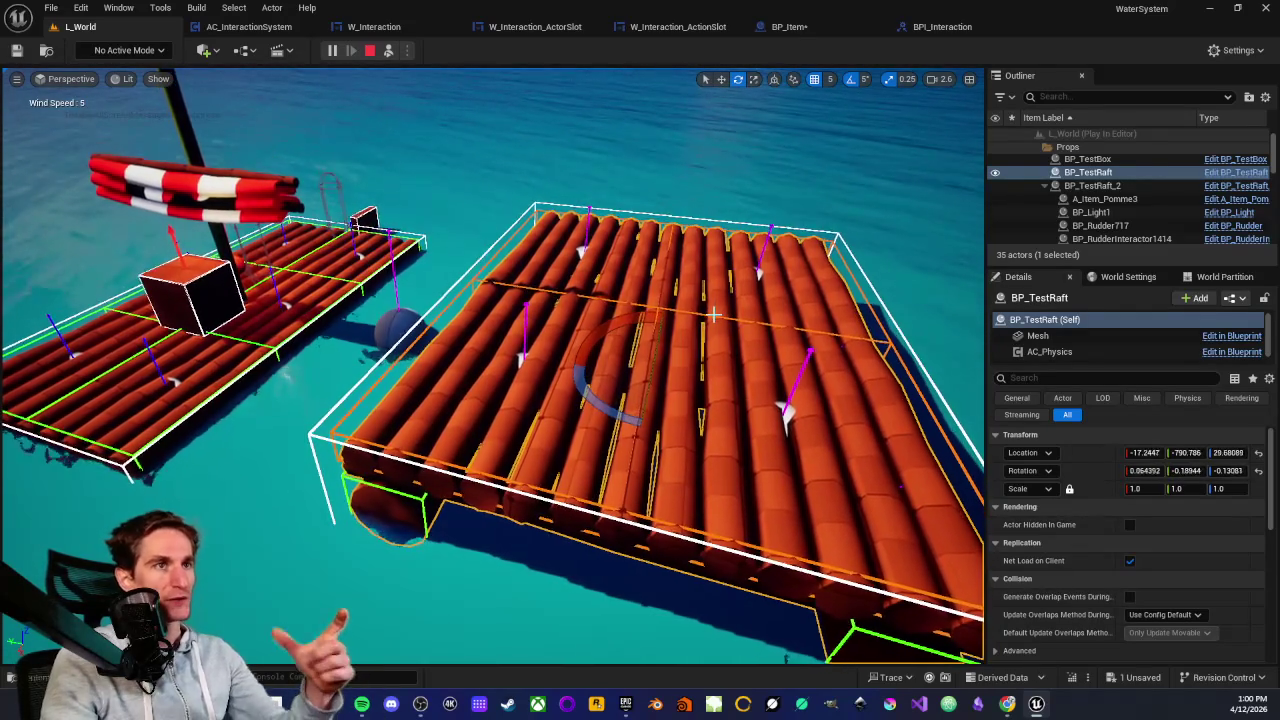
scroll(664, 287, "down", 3)
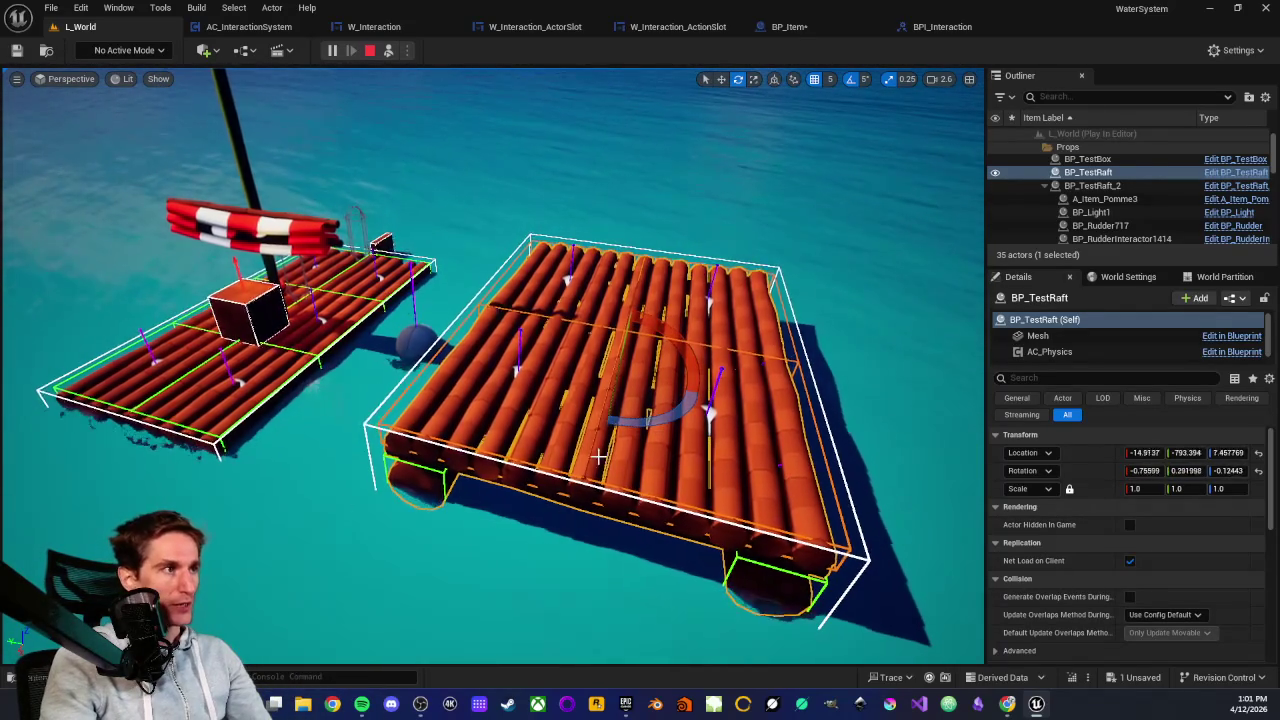
mouse_move(750, 258)
left_mouse_down()
mouse_move(750, 228)
mouse_move(634, 359)
left_mouse_up()
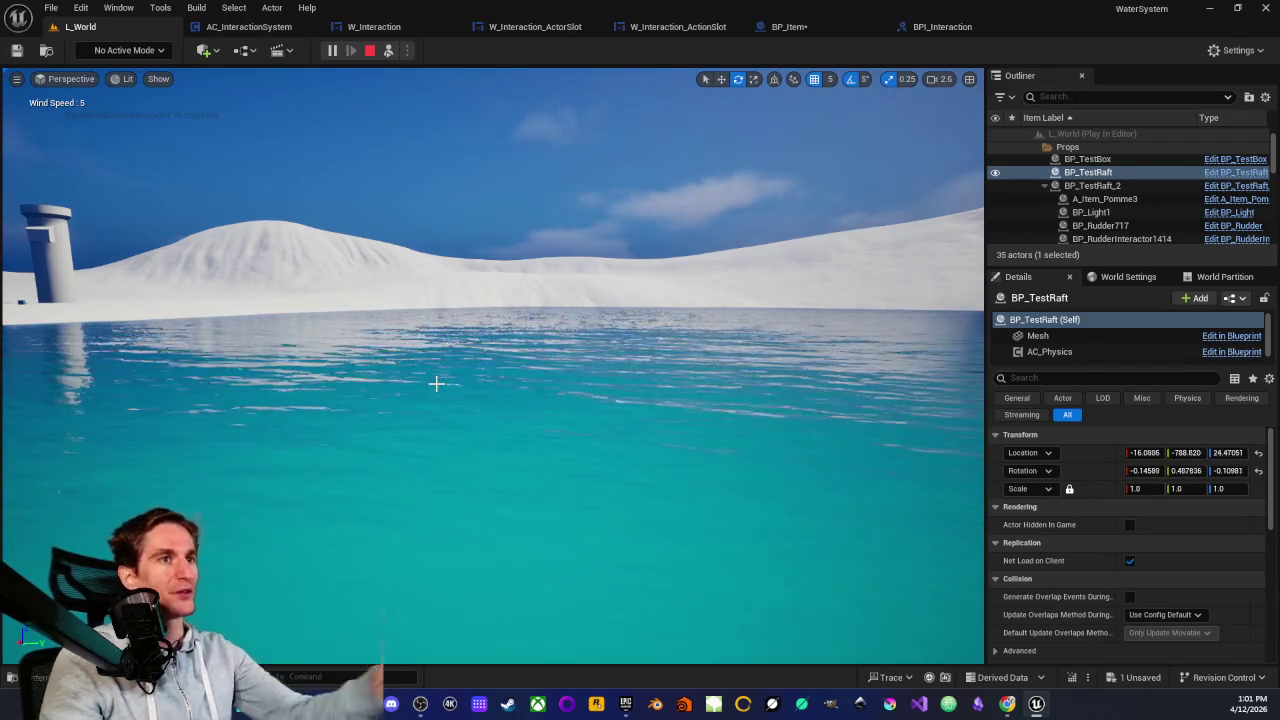
left_click_drag(417, 364, 428, 391)
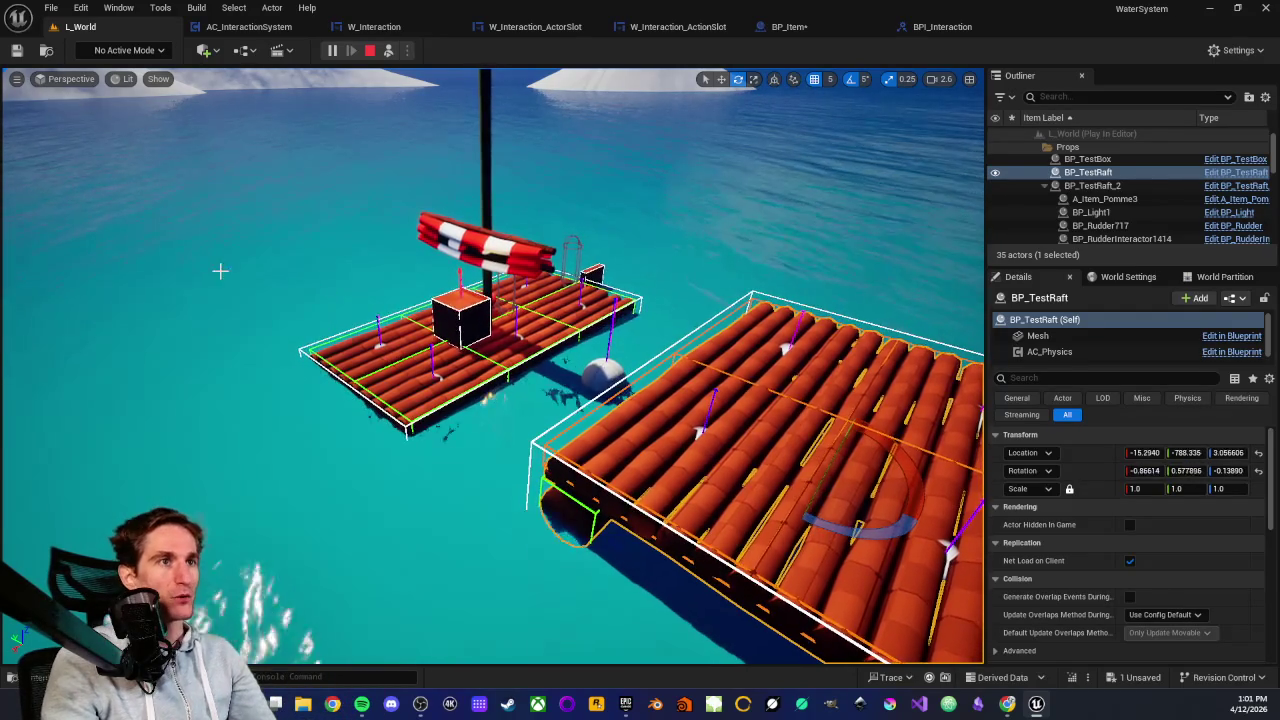
mouse_move(314, 251)
left_mouse_down()
mouse_move(314, 225)
mouse_move(370, 170)
left_mouse_up()
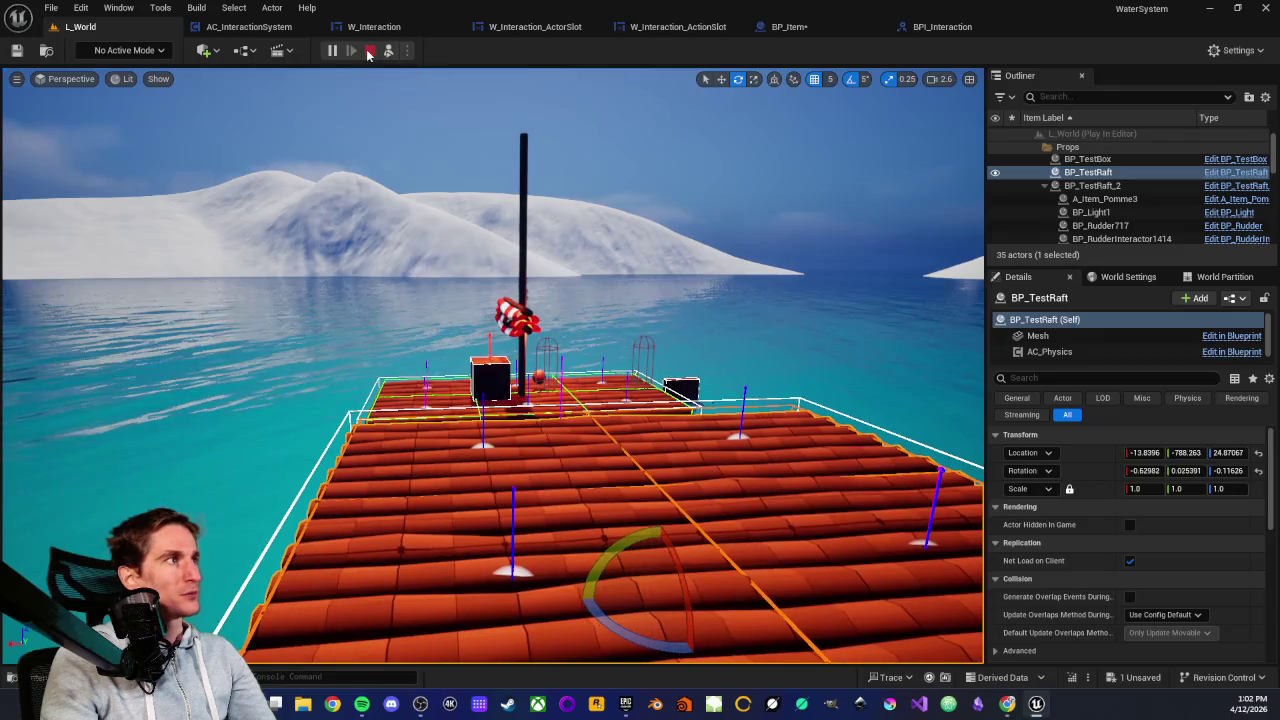
key("Escape")
Open NS_Wind from the Wind folder and select its NMS Set Render Target Value module
scroll(236, 634, "down", 2)
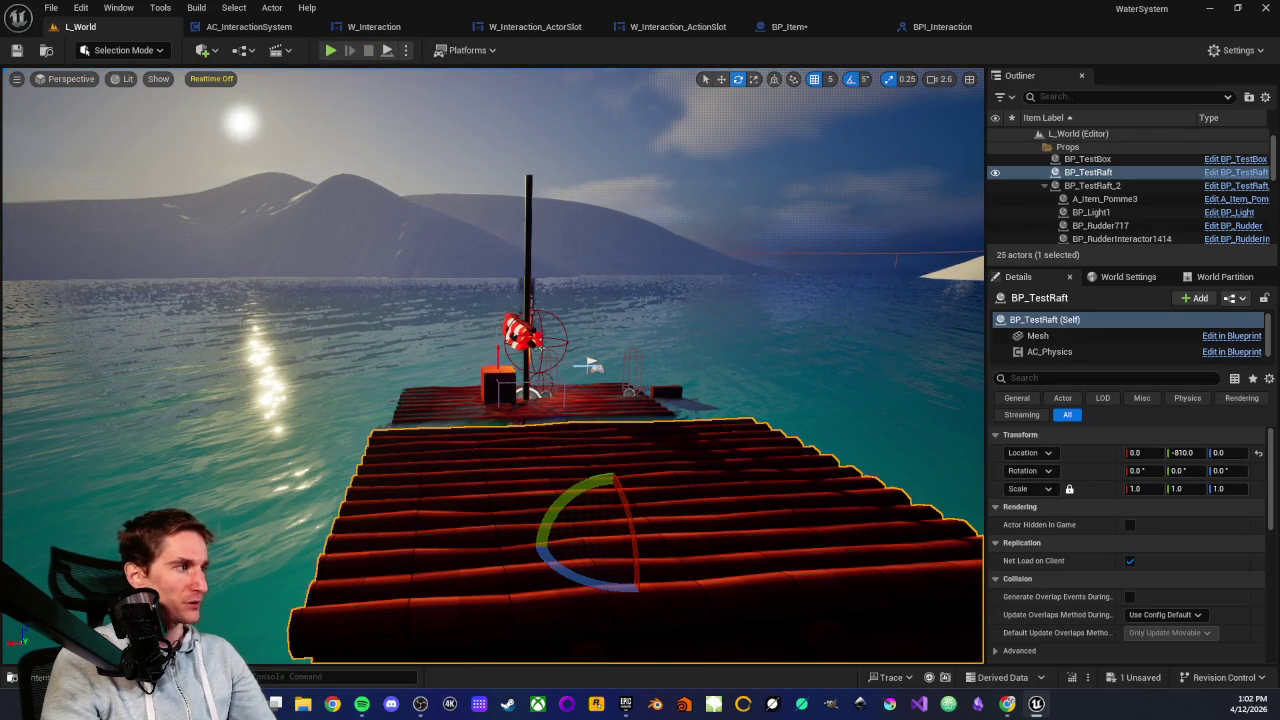
left_click(45, 677)
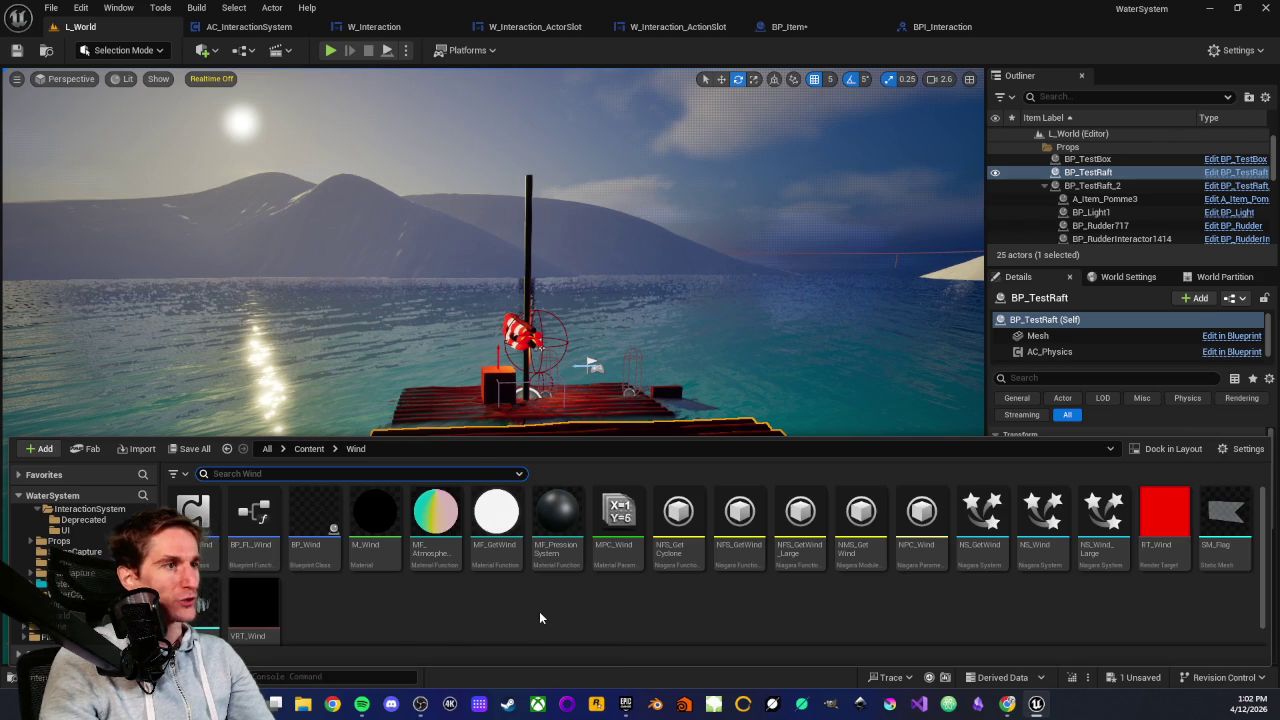
double_click(1025, 545)
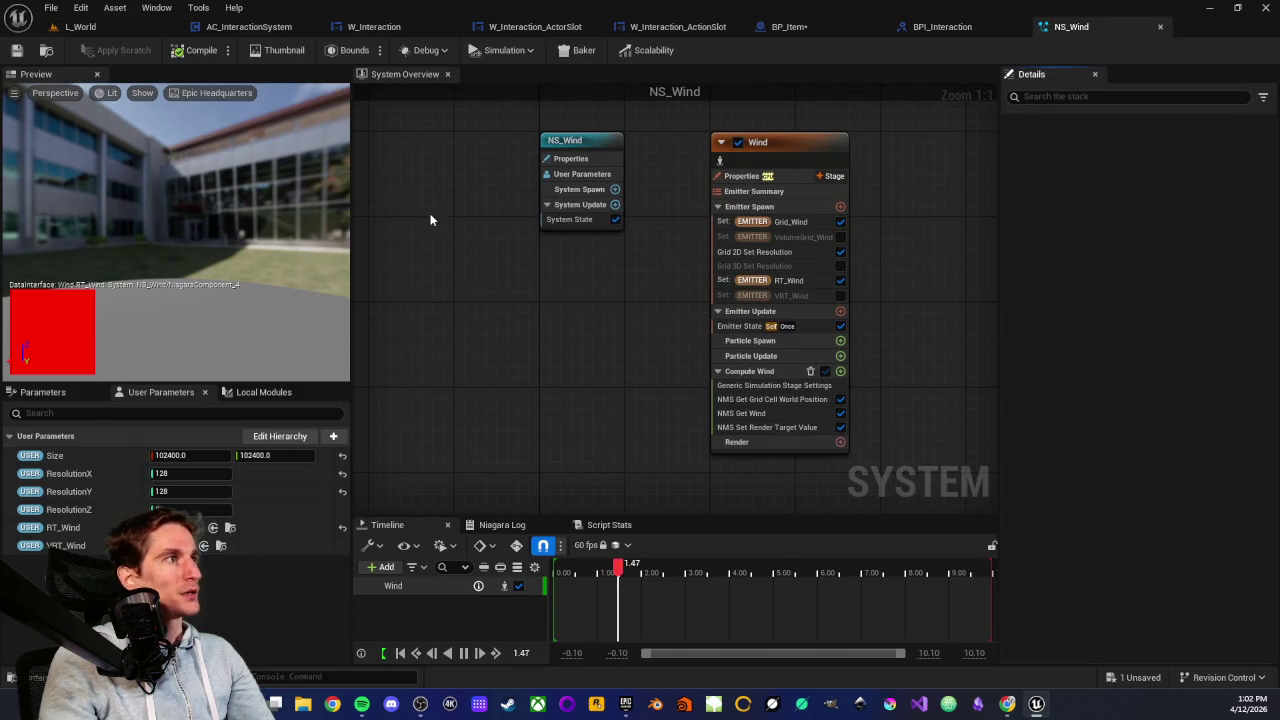
left_click(735, 430)
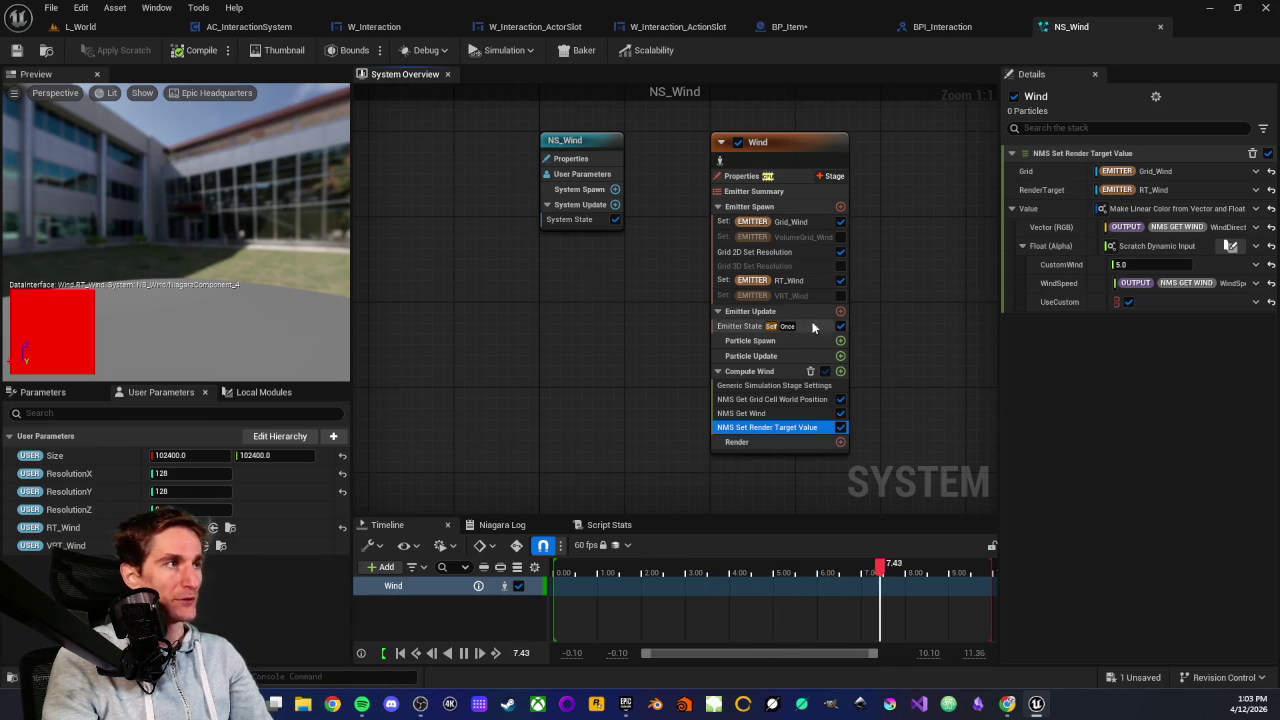
Turn off UseCustom on NMS Set Render Target Value and return to the L_World tab
left_click(1128, 302)
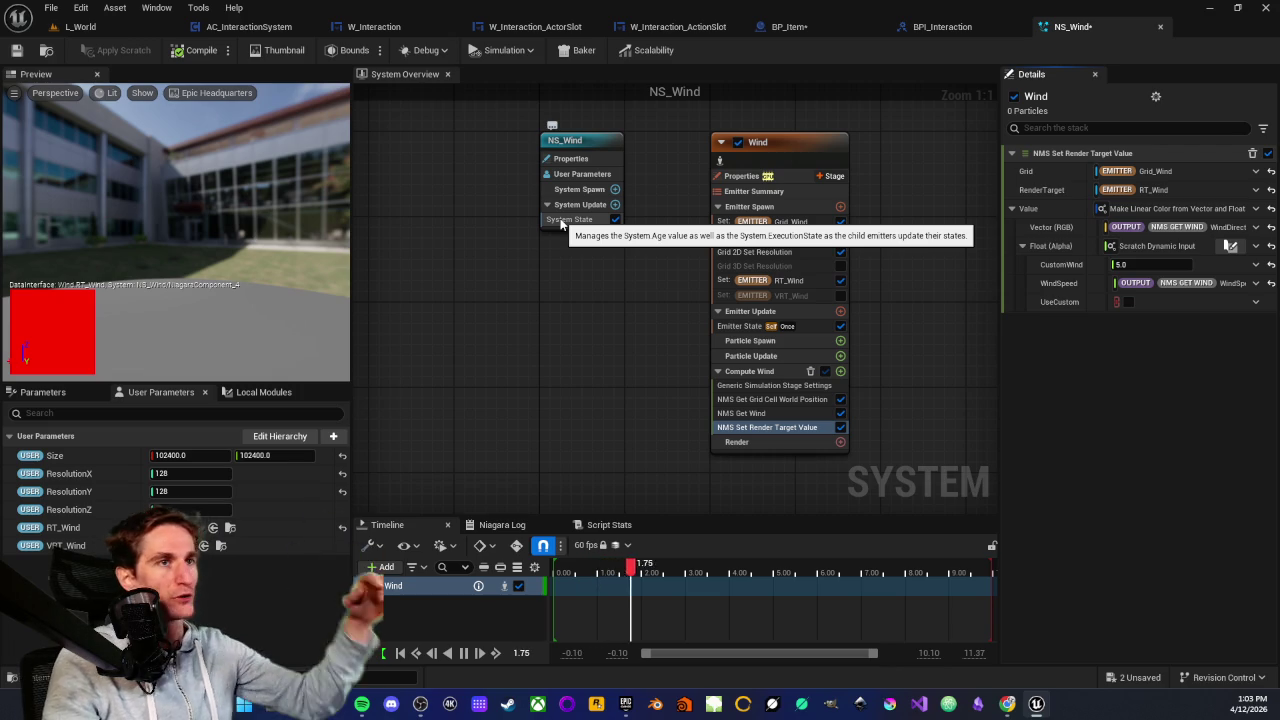
left_click(76, 30)
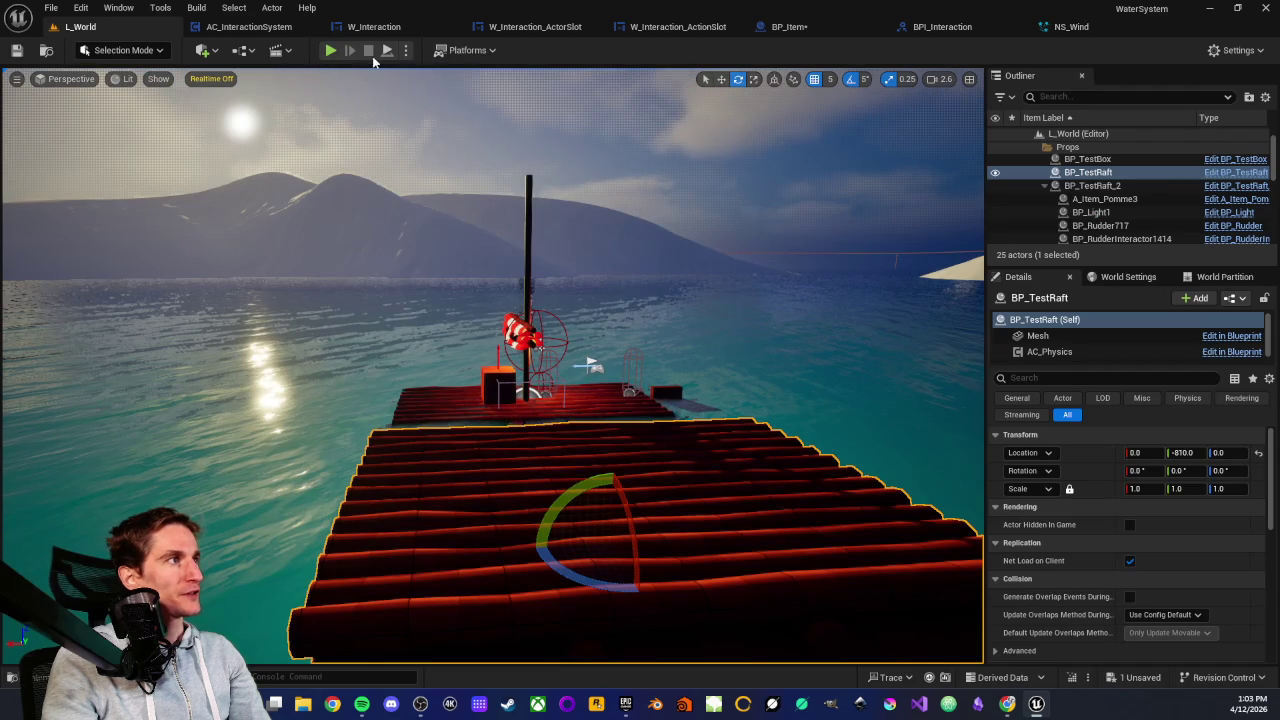
left_click(333, 51)
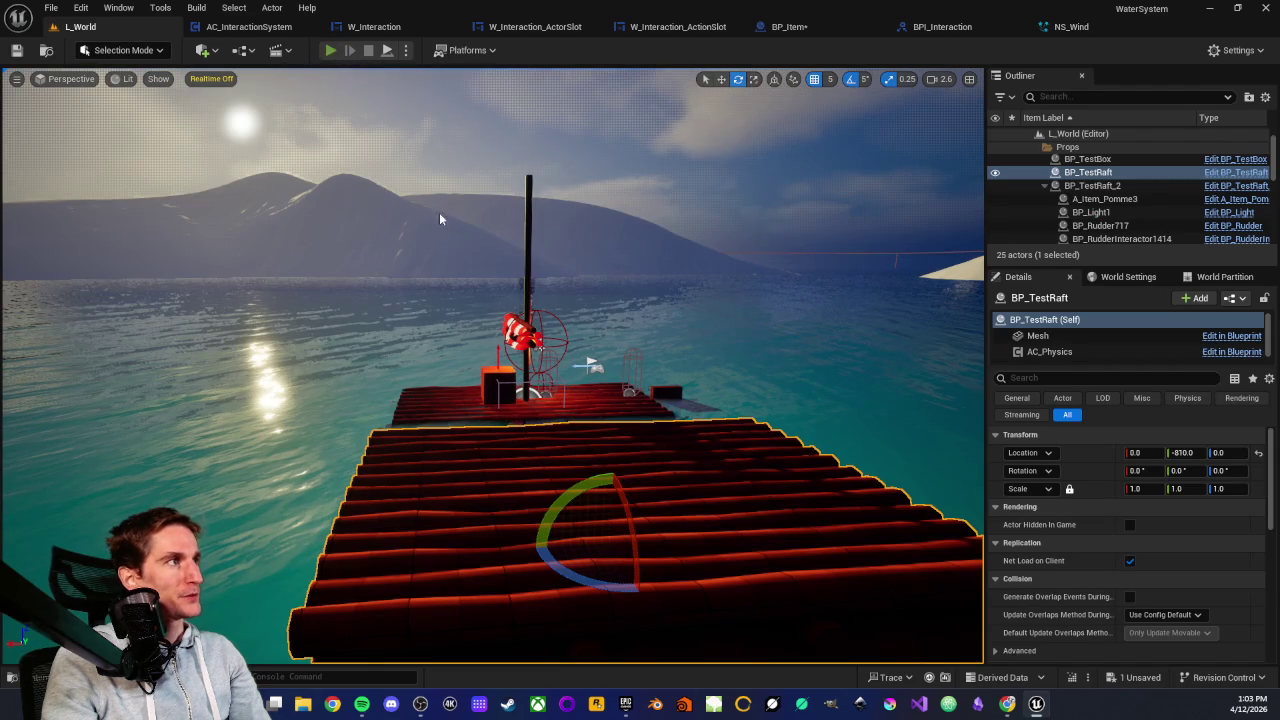
left_click(515, 376)
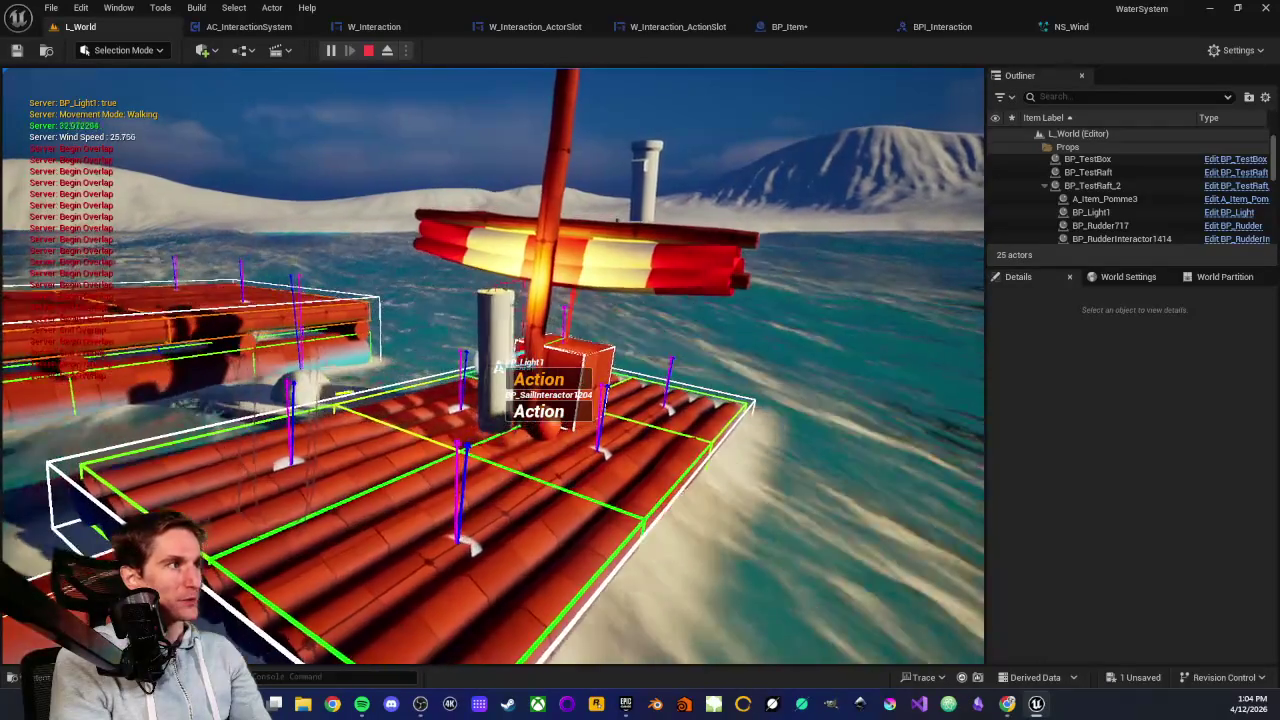
scroll(492, 366, "down", 1)
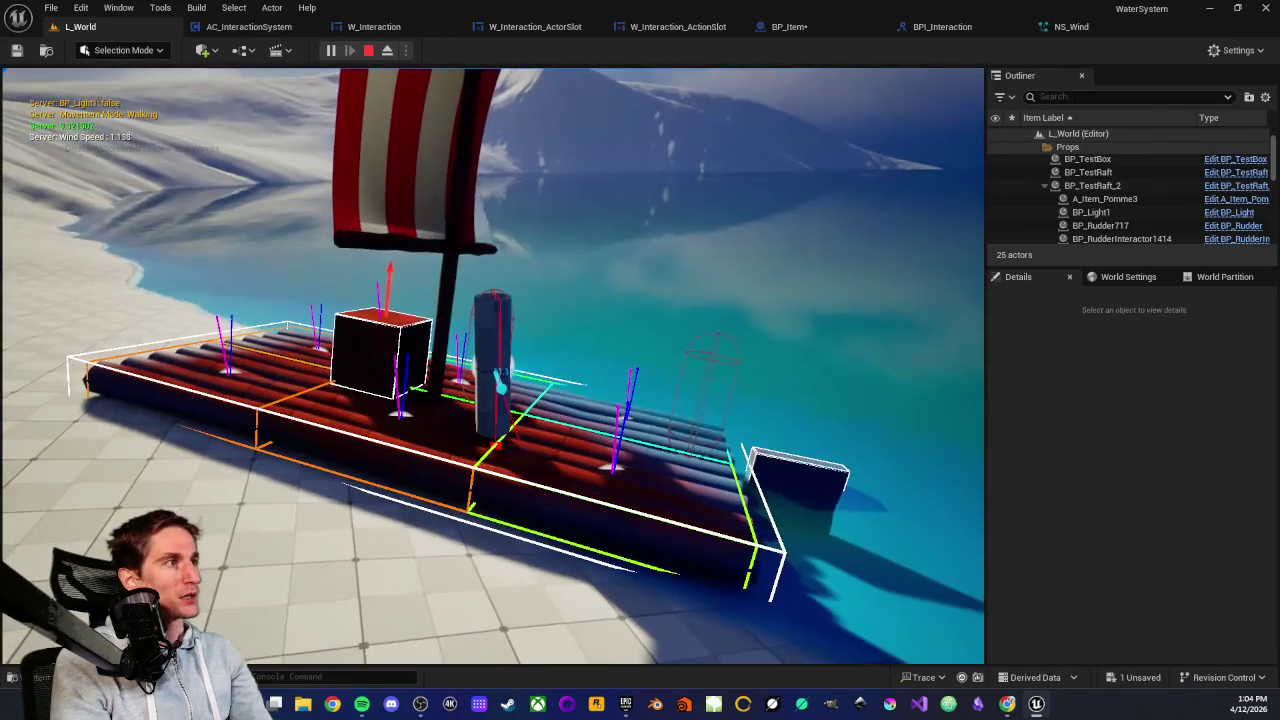
key("Escape")
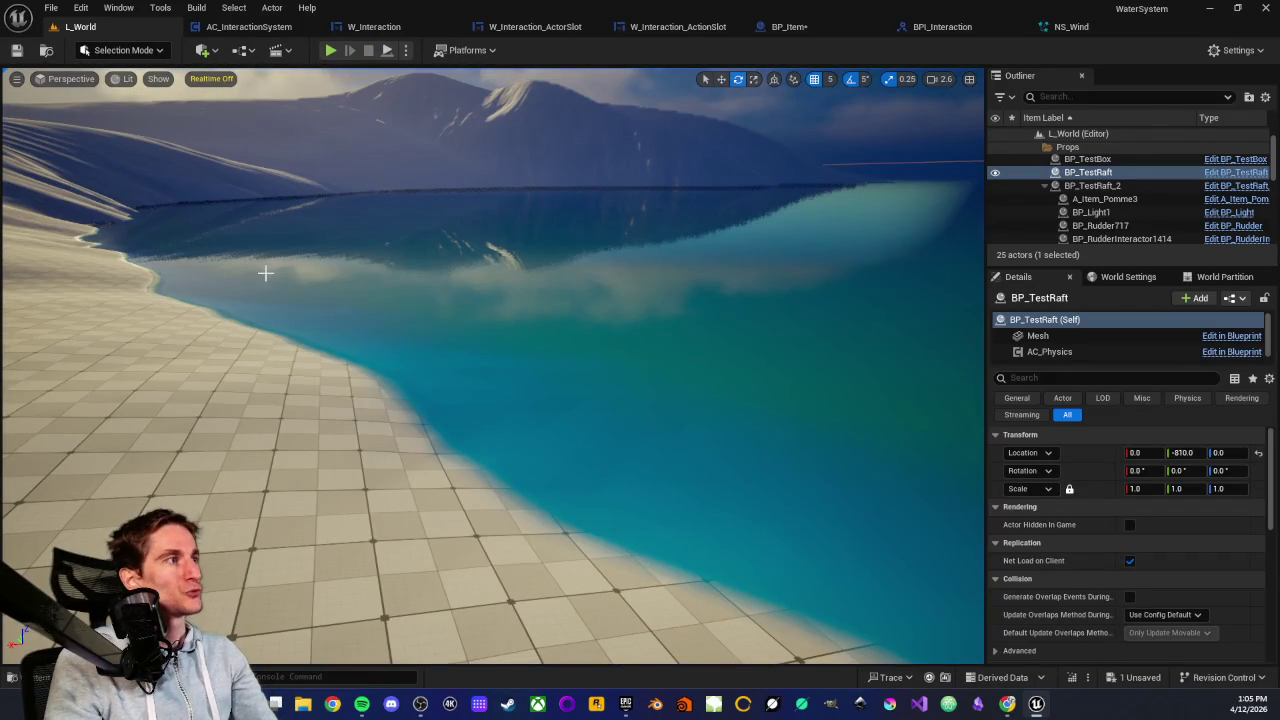
left_click(330, 51)
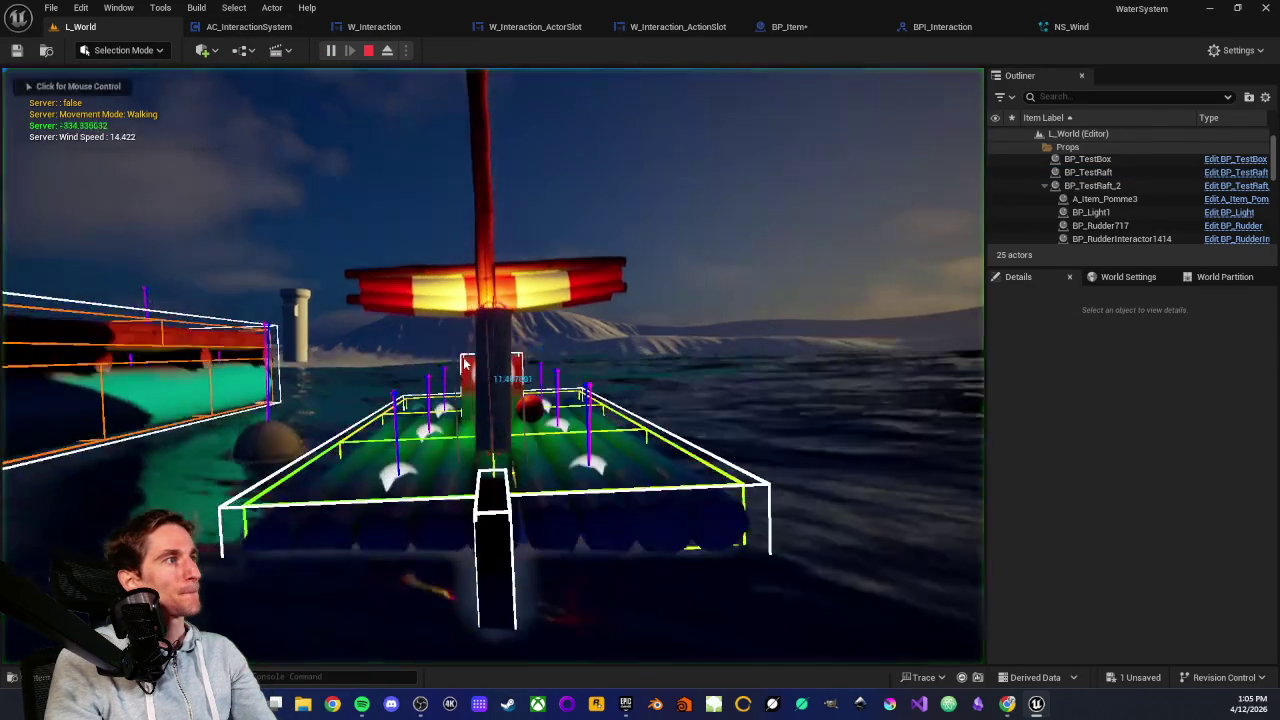
key("w")
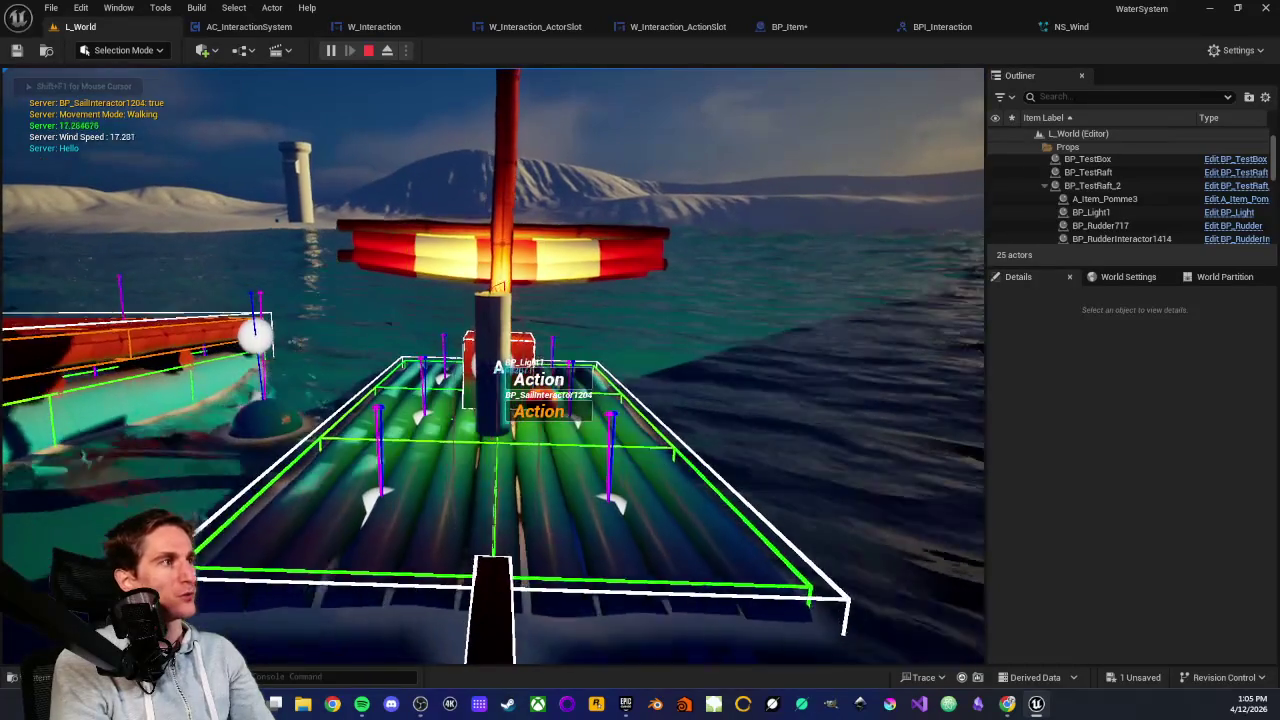
key("e")
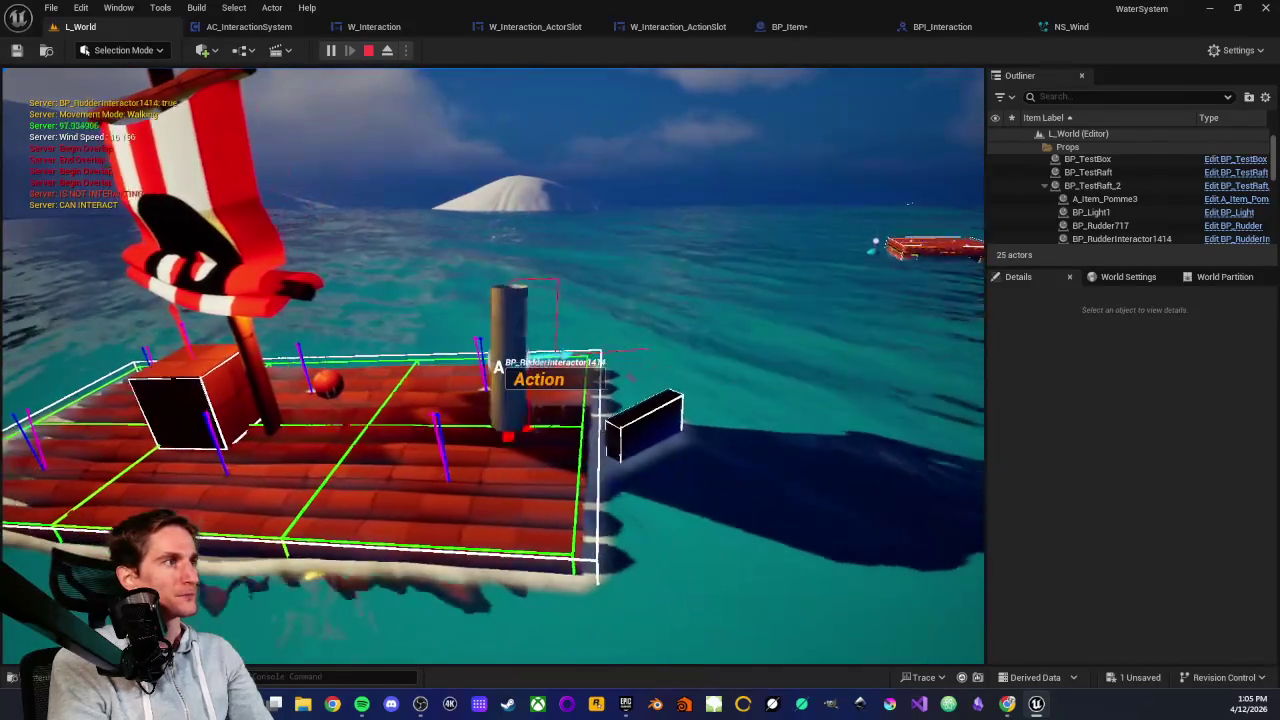
key("e")
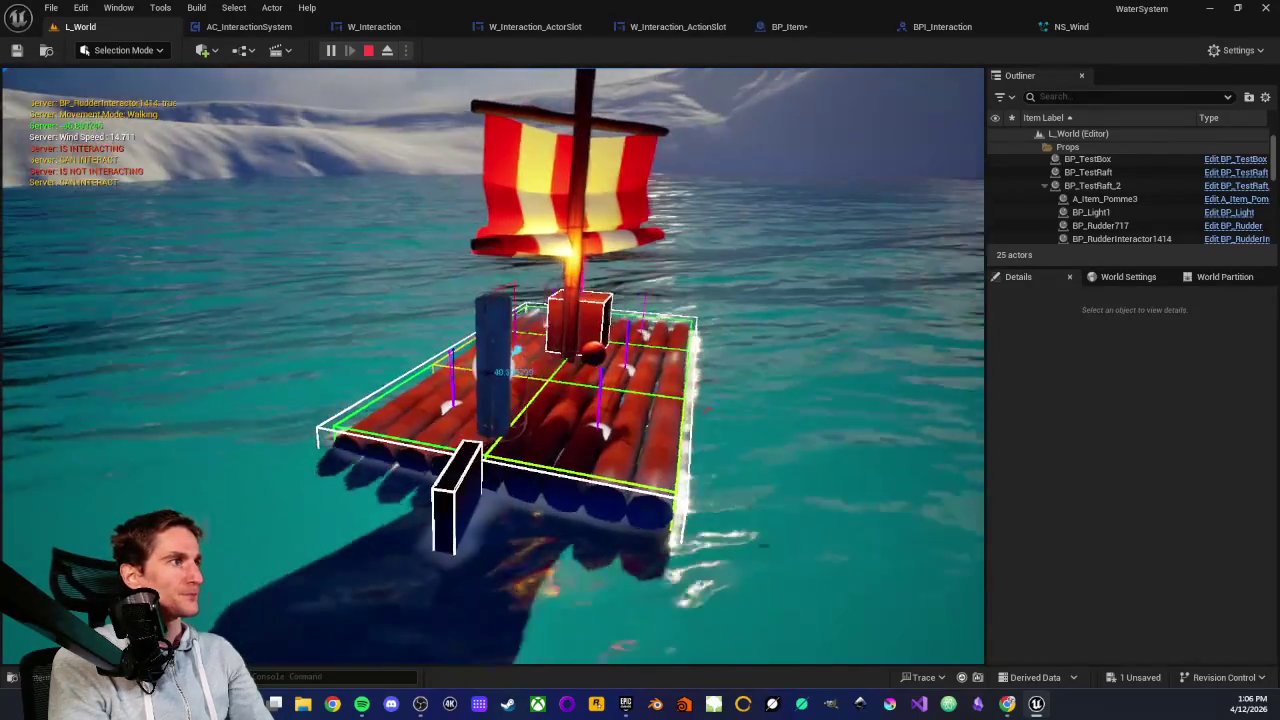
key("e")
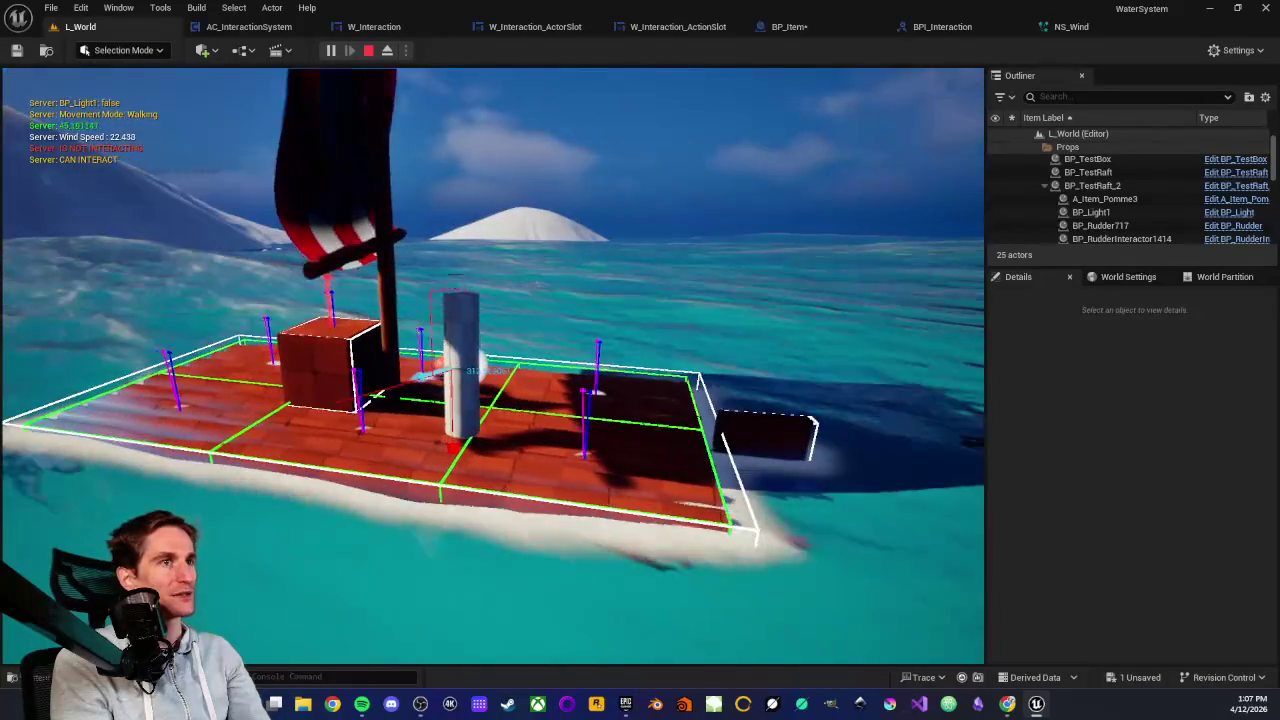
key("Escape")
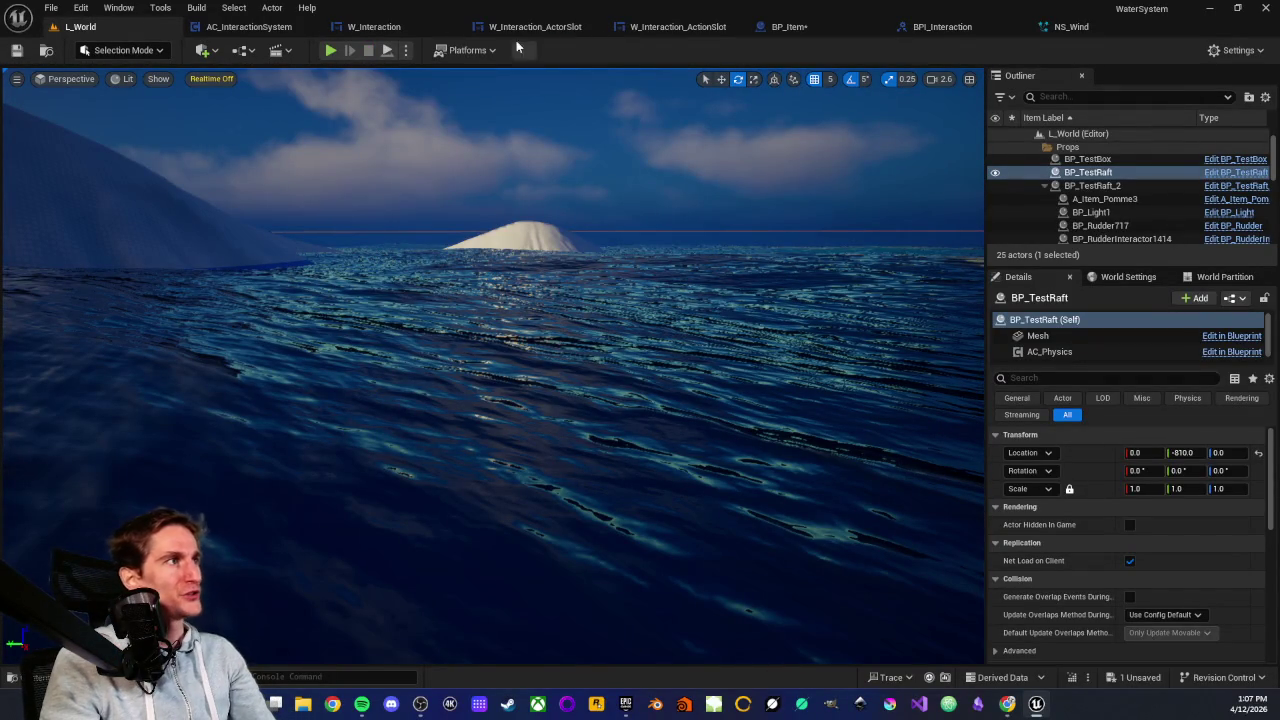
Set the Play options to 2 players as Listen Server and launch the session
left_click(406, 50)
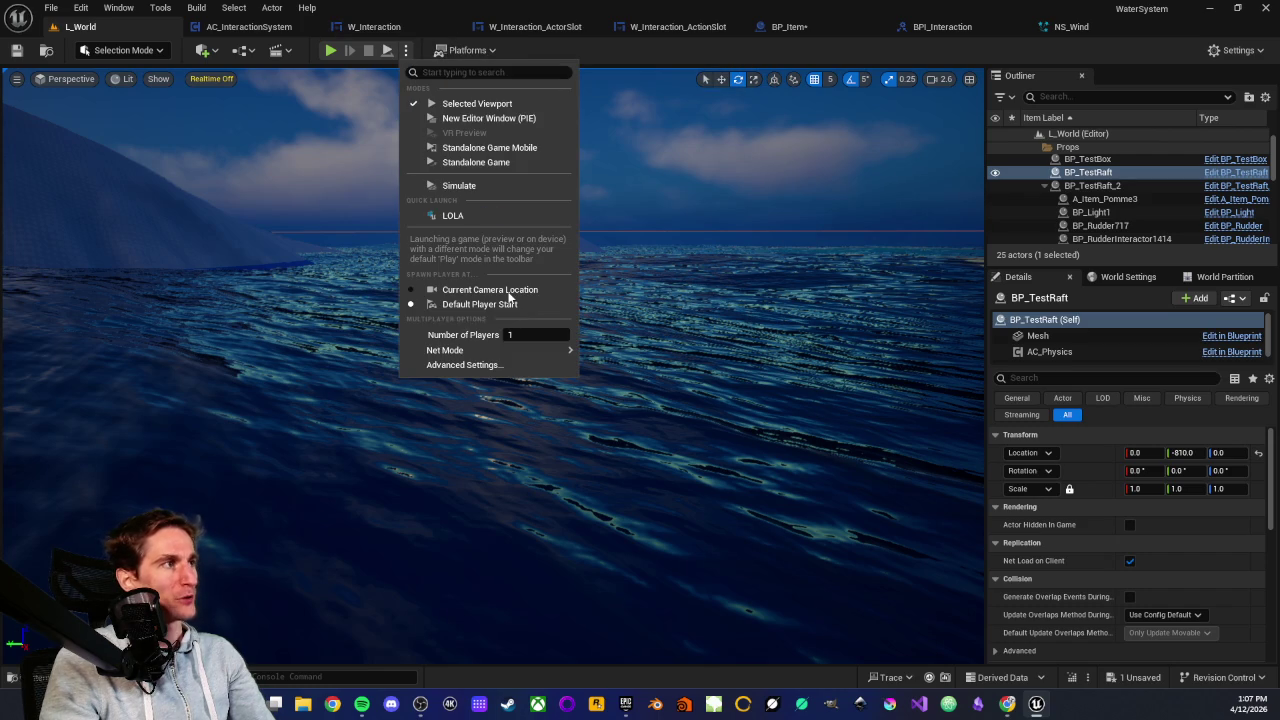
type("2")
key("Return")
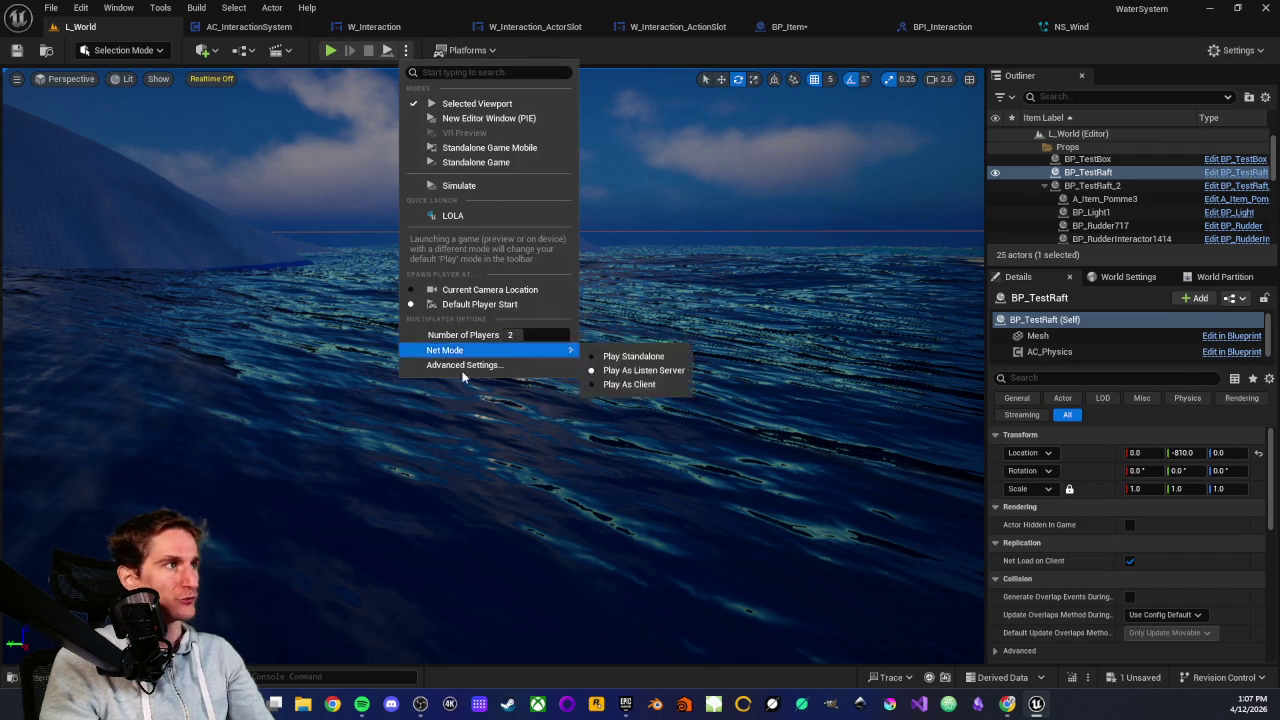
left_click(330, 50)
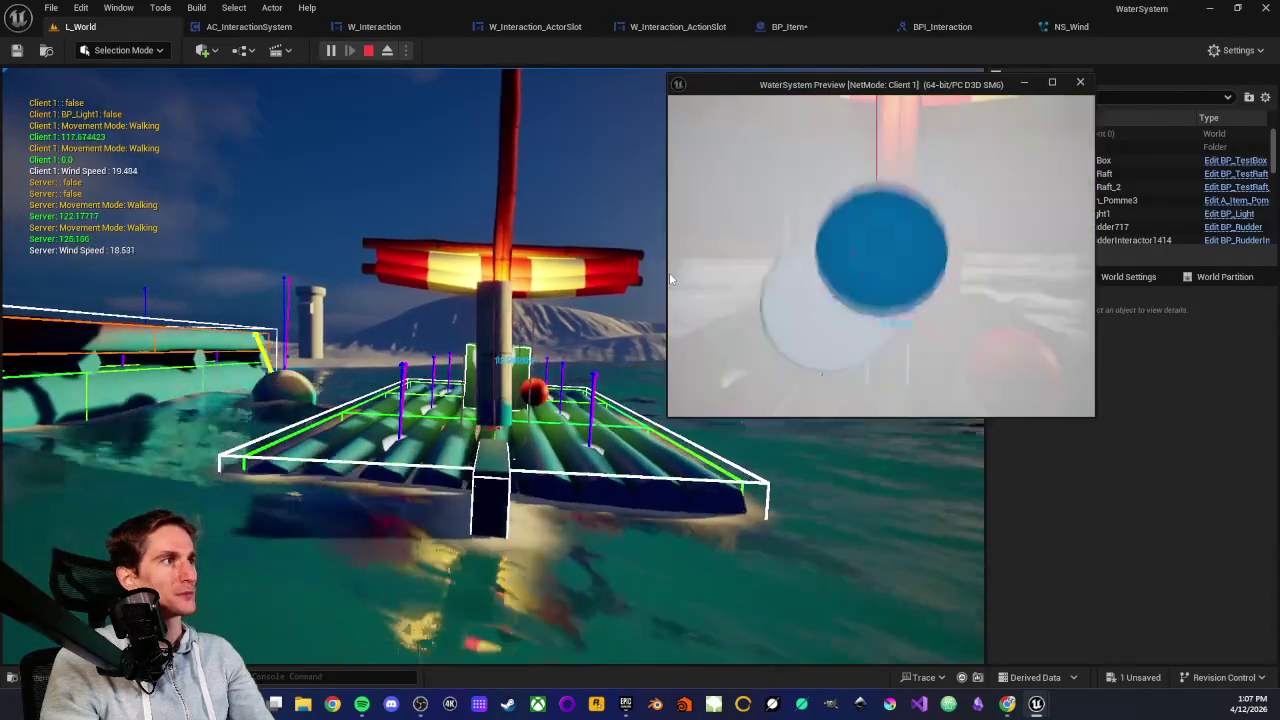
Enlarge the Client 1 window, then press E at the raft control in the server view
left_click_drag(668, 275, 516, 275)
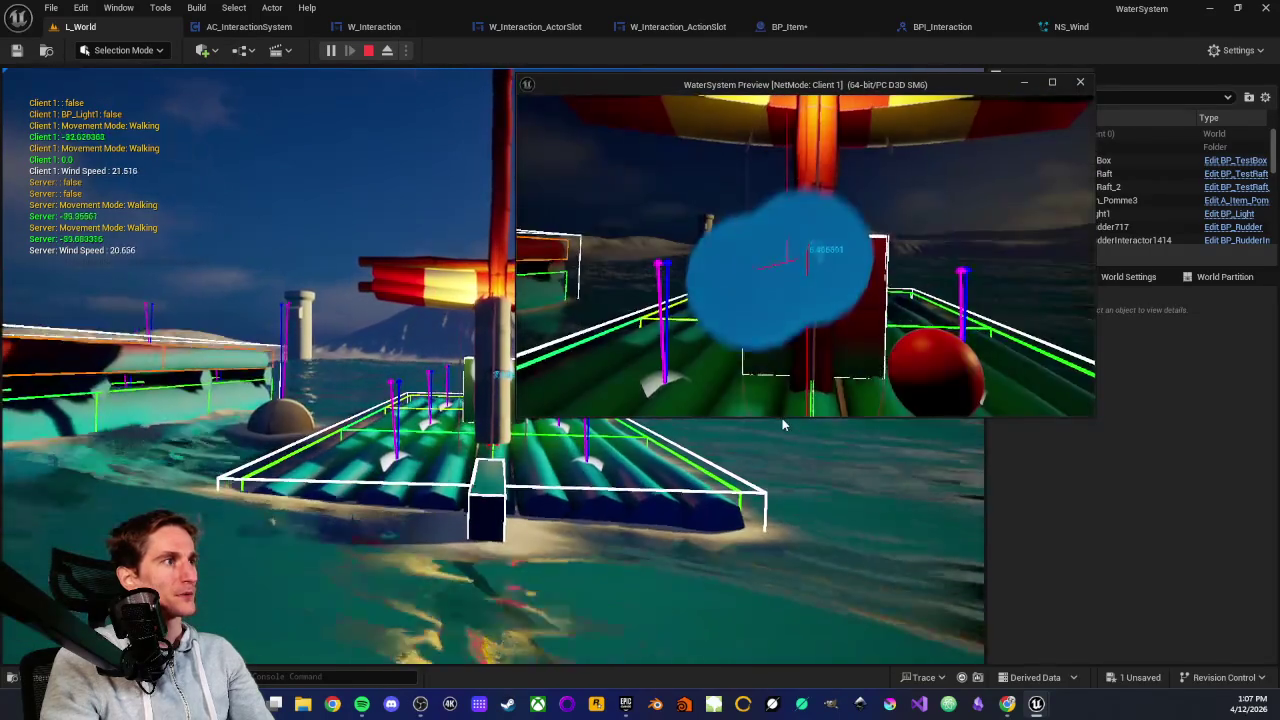
left_click_drag(783, 421, 783, 484)
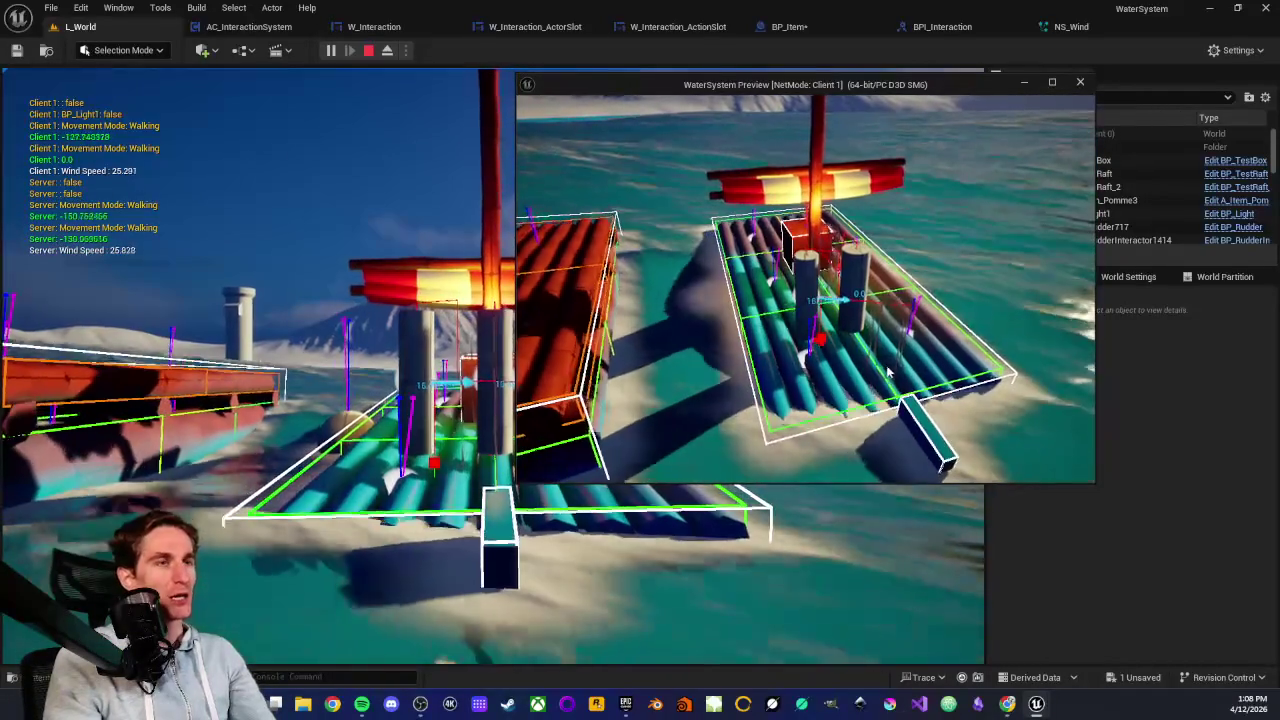
left_click(387, 371)
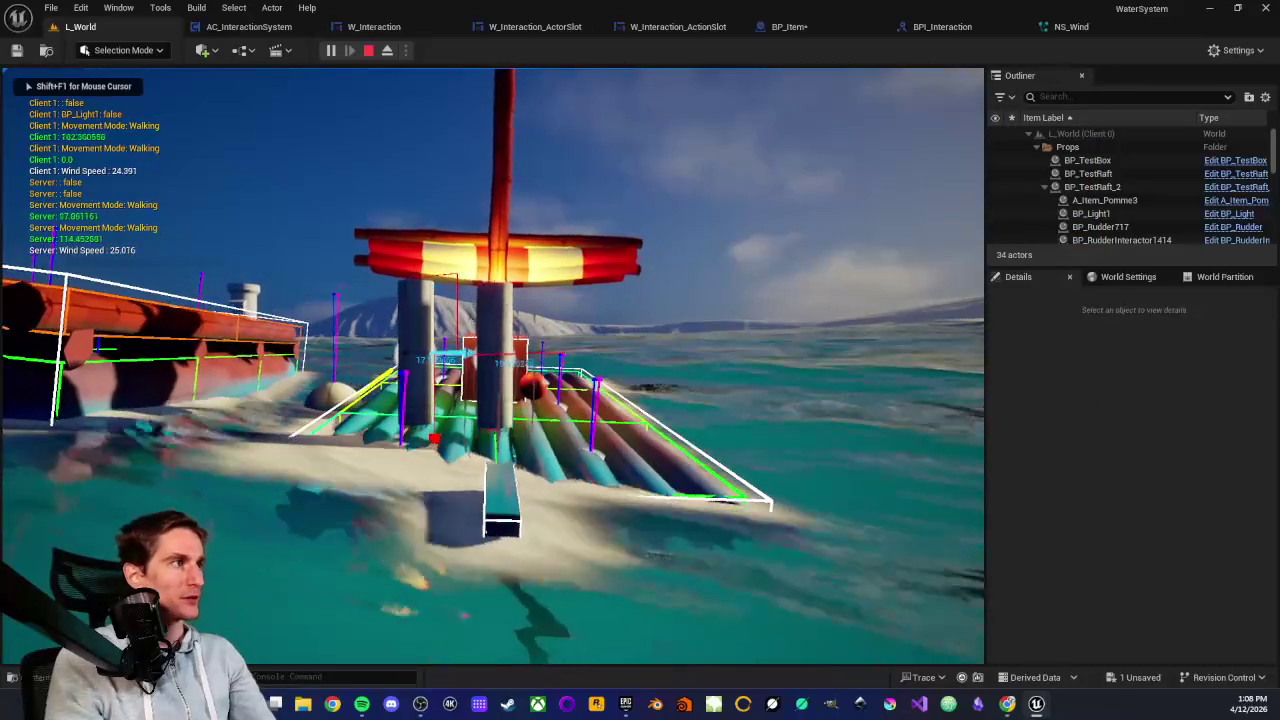
key("e")
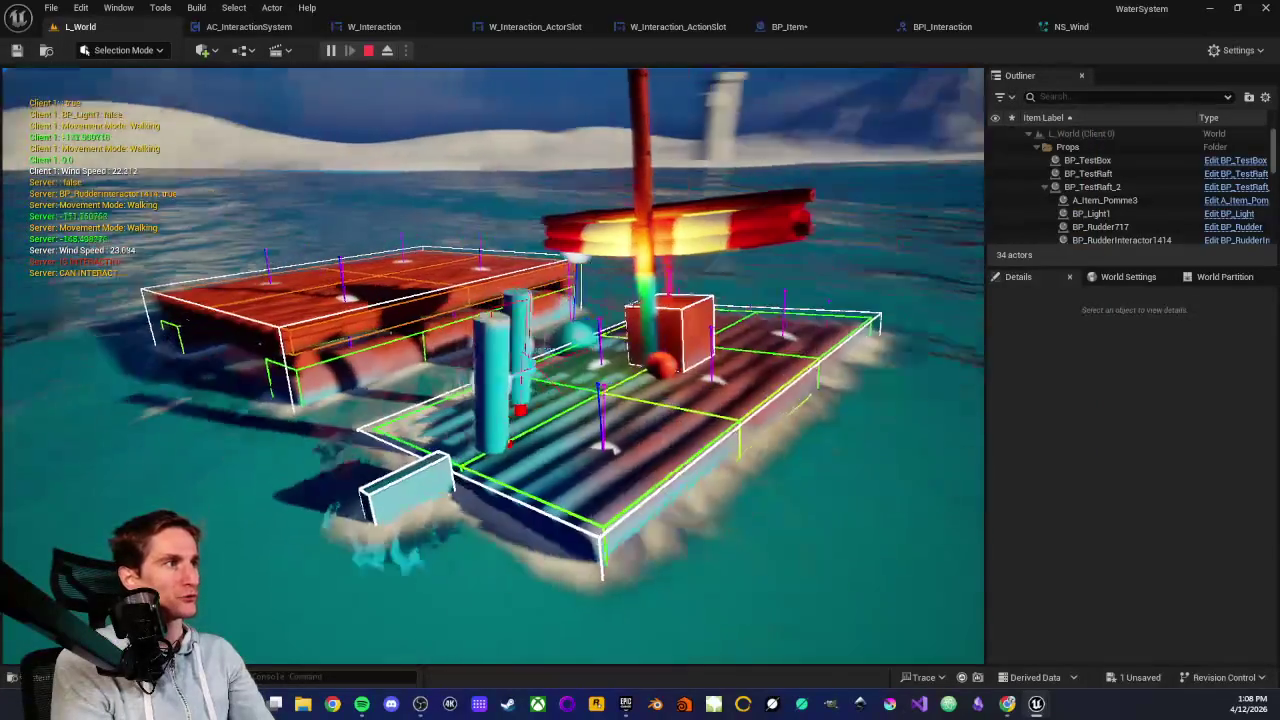
key("shift+F1")
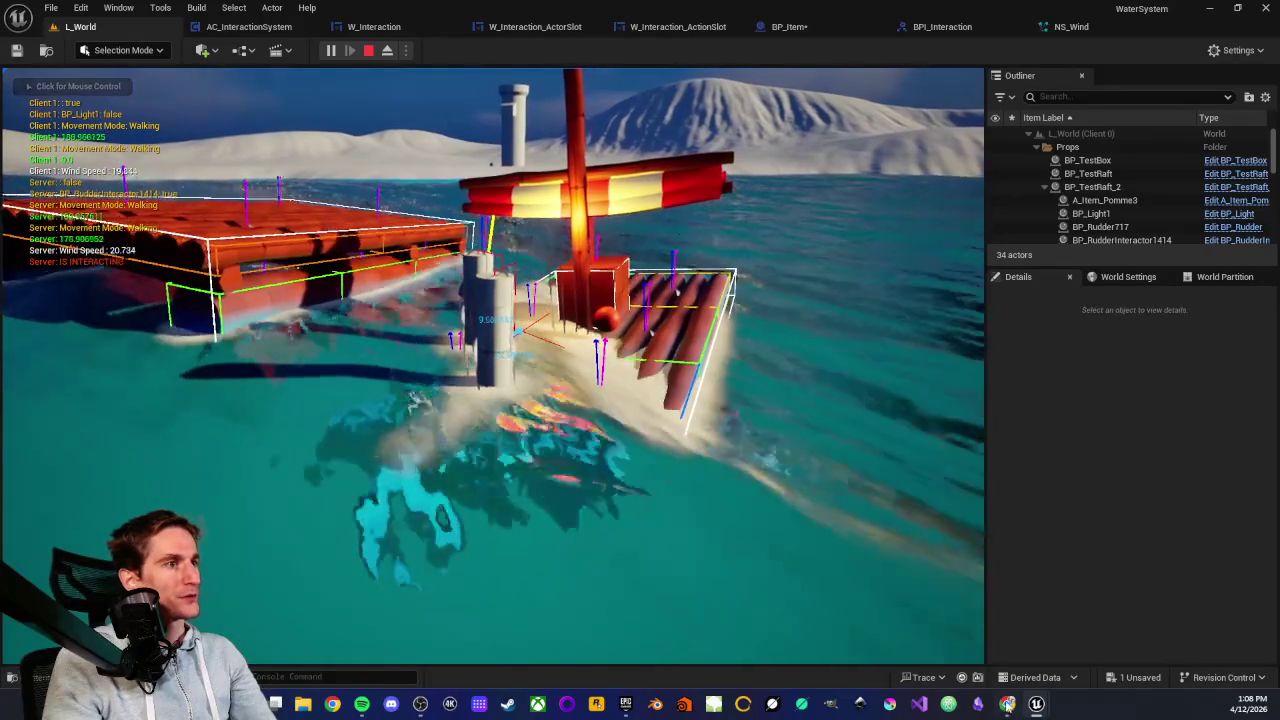
In Client 1, walk onto the raft and back off into the water, then stop the session
mouse_move(1036, 703)
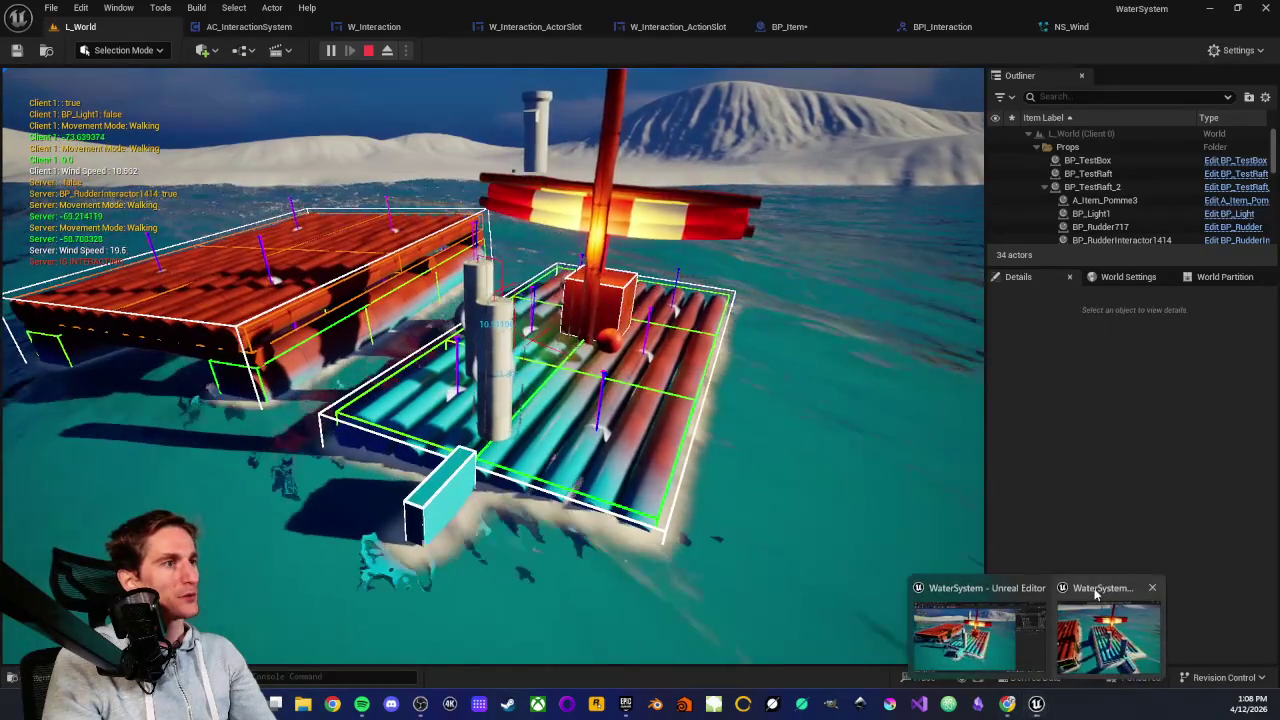
left_click(1073, 612)
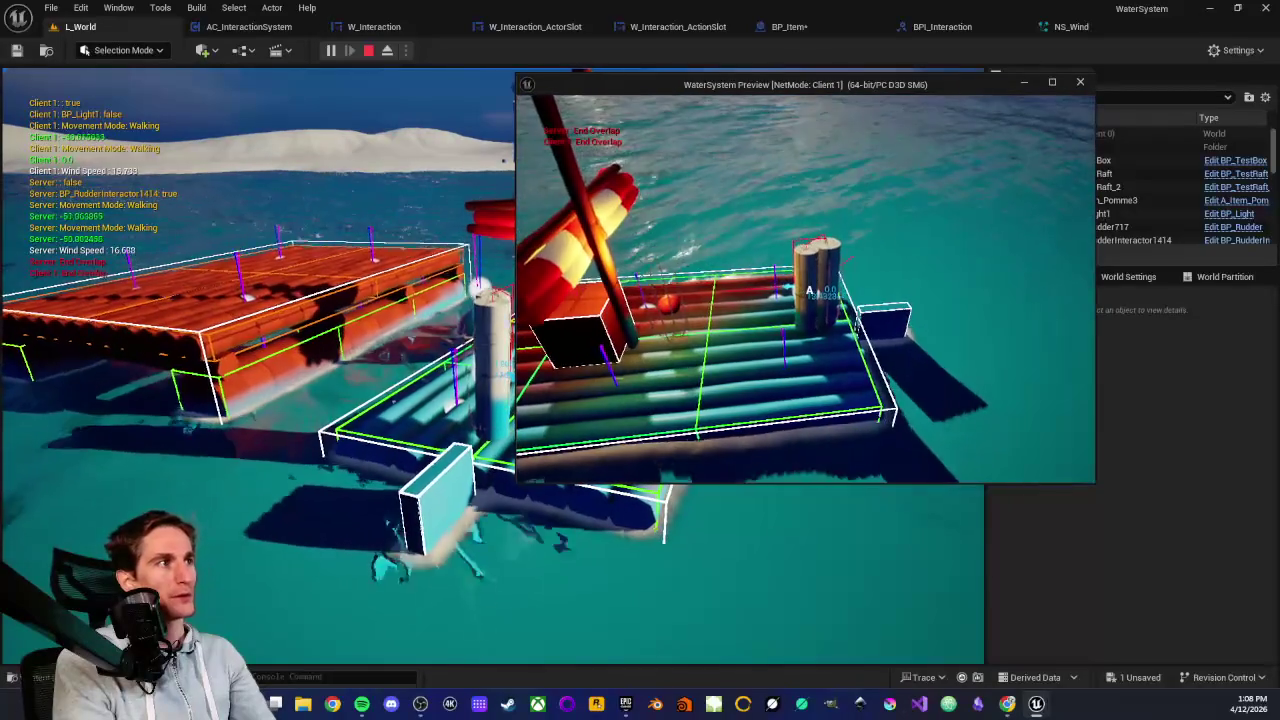
key("w")
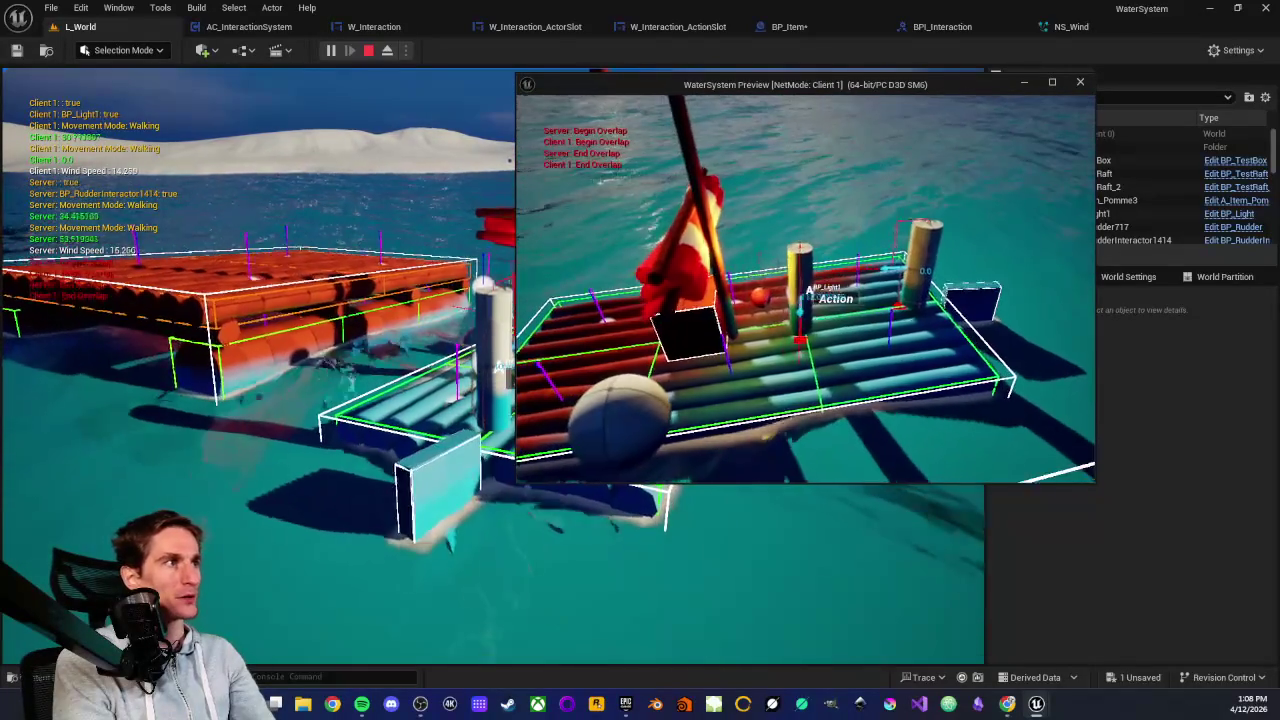
key("s")
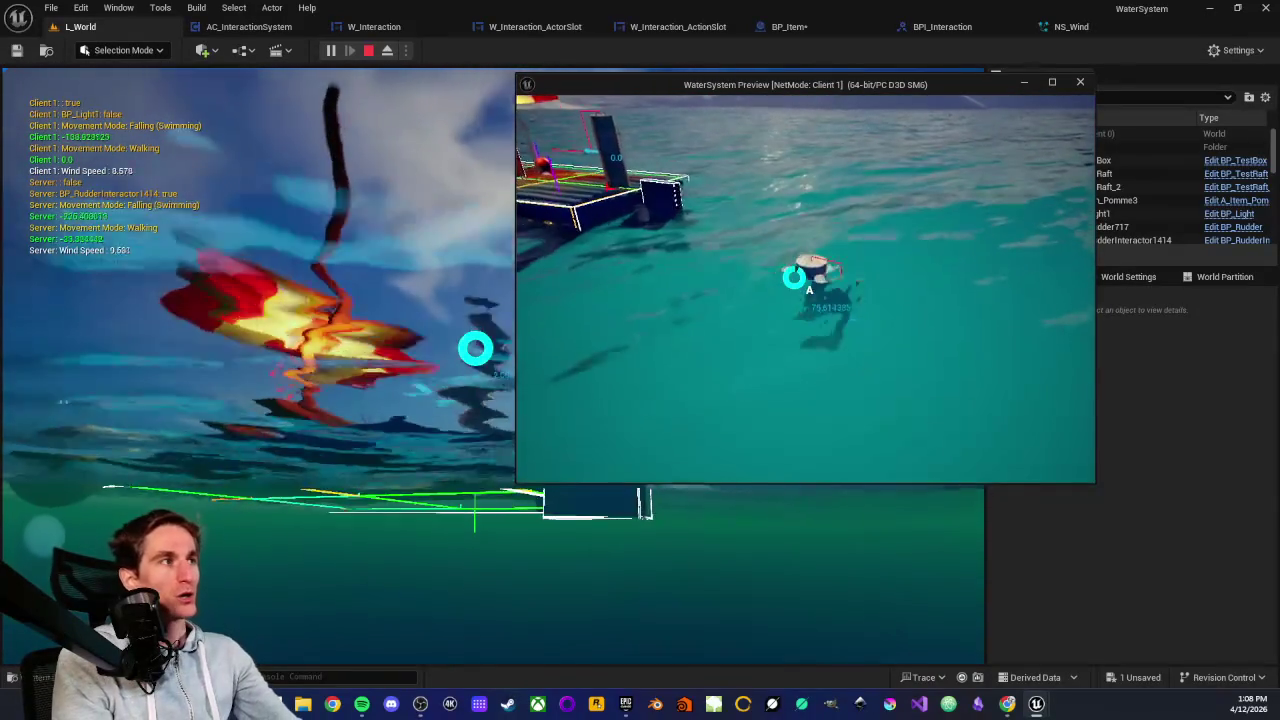
key("Escape")
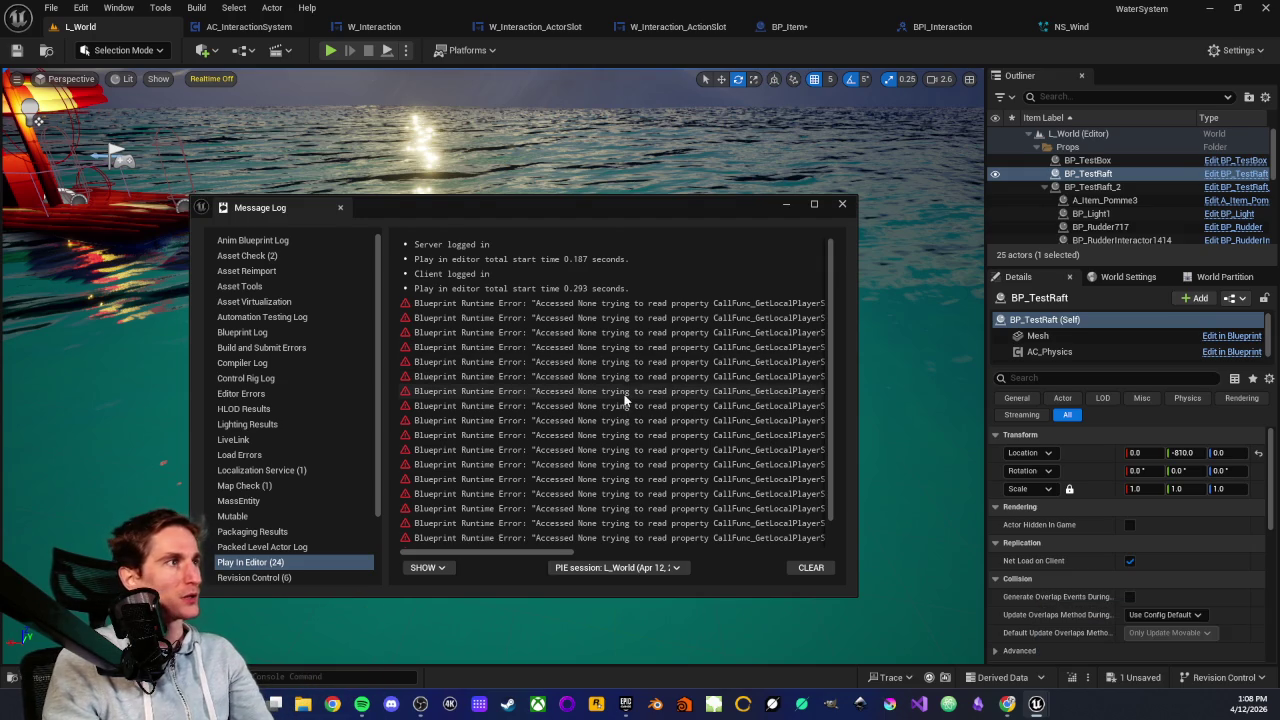
scroll(595, 375, "down", 1)
scroll(574, 369, "up", 1)
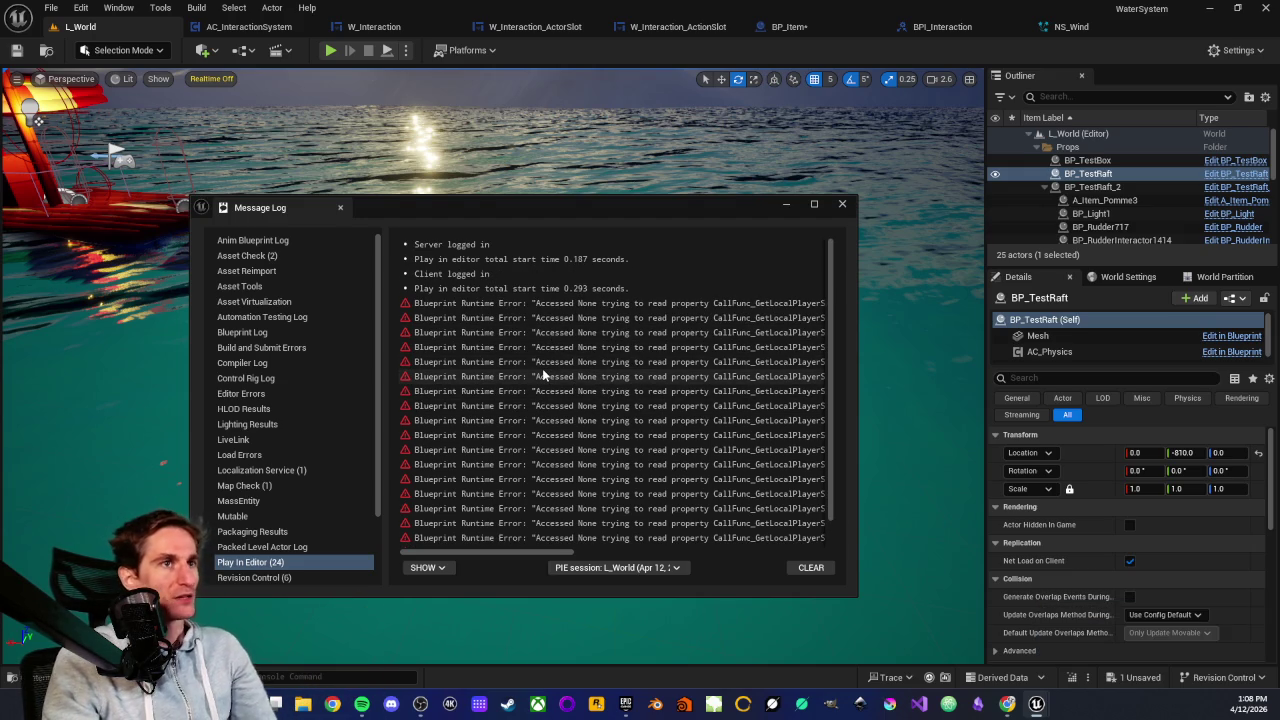
scroll(523, 403, "down", 1)
scroll(523, 409, "up", 1)
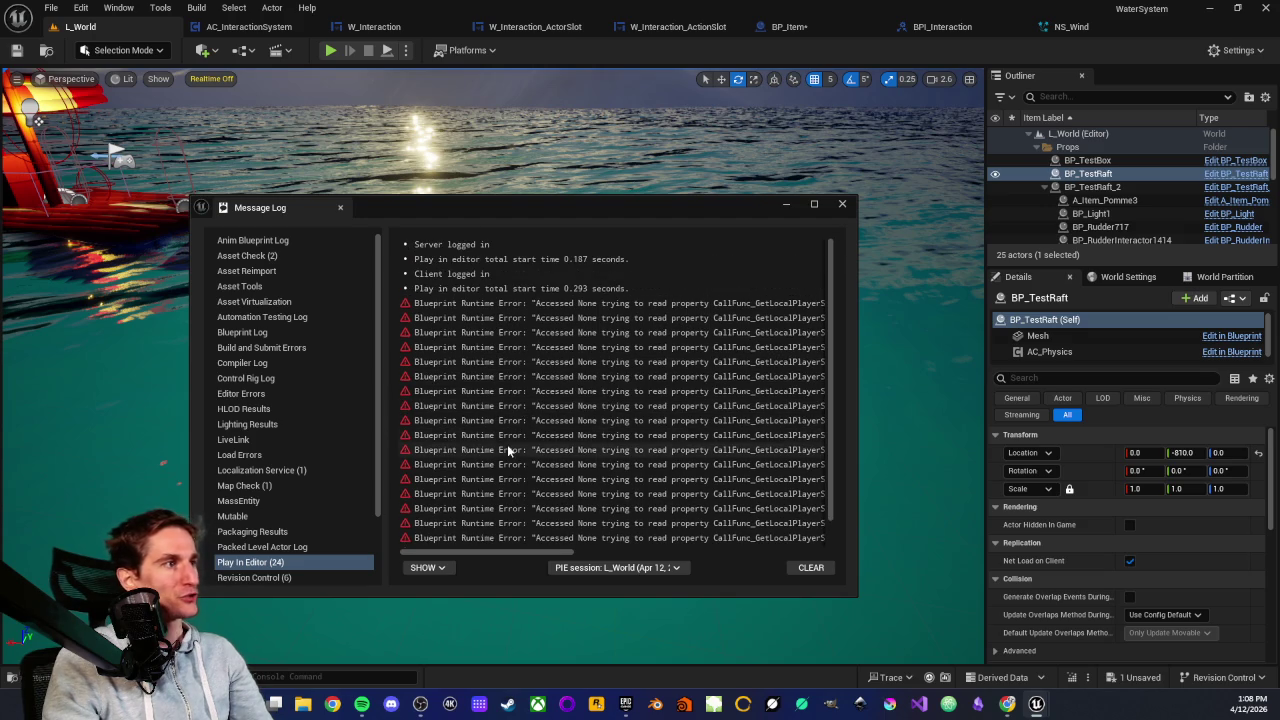
scroll(500, 480, "down", 2)
mouse_move(484, 551)
left_mouse_down()
mouse_move(601, 544)
mouse_move(465, 546)
left_mouse_up()
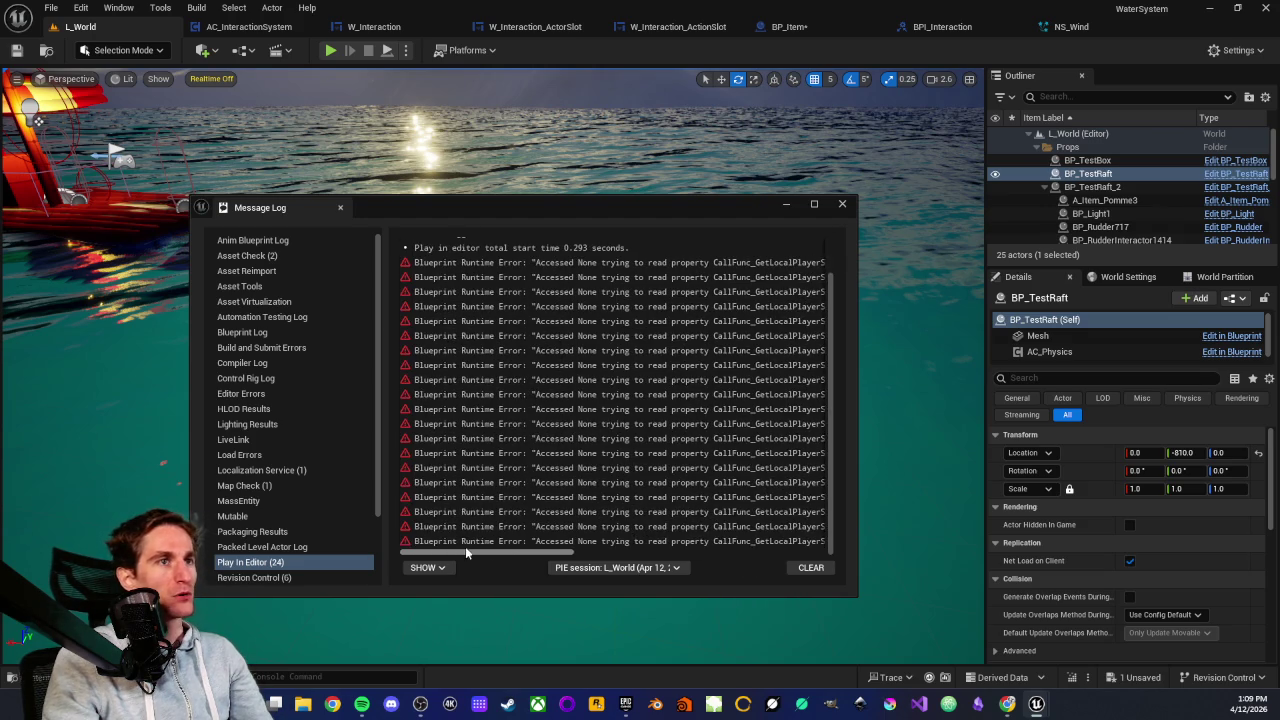
scroll(590, 426, "up", 2)
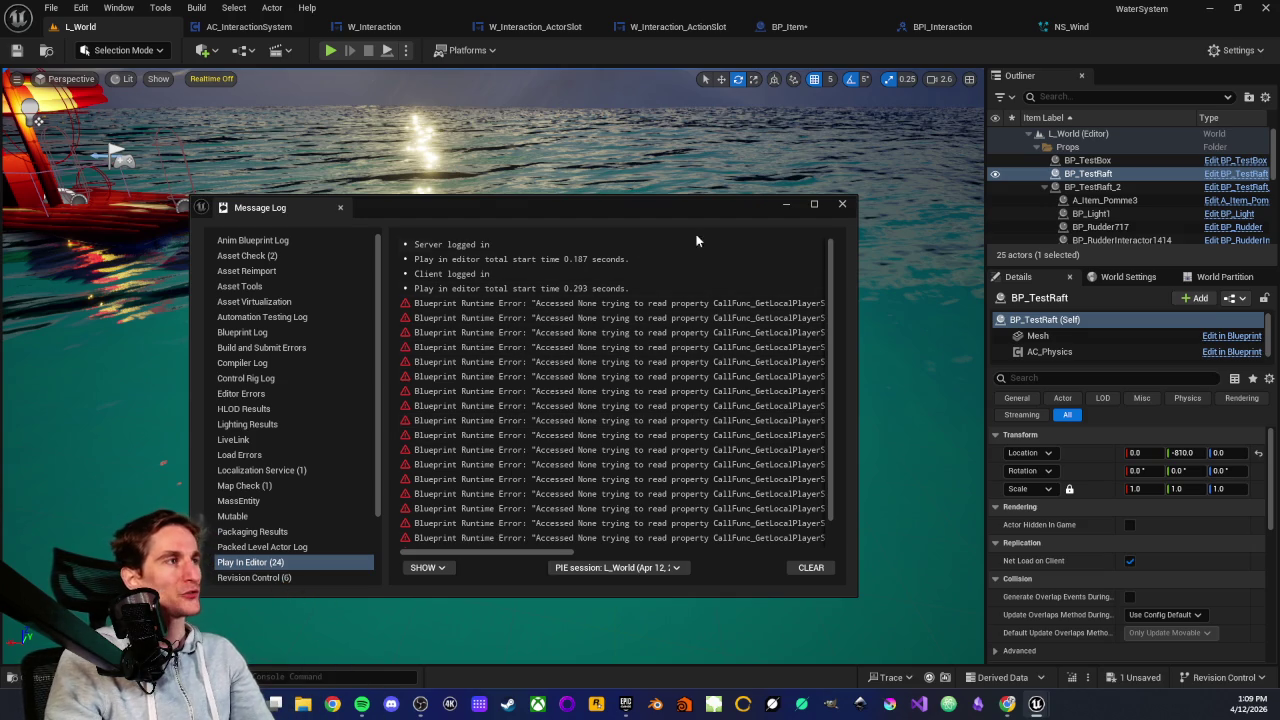
left_click(838, 208)
Frame BP_TestRaft with both rafts in view, and toggle the Content Drawer
key("f")
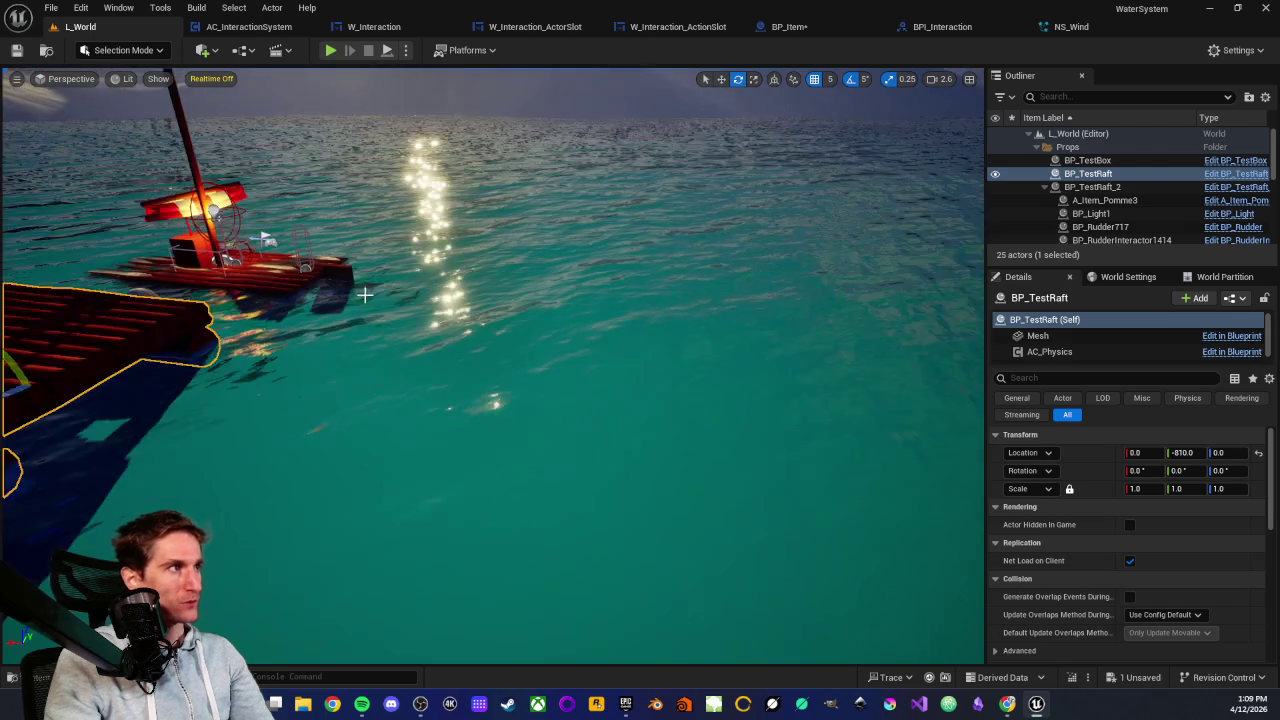
mouse_move(363, 293)
left_mouse_down()
mouse_move(363, 330)
mouse_move(314, 371)
mouse_move(523, 423)
mouse_move(593, 293)
mouse_move(375, 265)
left_mouse_up()
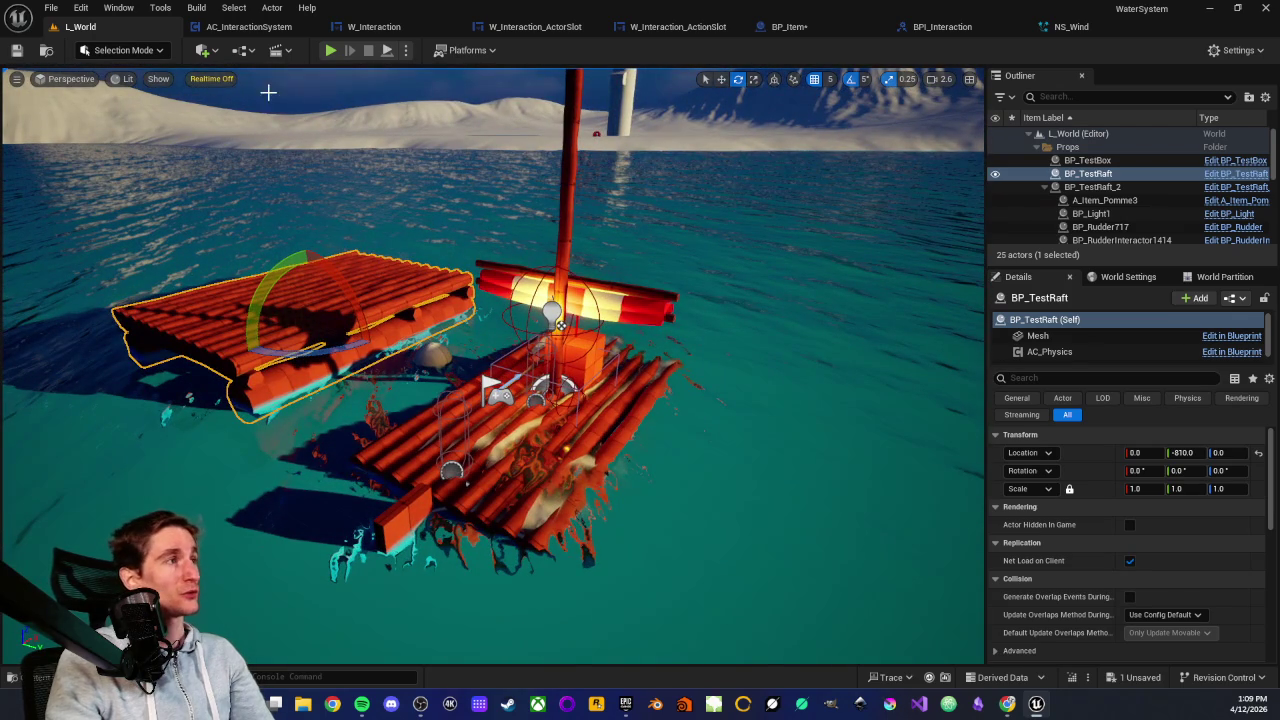
key("ctrl+space")
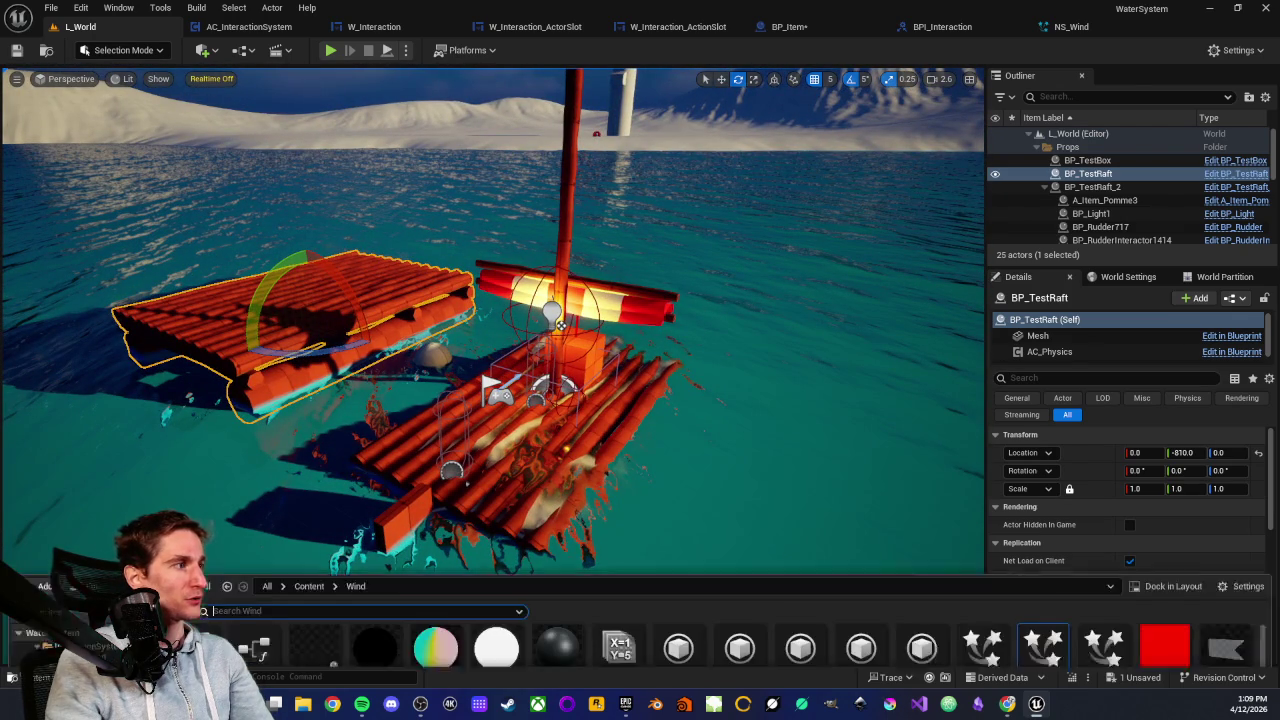
scroll(78, 551, "up", 5)
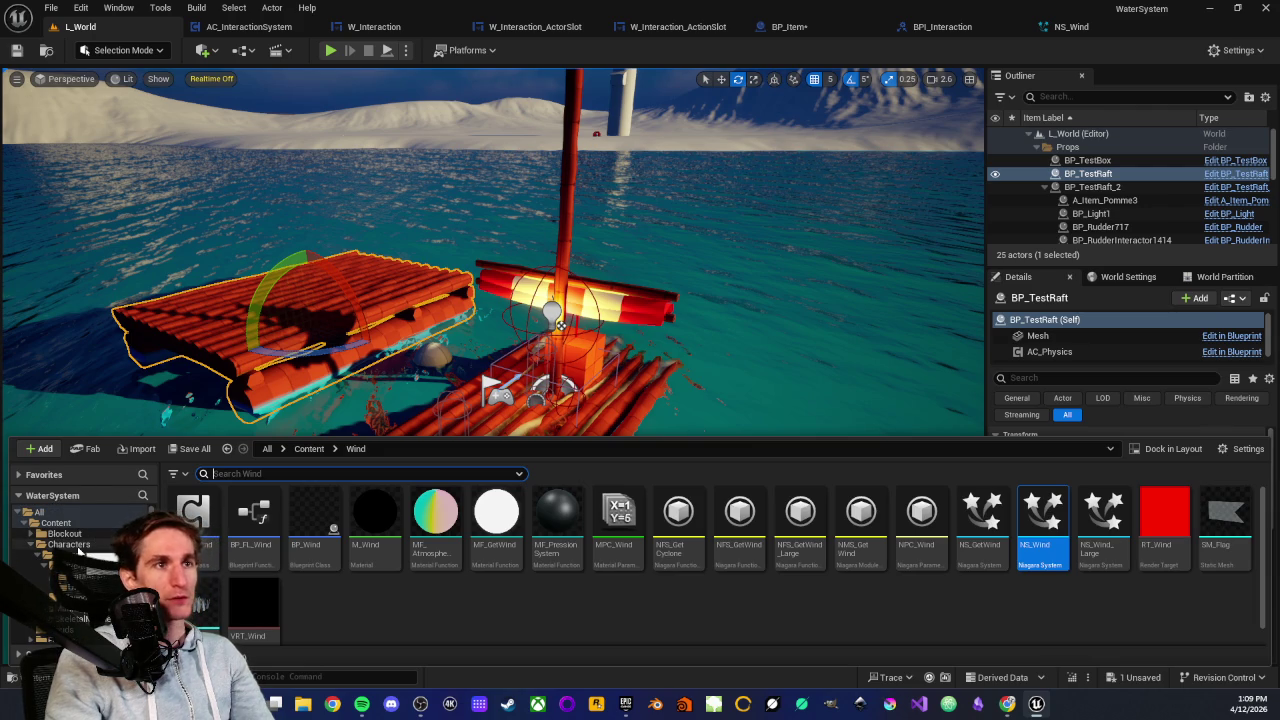
Fly the view over the hills and water to the snowy mountain and tower, then past the raft
mouse_move(334, 223)
left_mouse_down()
mouse_move(420, 190)
mouse_move(457, 273)
left_mouse_up()
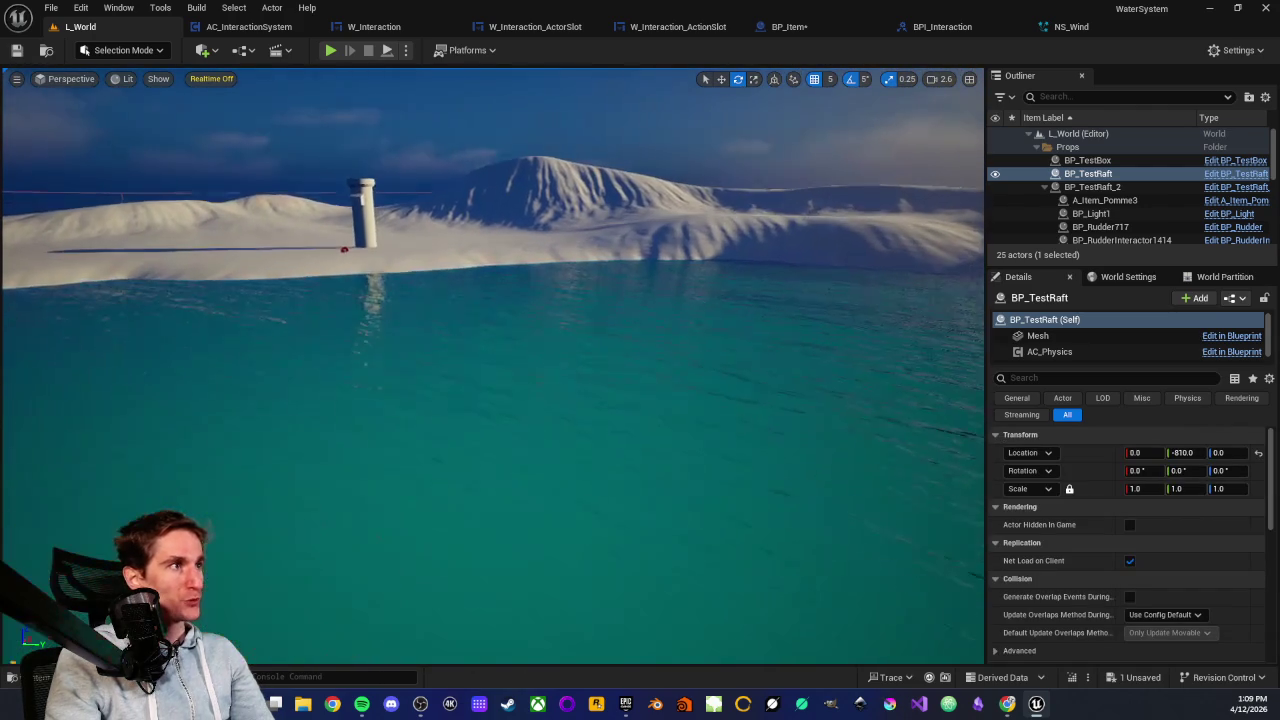
mouse_move(623, 251)
left_mouse_down()
mouse_move(540, 274)
mouse_move(643, 197)
left_mouse_up()
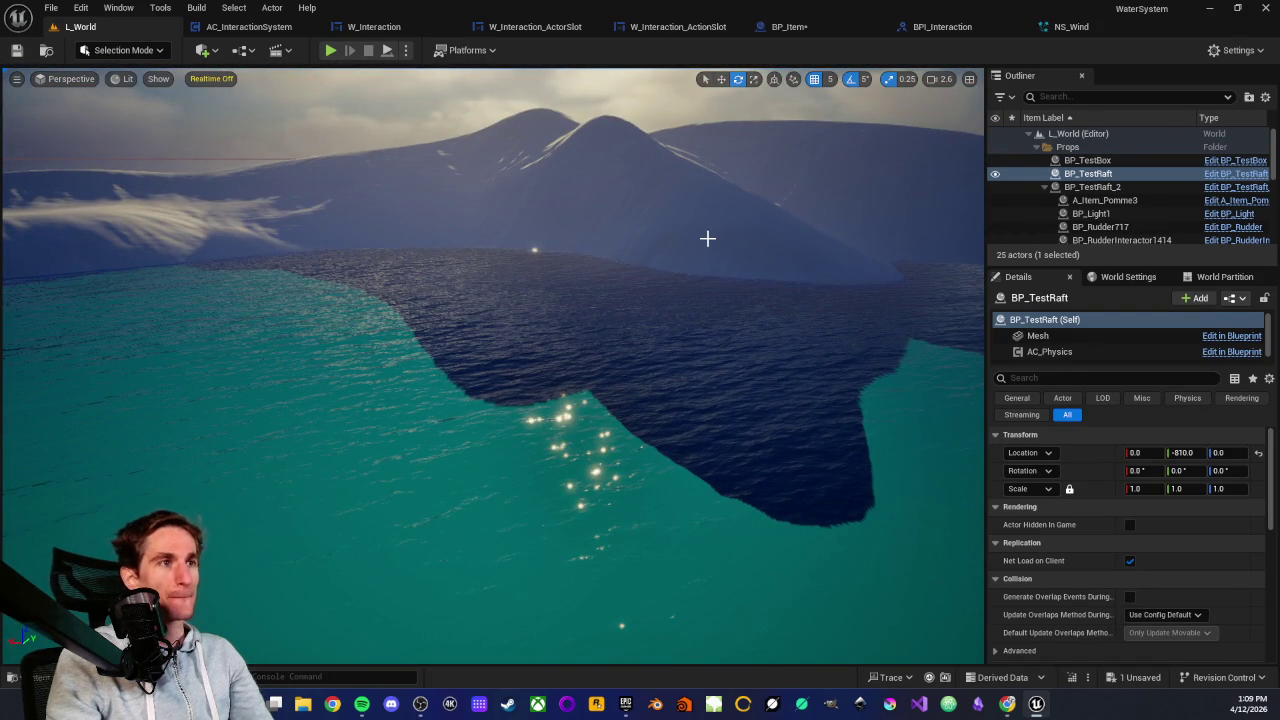
left_click_drag(694, 220, 672, 228)
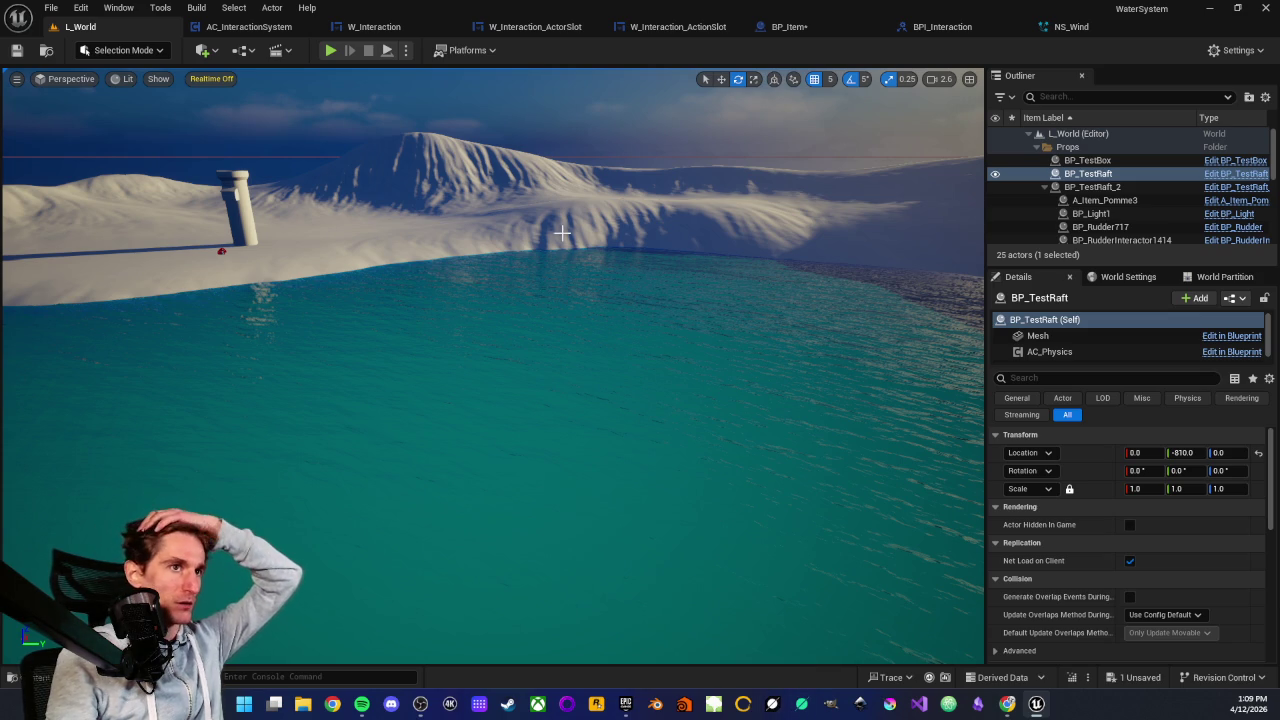
mouse_move(509, 198)
left_mouse_down()
mouse_move(600, 190)
mouse_move(689, 206)
left_mouse_up()
left_click_drag(800, 214, 630, 238)
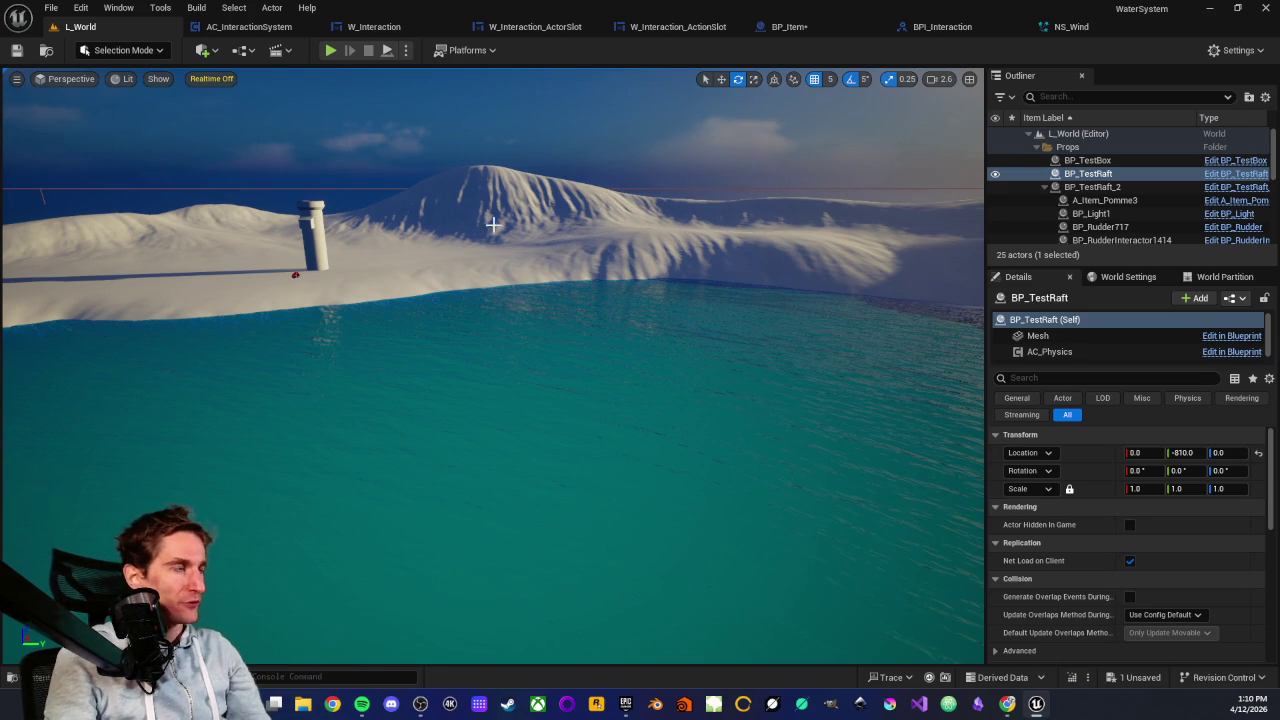
left_click_drag(530, 220, 366, 210)
mouse_move(460, 216)
left_mouse_down()
mouse_move(583, 210)
mouse_move(486, 189)
mouse_move(402, 314)
left_mouse_up()
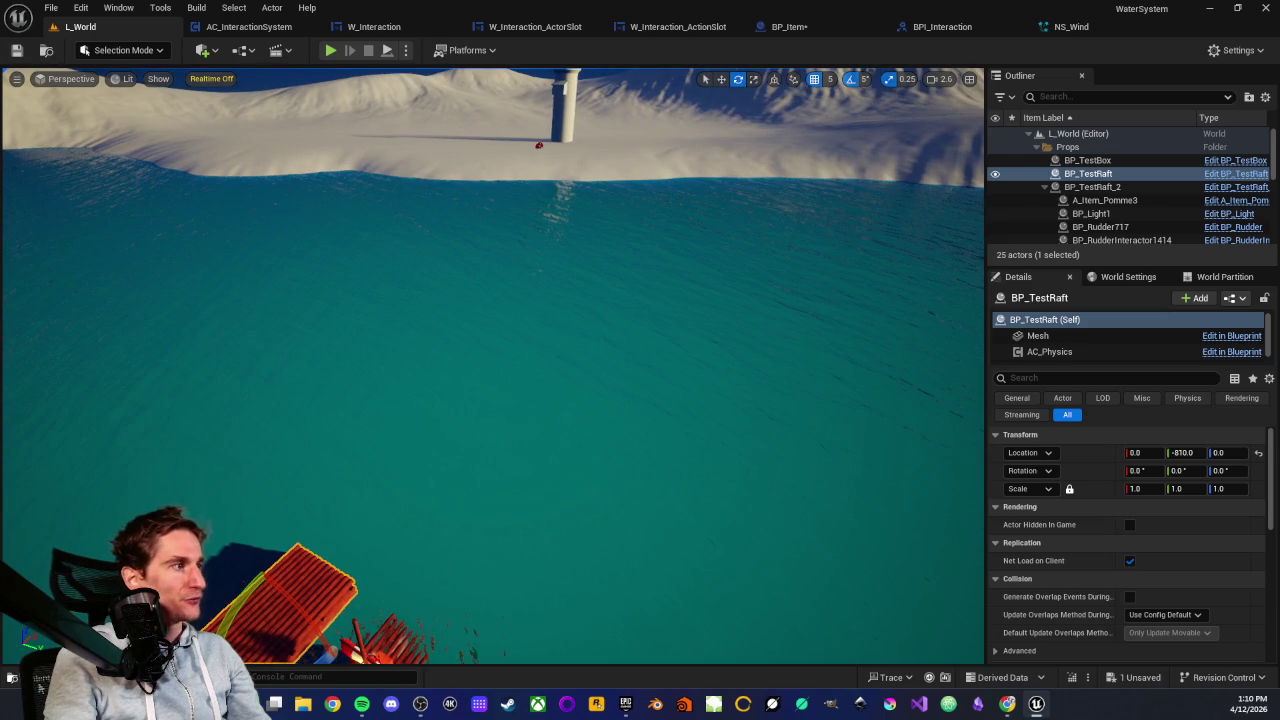
left_click(14, 677)
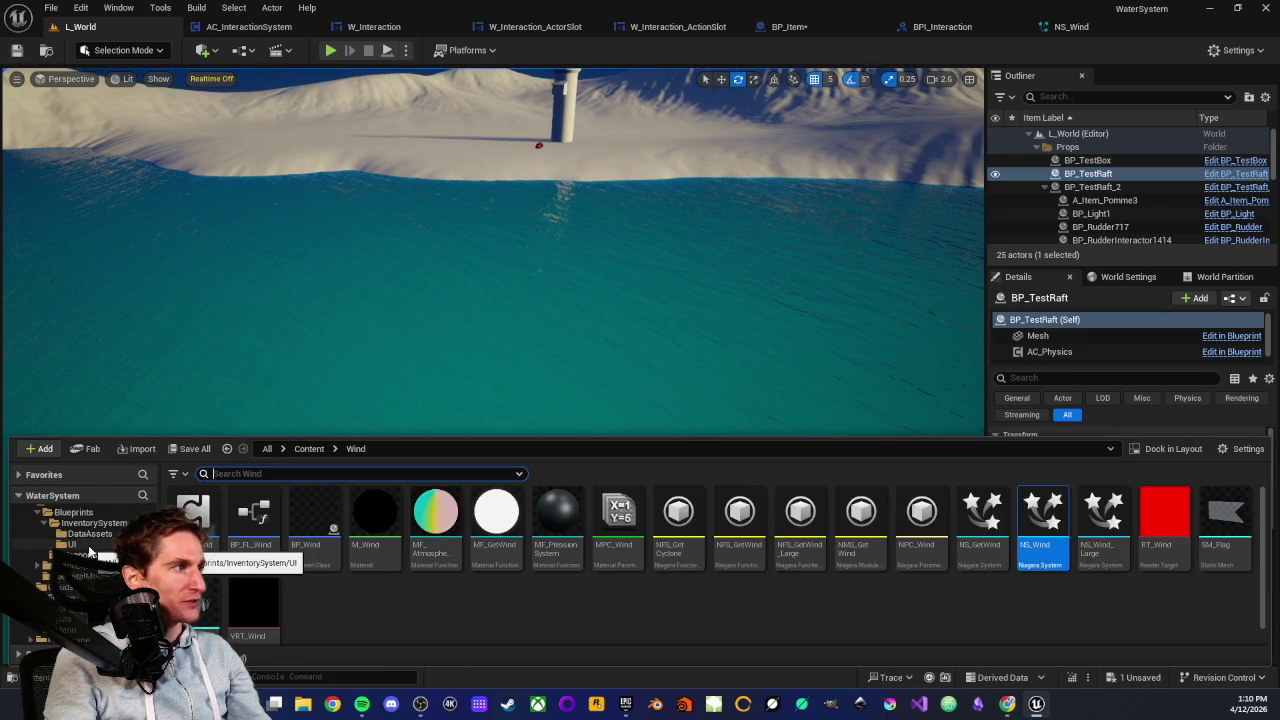
scroll(88, 541, "down", 1)
left_click(70, 566)
left_click(60, 577)
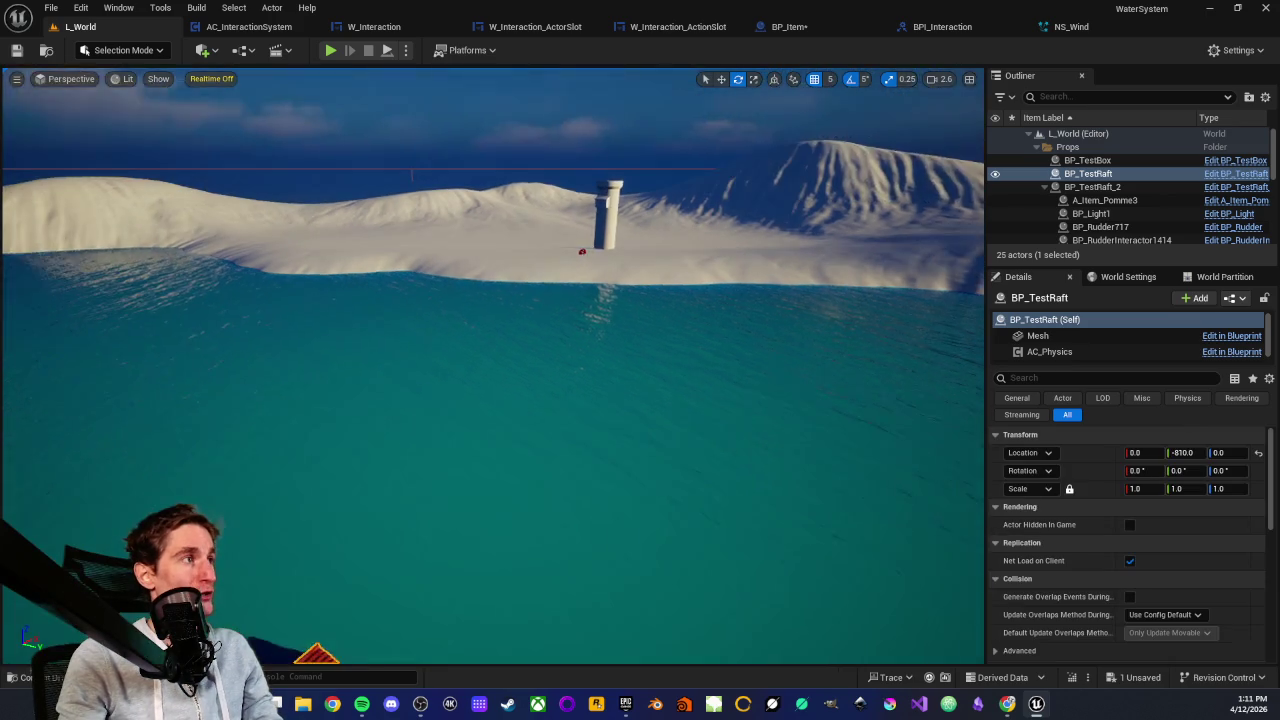
mouse_move(465, 188)
left_mouse_down()
mouse_move(465, 240)
mouse_move(486, 191)
mouse_move(544, 235)
left_mouse_up()
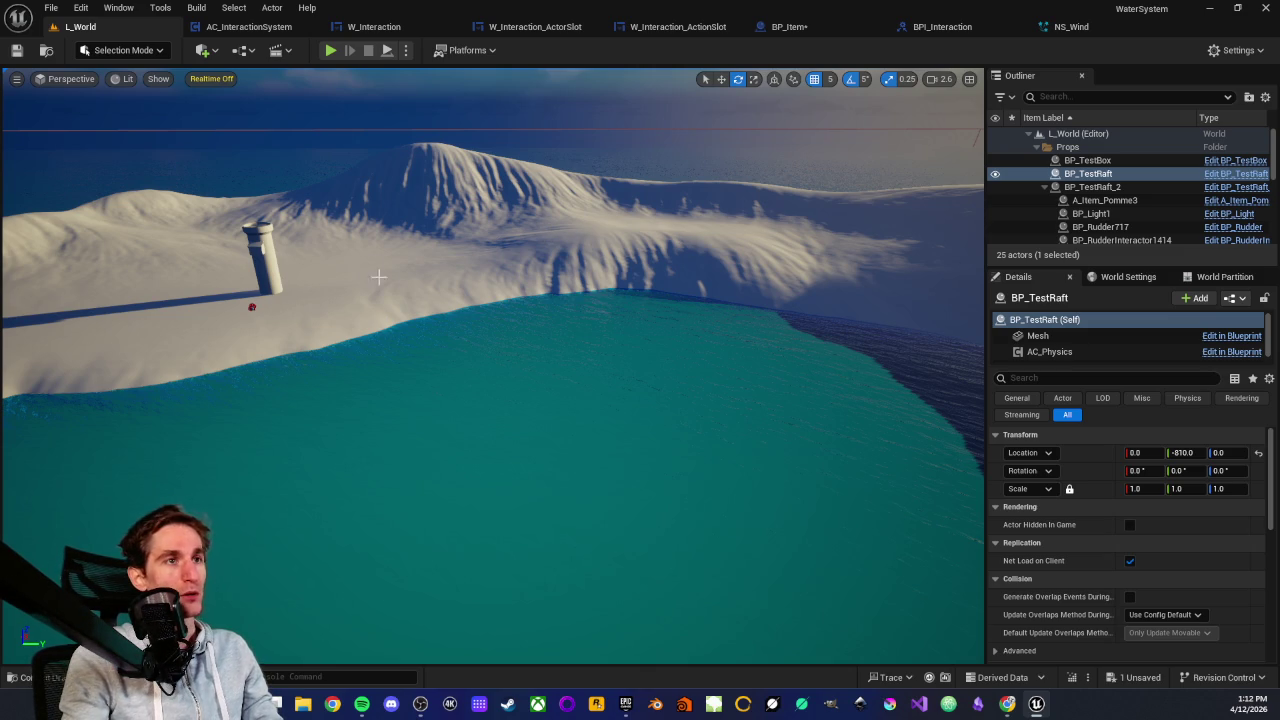
mouse_move(472, 311)
left_mouse_down()
mouse_move(380, 308)
mouse_move(449, 306)
mouse_move(423, 343)
mouse_move(392, 342)
left_mouse_up()
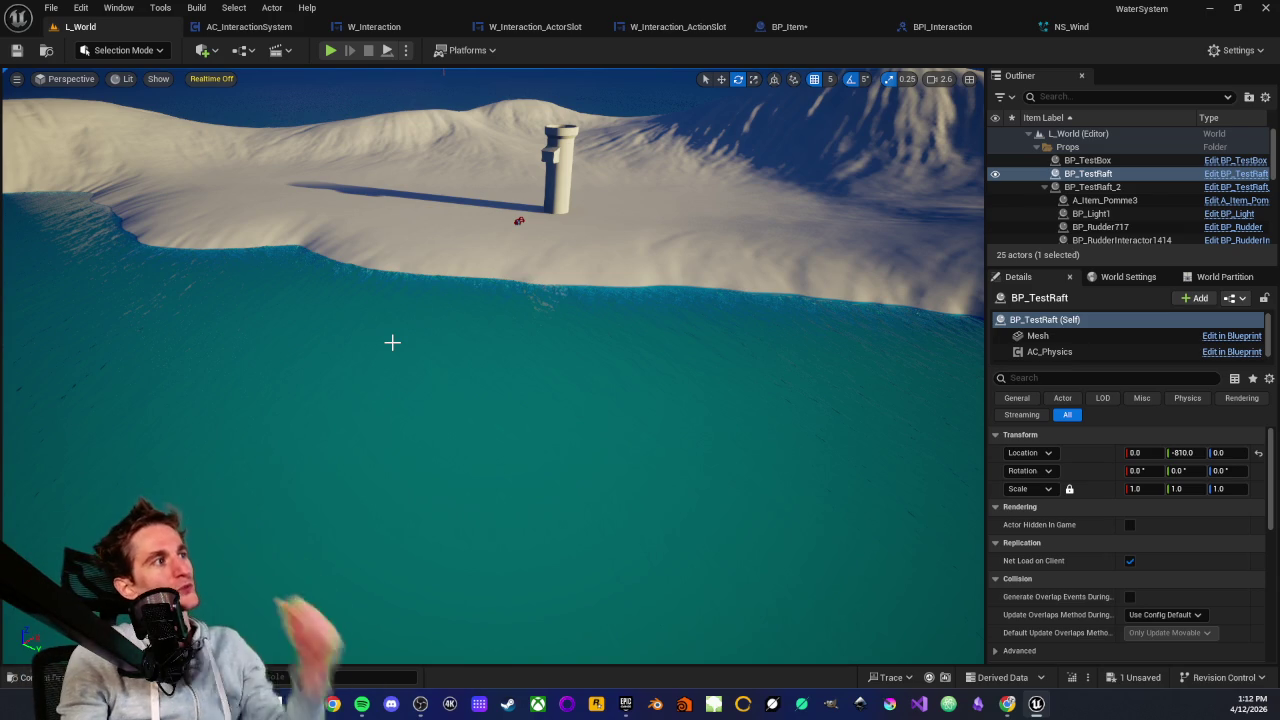
left_click_drag(445, 223, 445, 180)
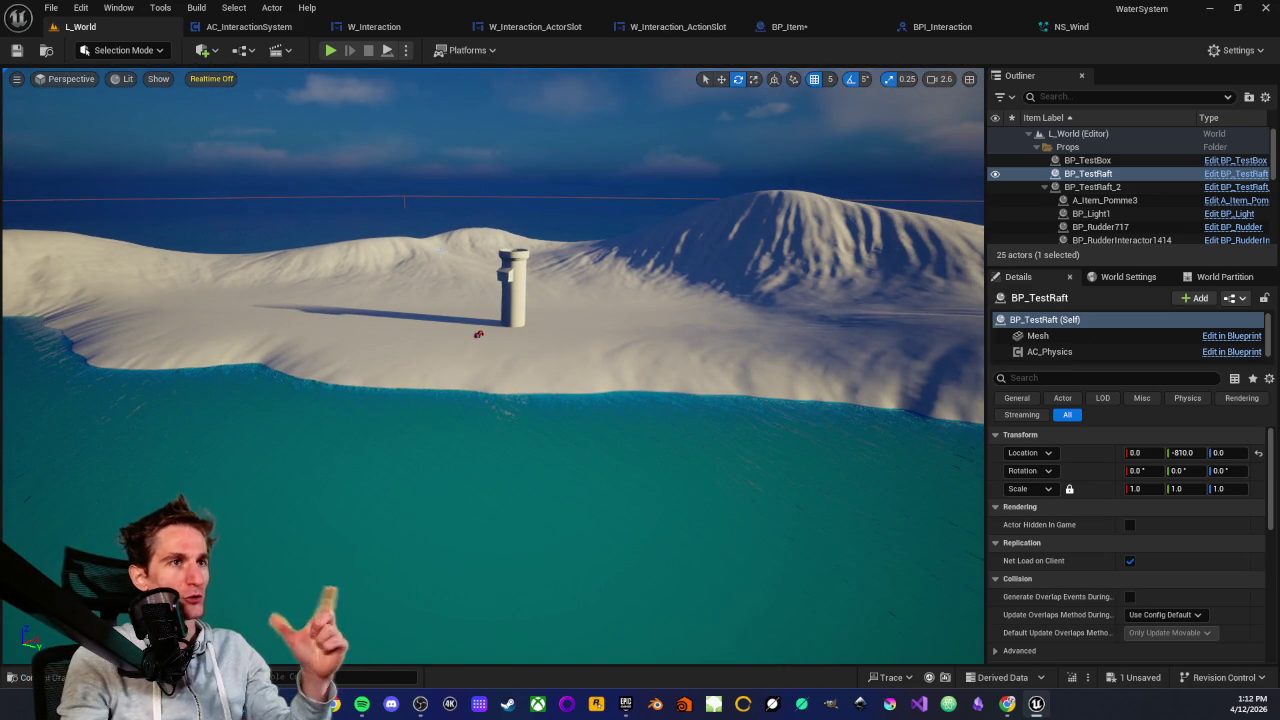